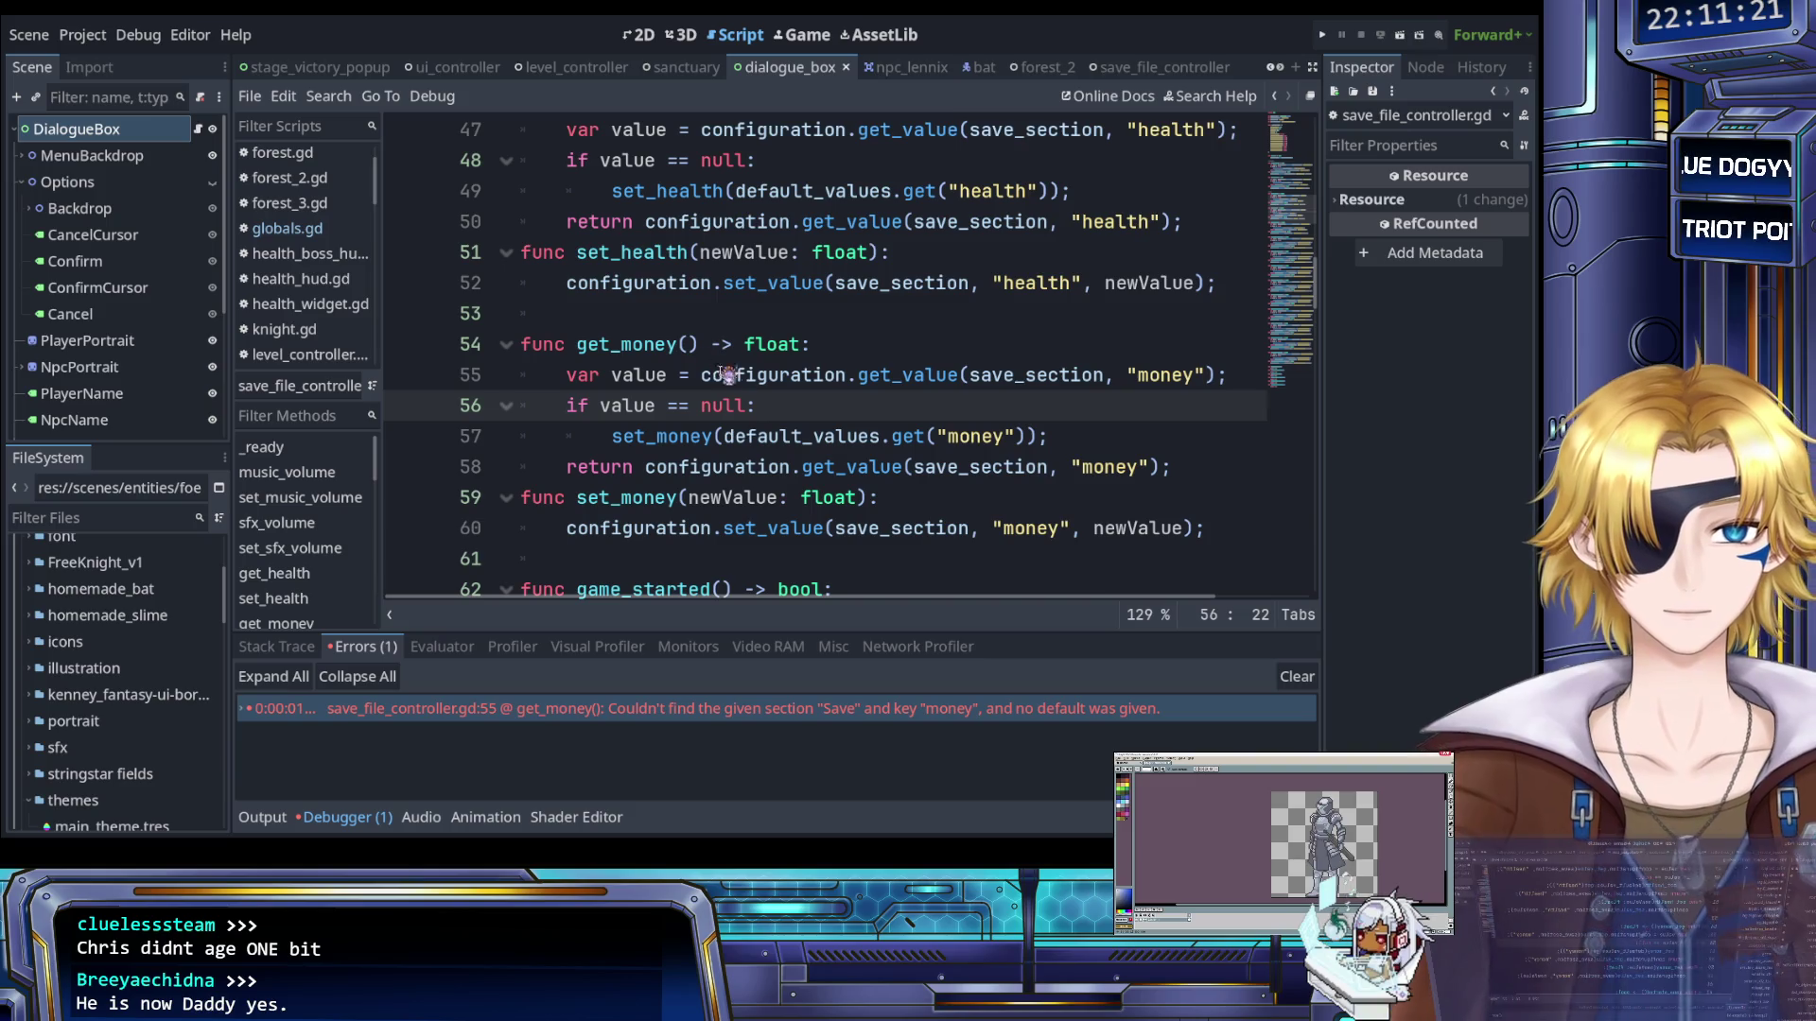
# Read through the current script around the get_money line, line 53 and the castle_2_available line
pyautogui.click(781, 345)
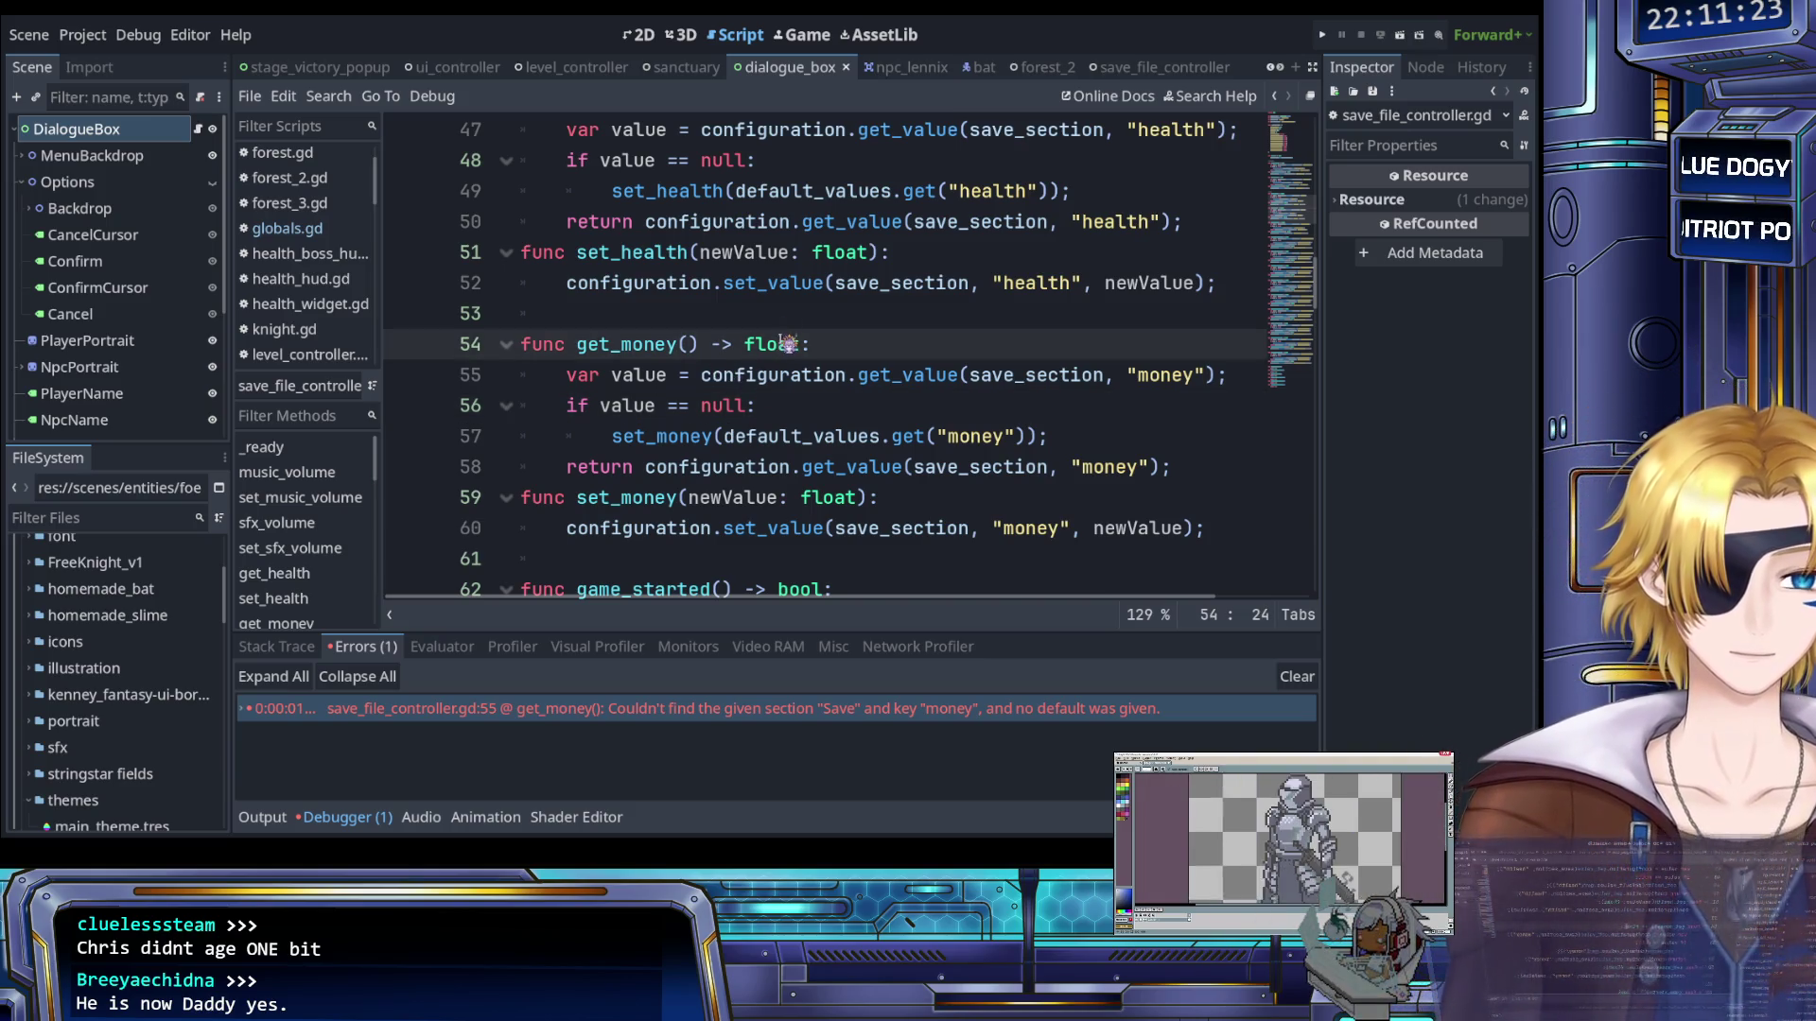
pyautogui.click(718, 312)
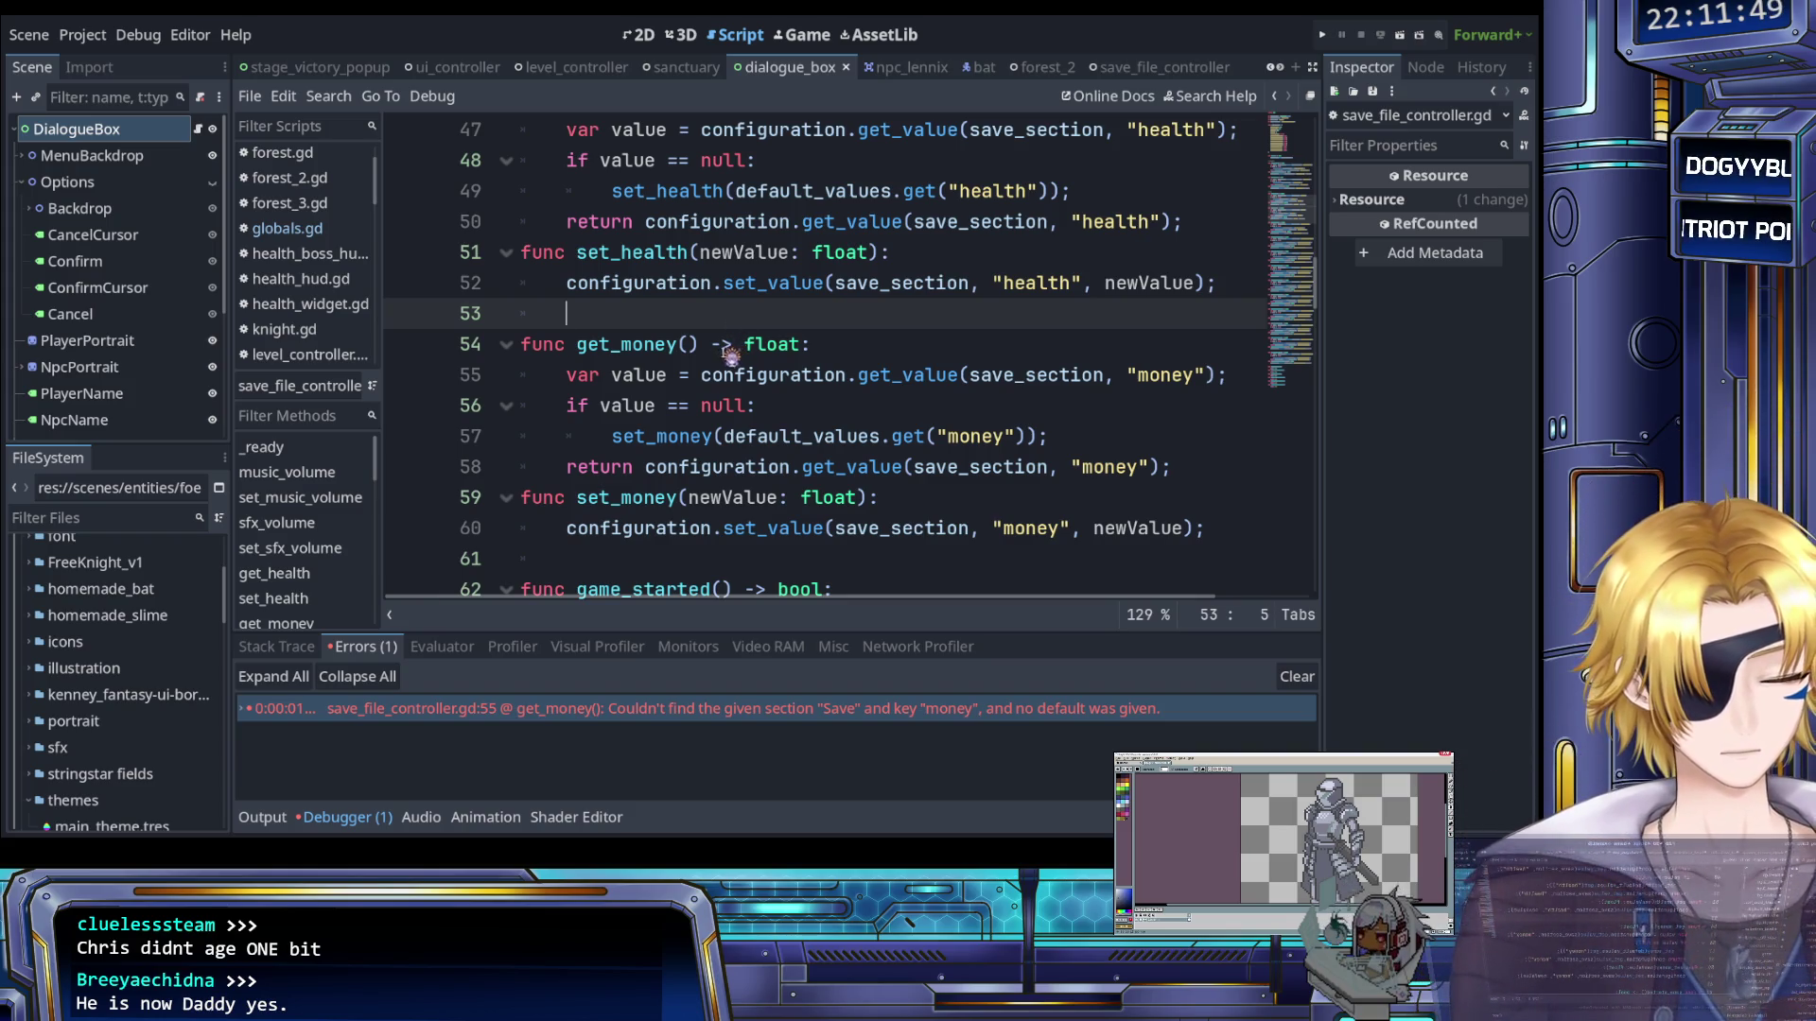
pyautogui.scroll(8, 724, 362)
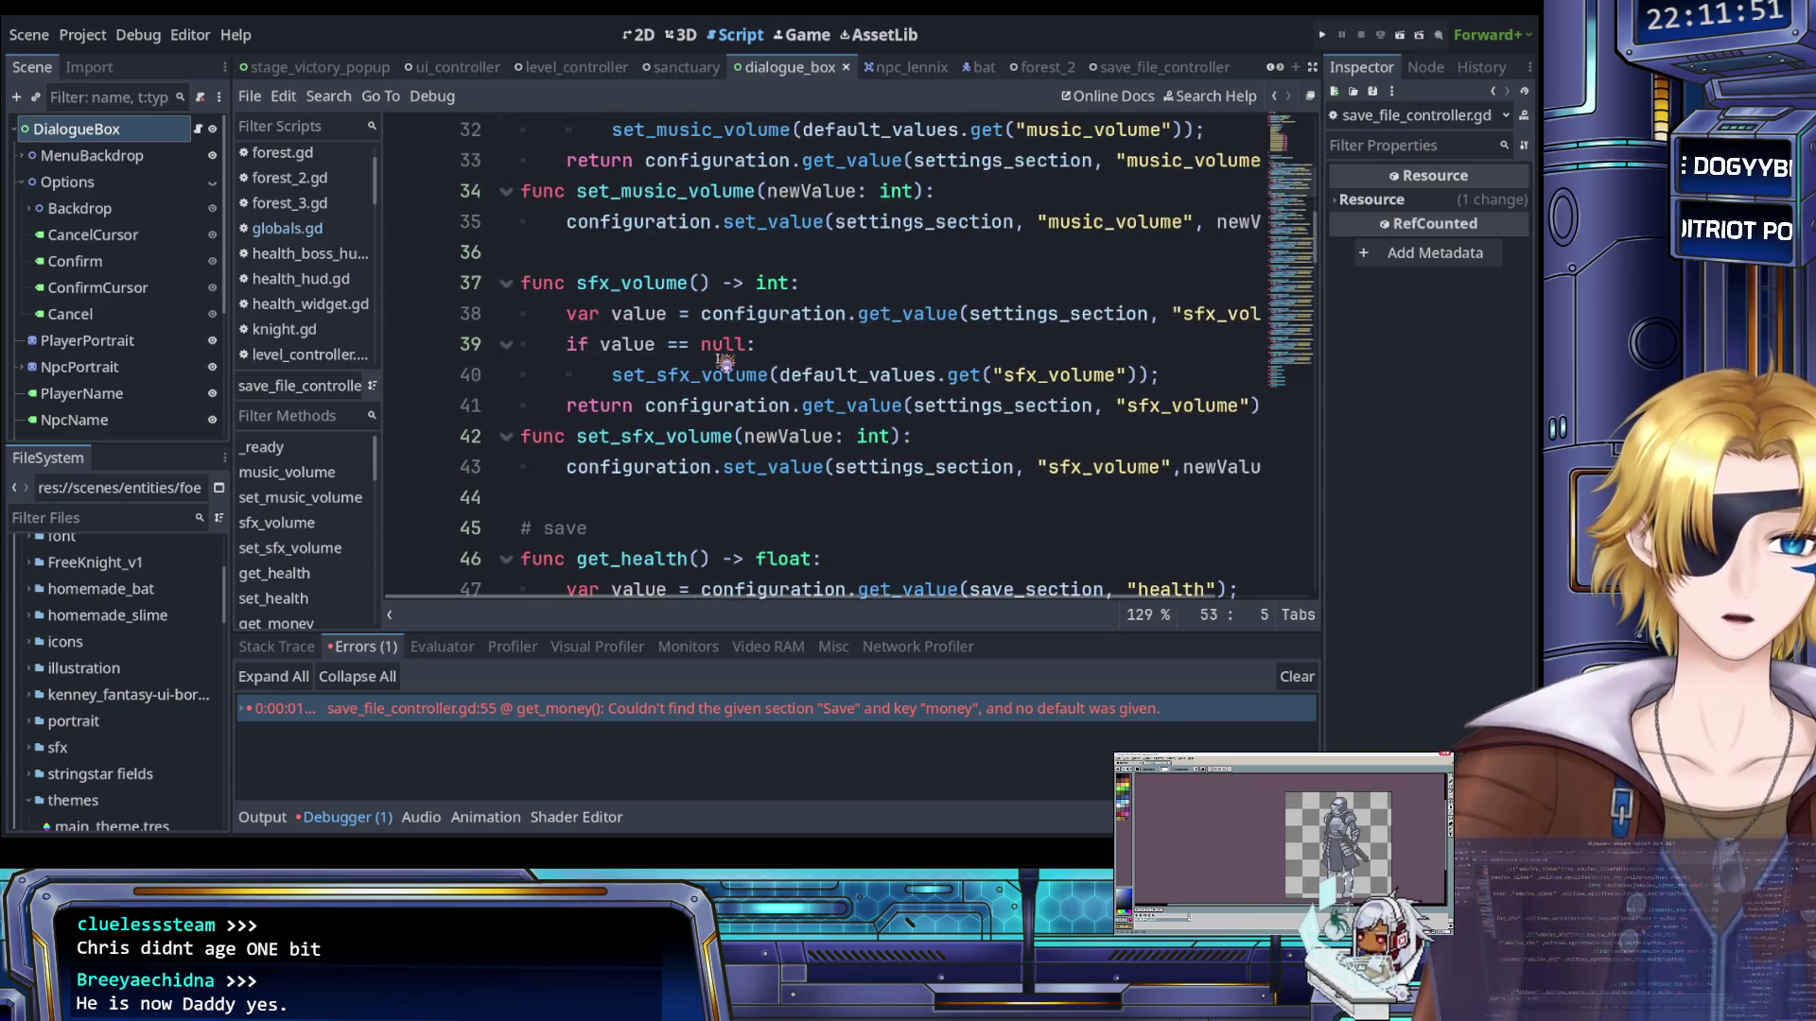
pyautogui.scroll(2, 724, 362)
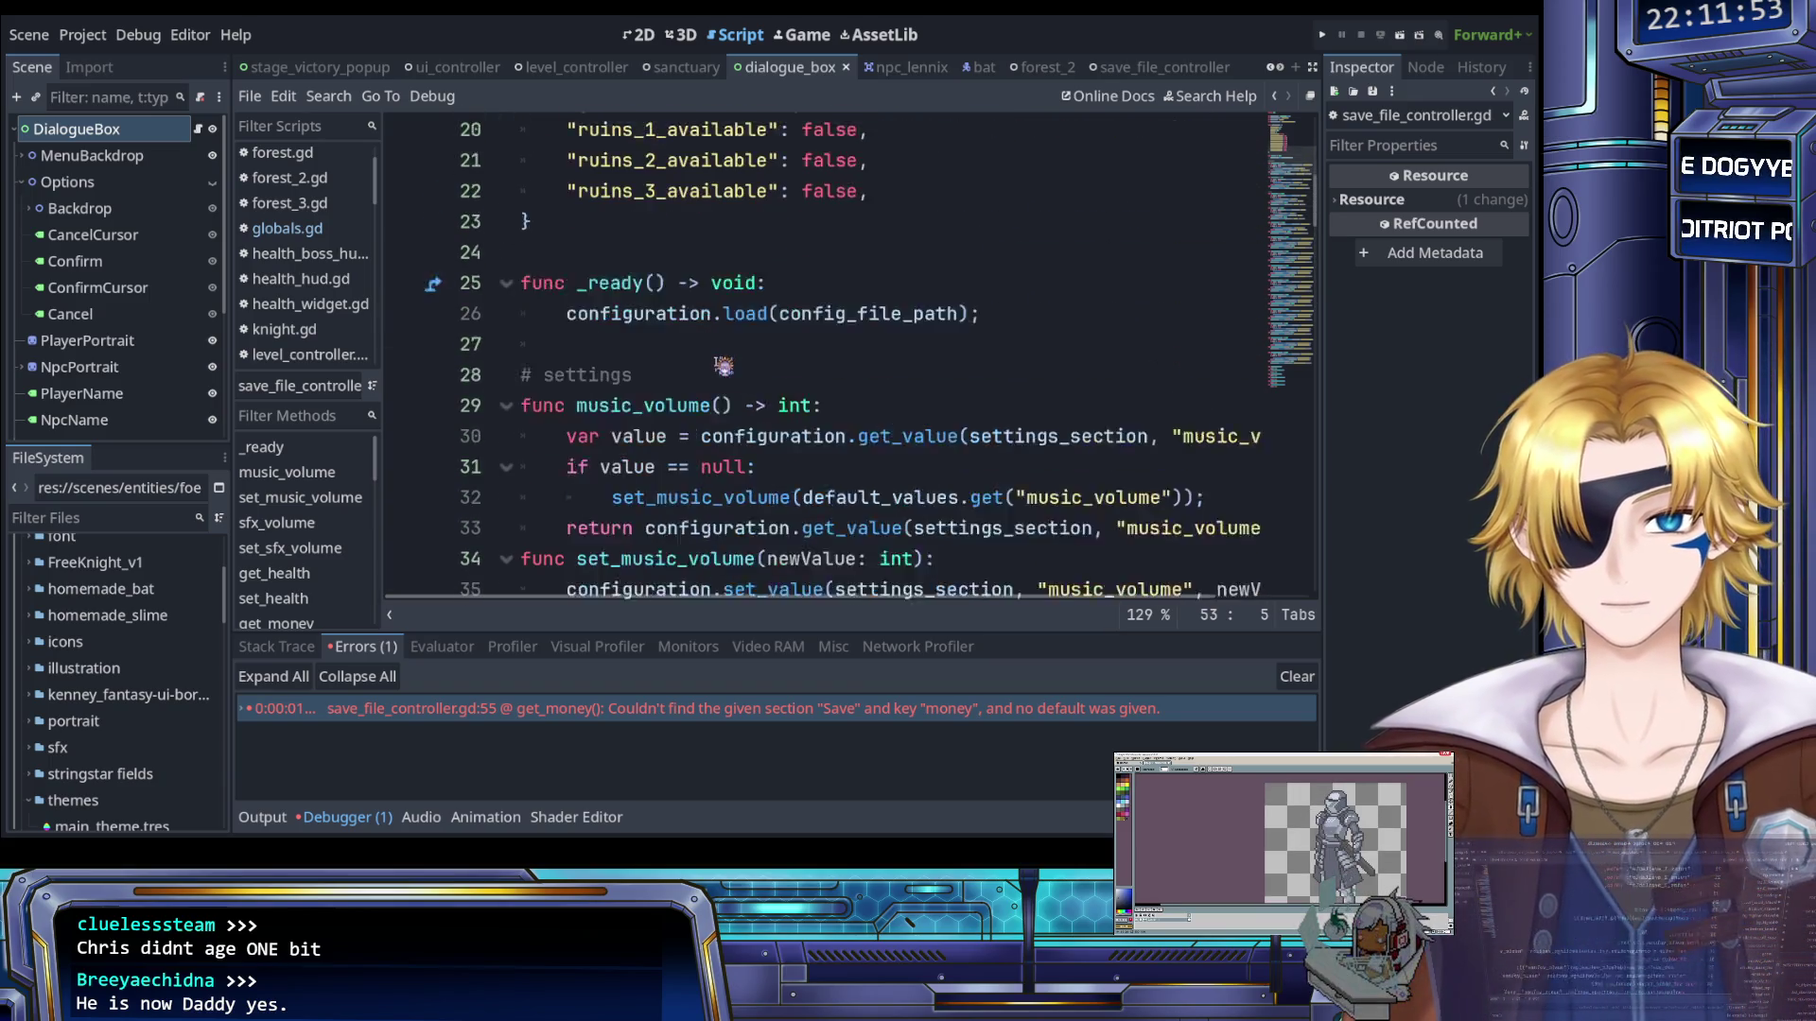
pyautogui.scroll(3, 722, 368)
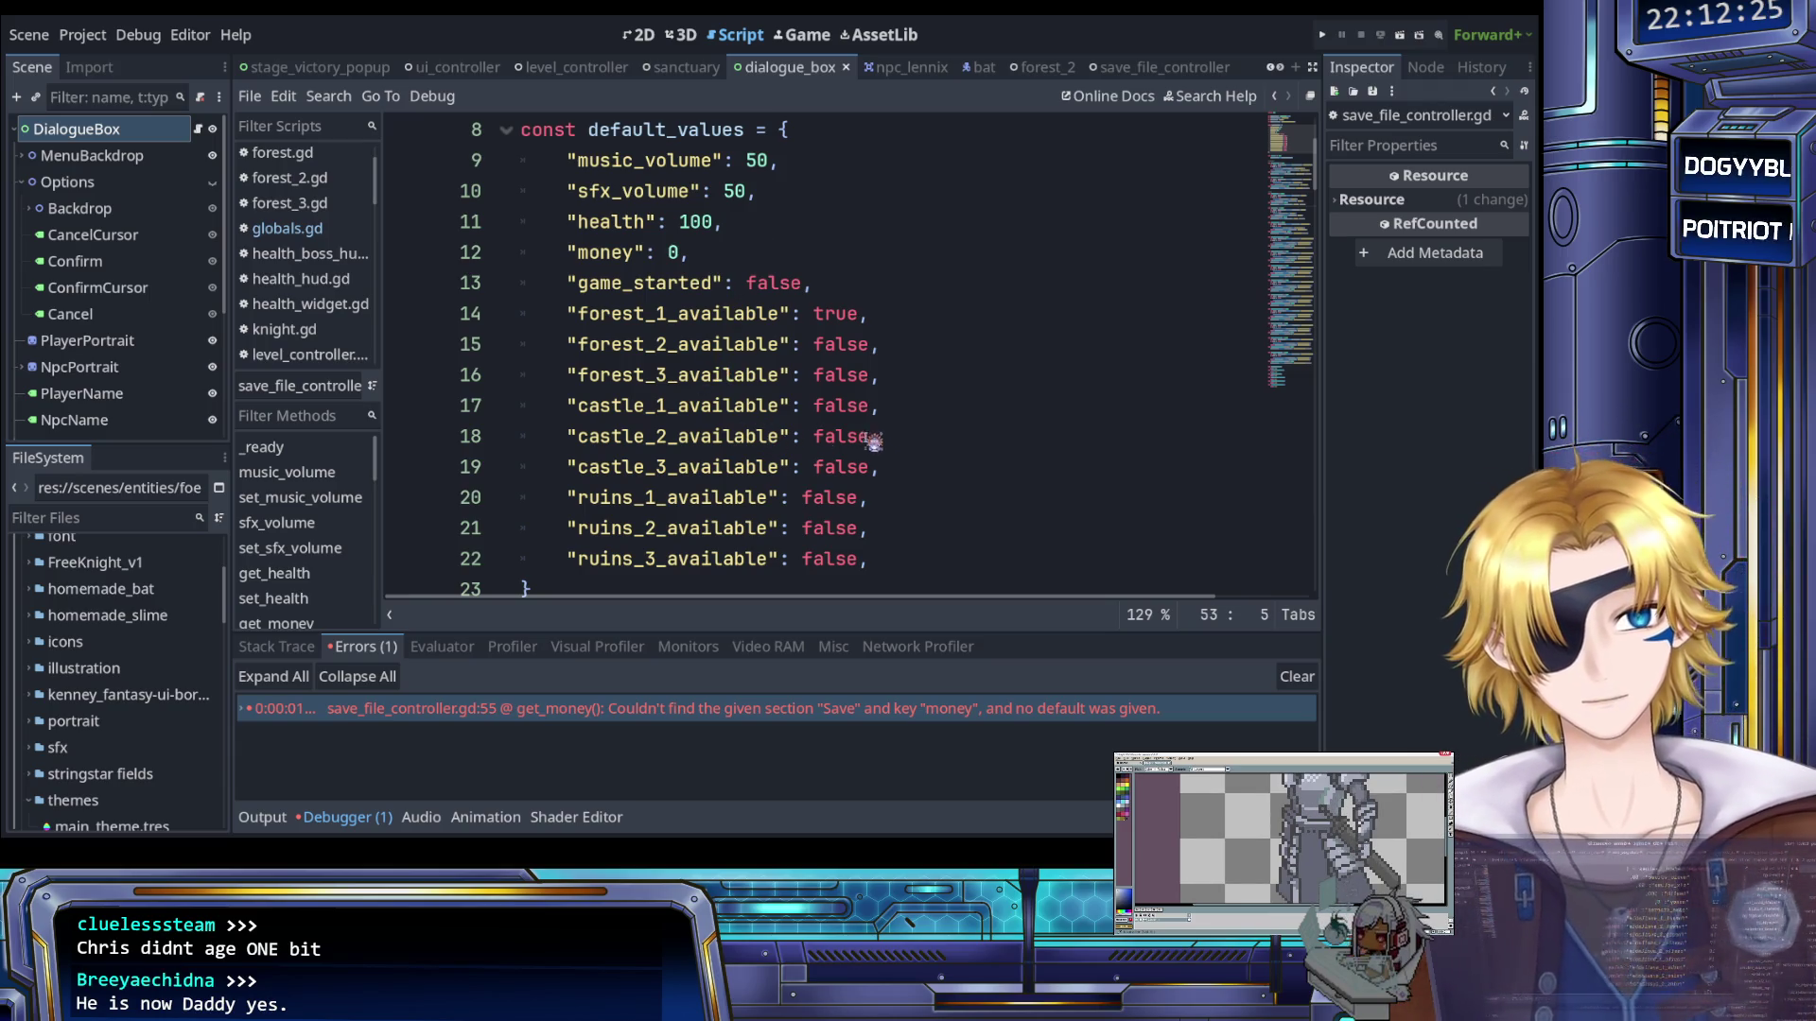
pyautogui.click(896, 442)
pyautogui.scroll(3, 826, 429)
pyautogui.scroll(-10, 800, 398)
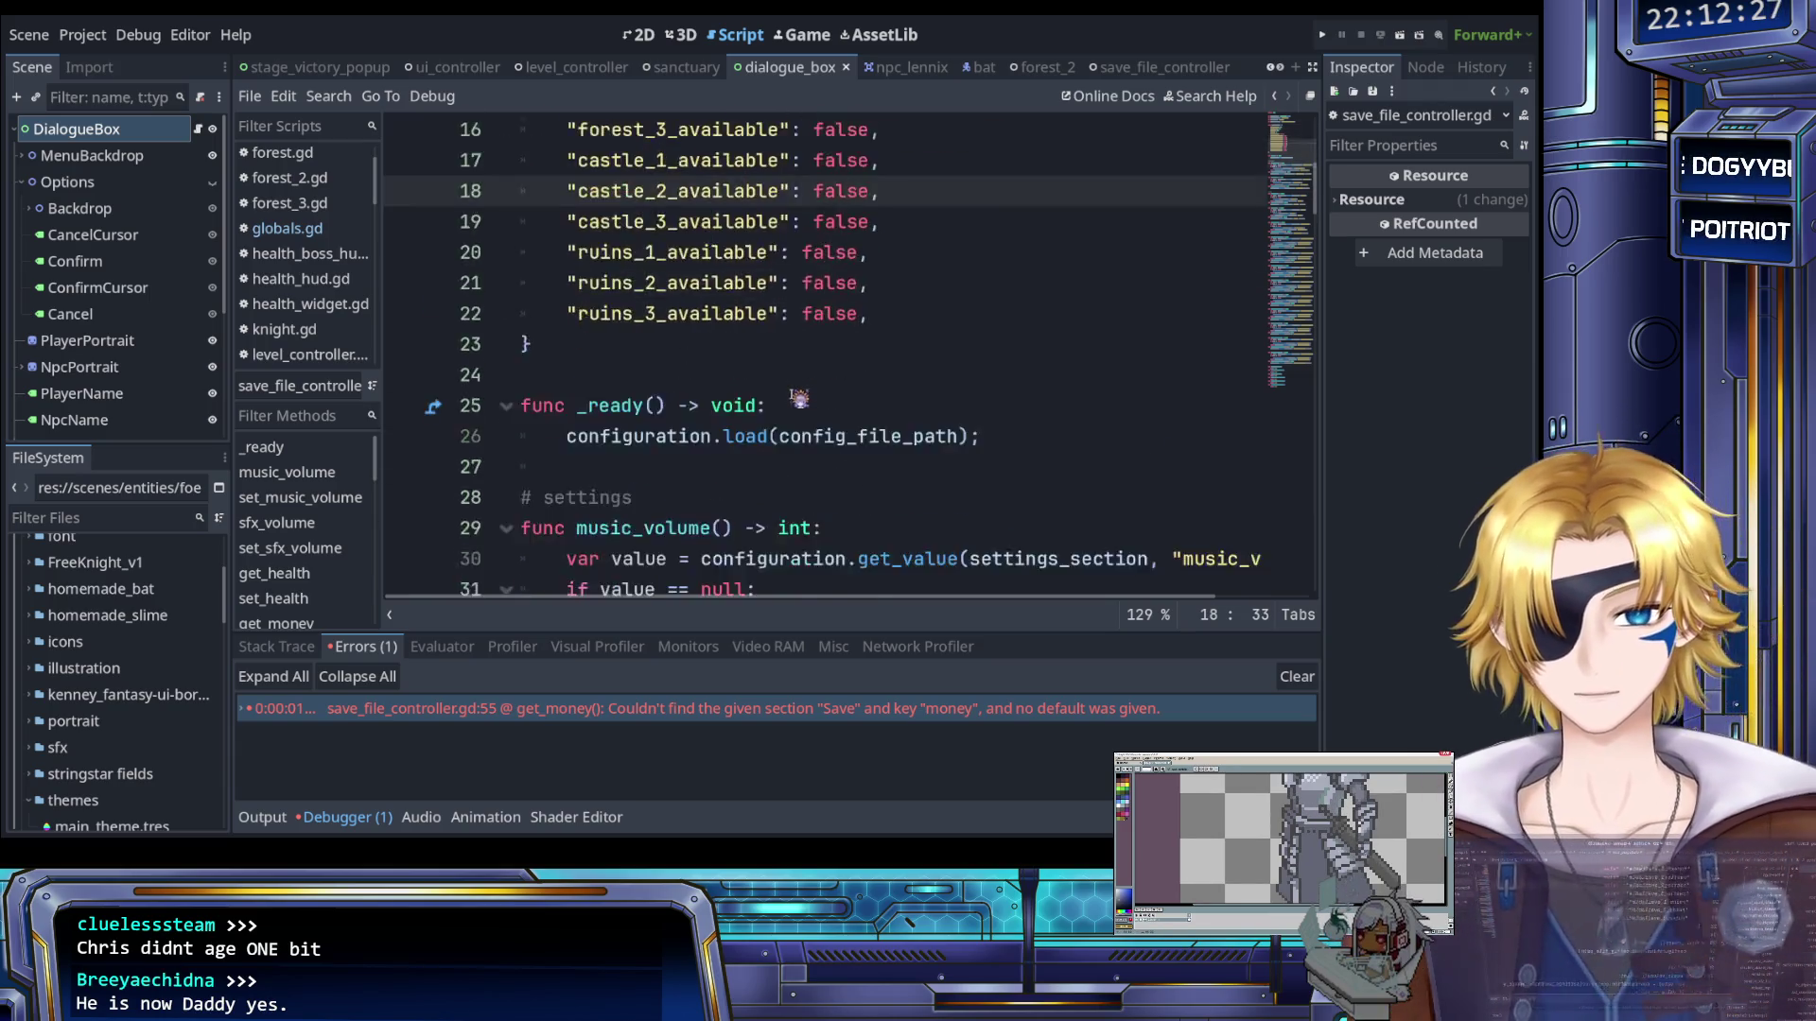
pyautogui.scroll(-1, 279, 301)
pyautogui.scroll(-5, 279, 300)
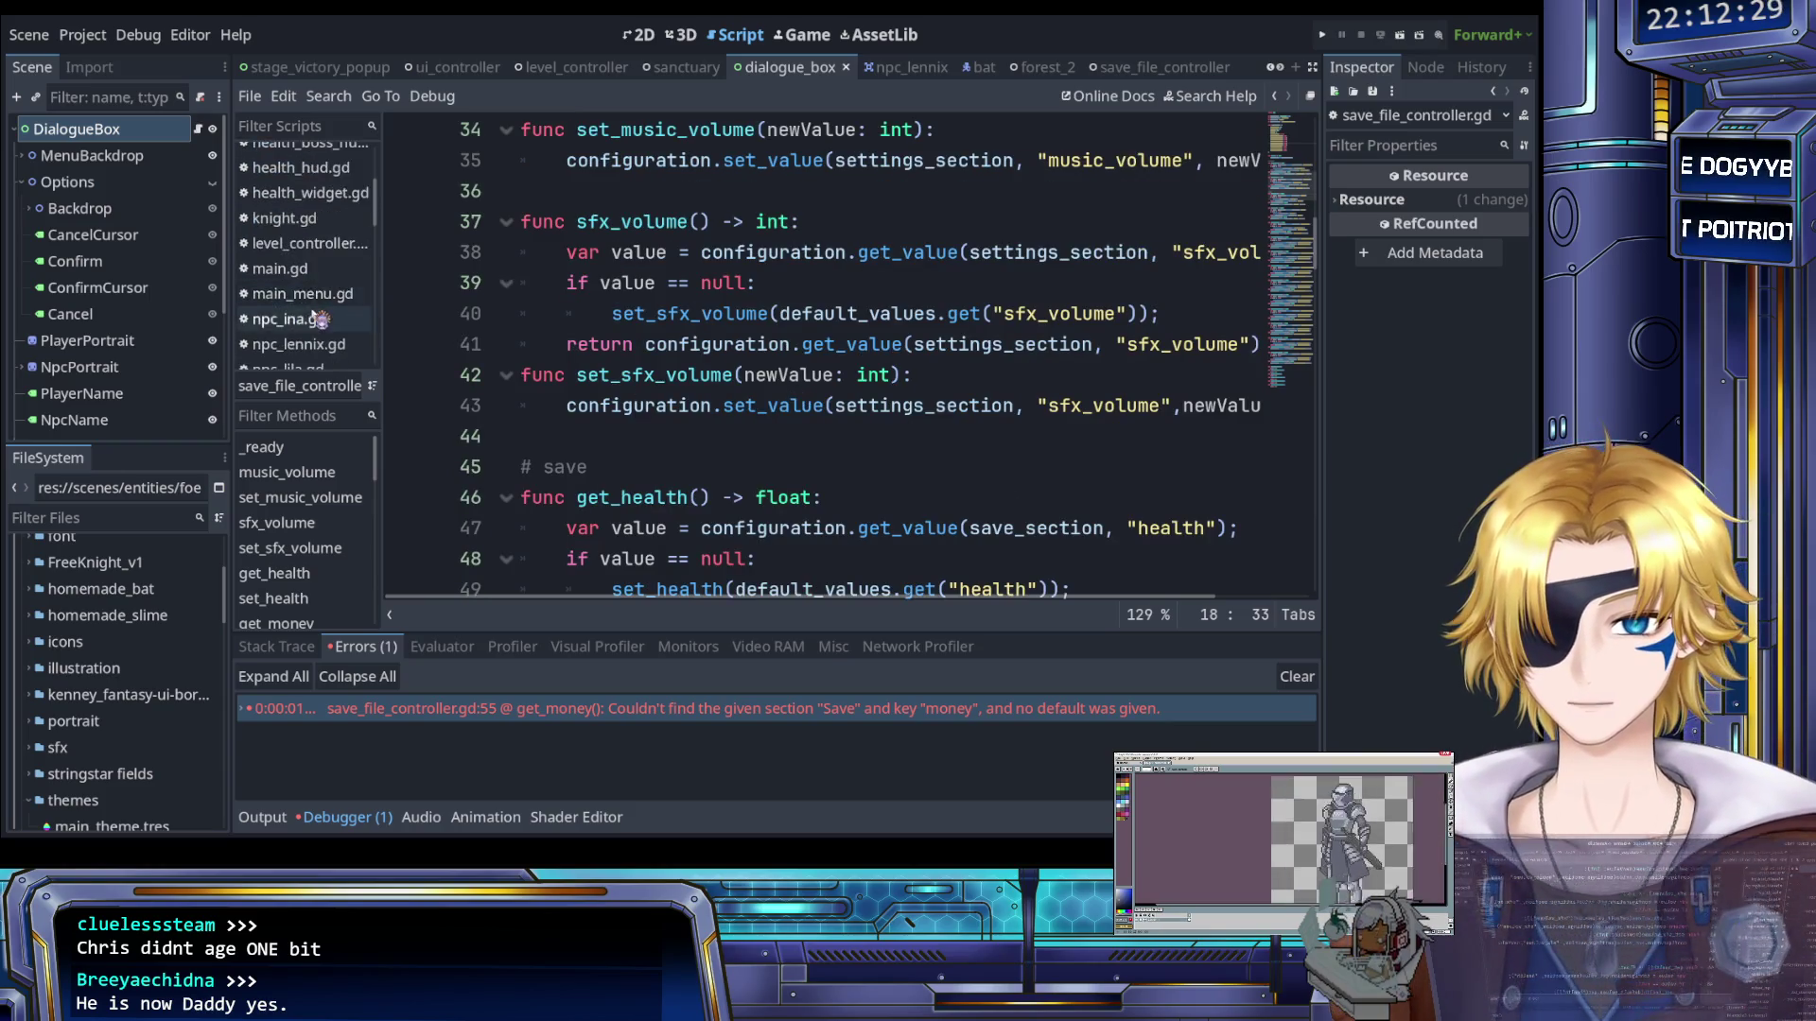
pyautogui.scroll(-1, 319, 318)
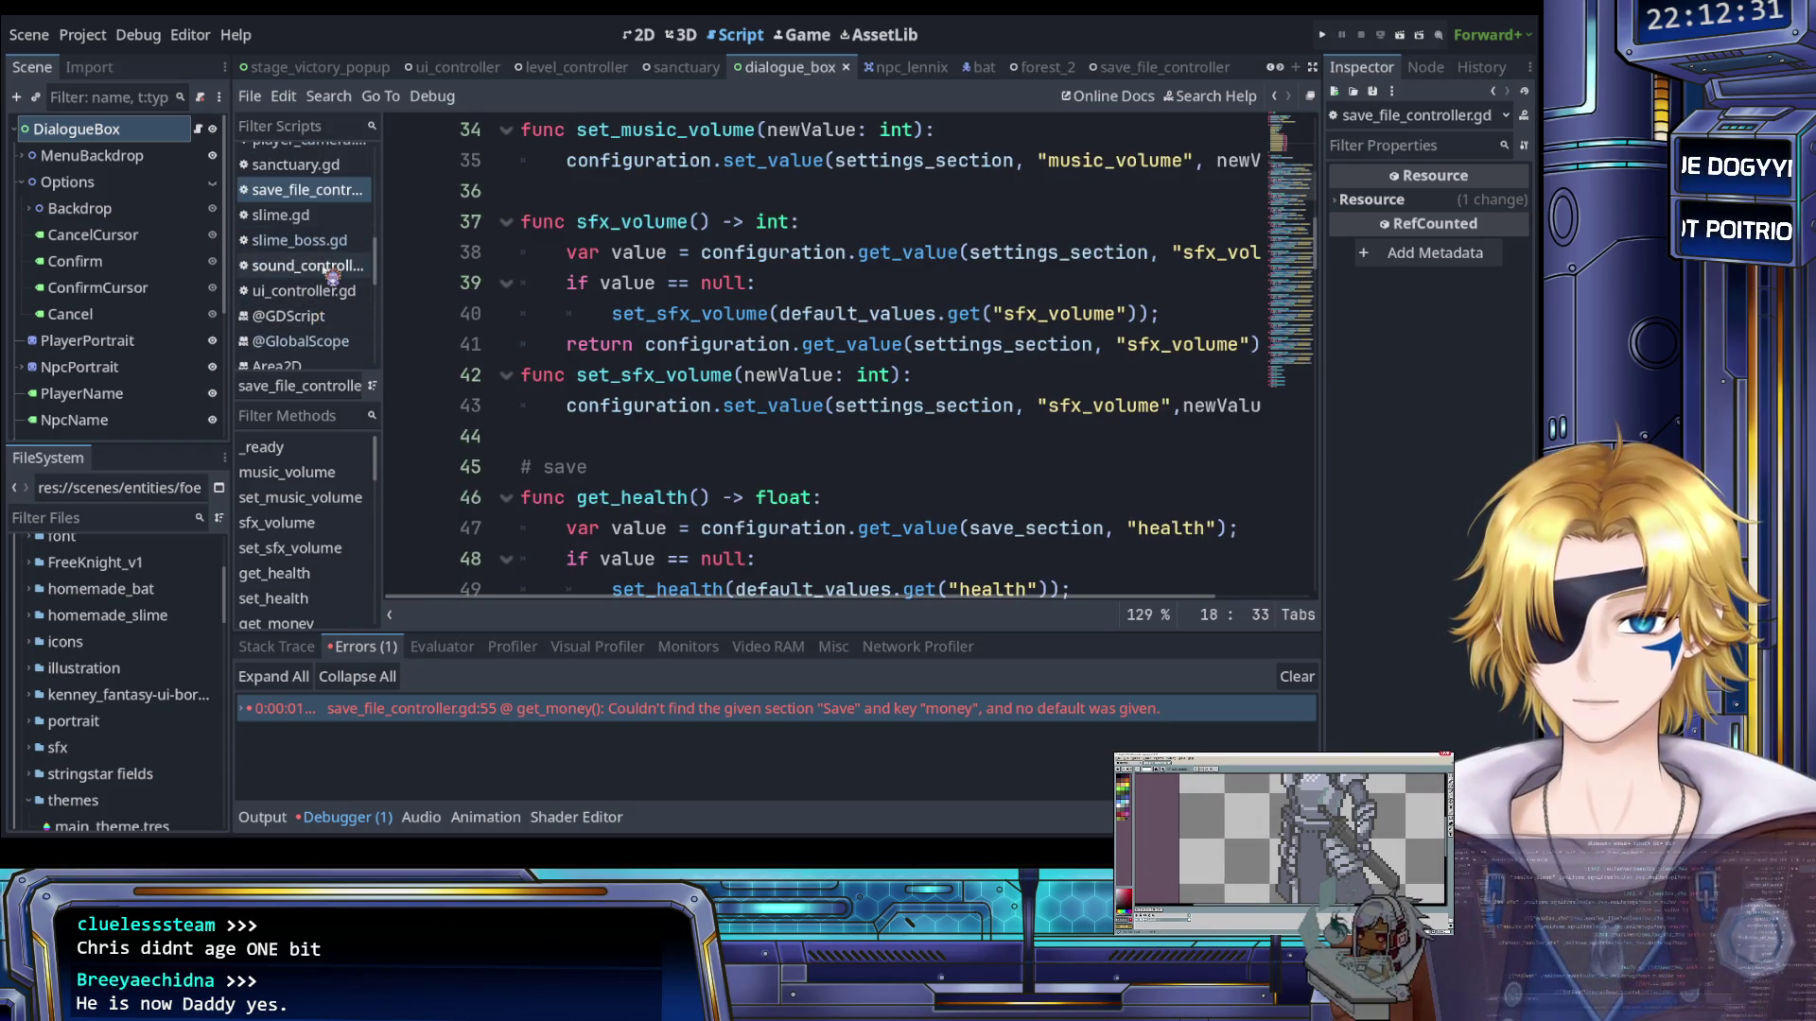
# Open sound_controller.gd, filter the script list with 'cast', then clear the filter and open forest.gd
pyautogui.click(328, 273)
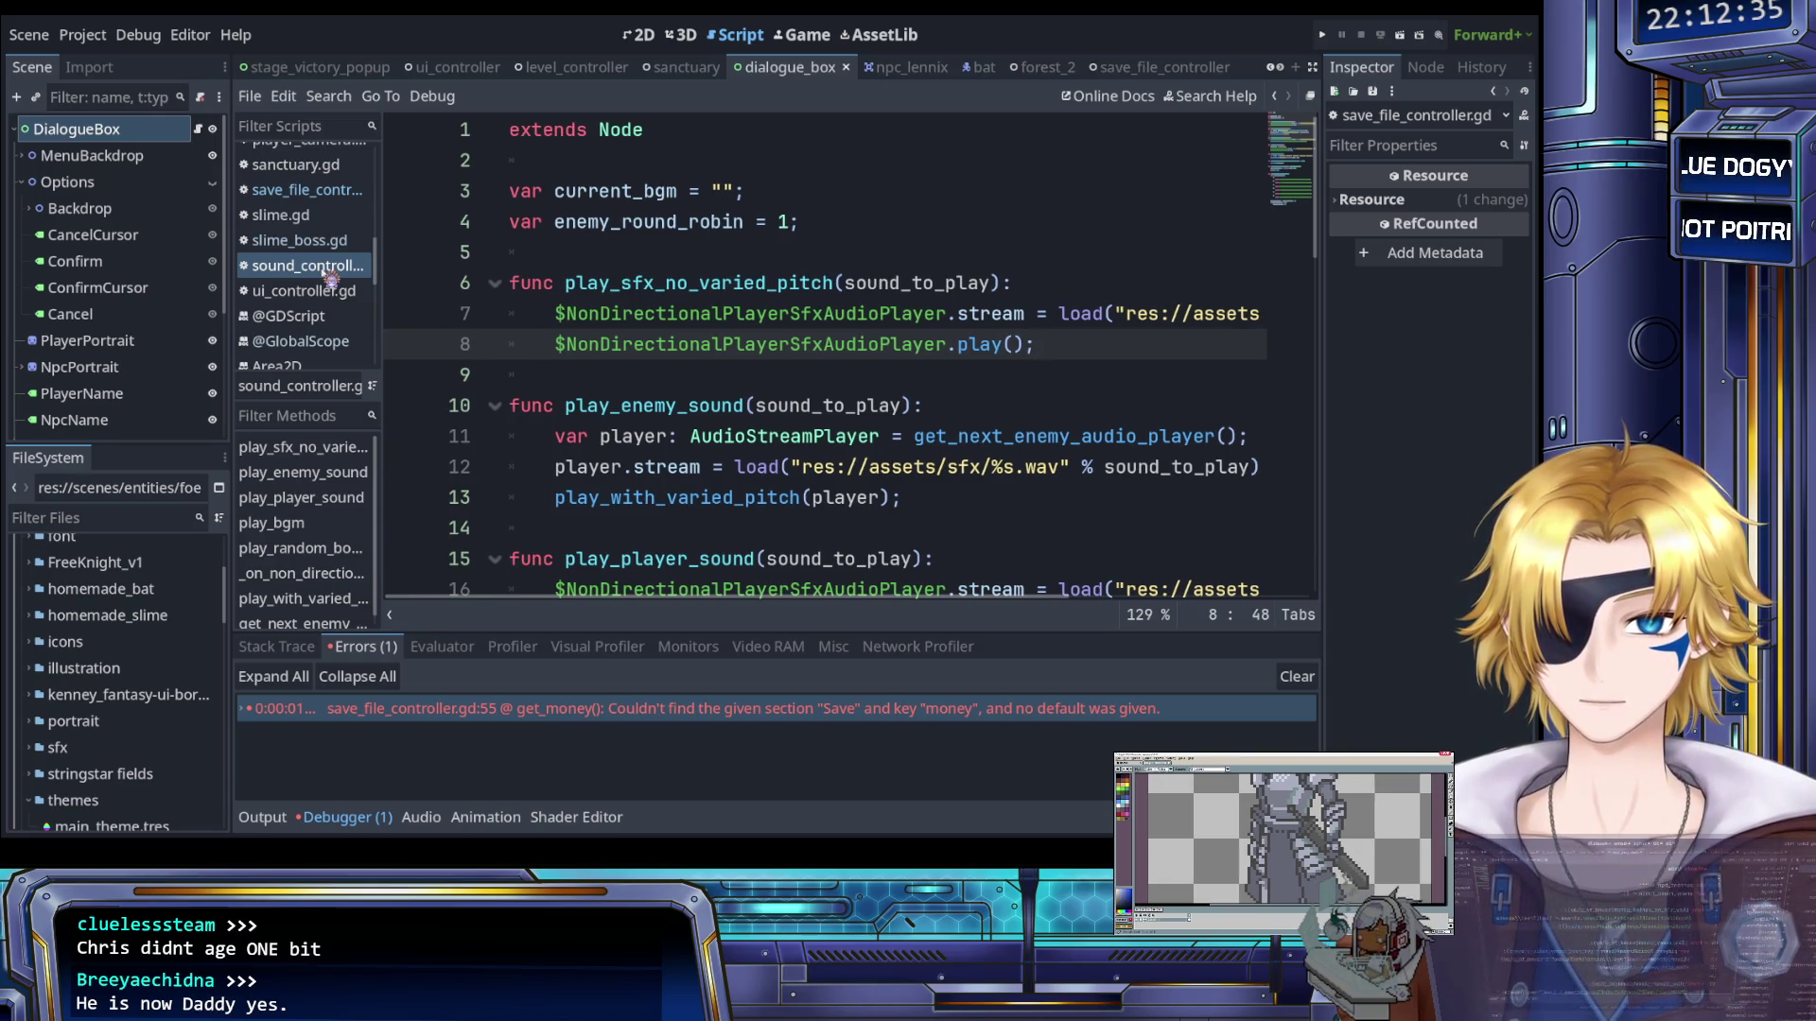
pyautogui.write('c')
pyautogui.click(303, 127)
pyautogui.write('cast')
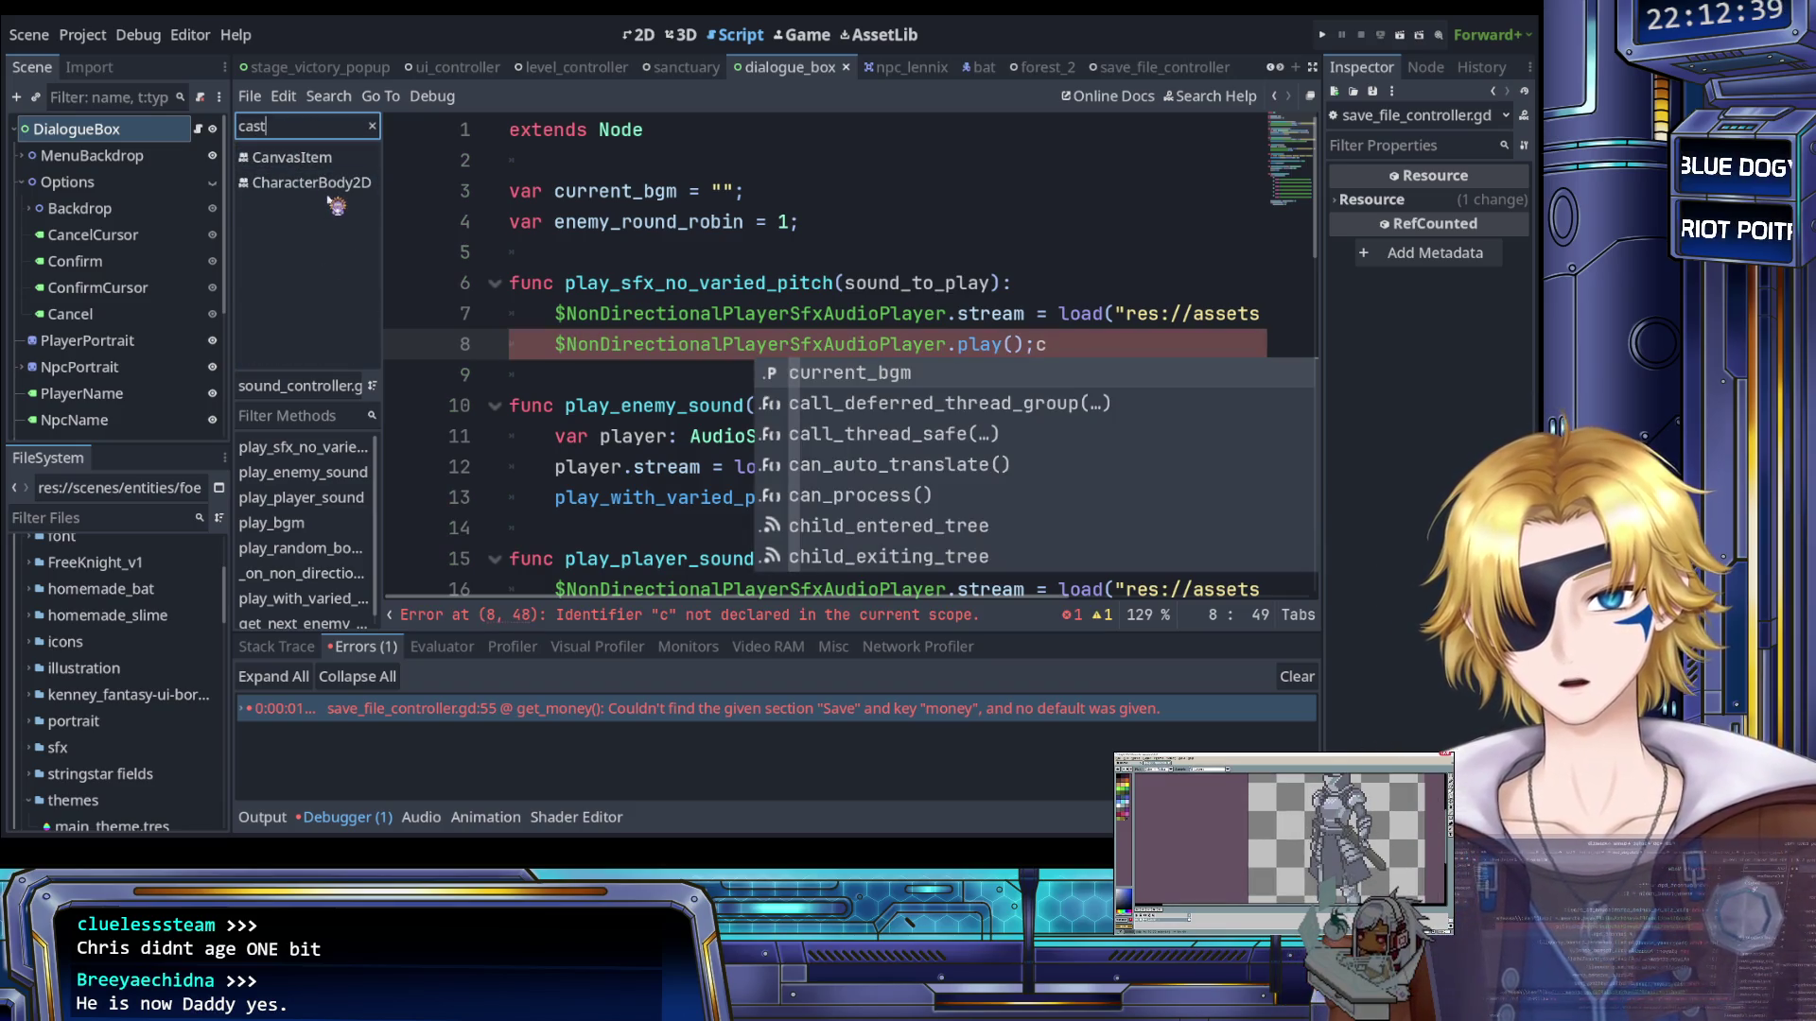
pyautogui.press('BackSpace')
pyautogui.press('BackSpace')
pyautogui.press('BackSpace')
pyautogui.click(336, 207)
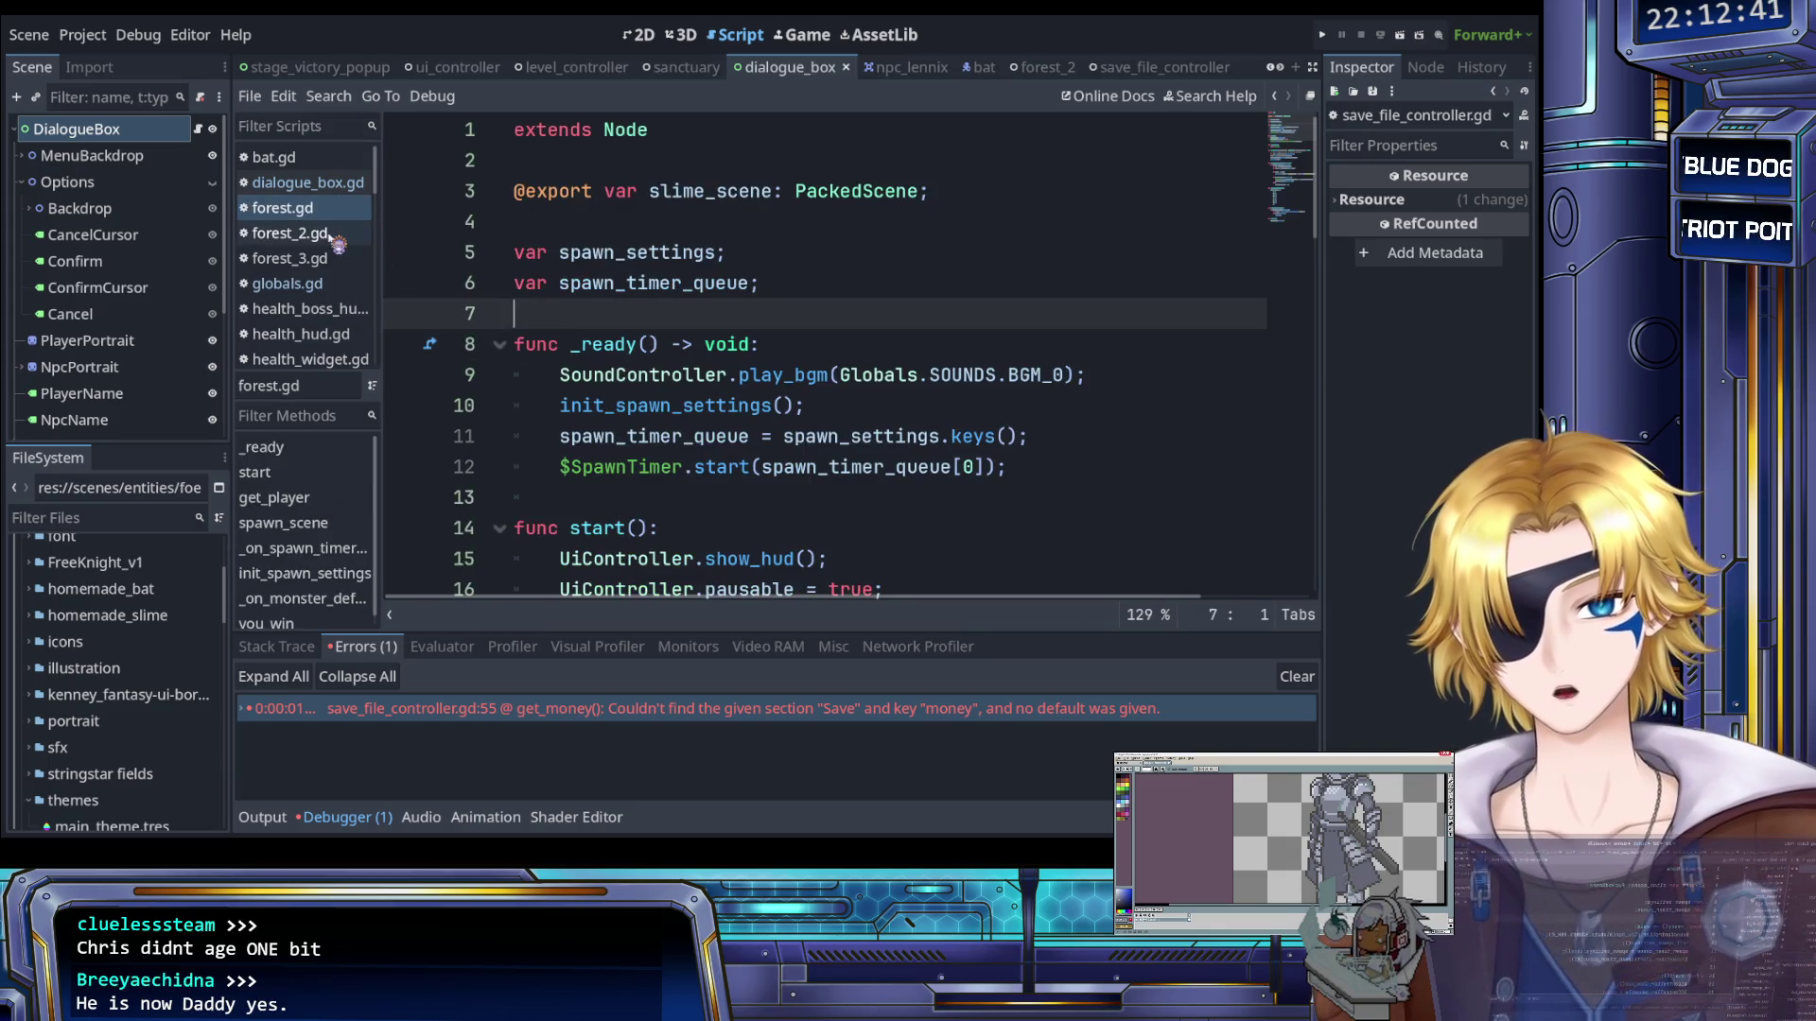
# Expand the areas folder in FileSystem and look into its forest subfolder
pyautogui.scroll(-2, 109, 615)
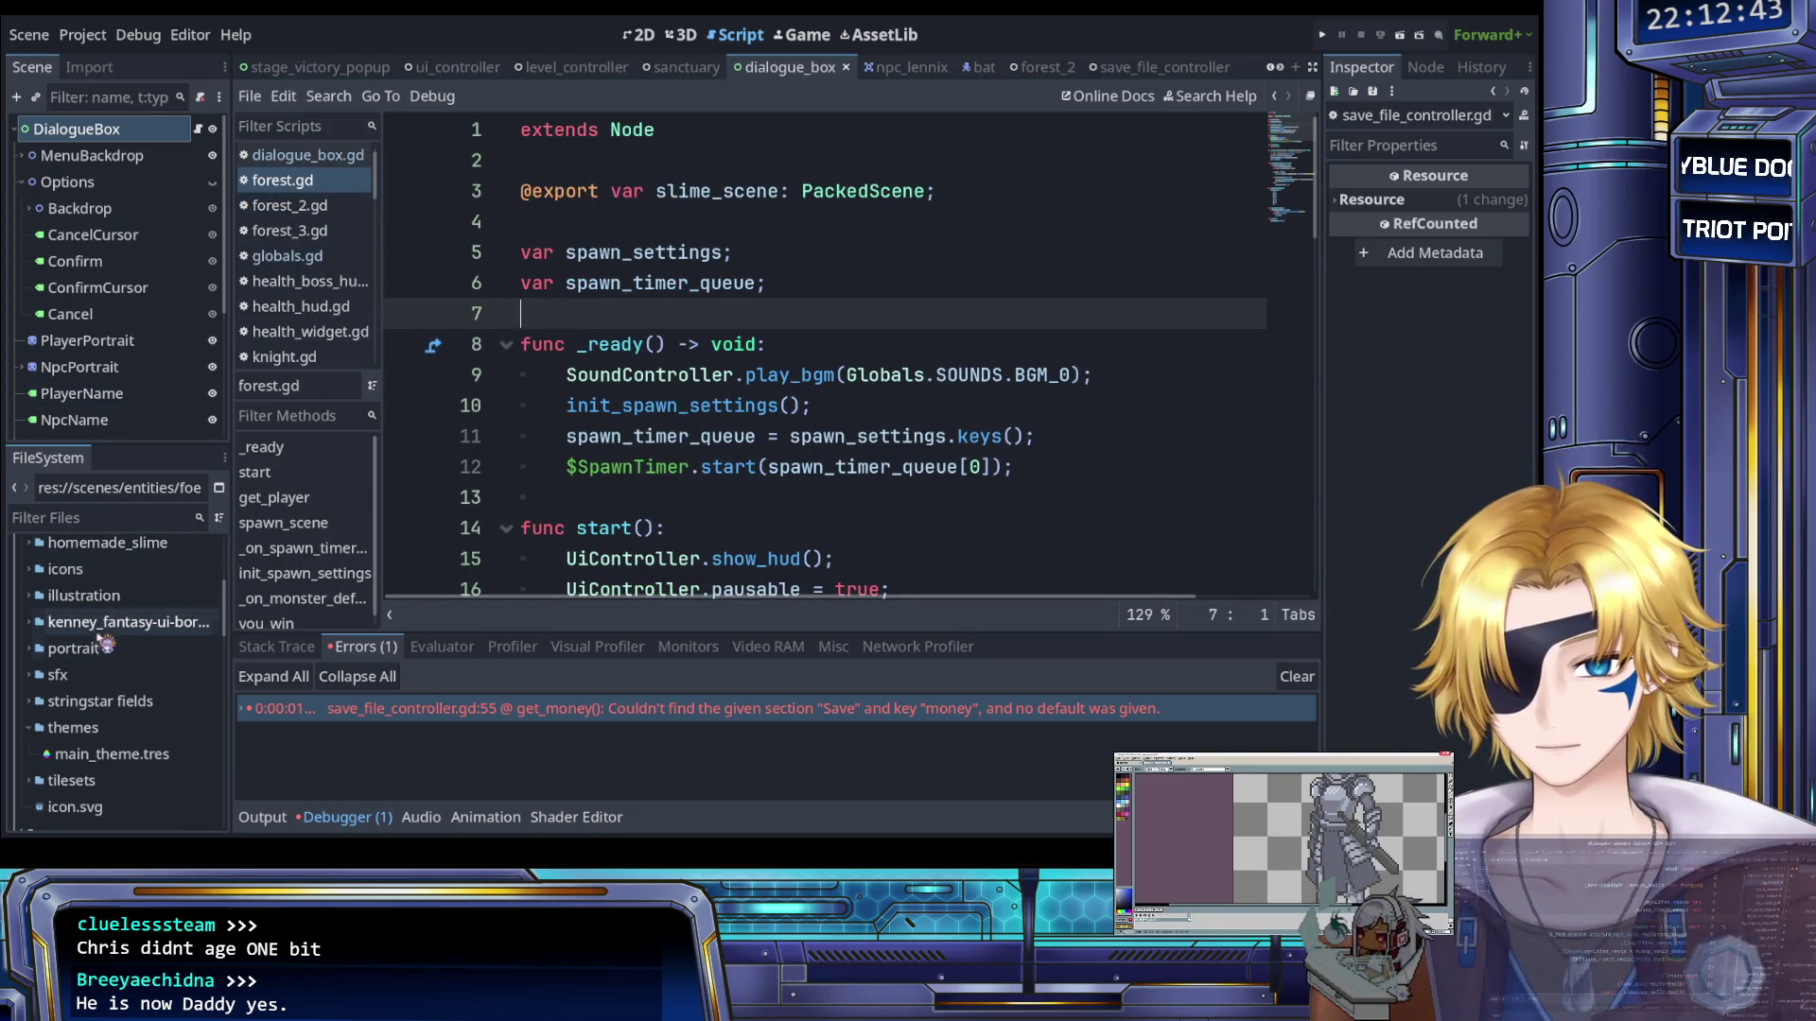
pyautogui.scroll(-4, 95, 671)
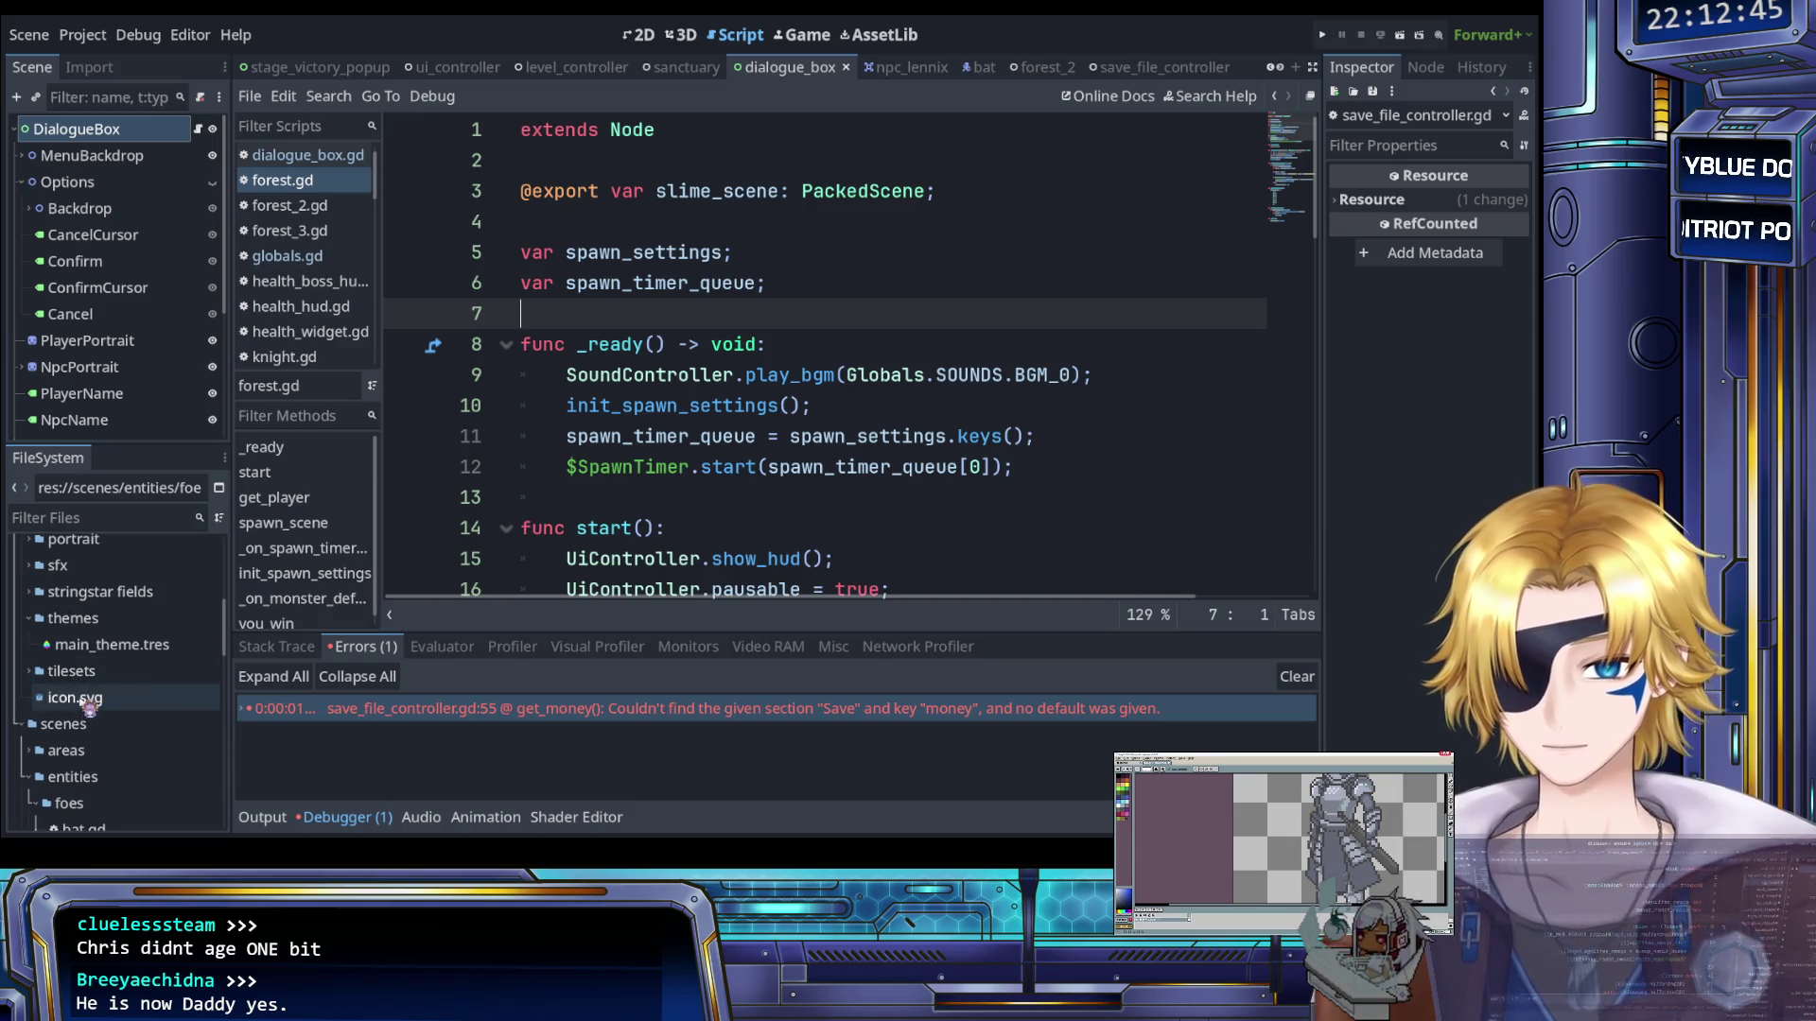
pyautogui.scroll(-5, 88, 706)
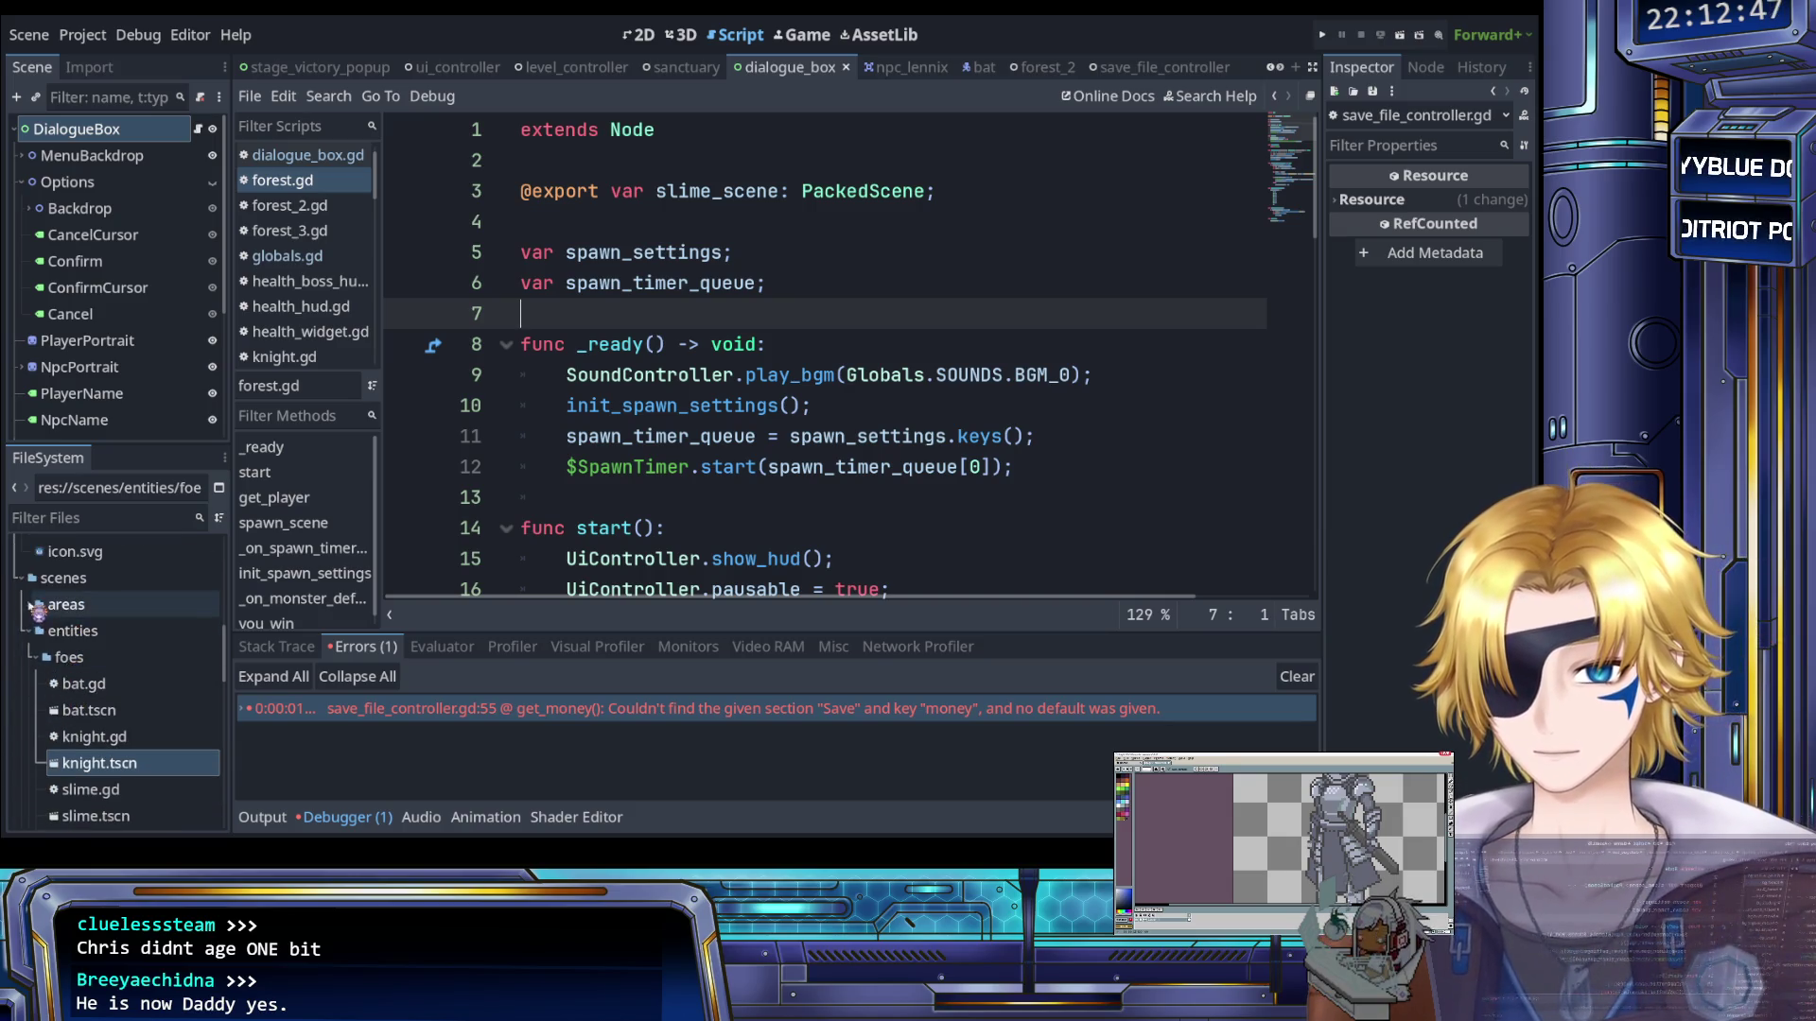
pyautogui.click(38, 604)
pyautogui.click(42, 631)
pyautogui.click(42, 630)
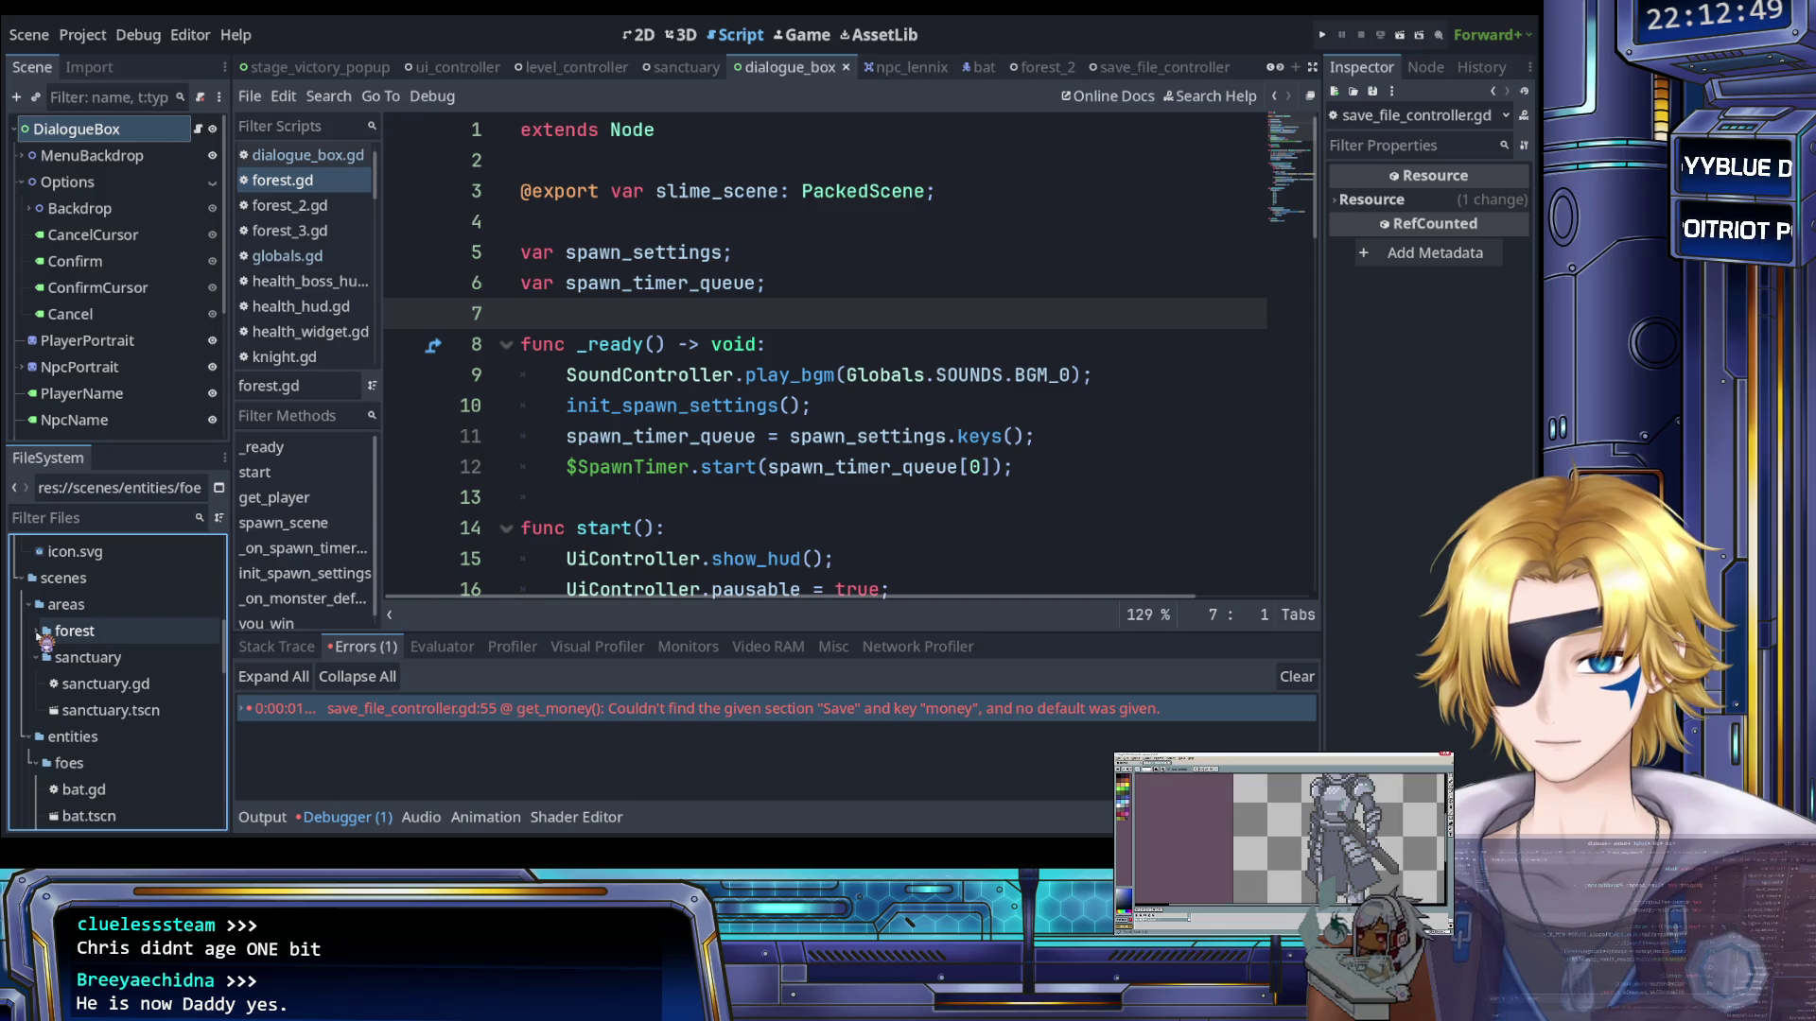
pyautogui.click(104, 631)
pyautogui.click(83, 606)
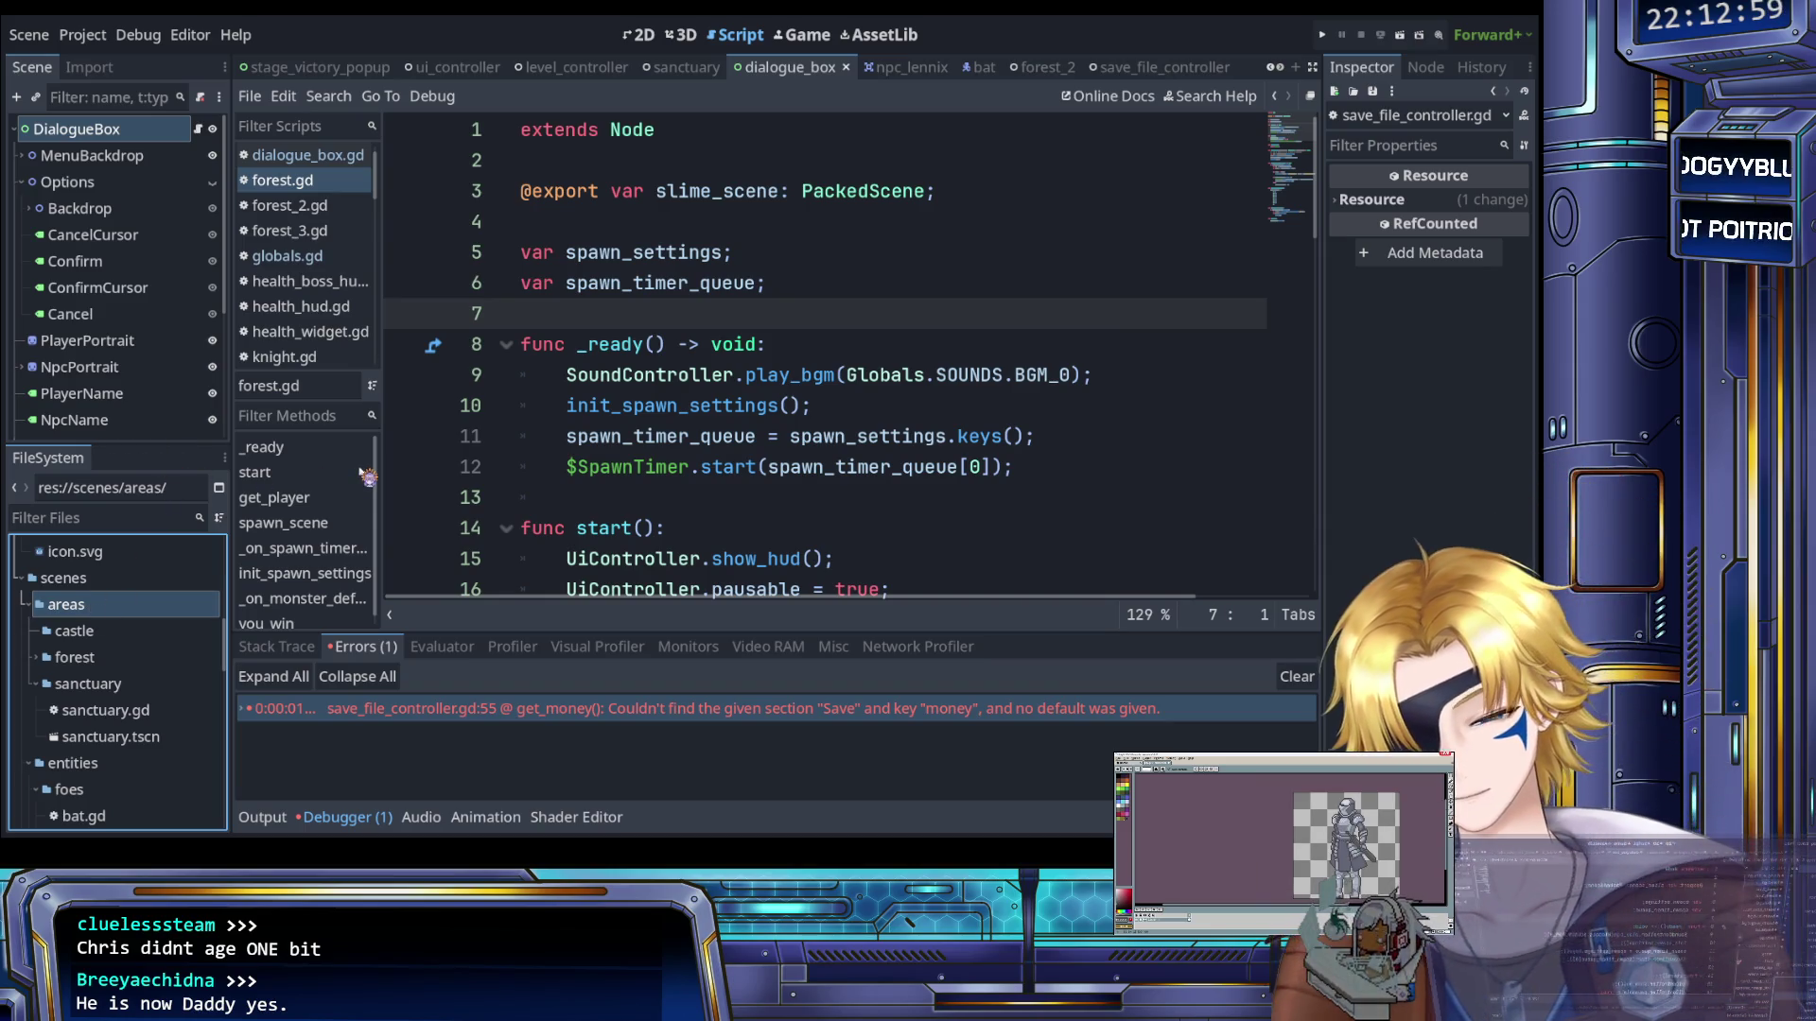
# Browse the castle, forest and forest_geometry folders, then select the forest.gd file
pyautogui.click(77, 632)
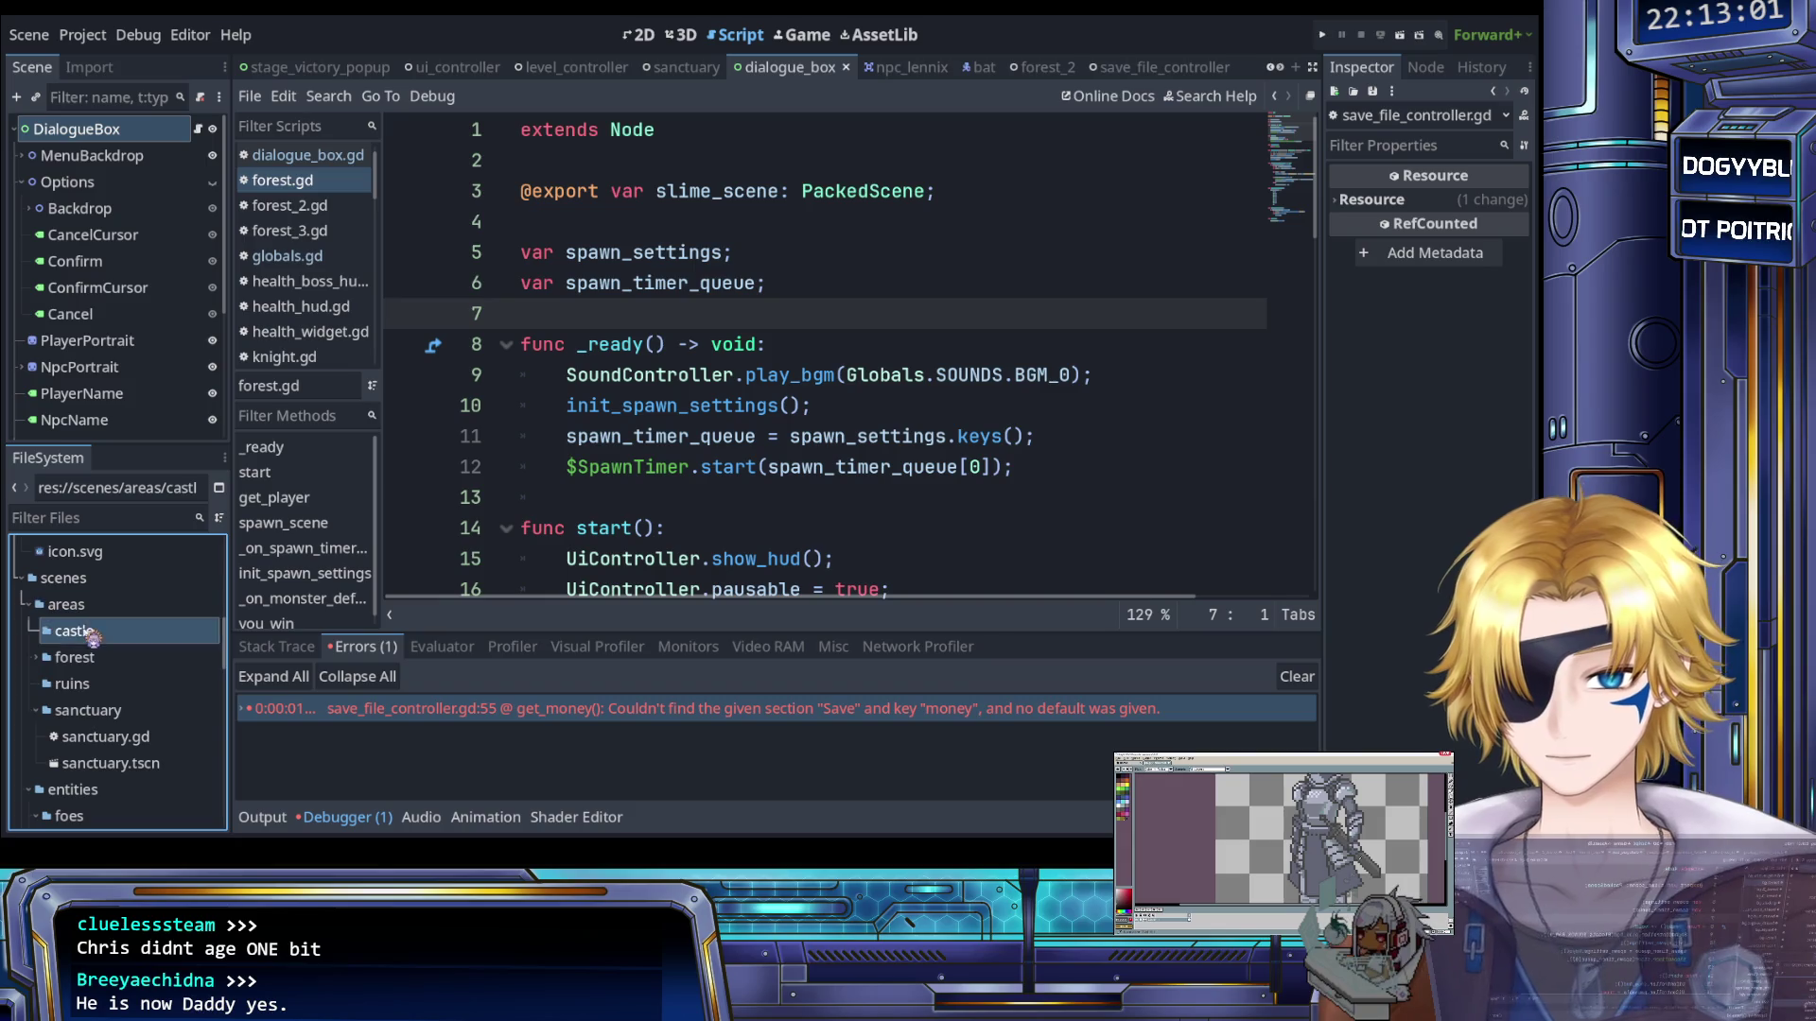
pyautogui.click(39, 658)
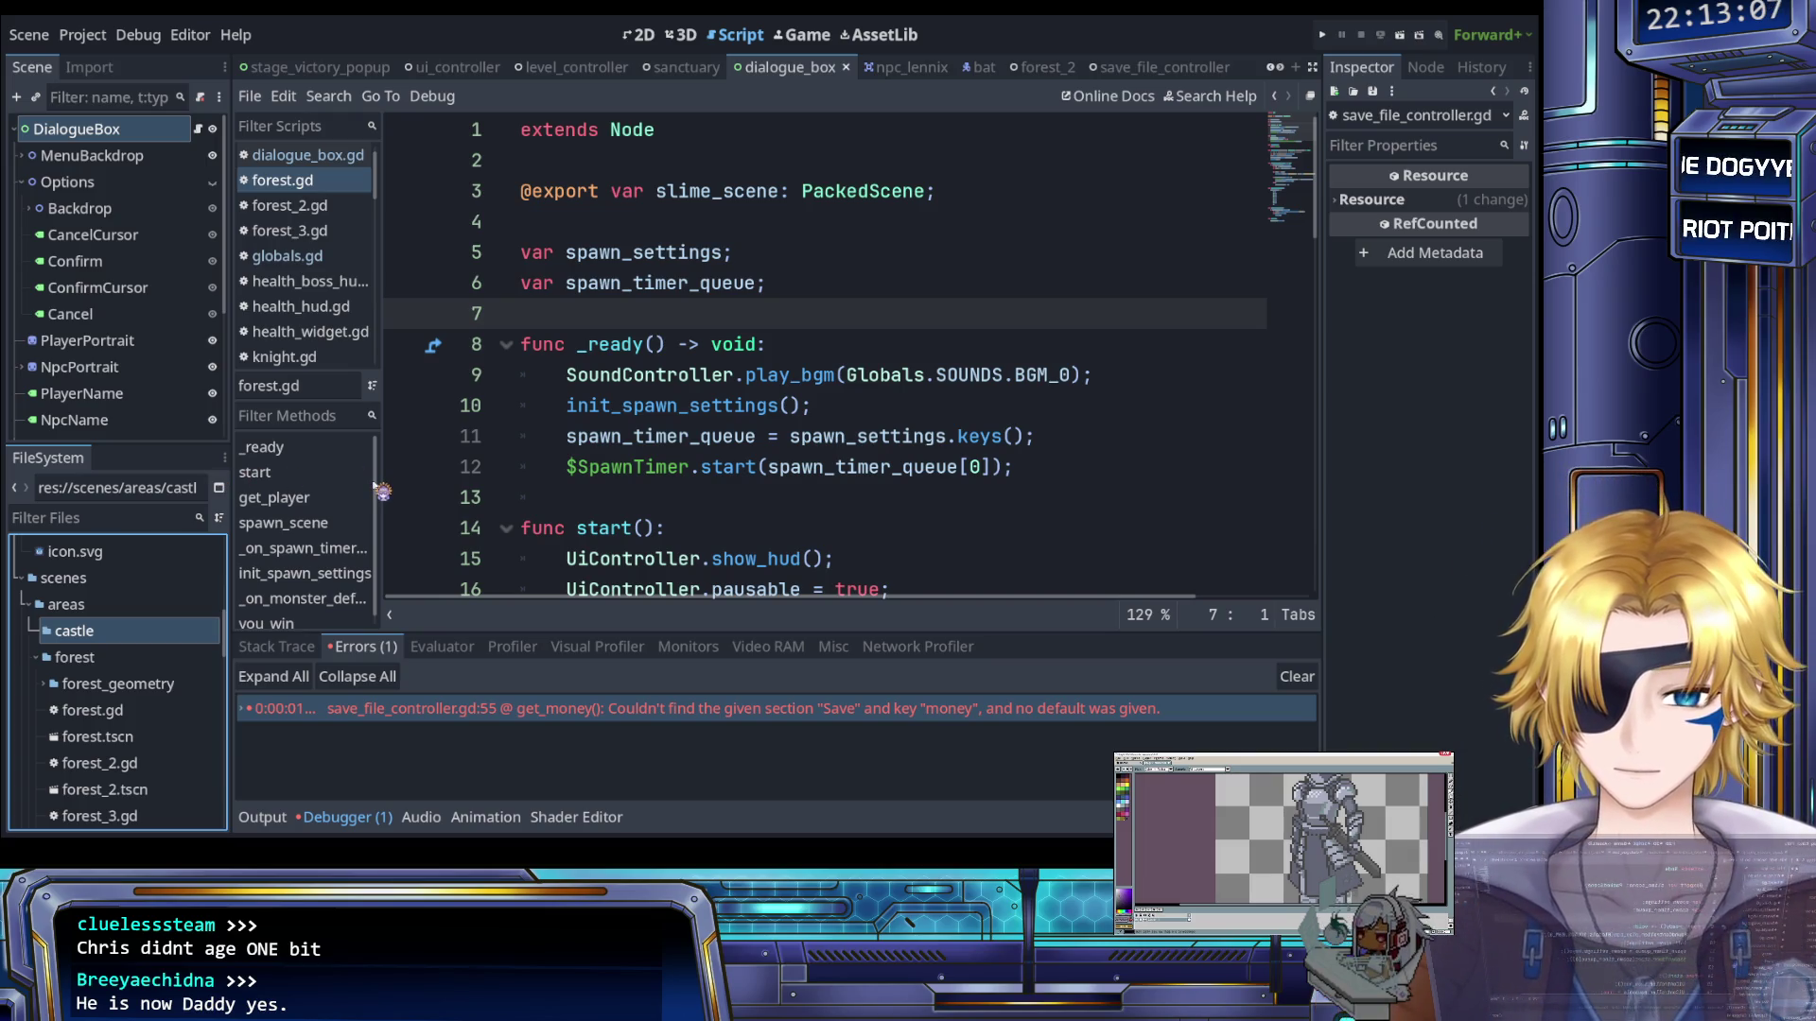
pyautogui.click(44, 683)
pyautogui.scroll(-2, 95, 681)
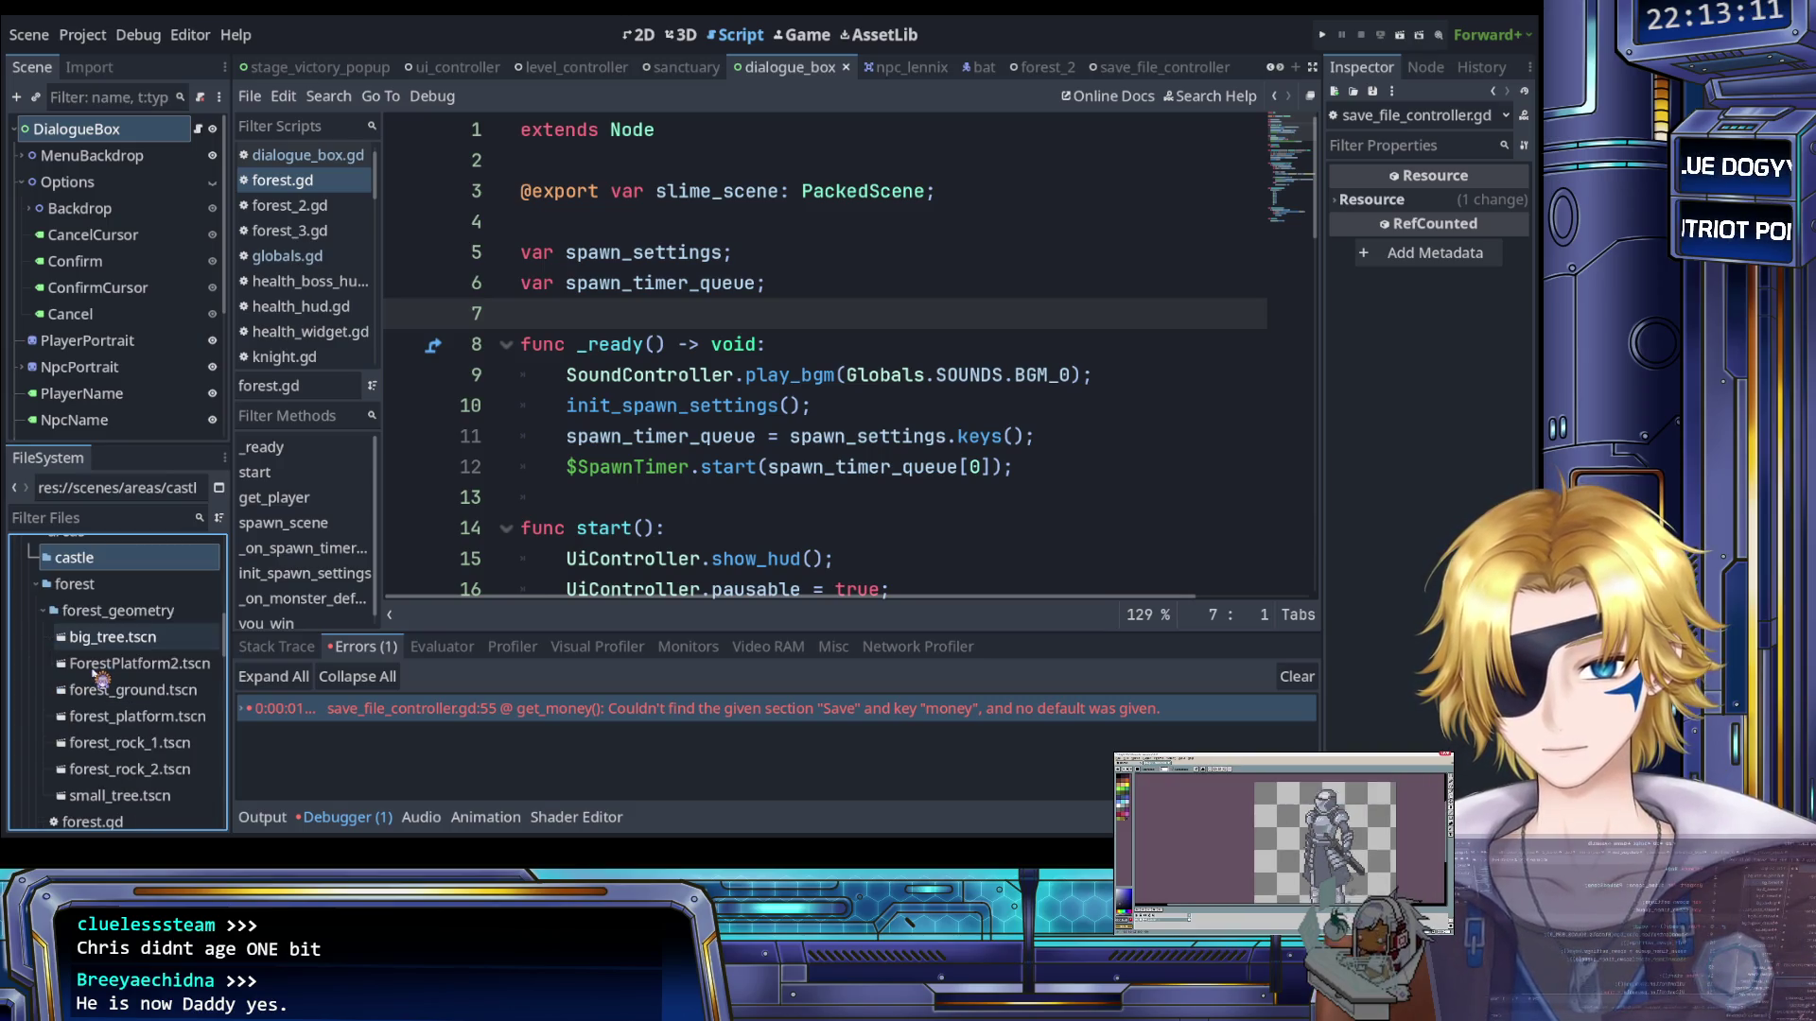
pyautogui.scroll(1, 76, 662)
pyautogui.click(45, 648)
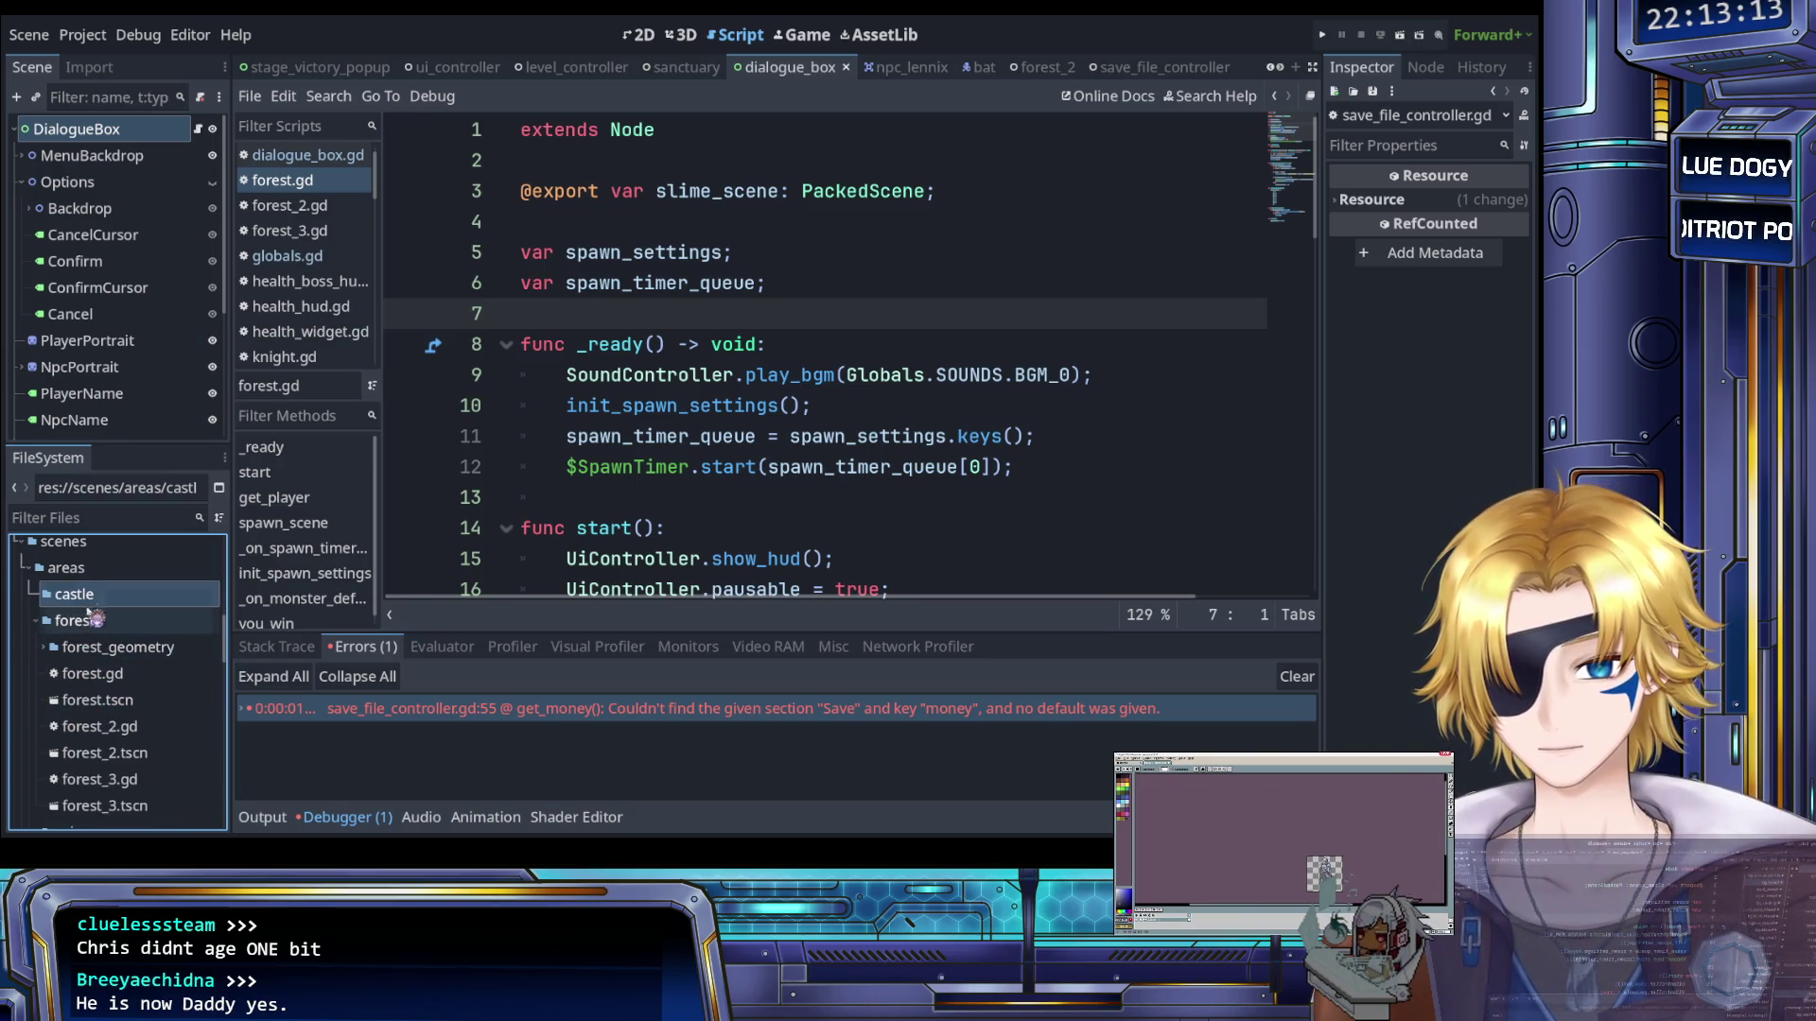
pyautogui.scroll(-2, 94, 652)
pyautogui.scroll(1, 139, 651)
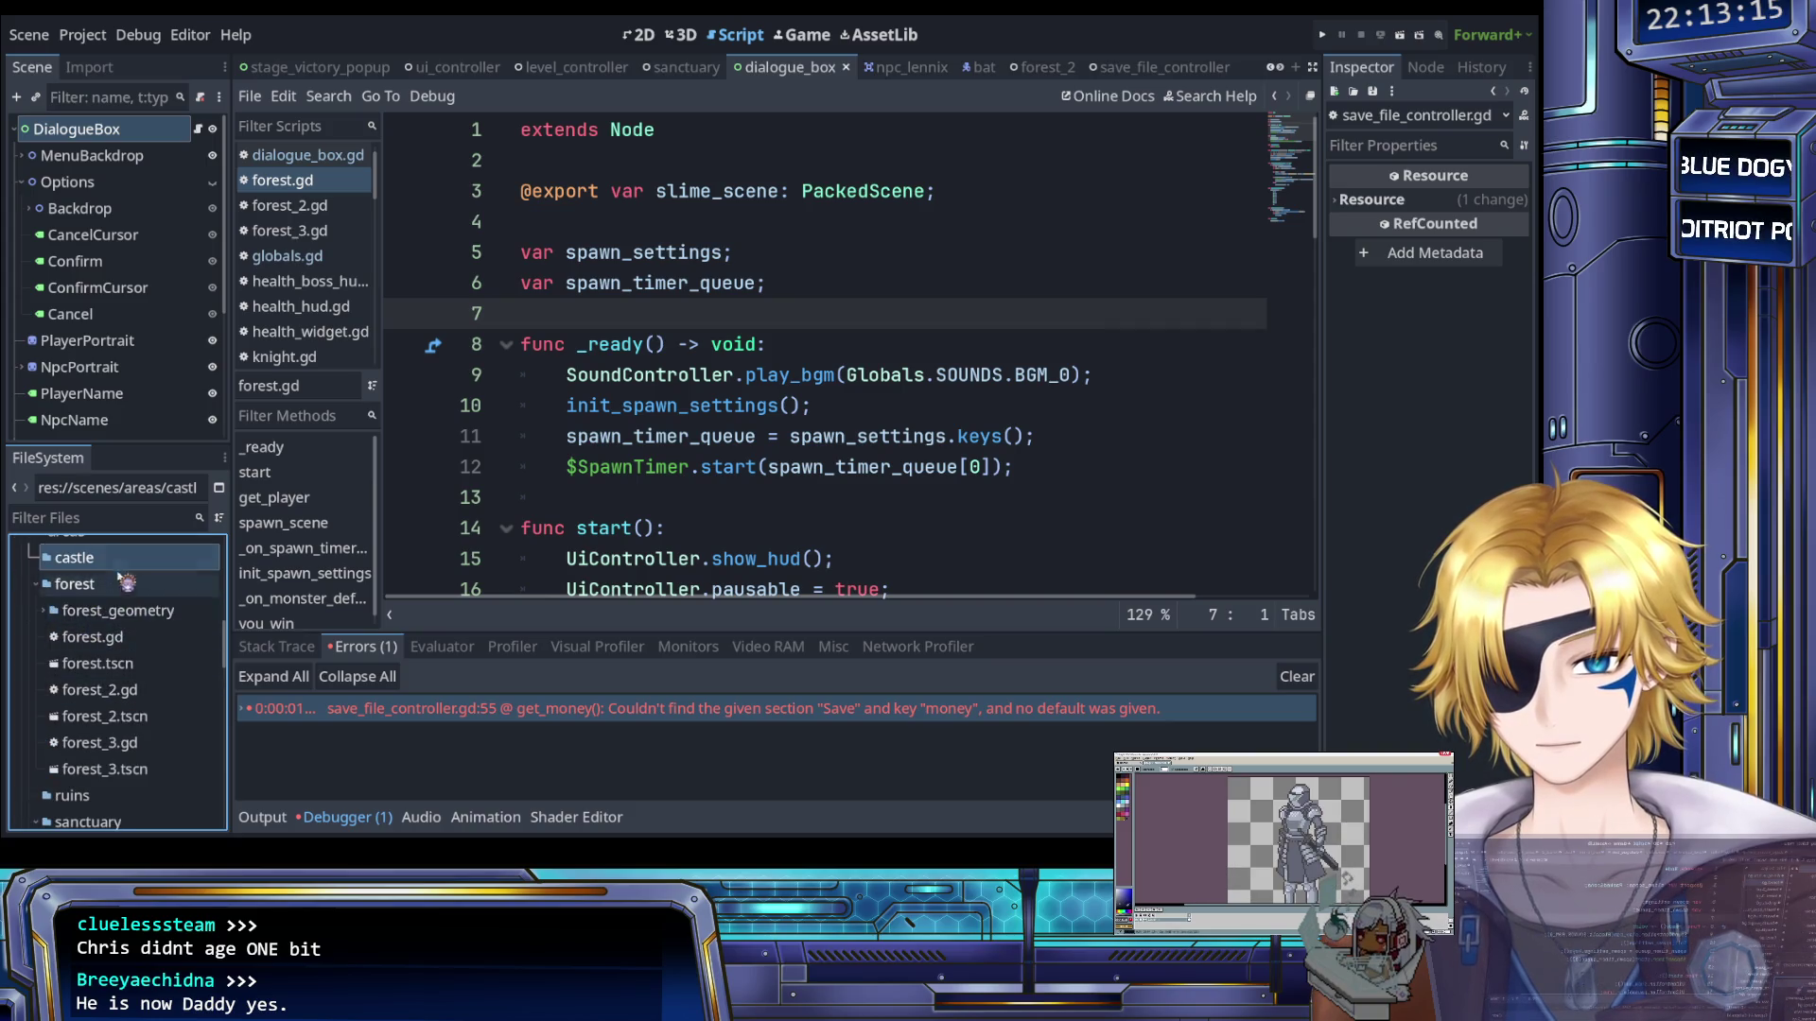
pyautogui.scroll(1, 132, 615)
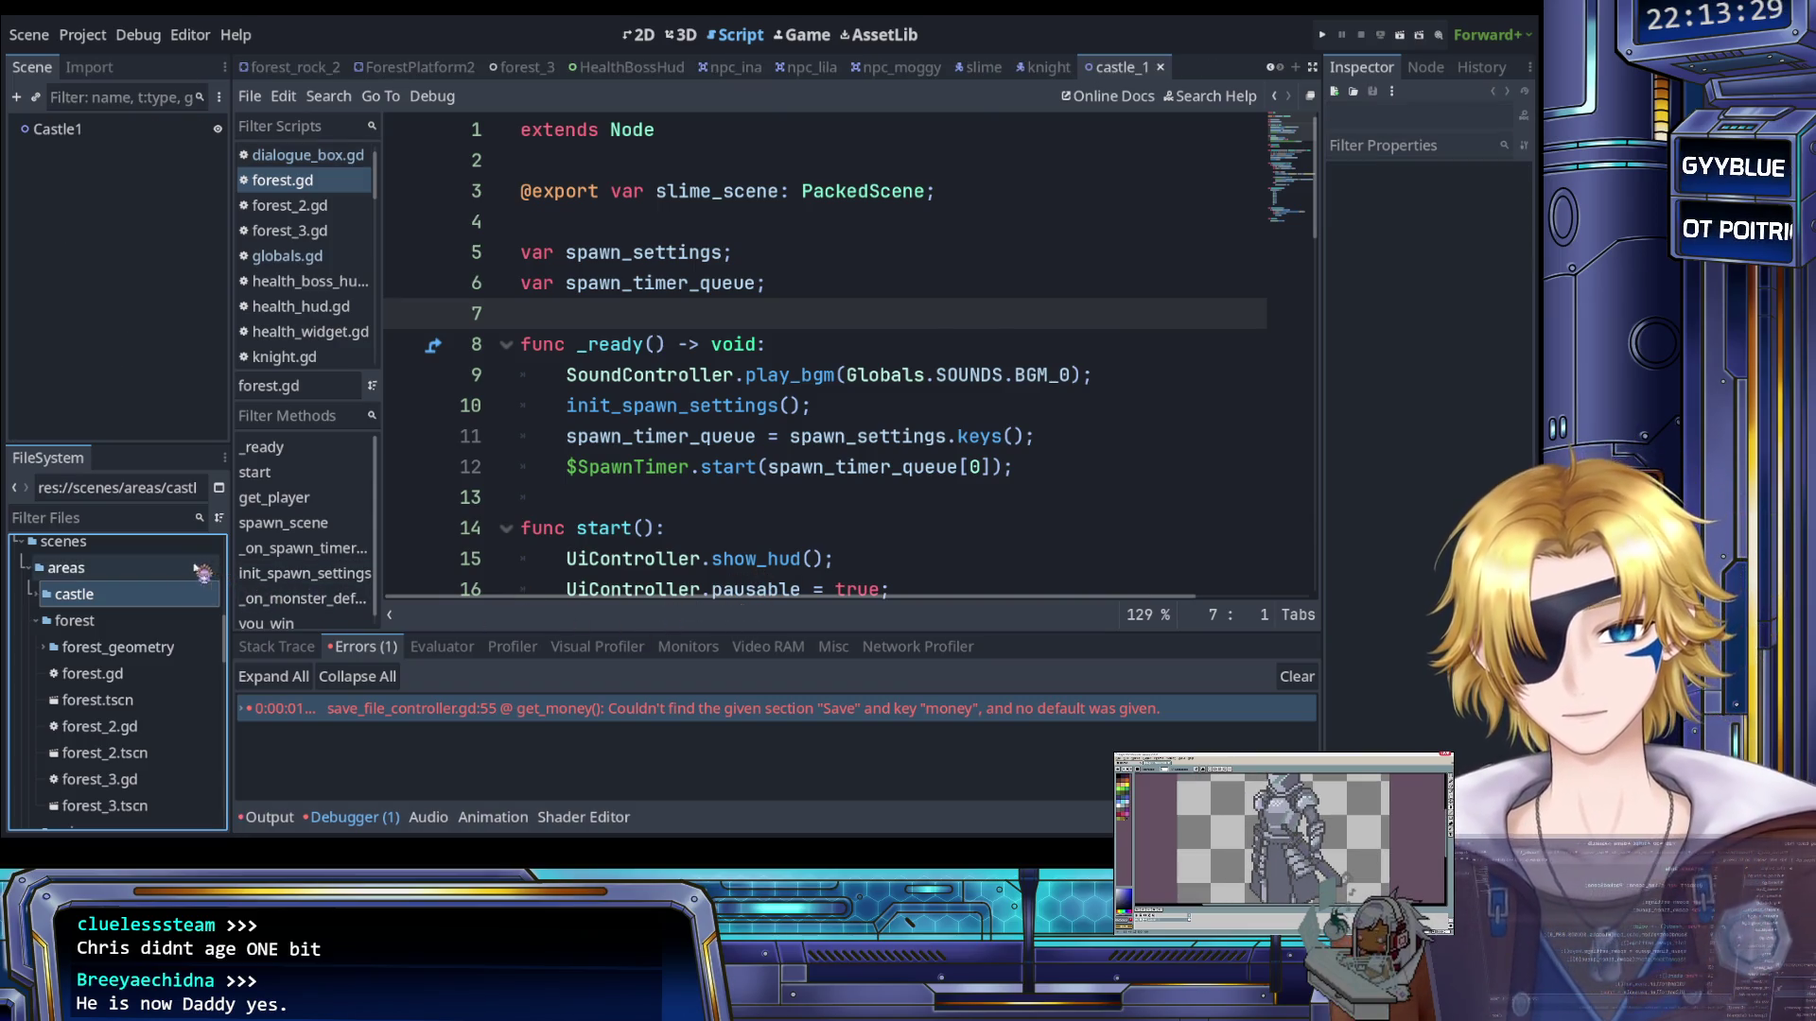
pyautogui.click(121, 675)
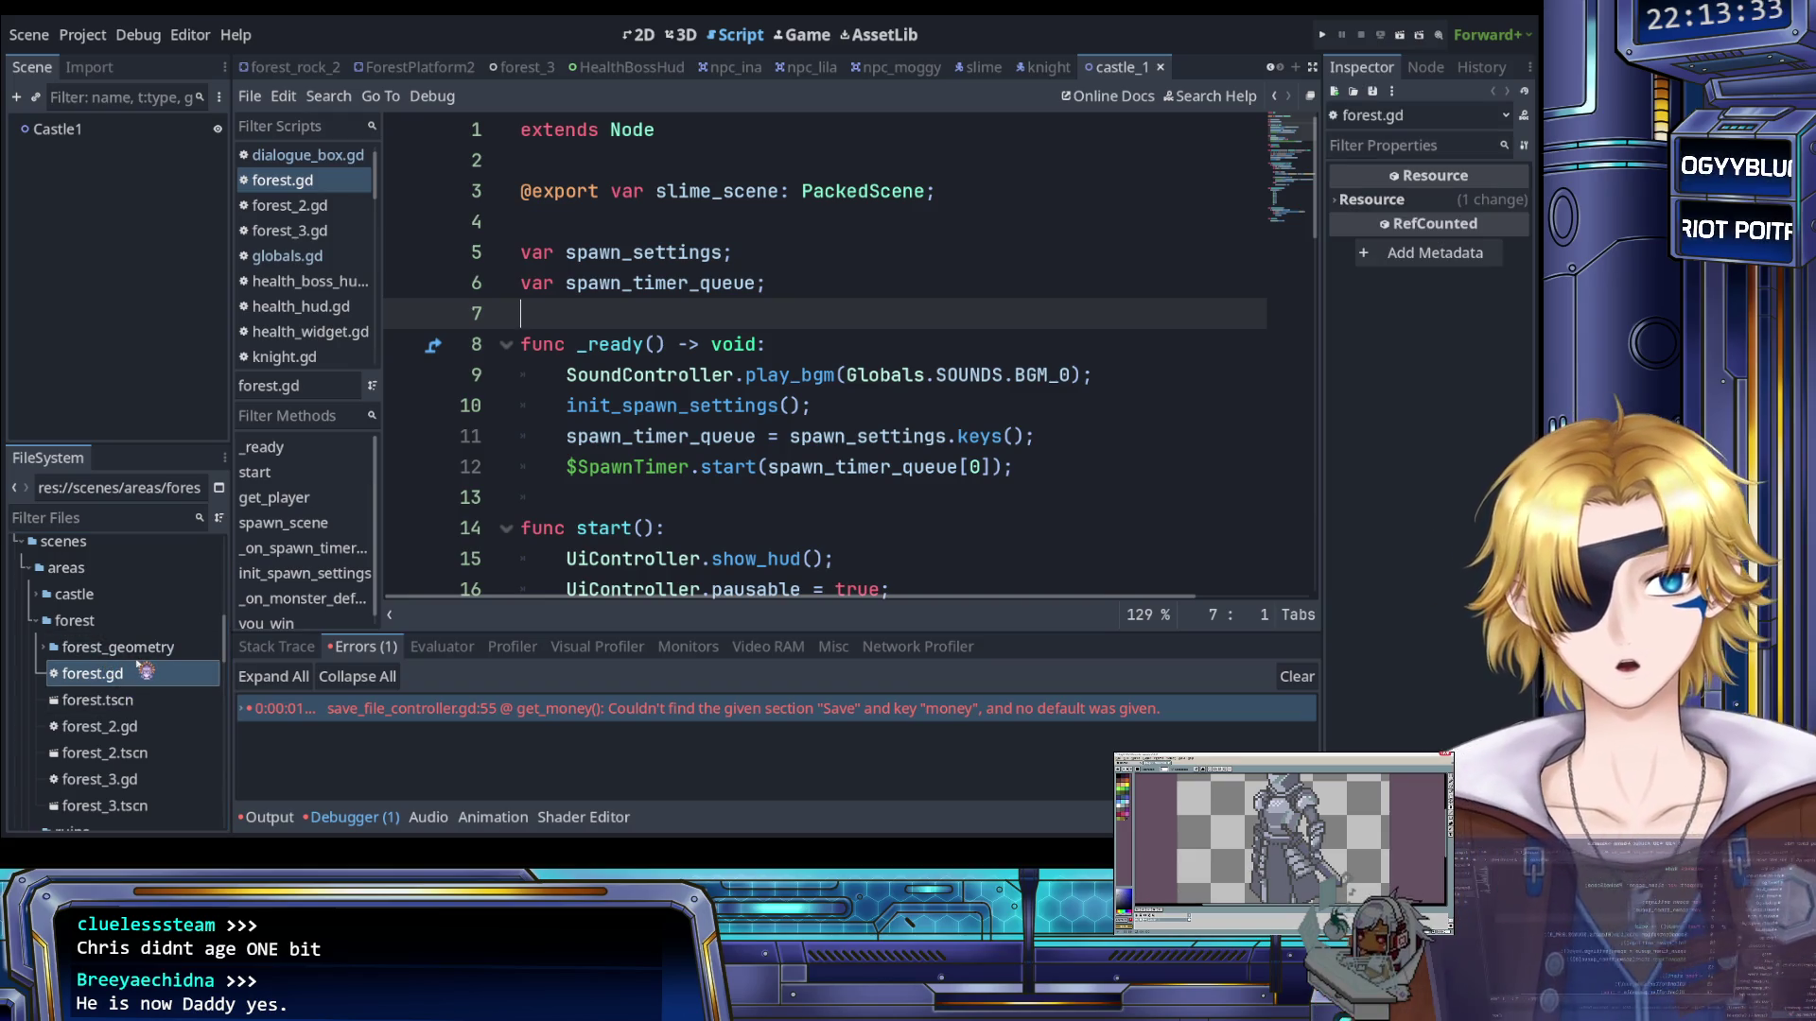
# Open forest.tscn, then open forest_2.gd in the Script editor from FileSystem
pyautogui.doubleClick(142, 701)
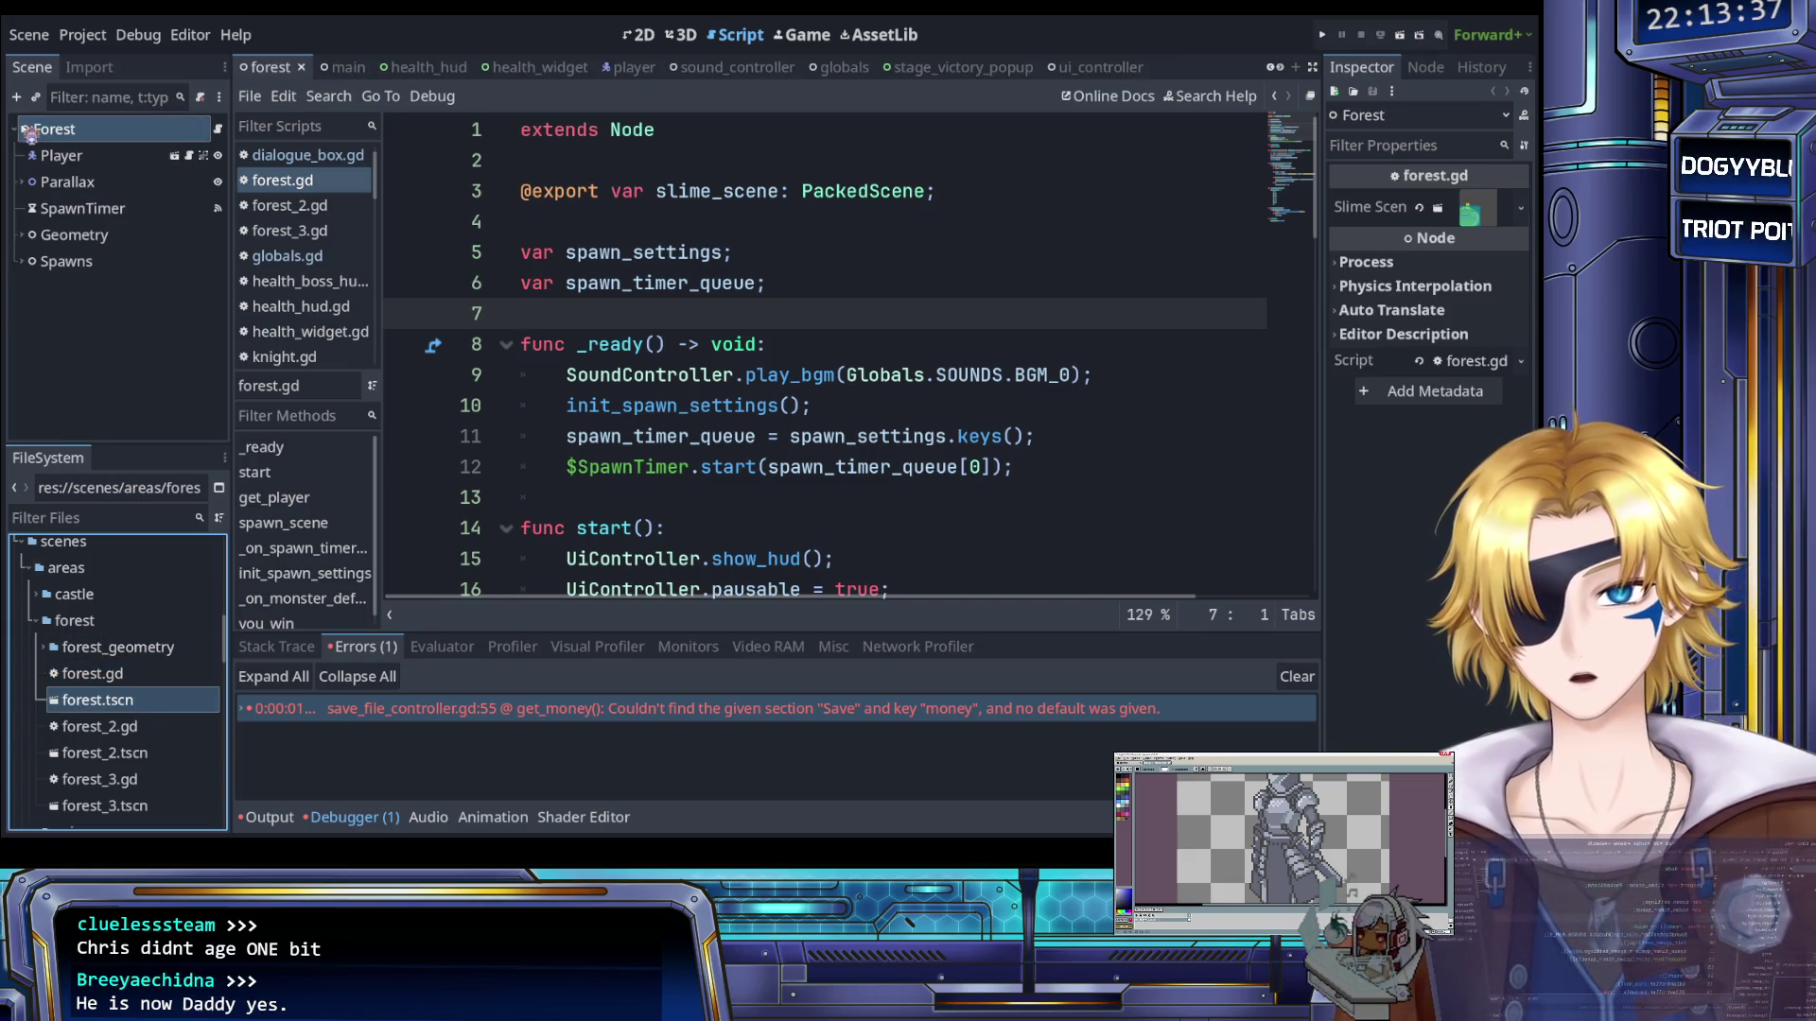
pyautogui.click(71, 138)
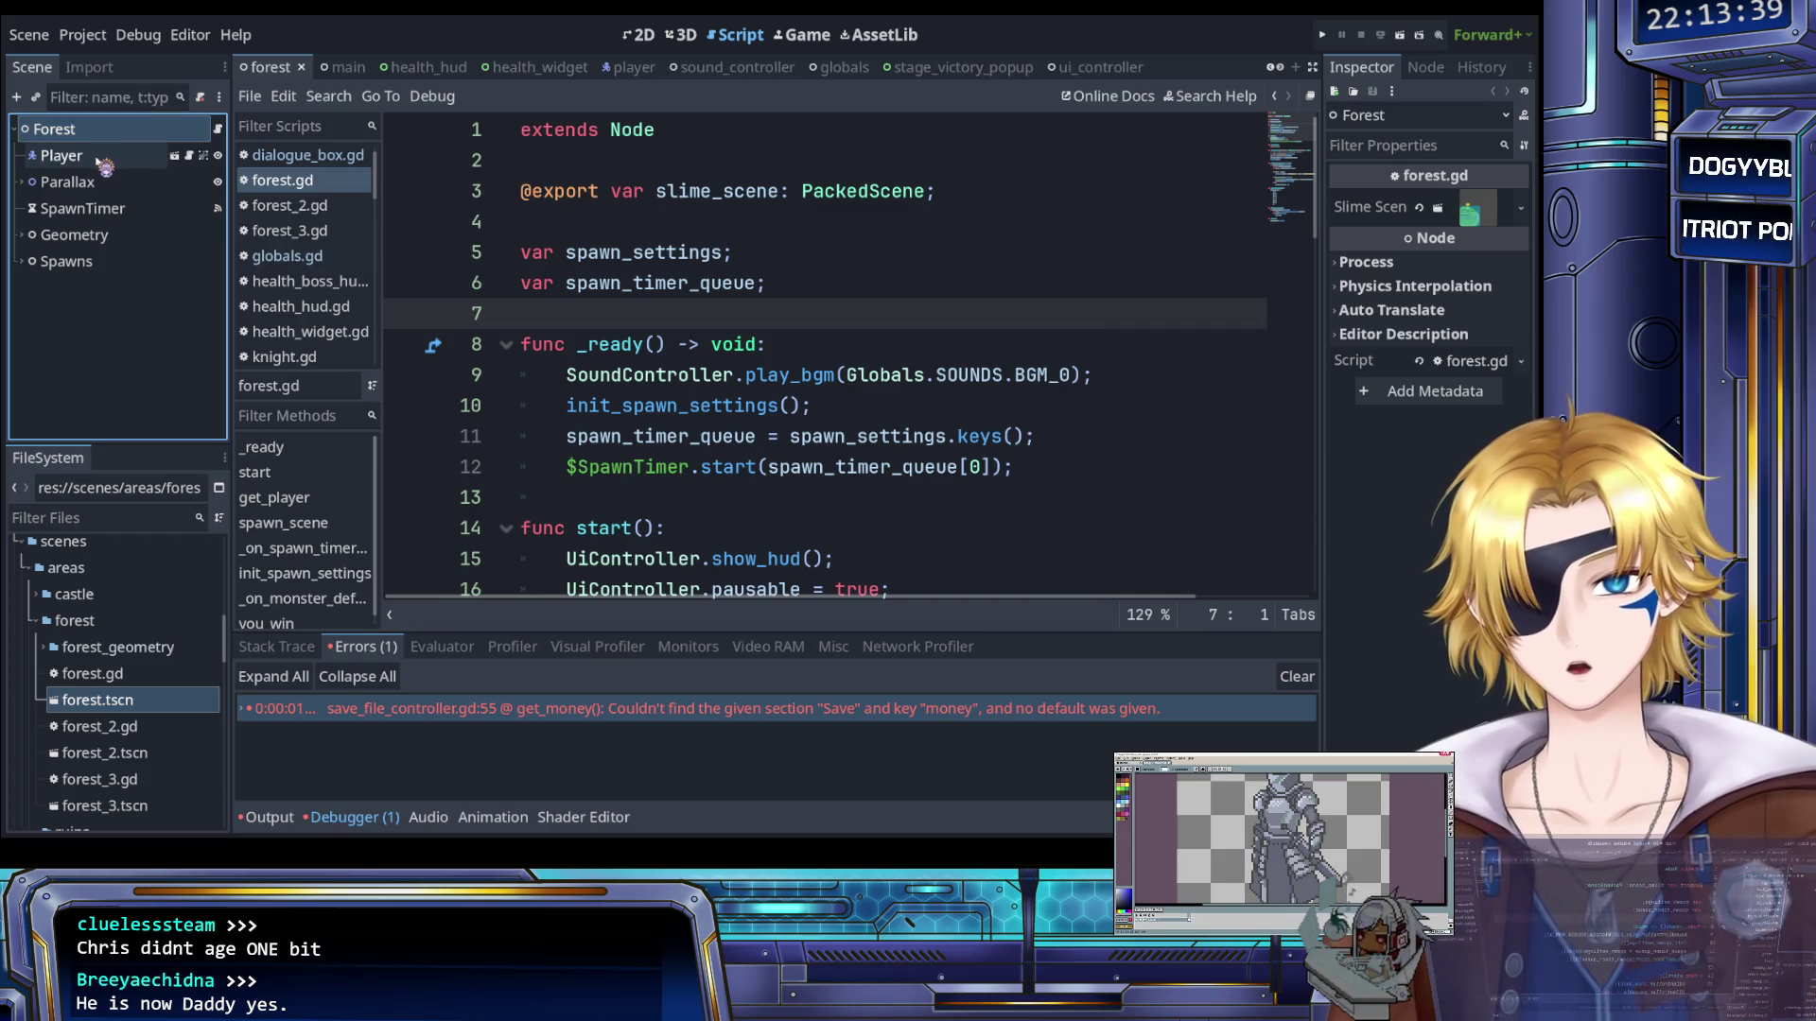
pyautogui.doubleClick(138, 727)
pyautogui.scroll(-5, 634, 475)
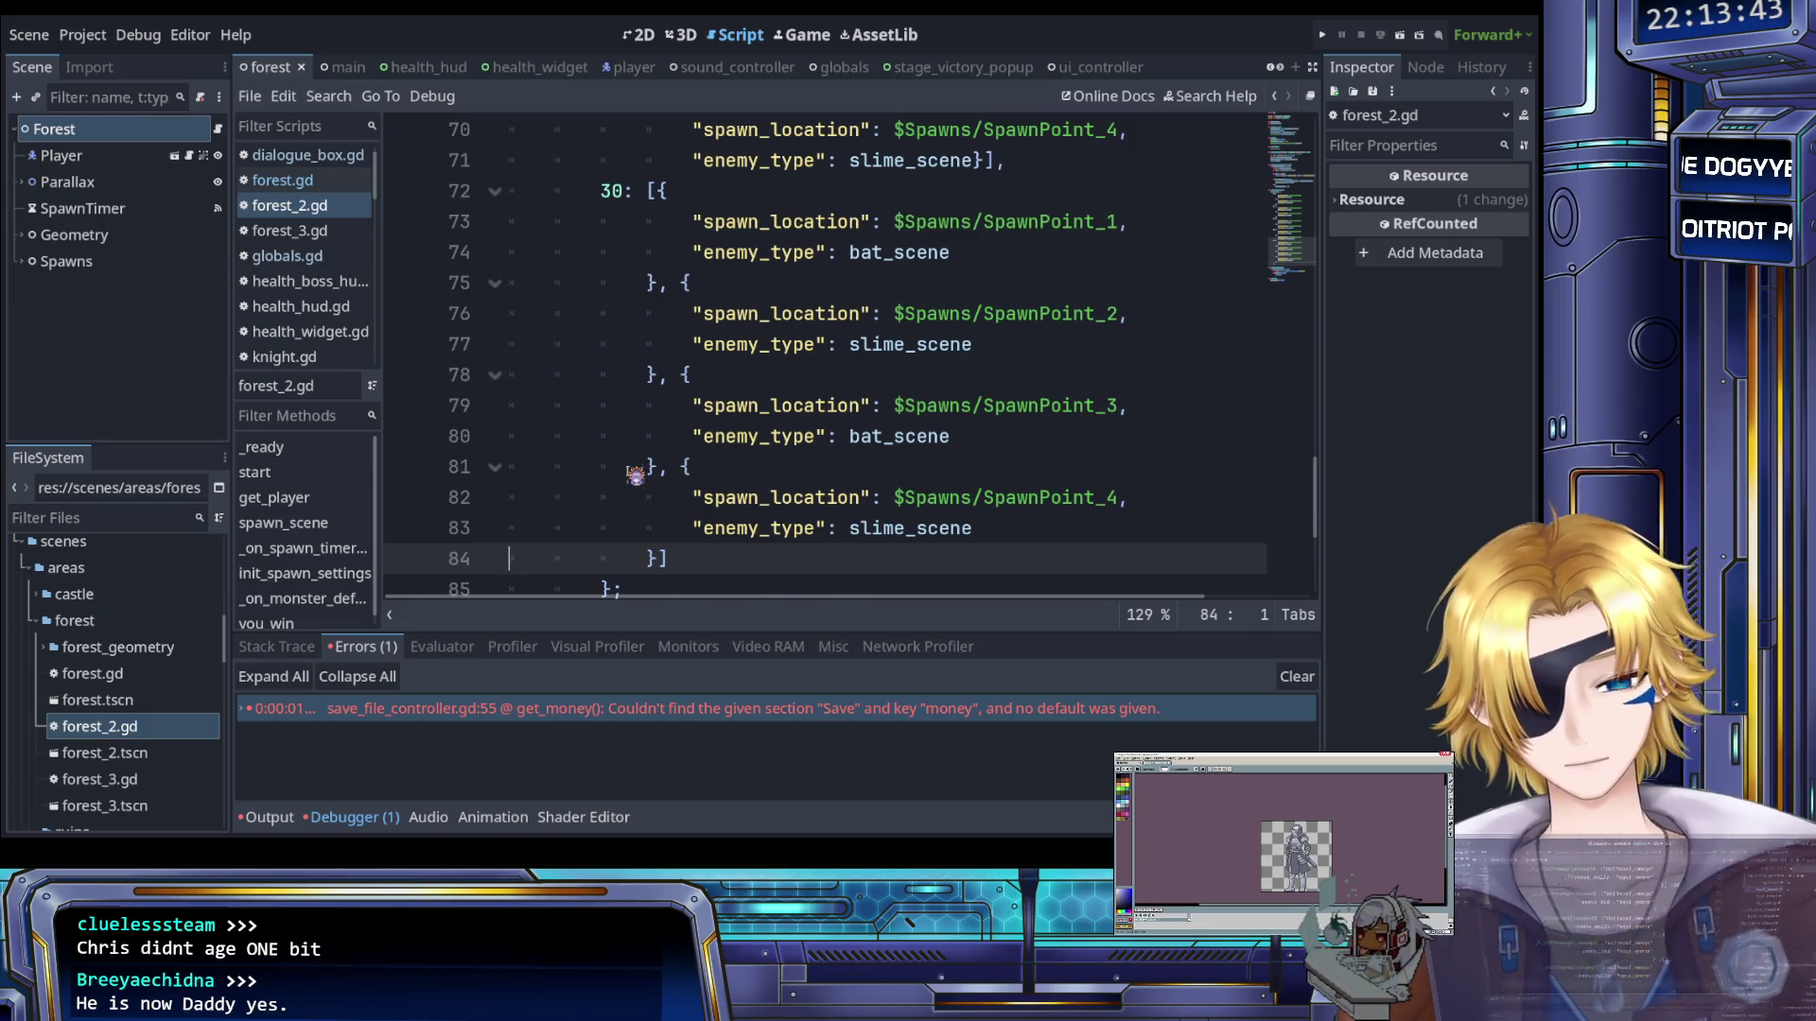
# Read forest_2.gd from the top to the spawn_settings line and inspect the Player node
pyautogui.hotkey('ctrl', 'Home')
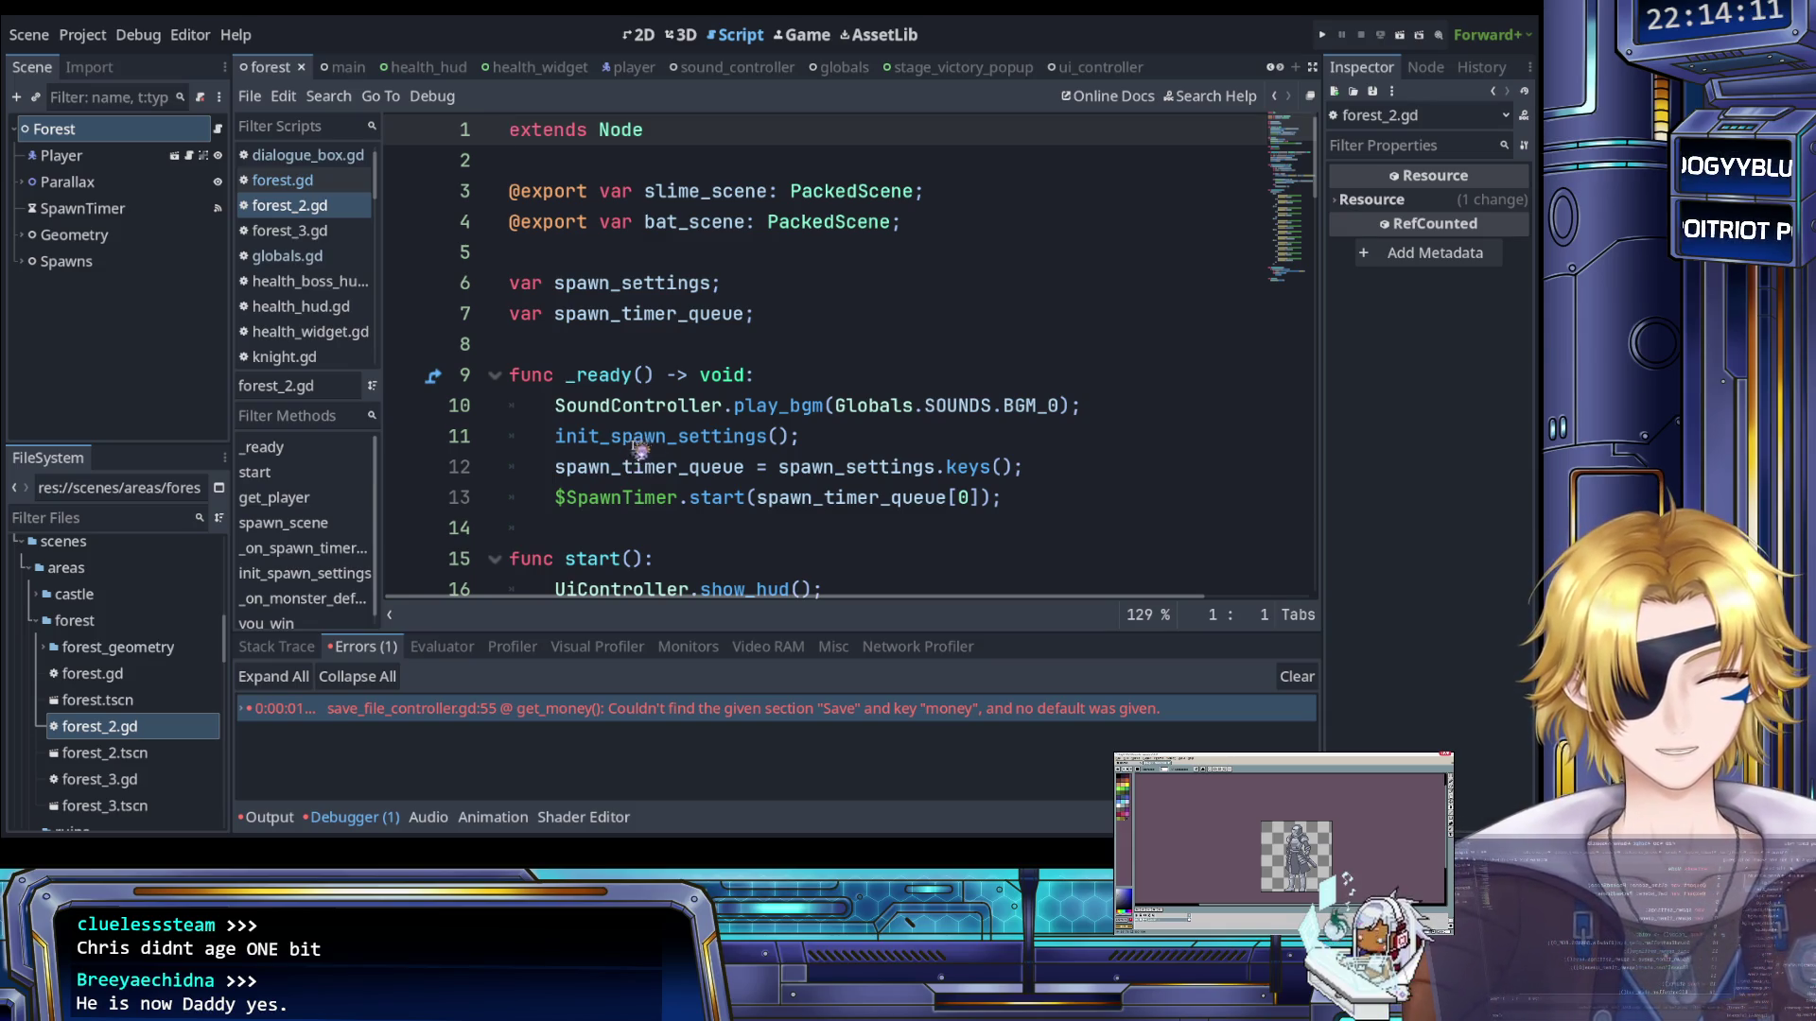
pyautogui.click(669, 350)
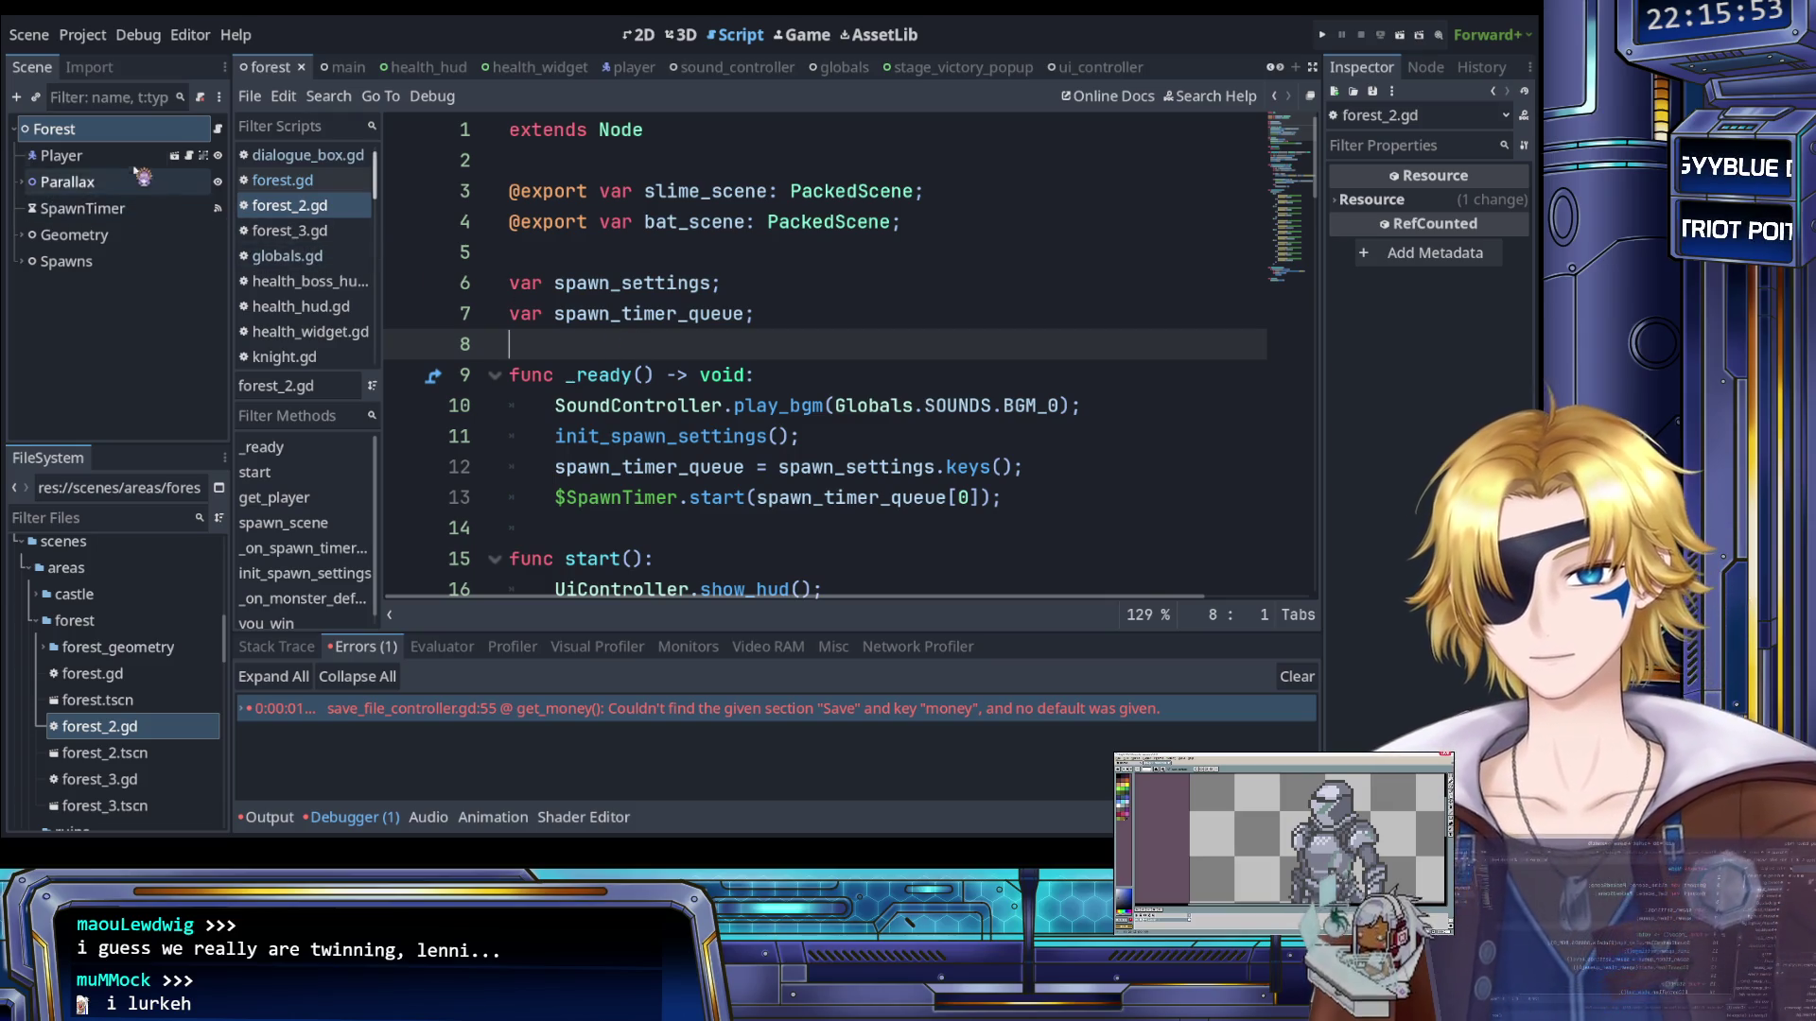
pyautogui.click(66, 155)
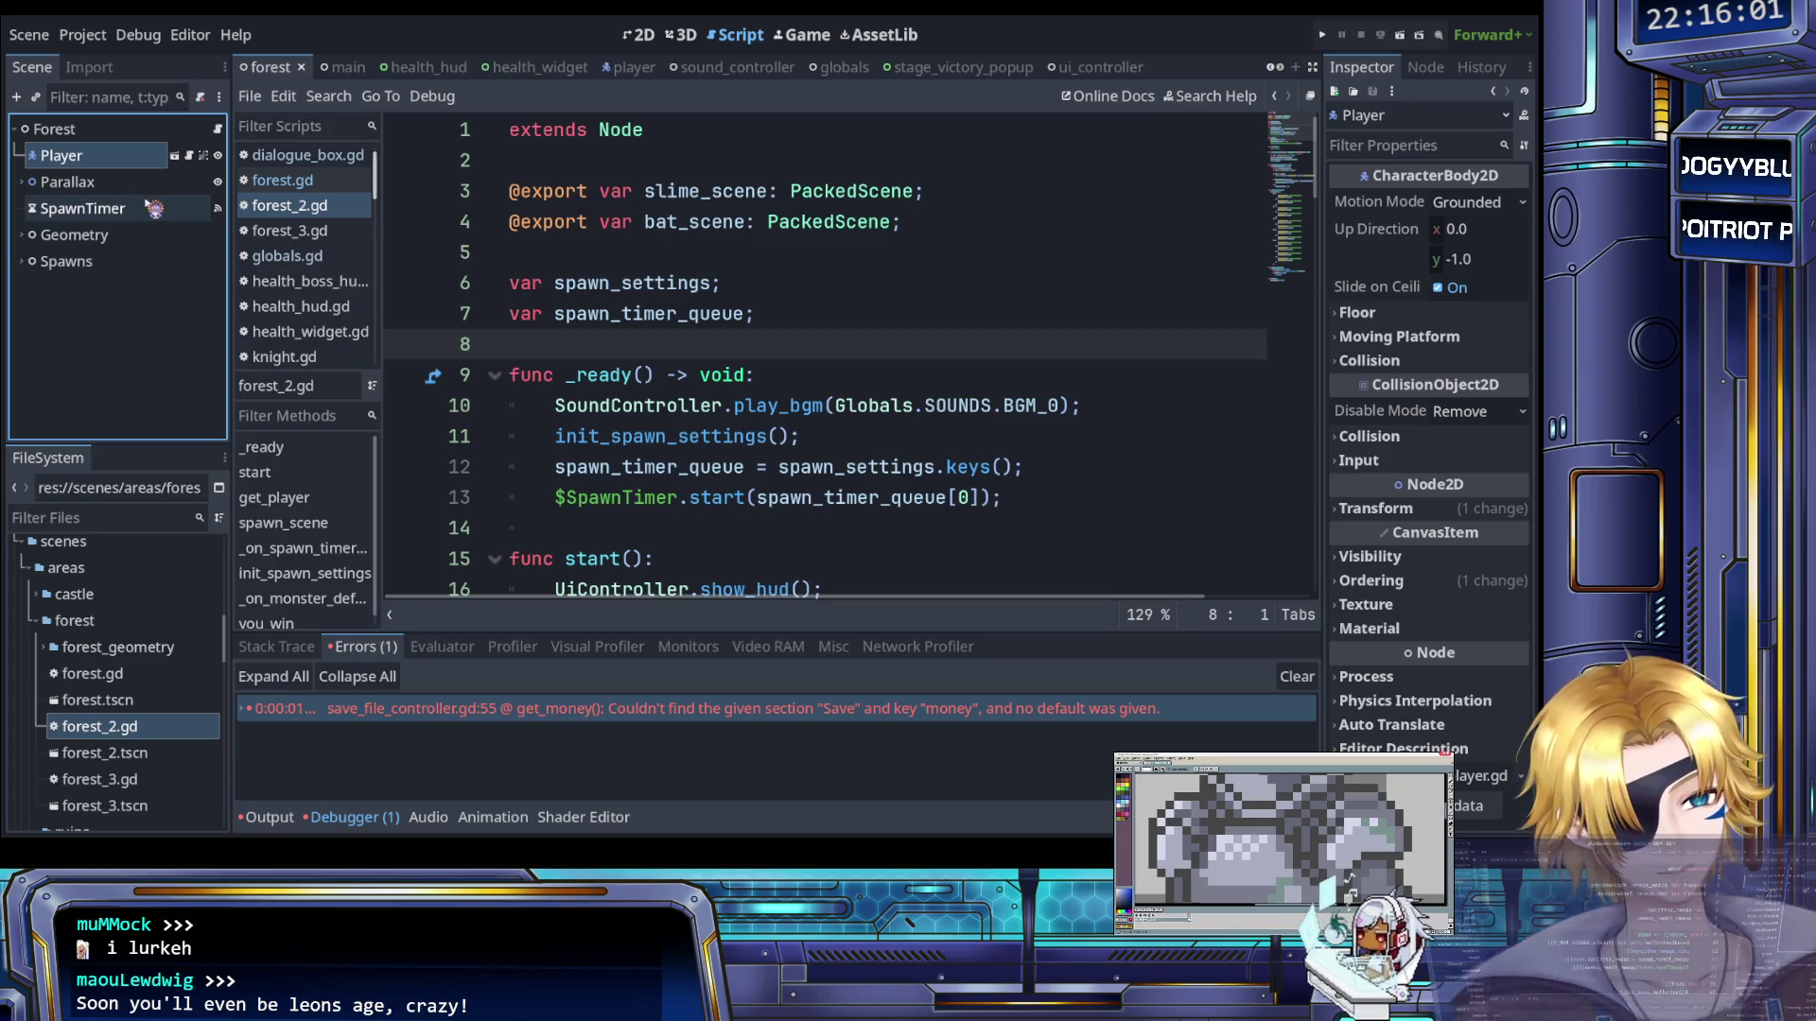
pyautogui.click(632, 284)
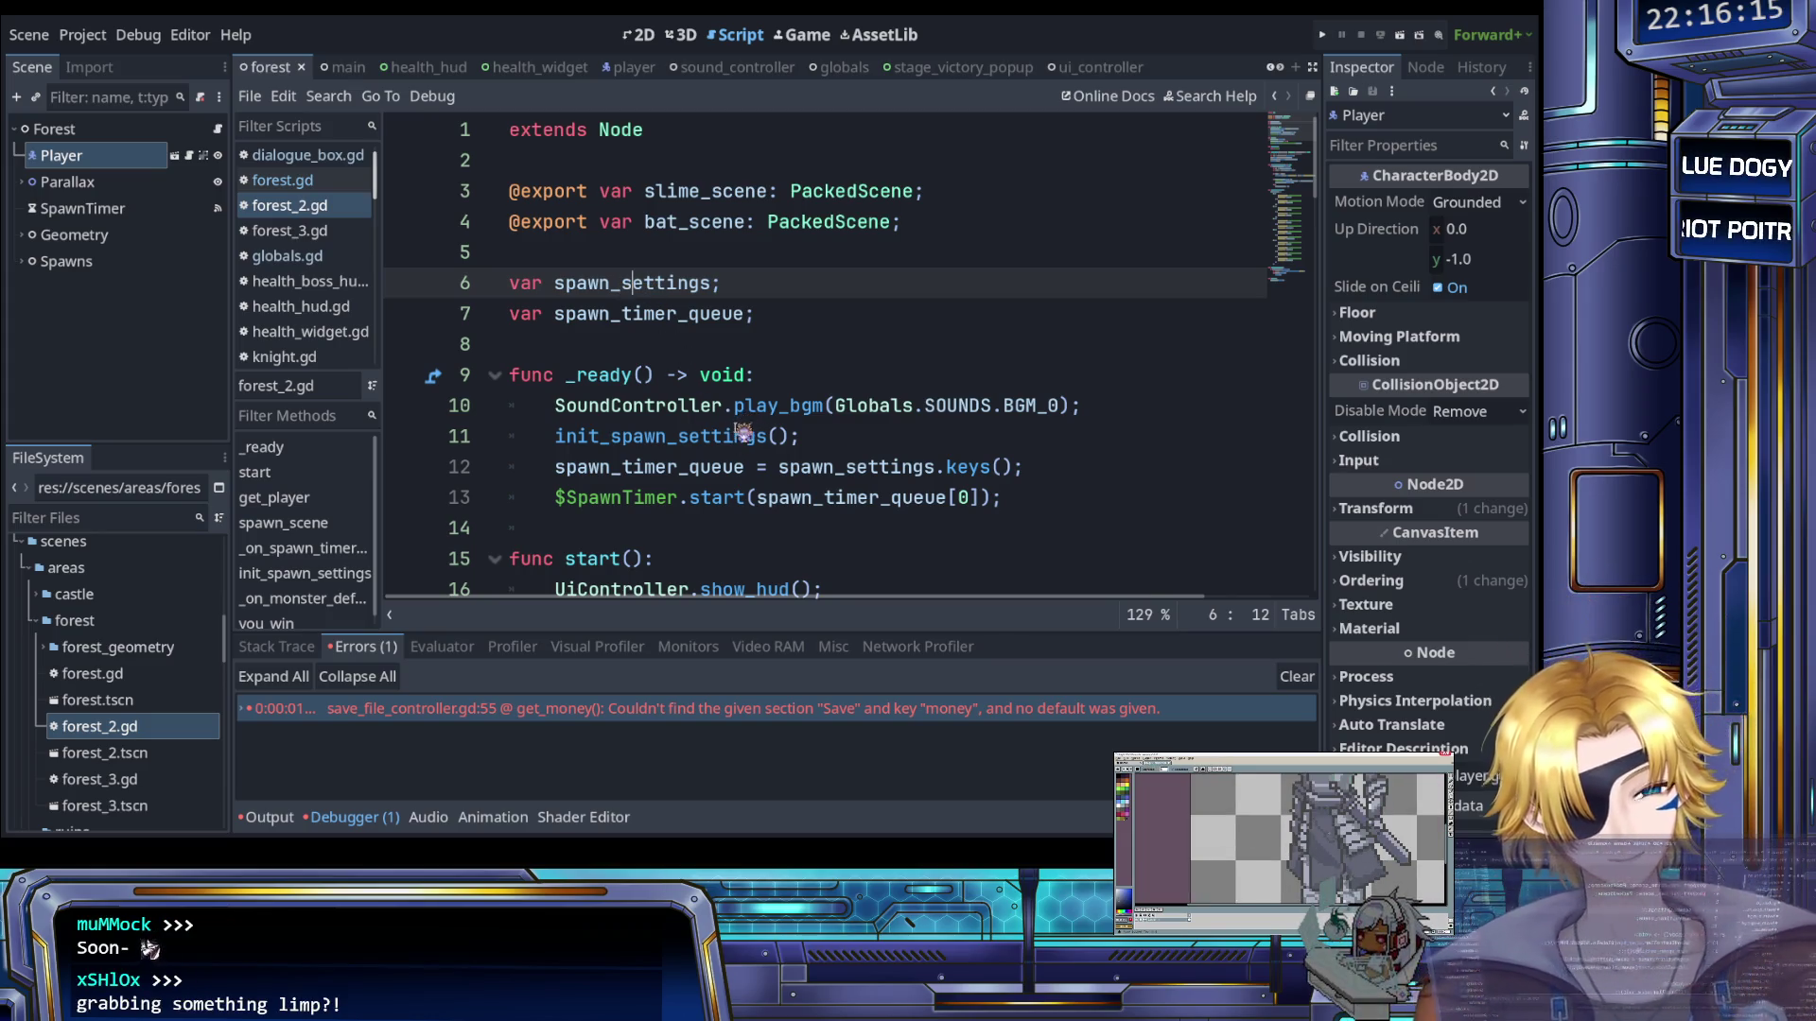
pyautogui.click(724, 358)
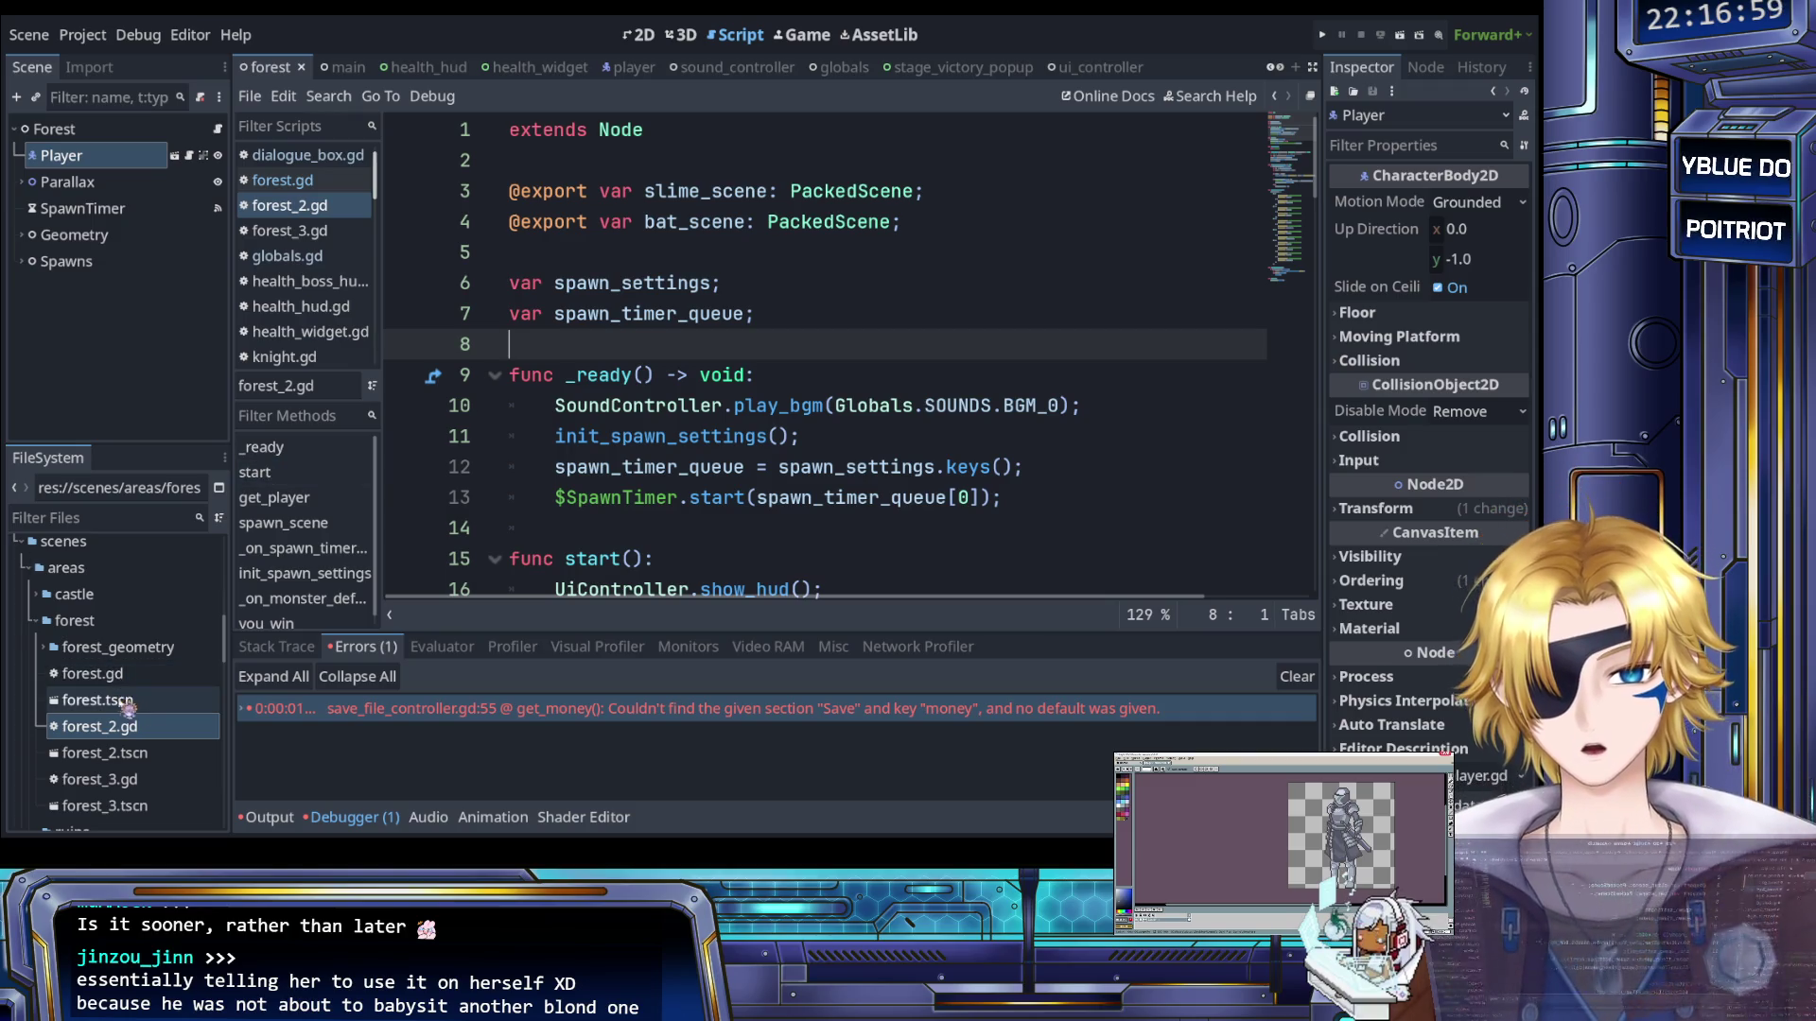
pyautogui.scroll(-1, 149, 693)
pyautogui.scroll(3, 149, 696)
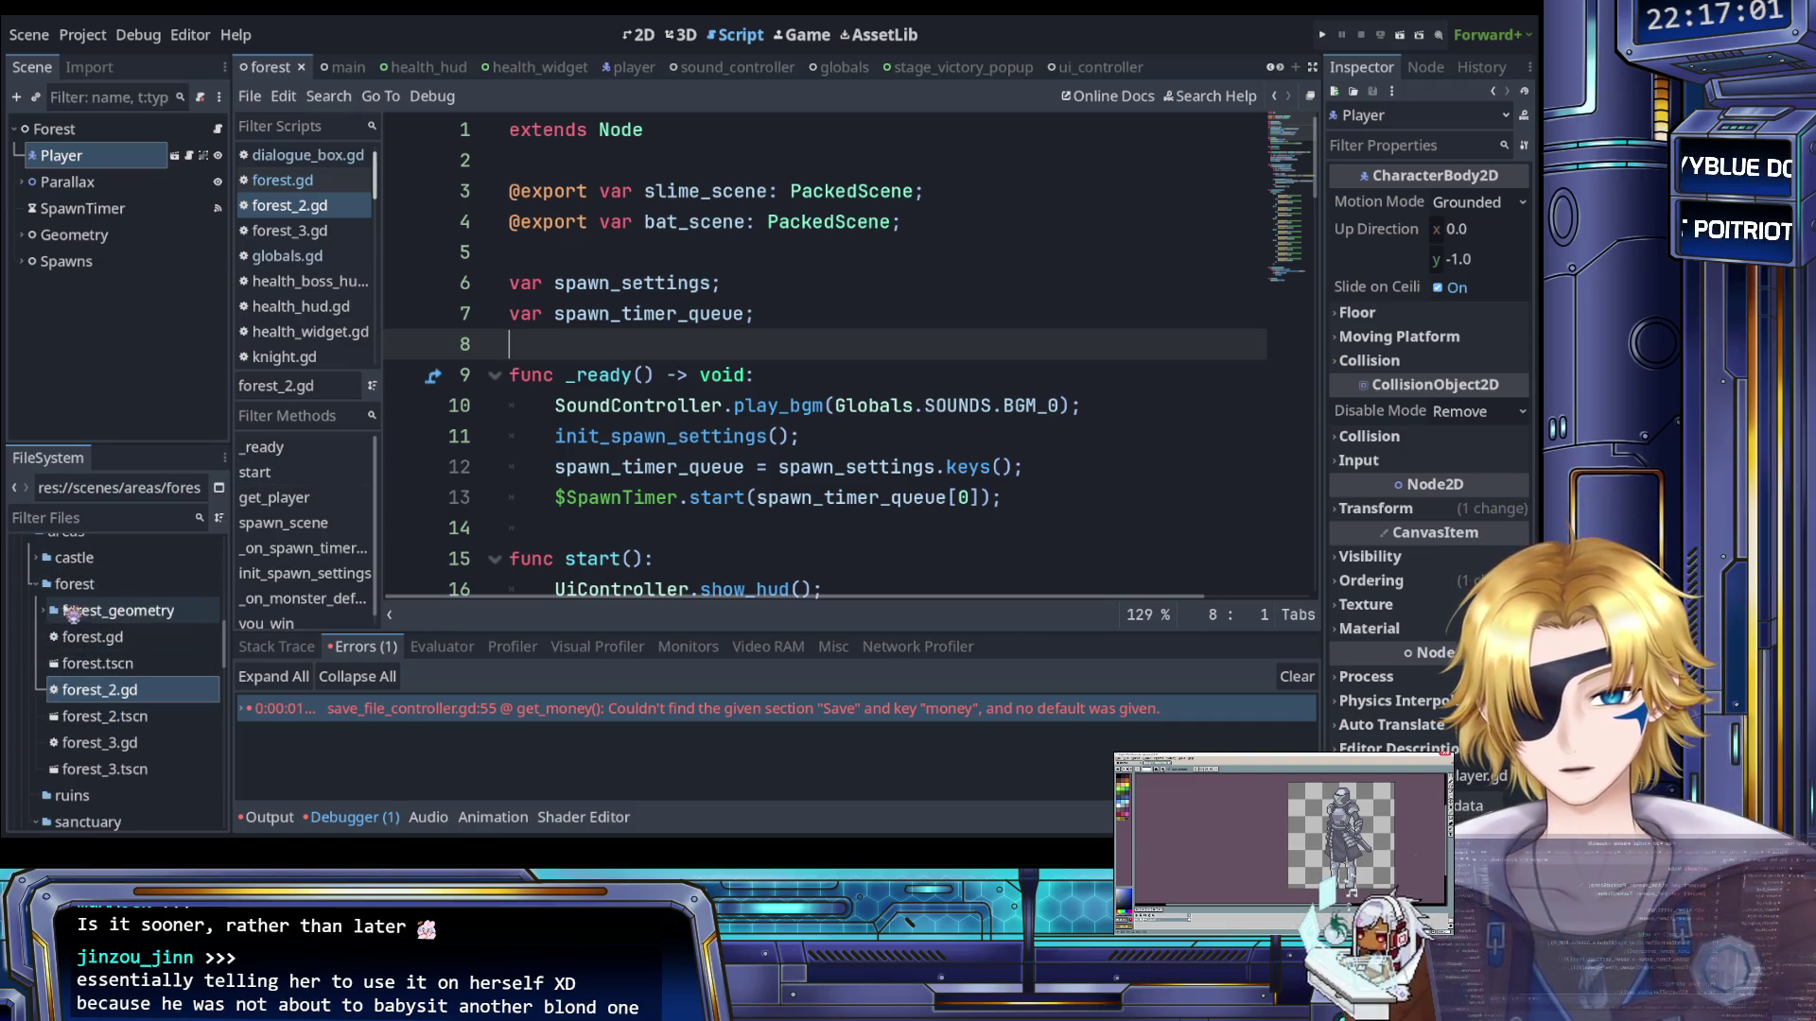
pyautogui.click(90, 621)
pyautogui.doubleClick(91, 624)
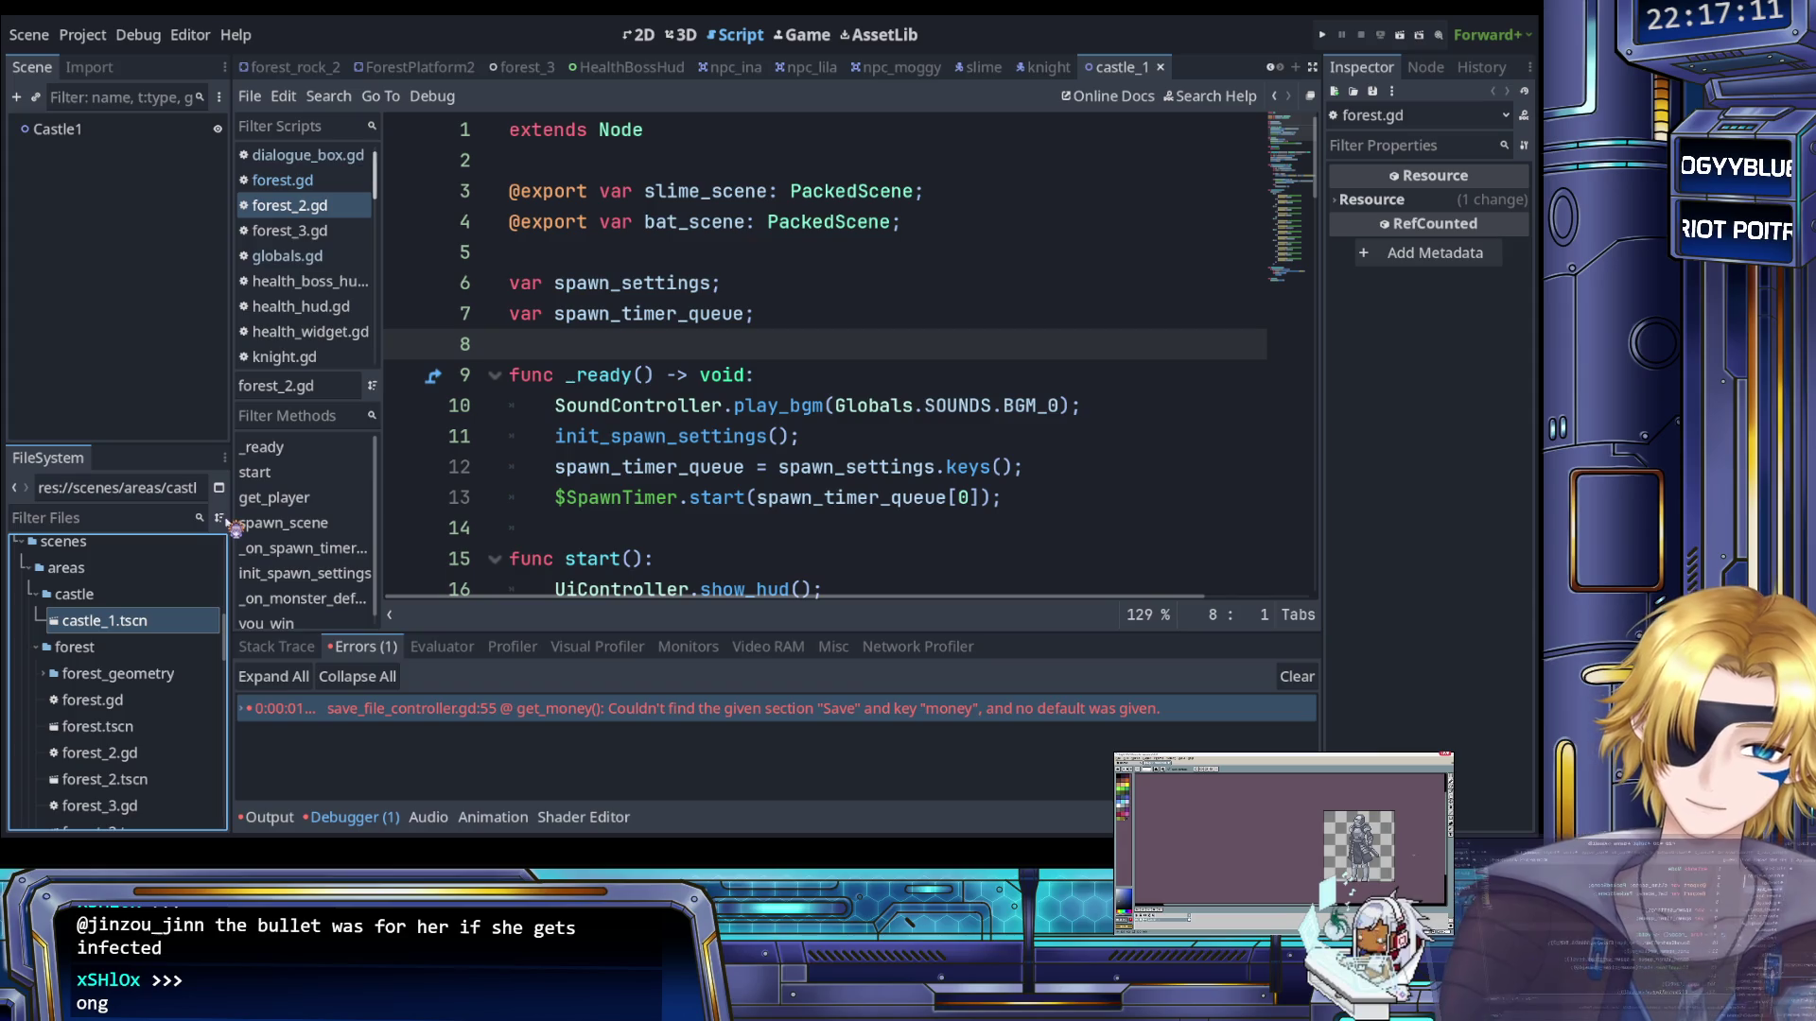
# Read forest_2.gd at line 14 and its _ready function
pyautogui.click(709, 519)
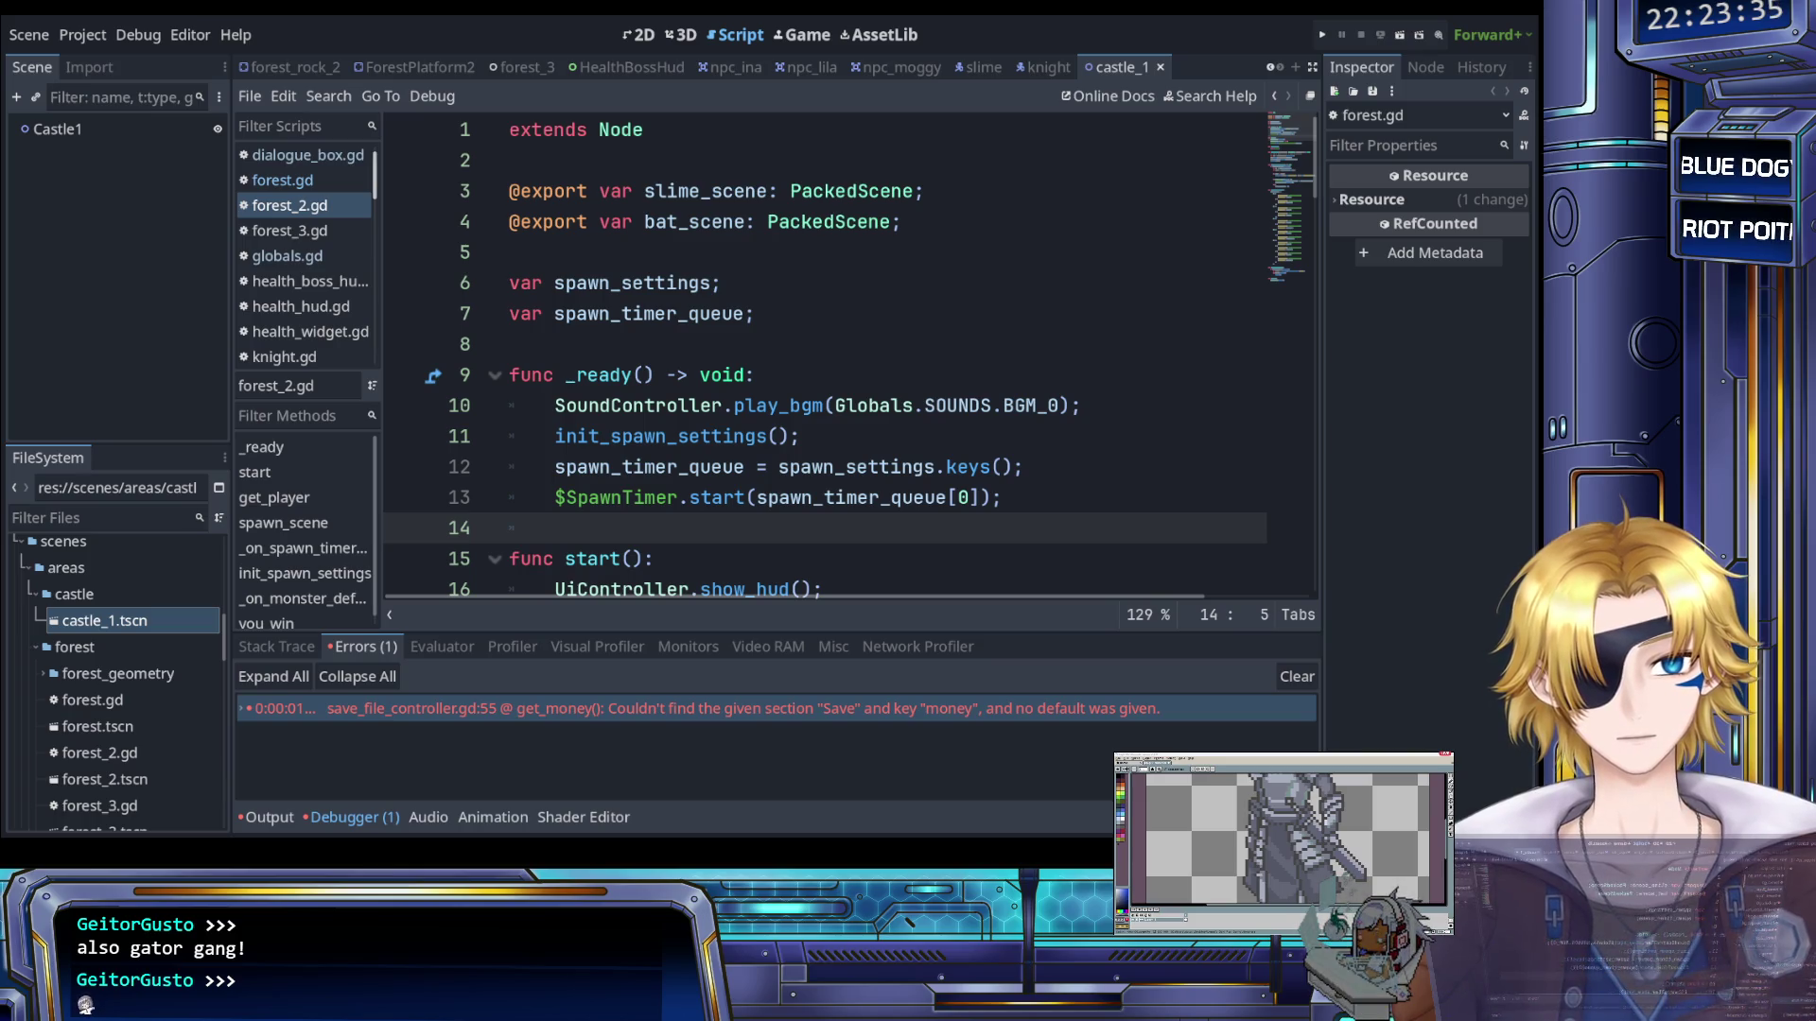
pyautogui.click(949, 371)
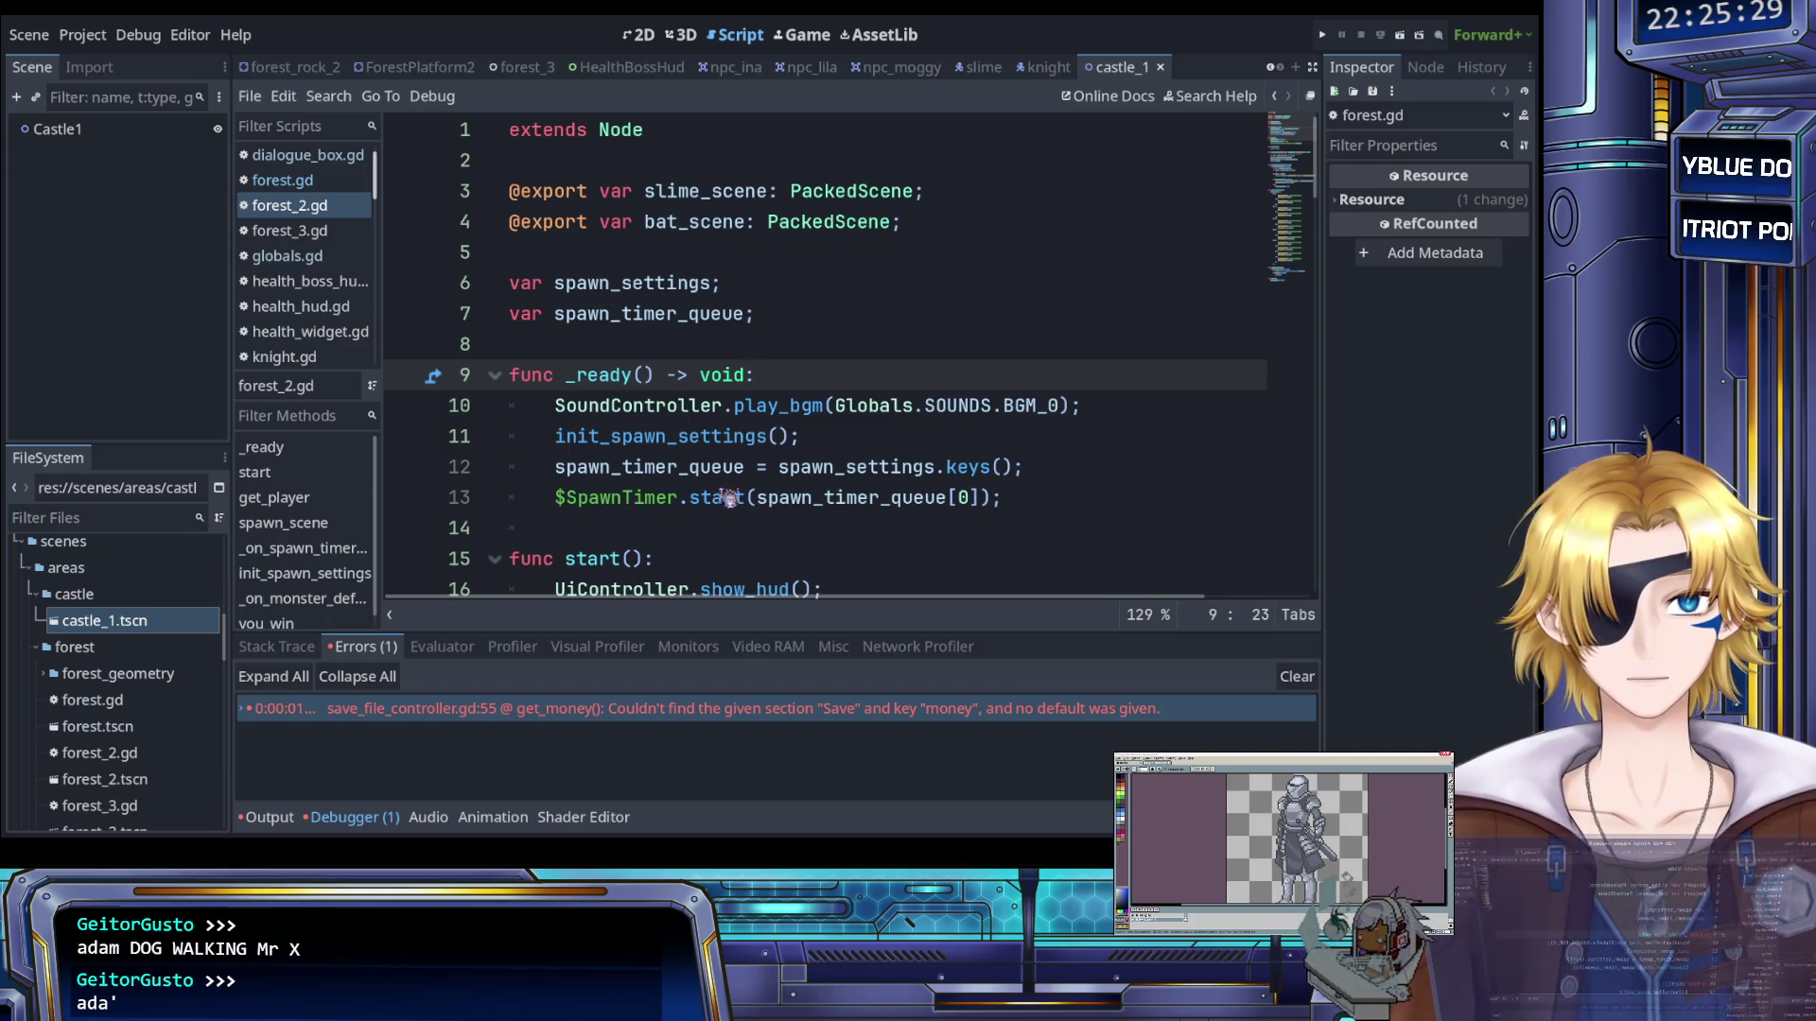
pyautogui.click(733, 342)
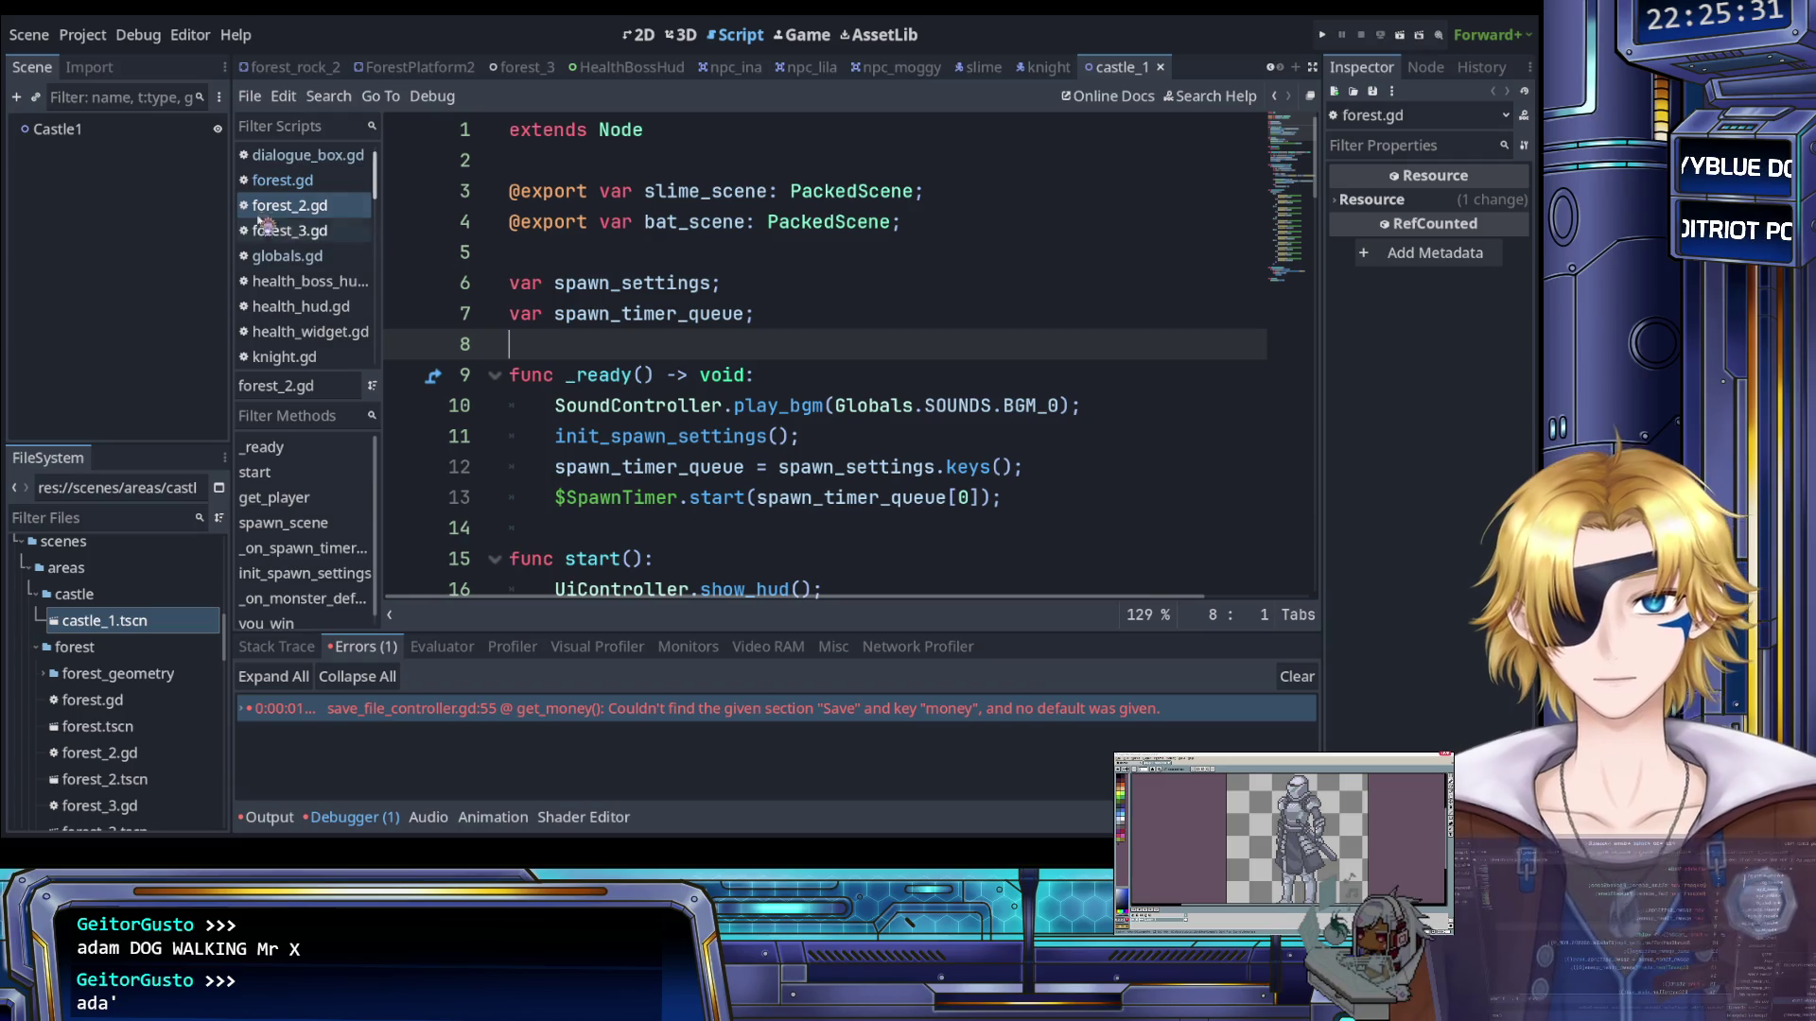
# Select the Castle1 root, undo its last change, and open forest.gd
pyautogui.click(85, 133)
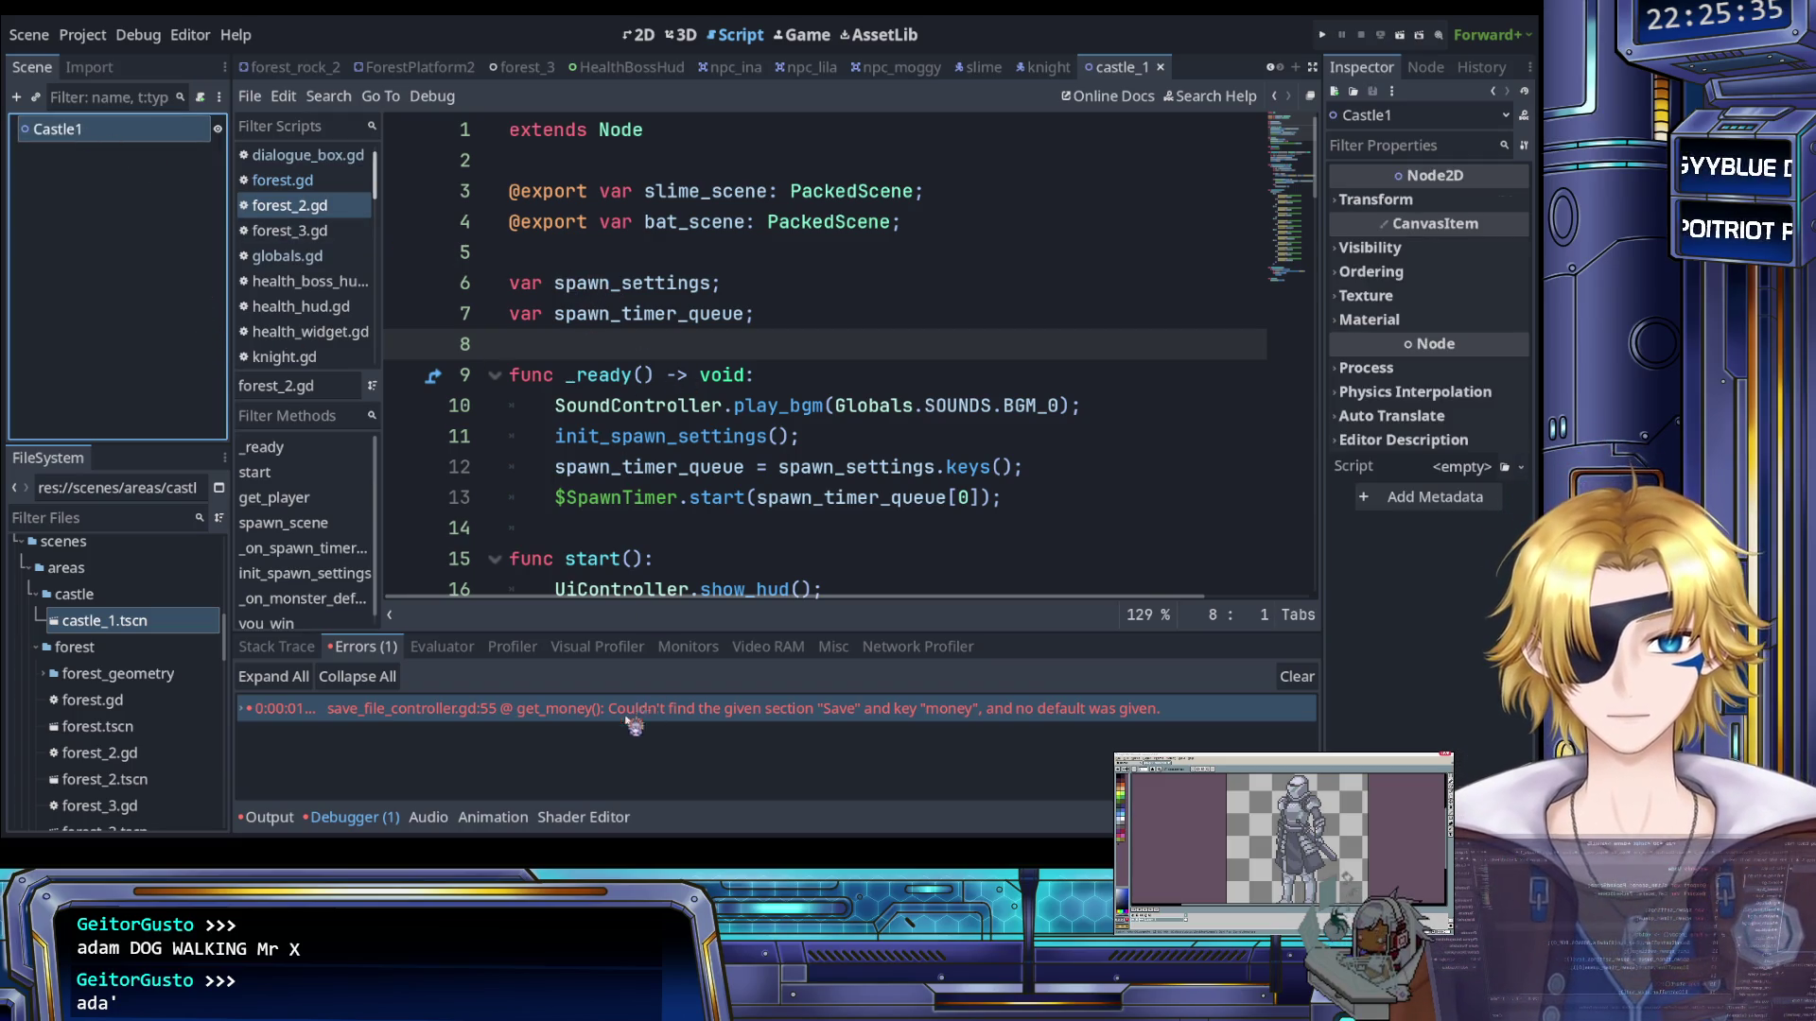
pyautogui.hotkey('ctrl', 'z')
pyautogui.click(127, 701)
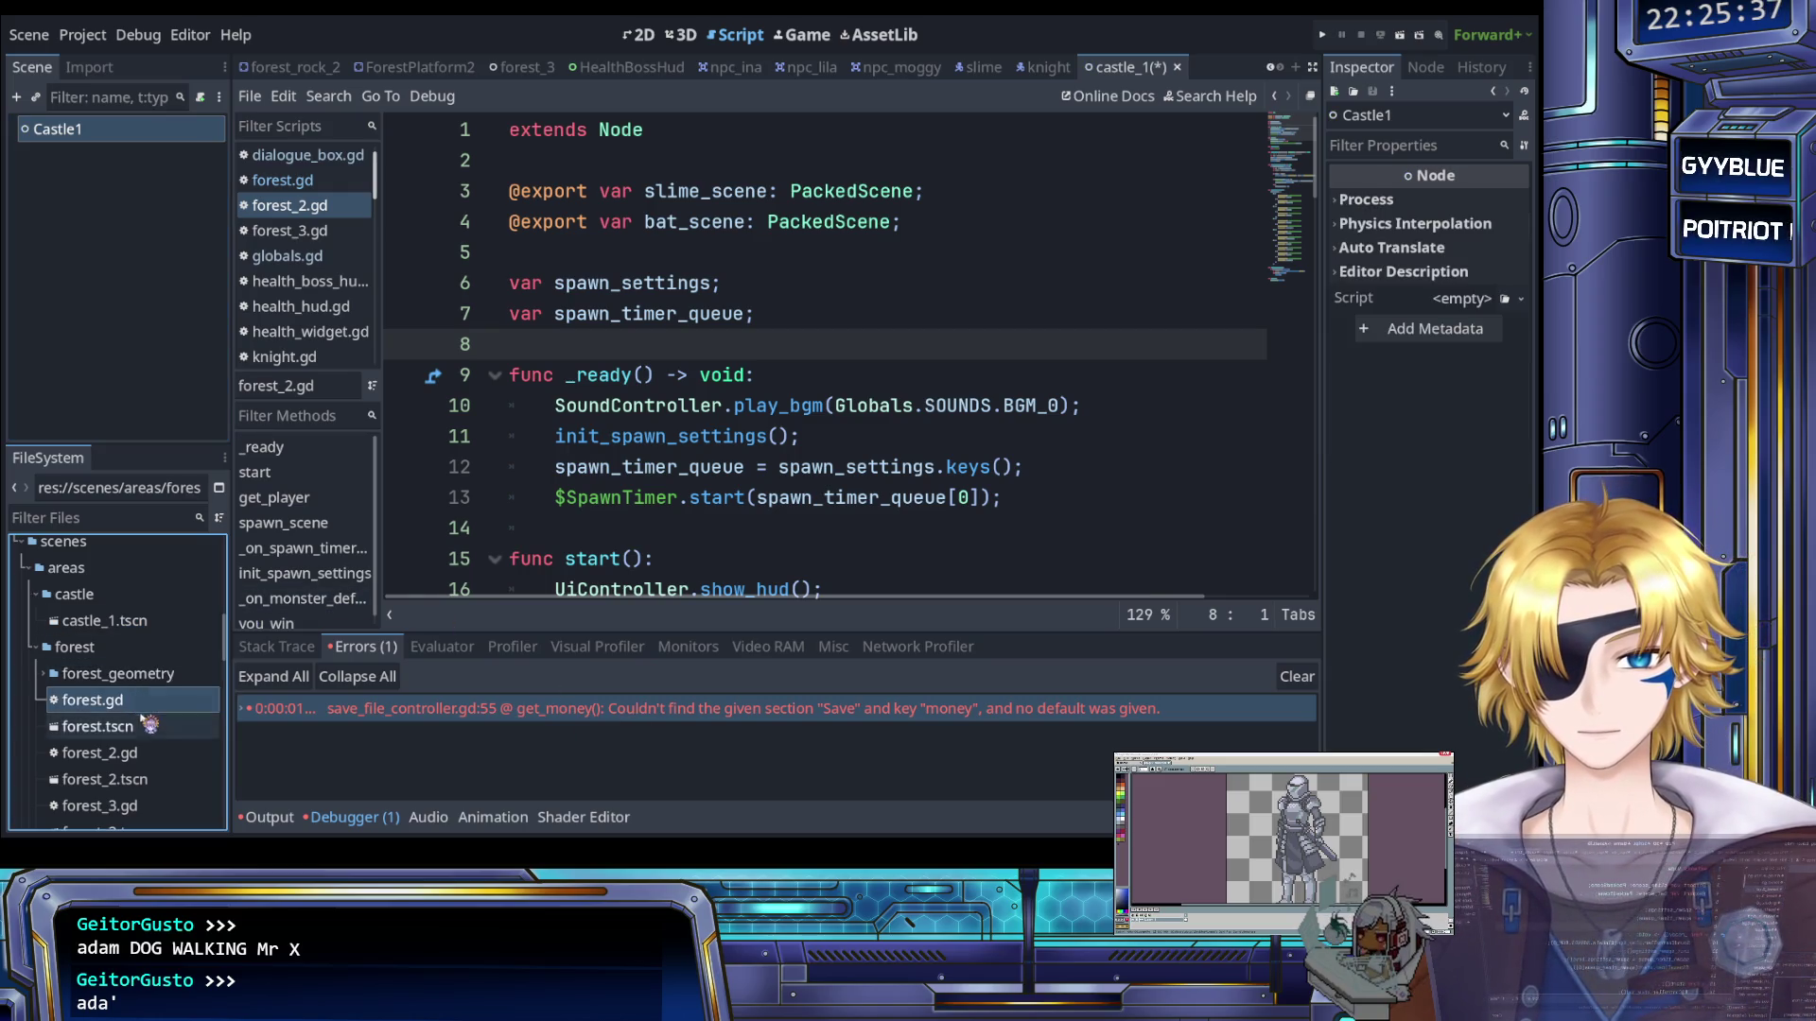
pyautogui.doubleClick(144, 663)
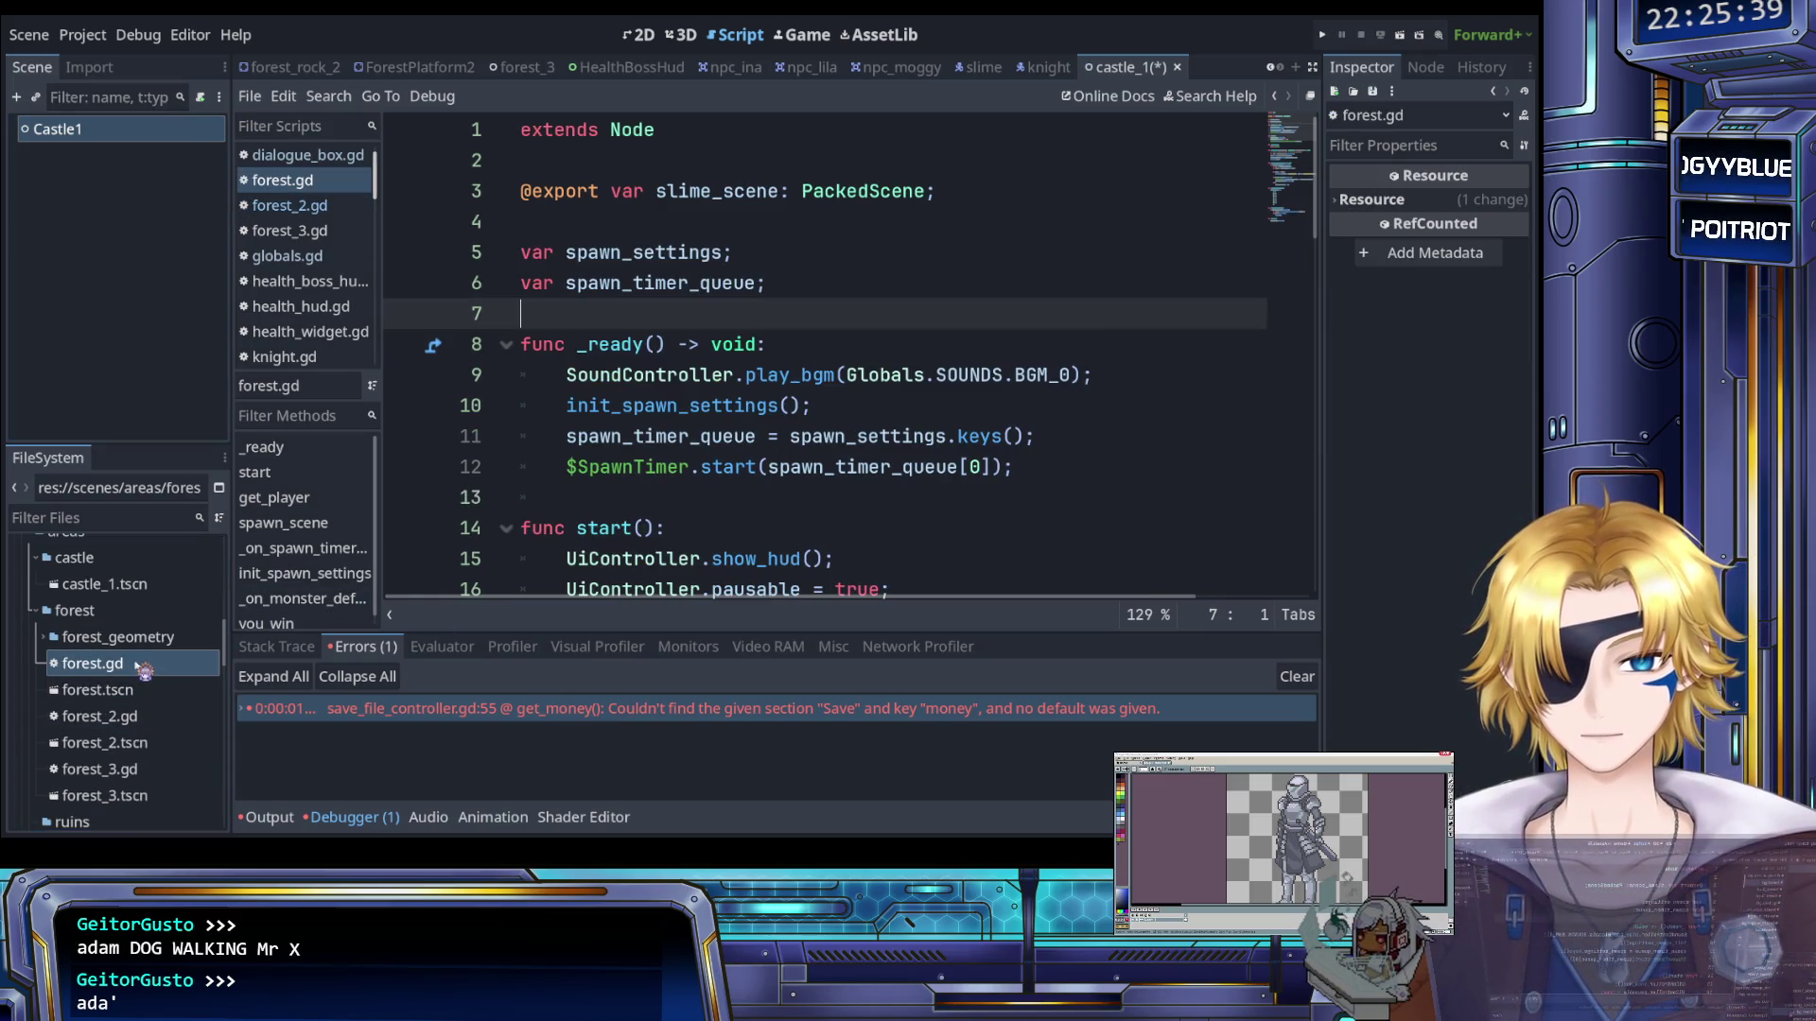
# Look through the forest.gd code and select the entire script
pyautogui.click(634, 558)
pyautogui.scroll(-4, 548, 438)
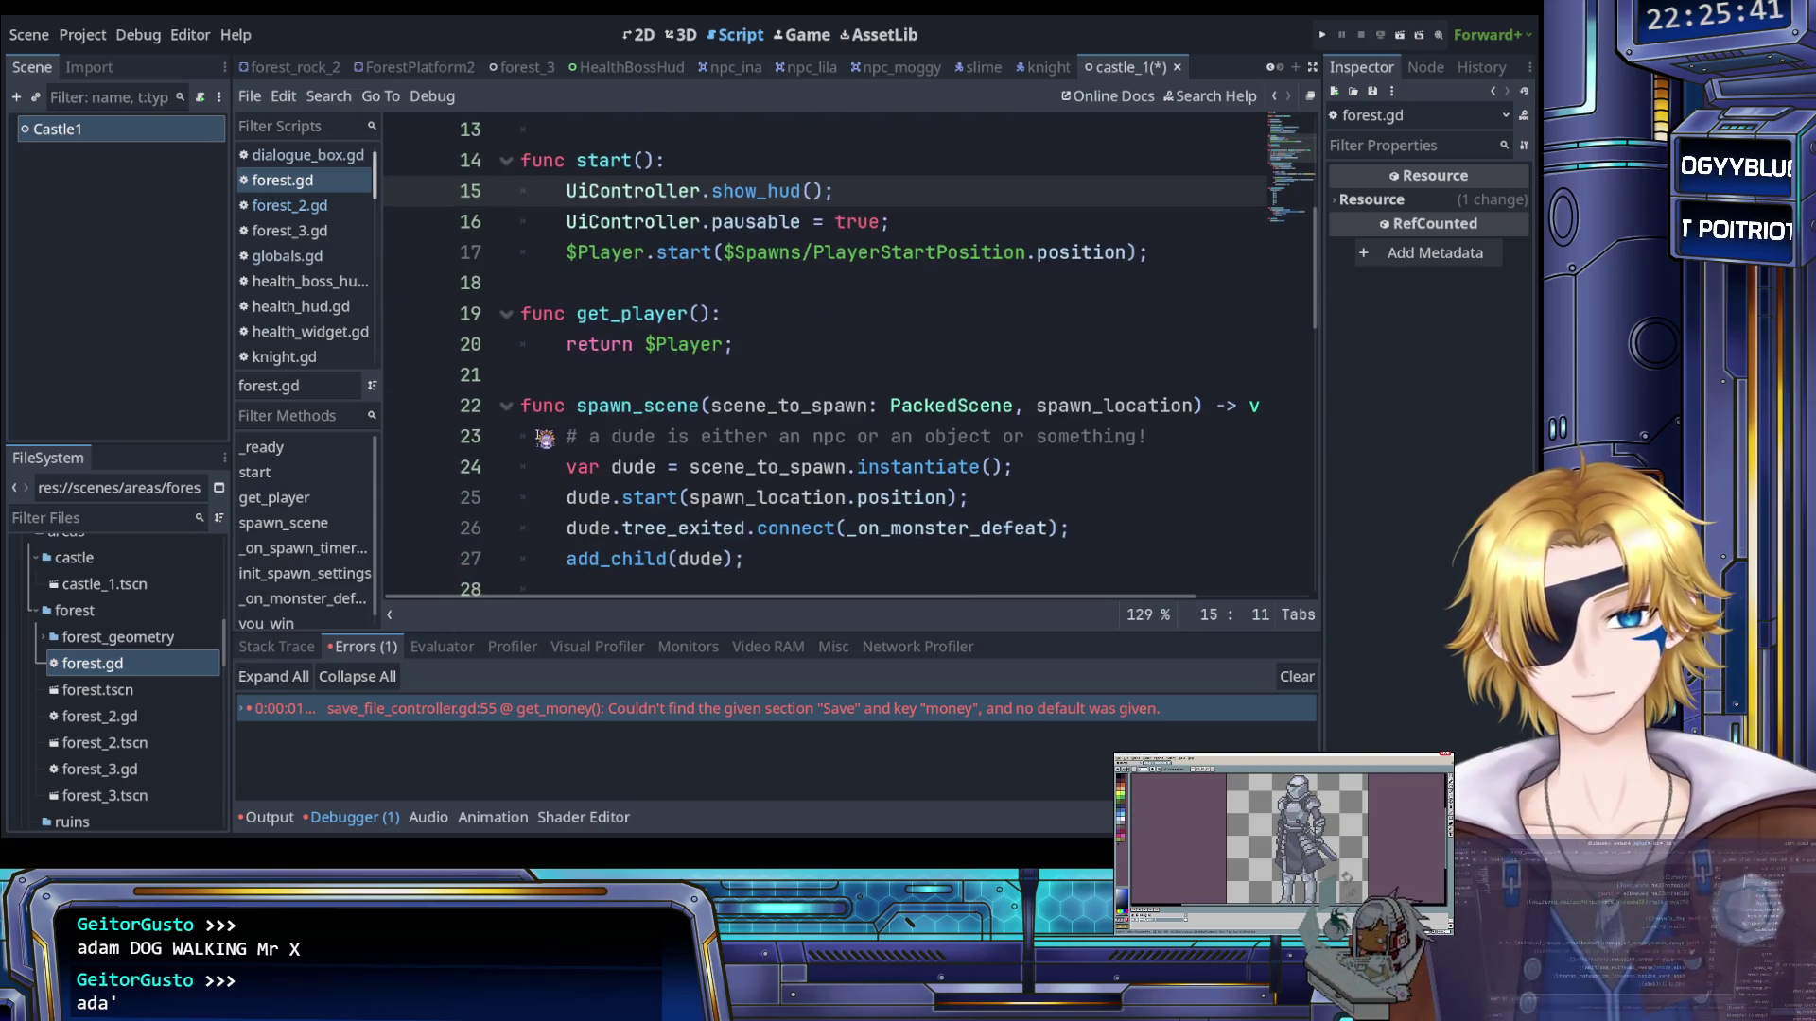
pyautogui.scroll(-2, 545, 438)
pyautogui.scroll(2, 545, 438)
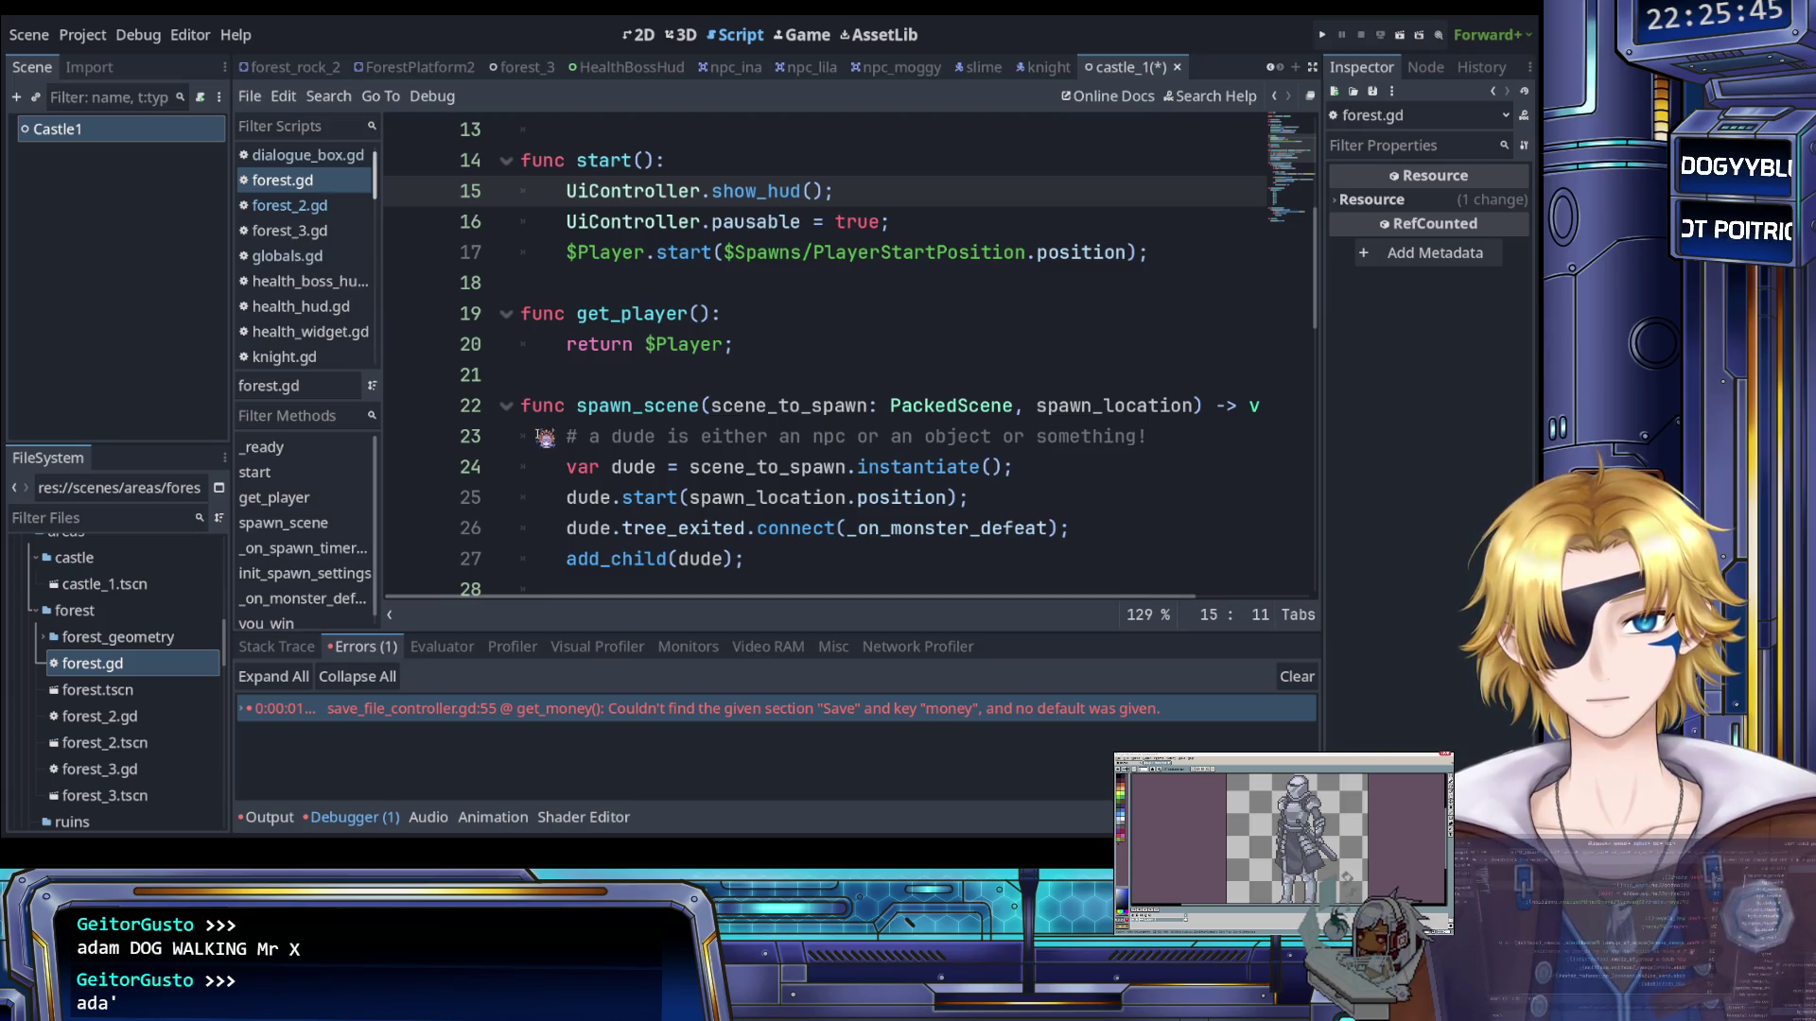
pyautogui.scroll(3, 546, 439)
pyautogui.scroll(-4, 558, 444)
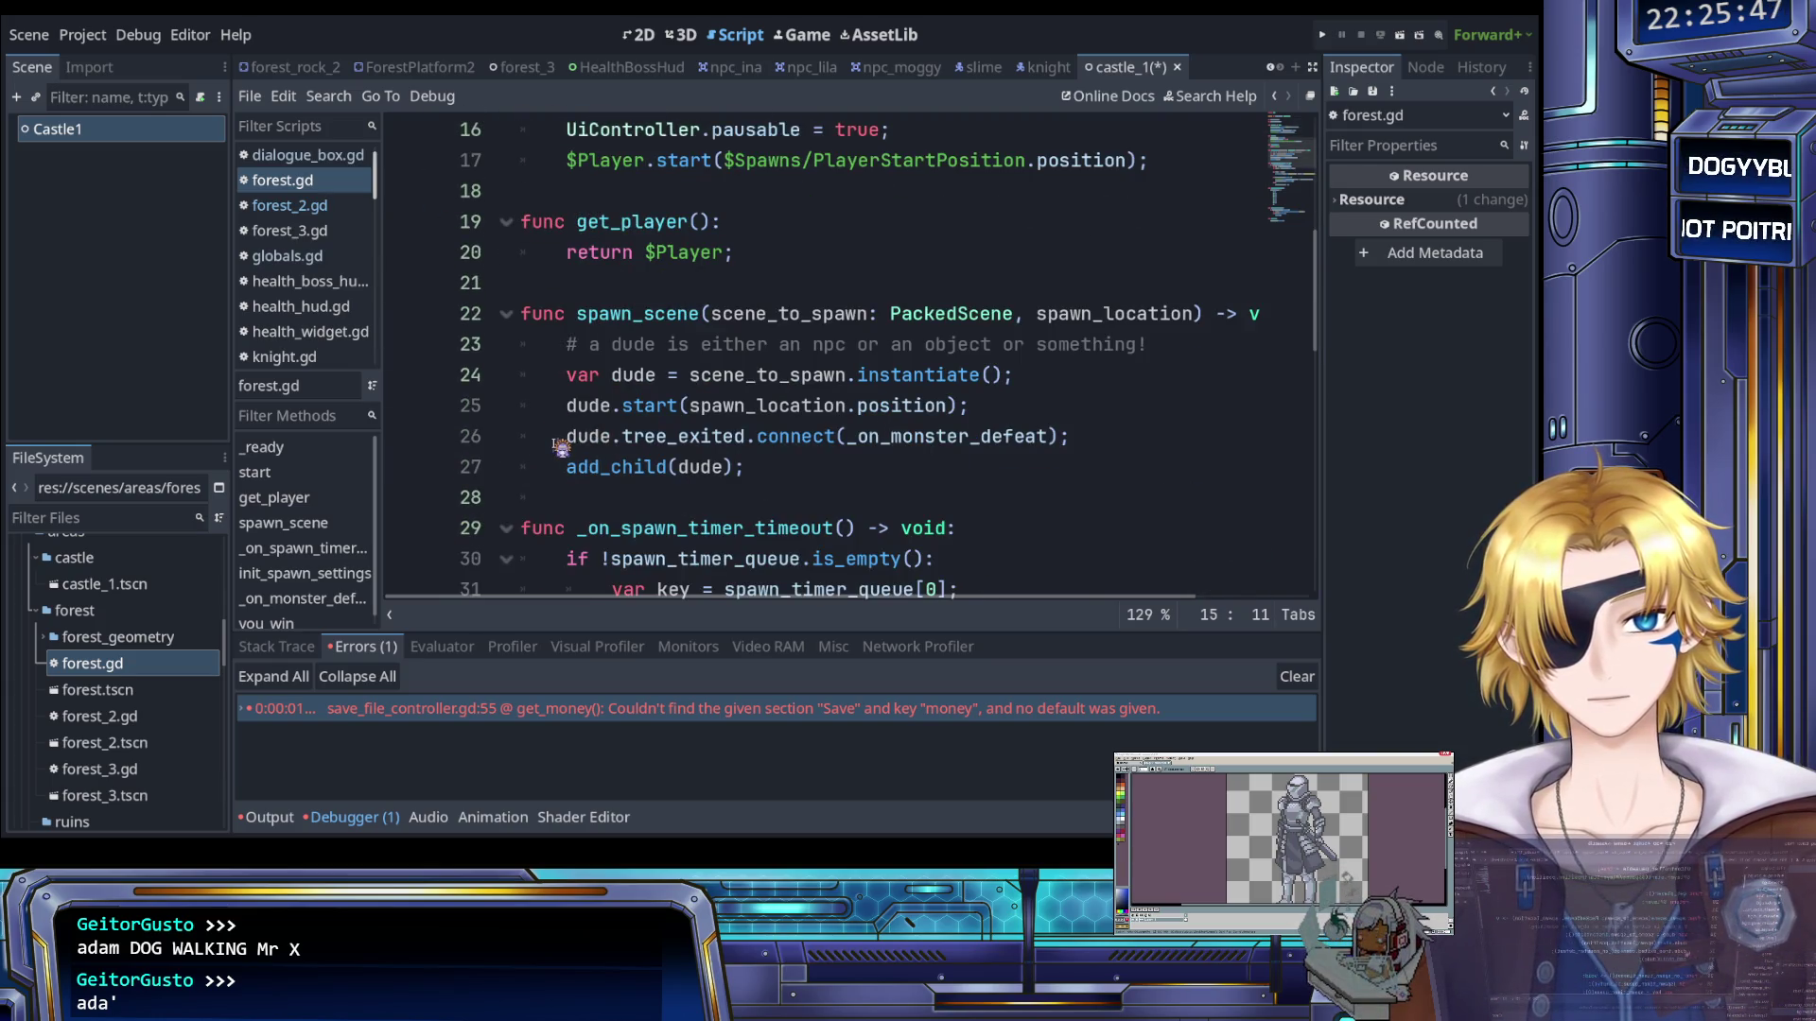
pyautogui.scroll(5, 558, 398)
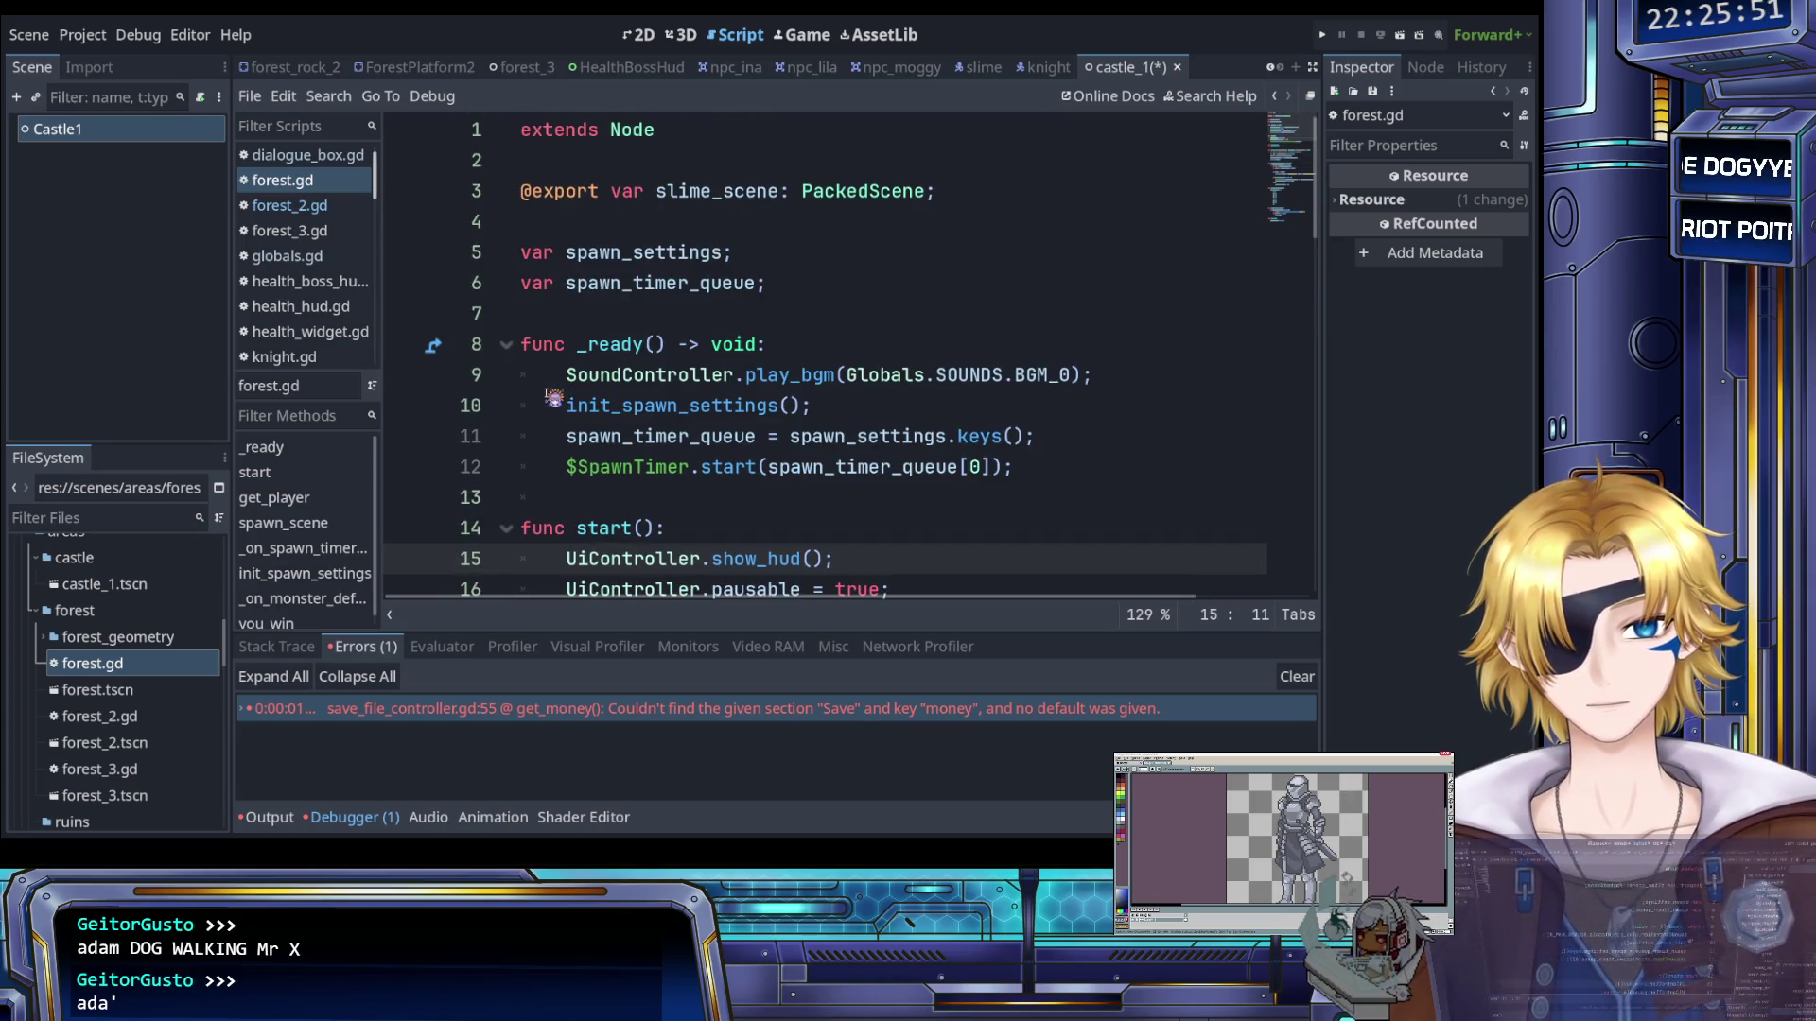
pyautogui.click(566, 375)
pyautogui.scroll(-5, 573, 416)
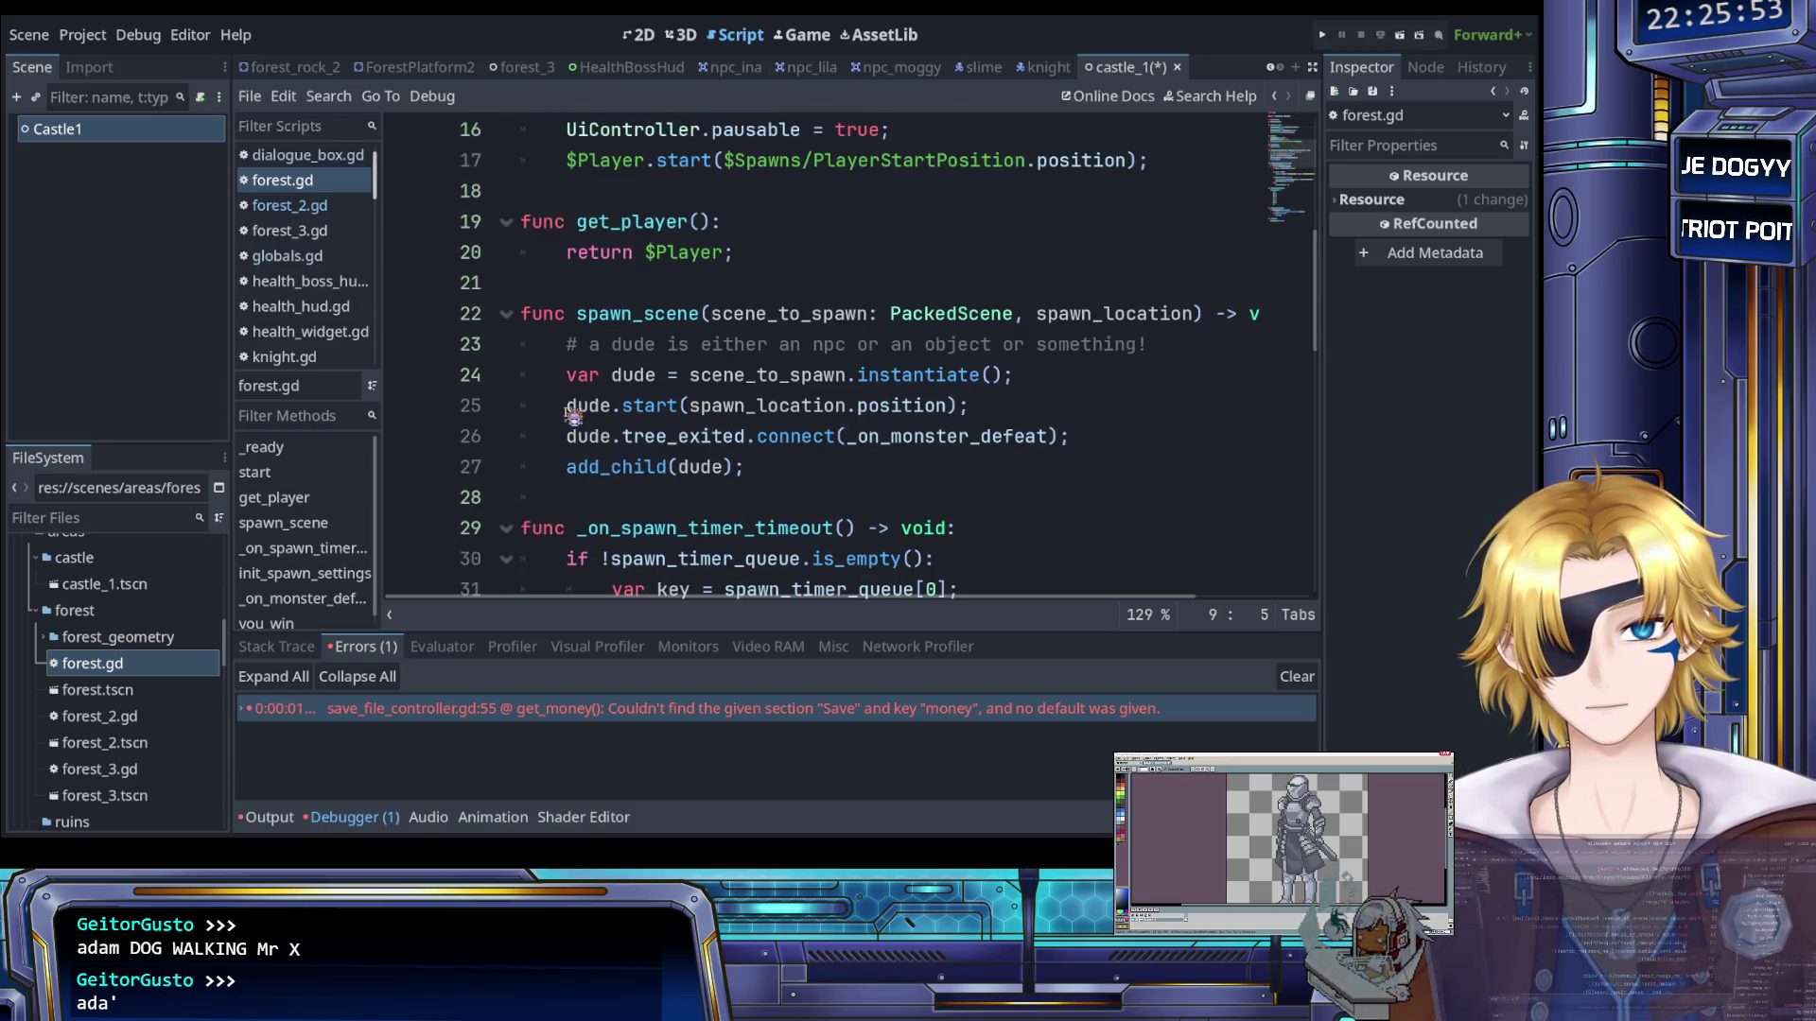
pyautogui.scroll(3, 573, 416)
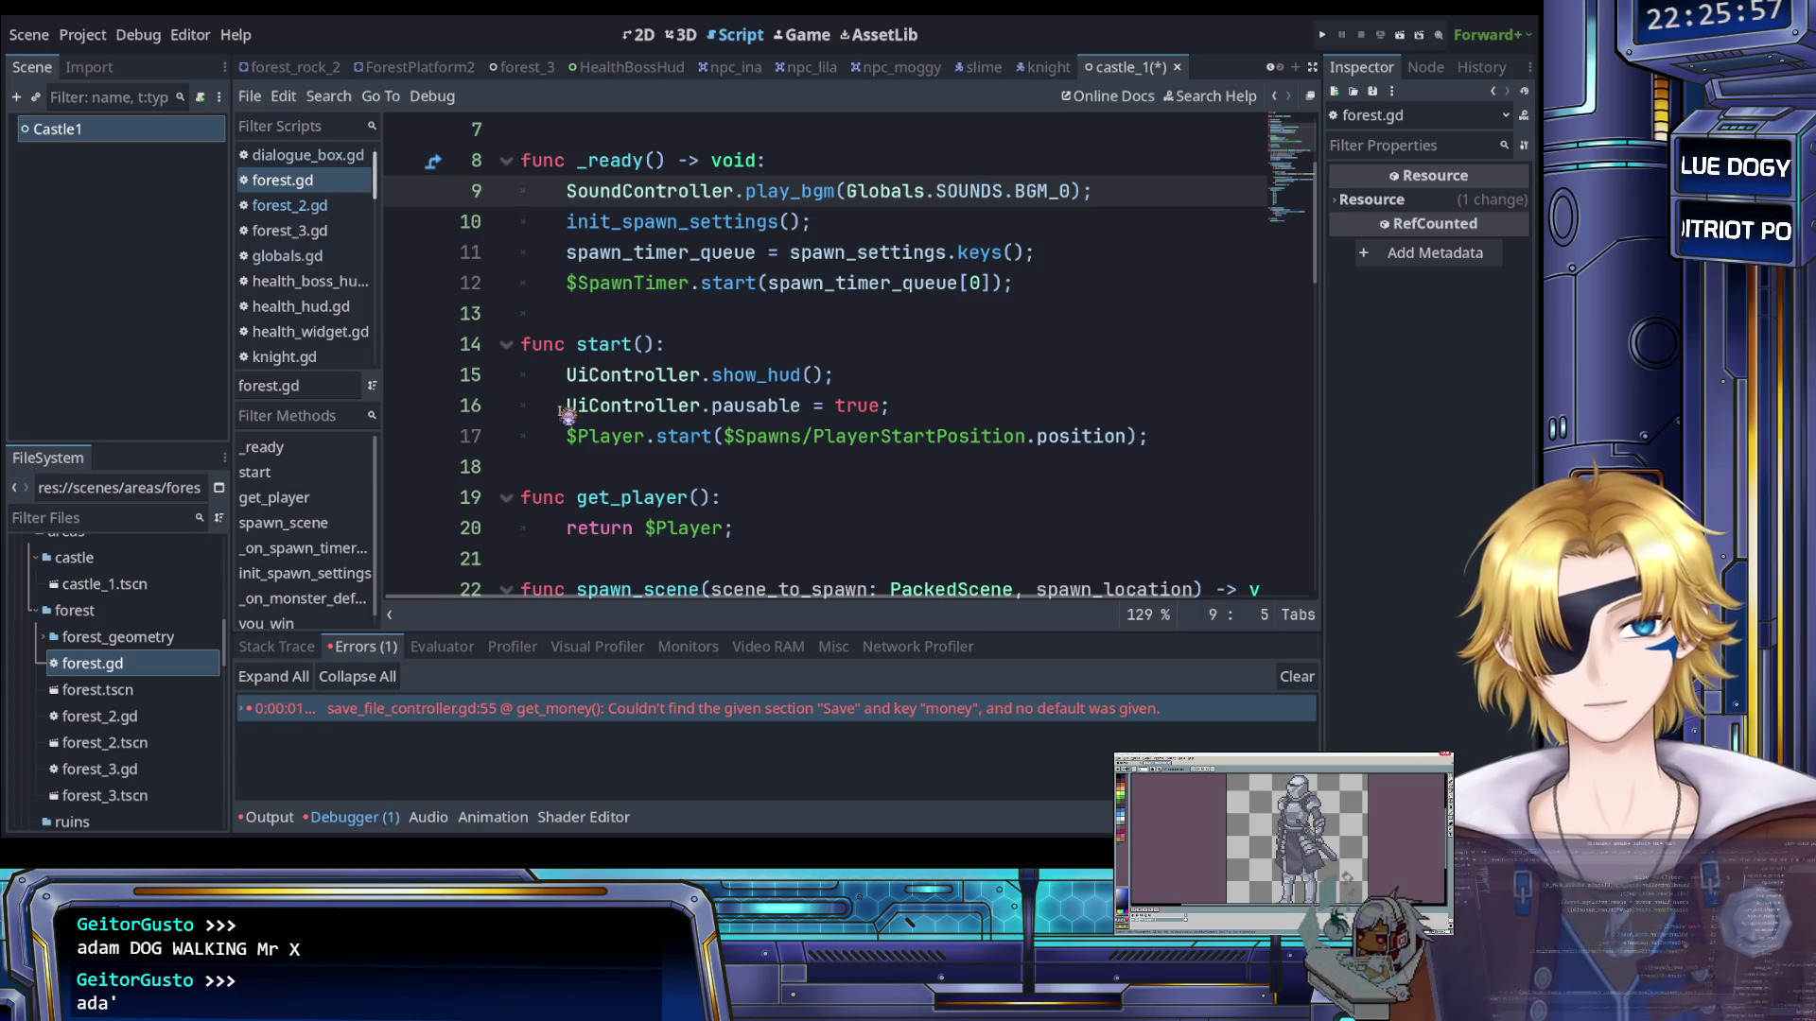
pyautogui.scroll(2, 573, 416)
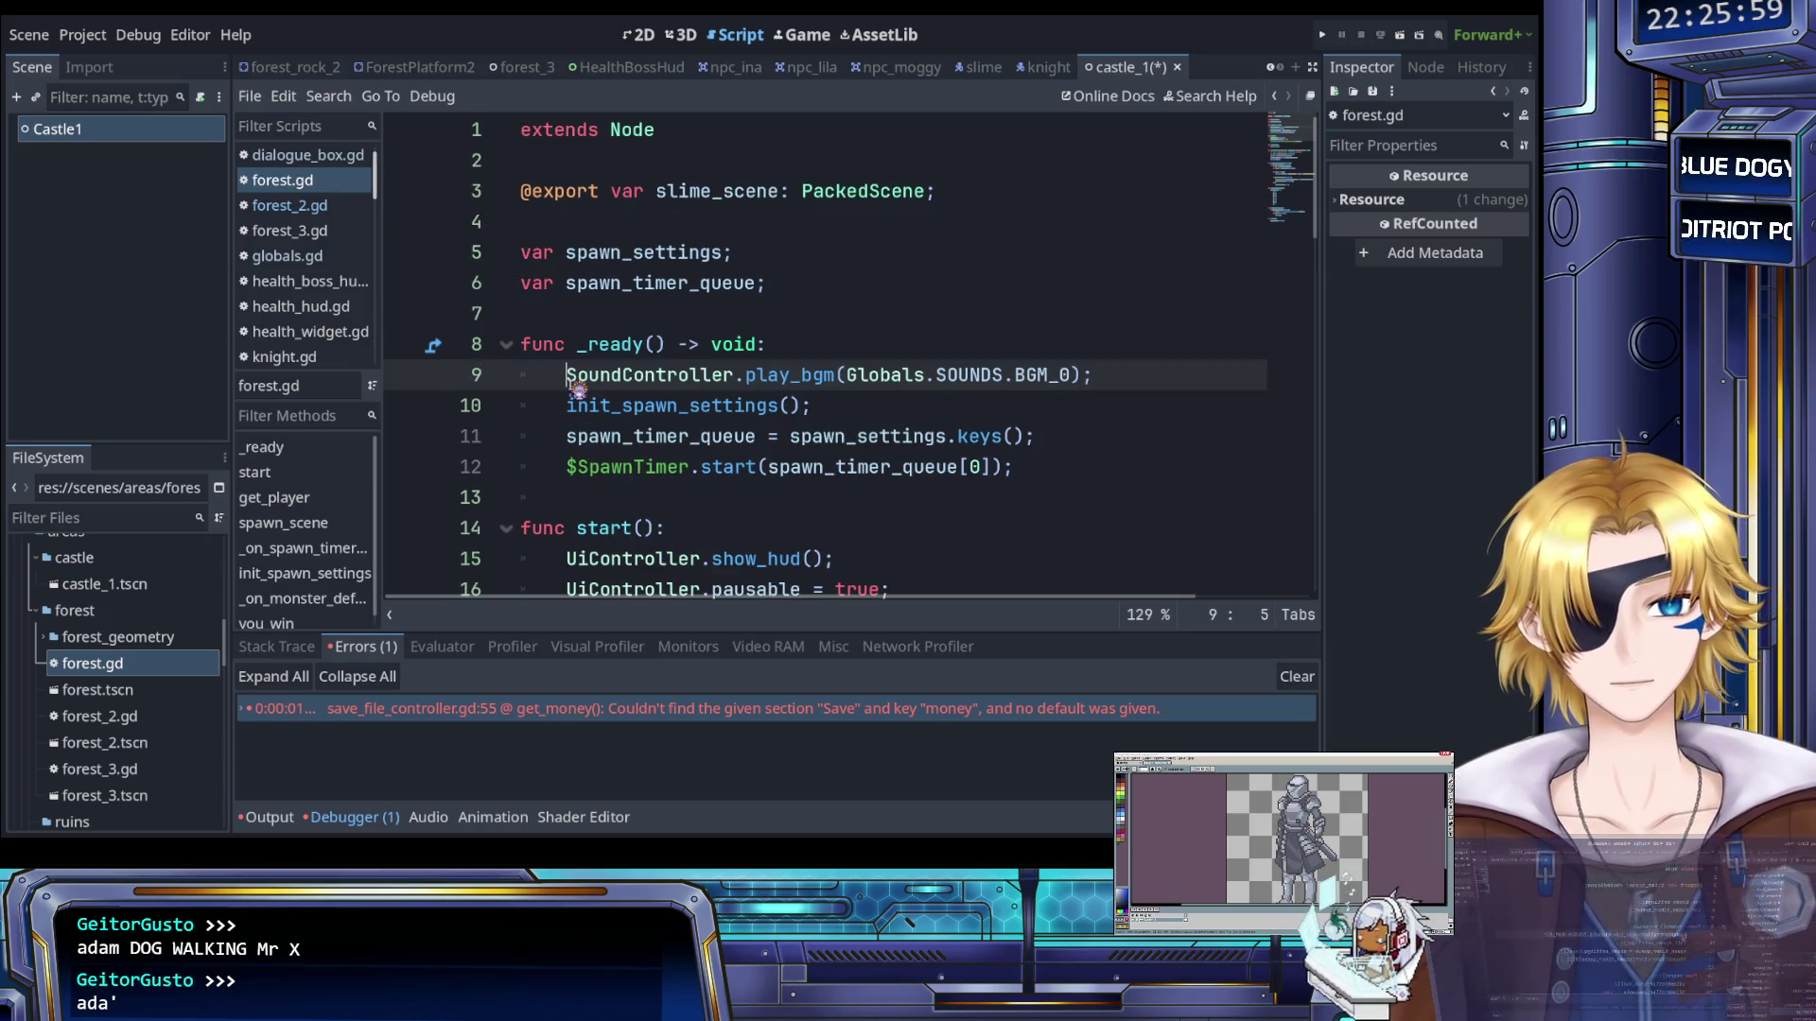
pyautogui.hotkey('ctrl', 'a')
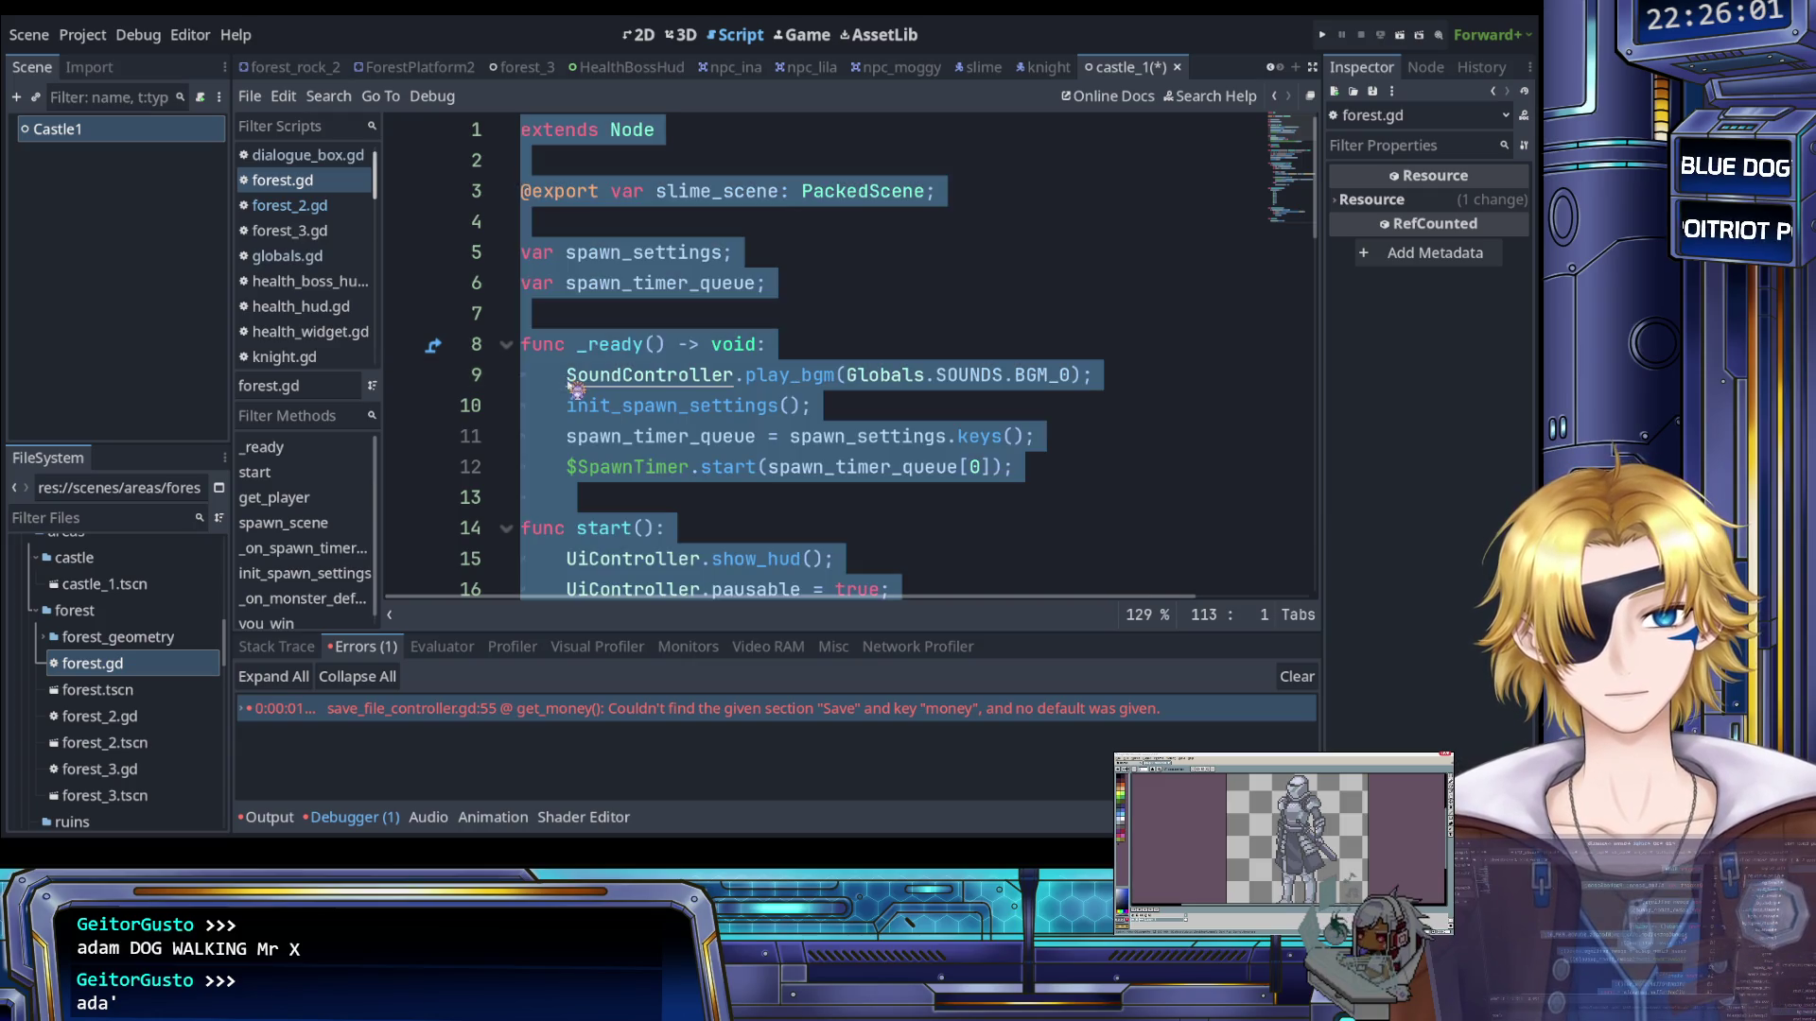
# Scroll to the top of castle_1.gd and select all of its template code
pyautogui.click(571, 382)
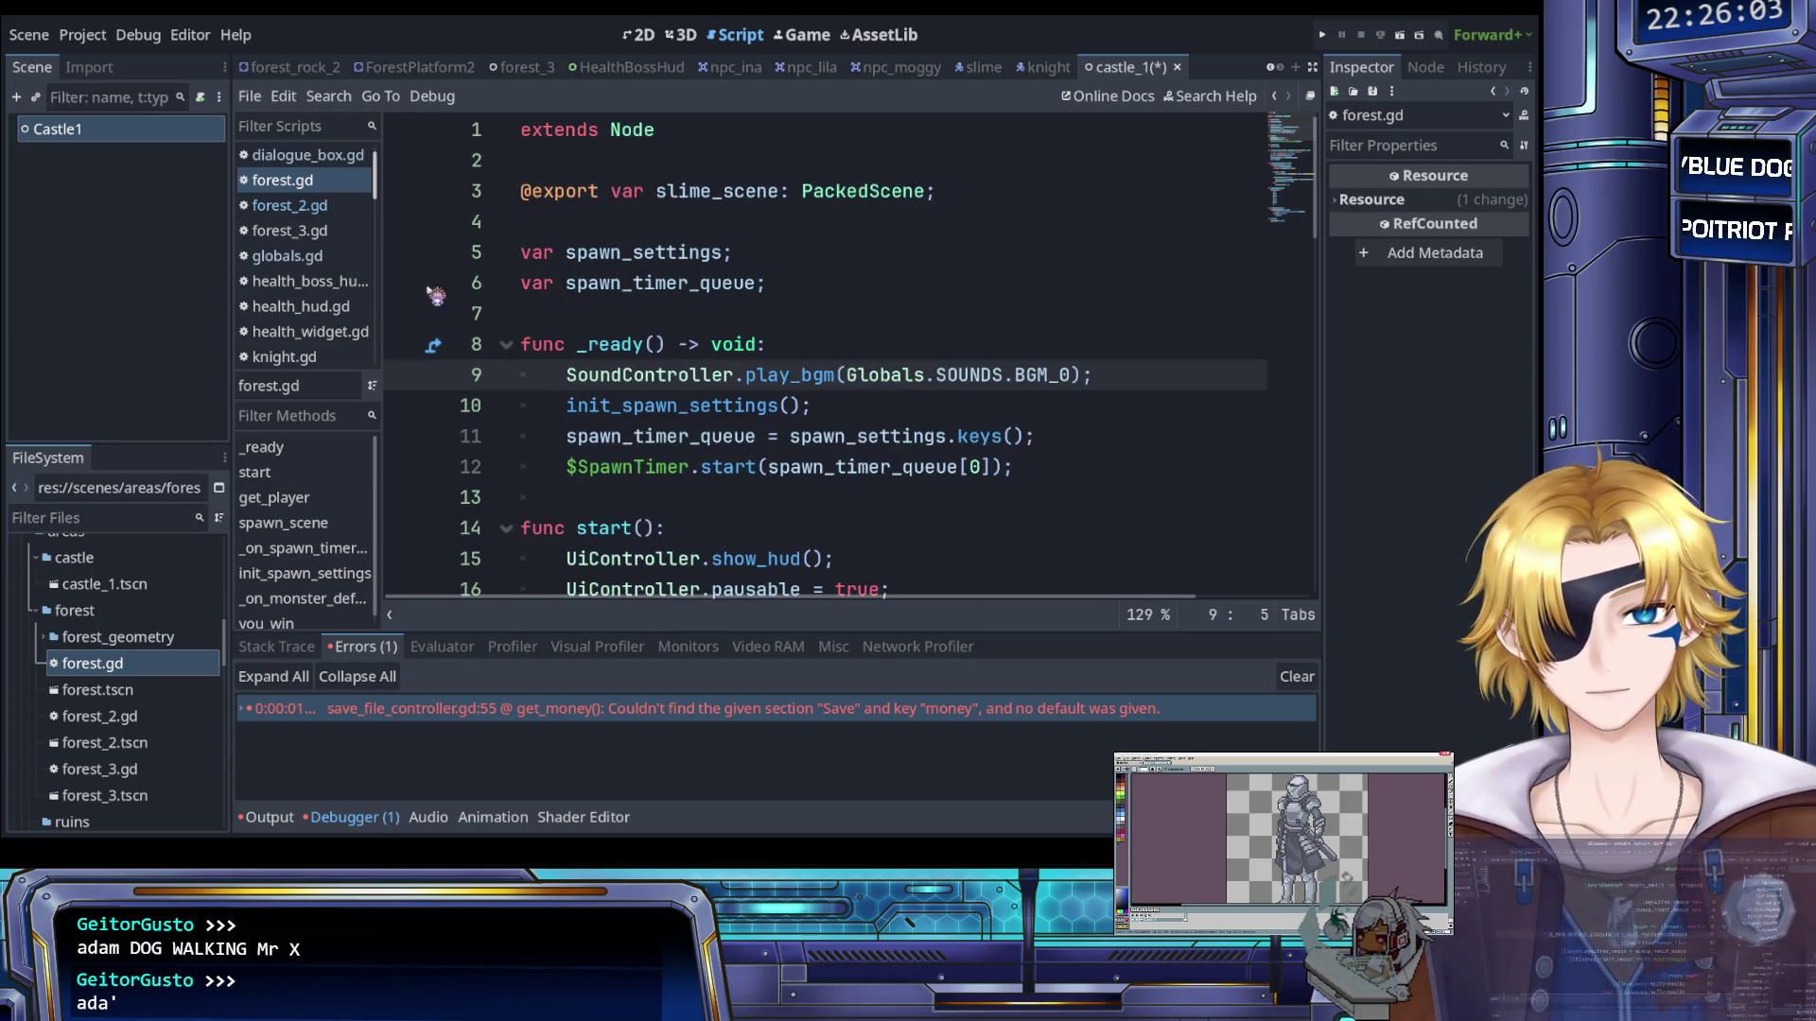
pyautogui.scroll(1, 283, 204)
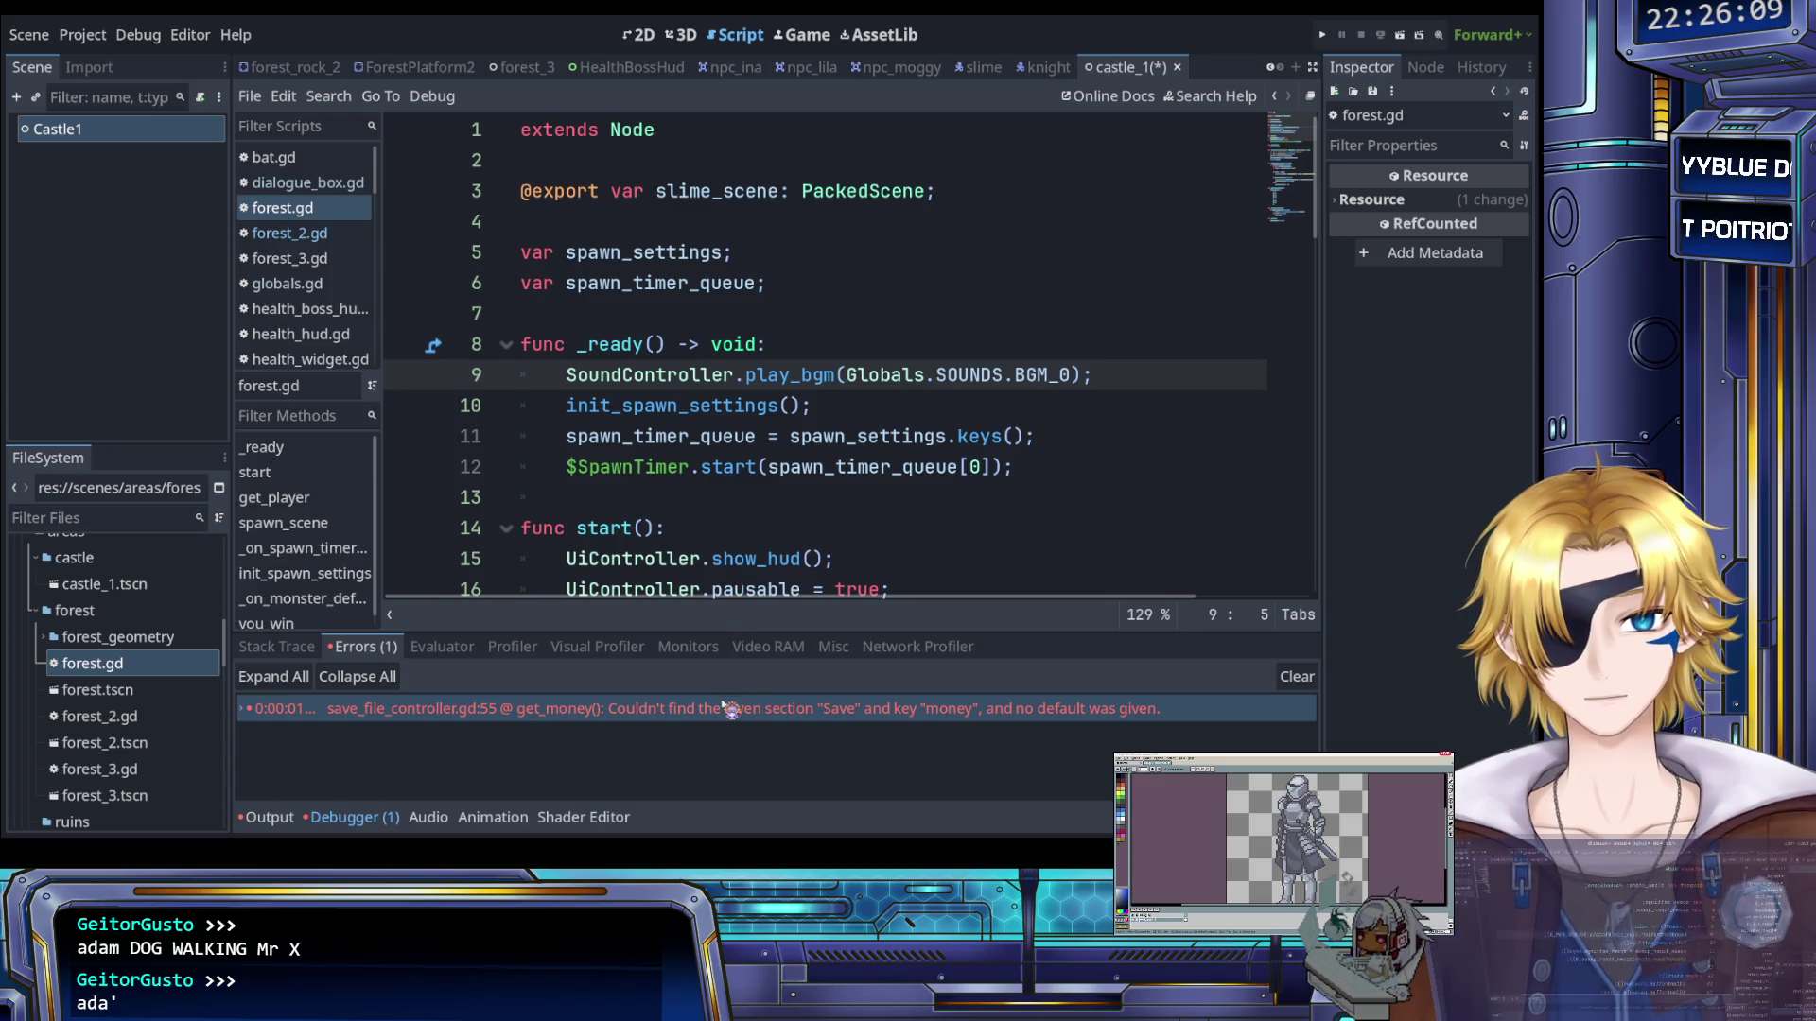
pyautogui.hotkey('ctrl', 'a')
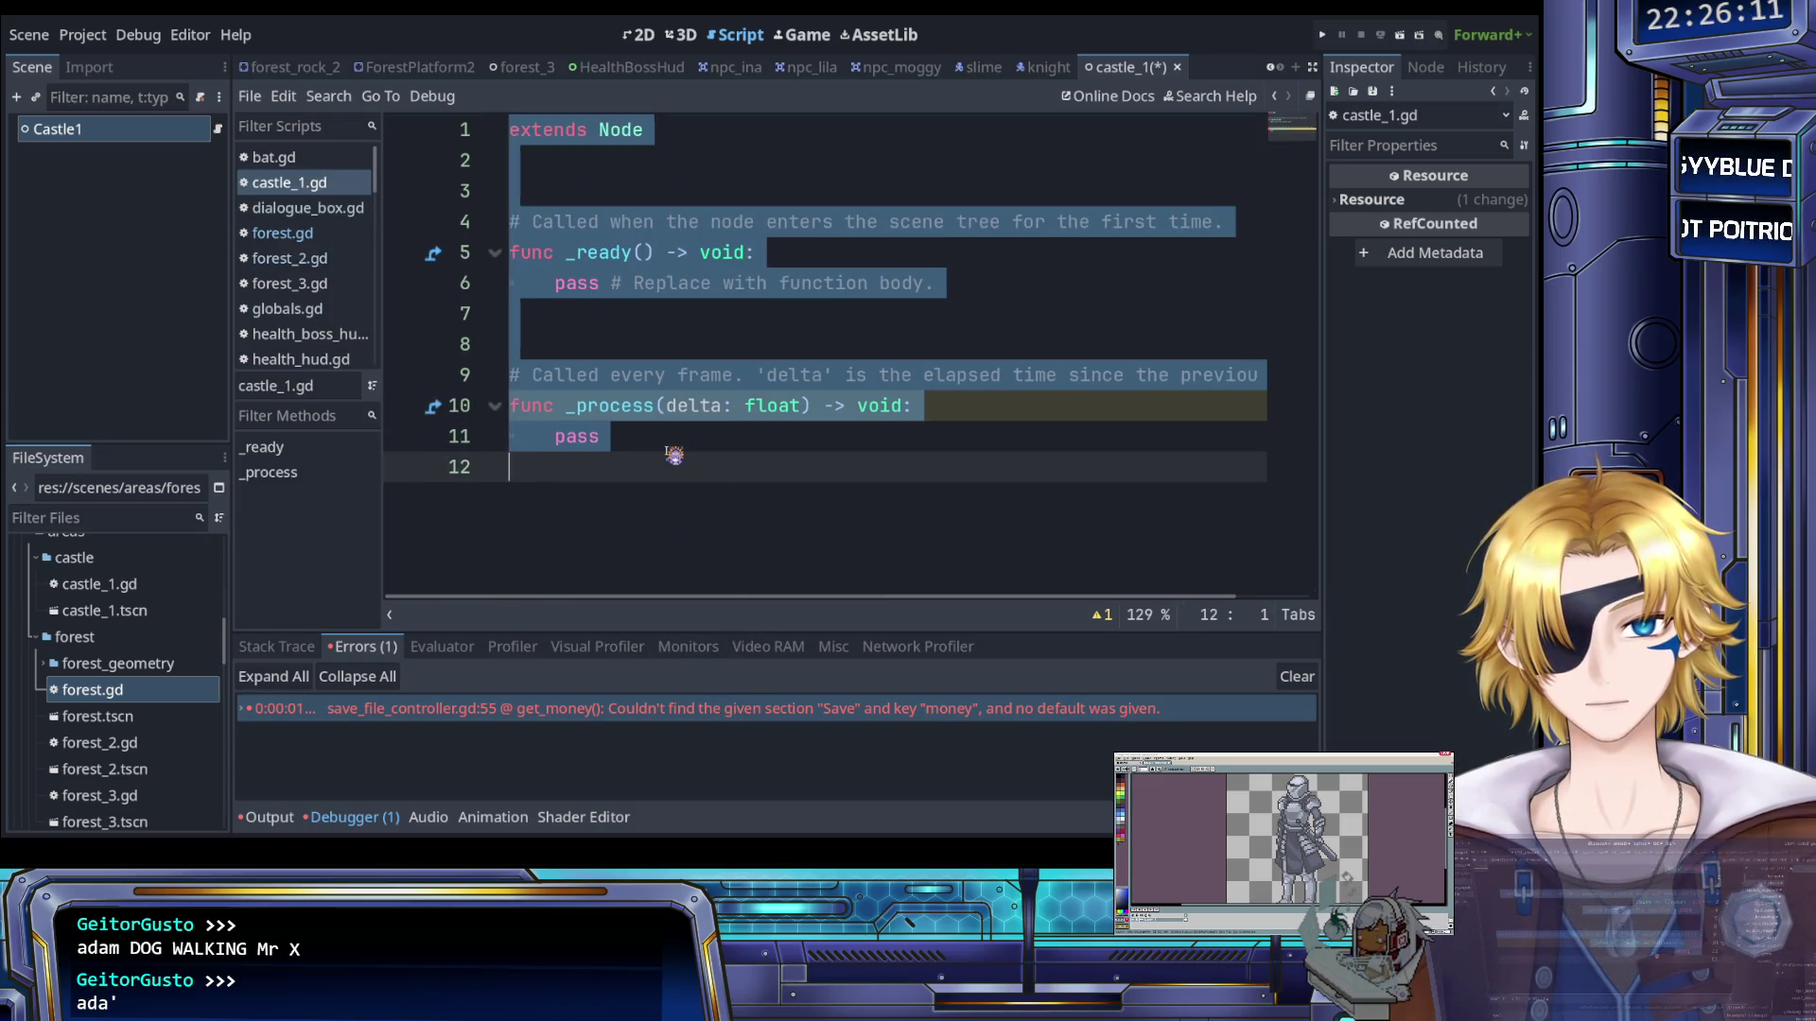
# Paste the forest spawning code into castle_1.gd, save it, and show Castle1's properties
pyautogui.hotkey('ctrl', 'v')
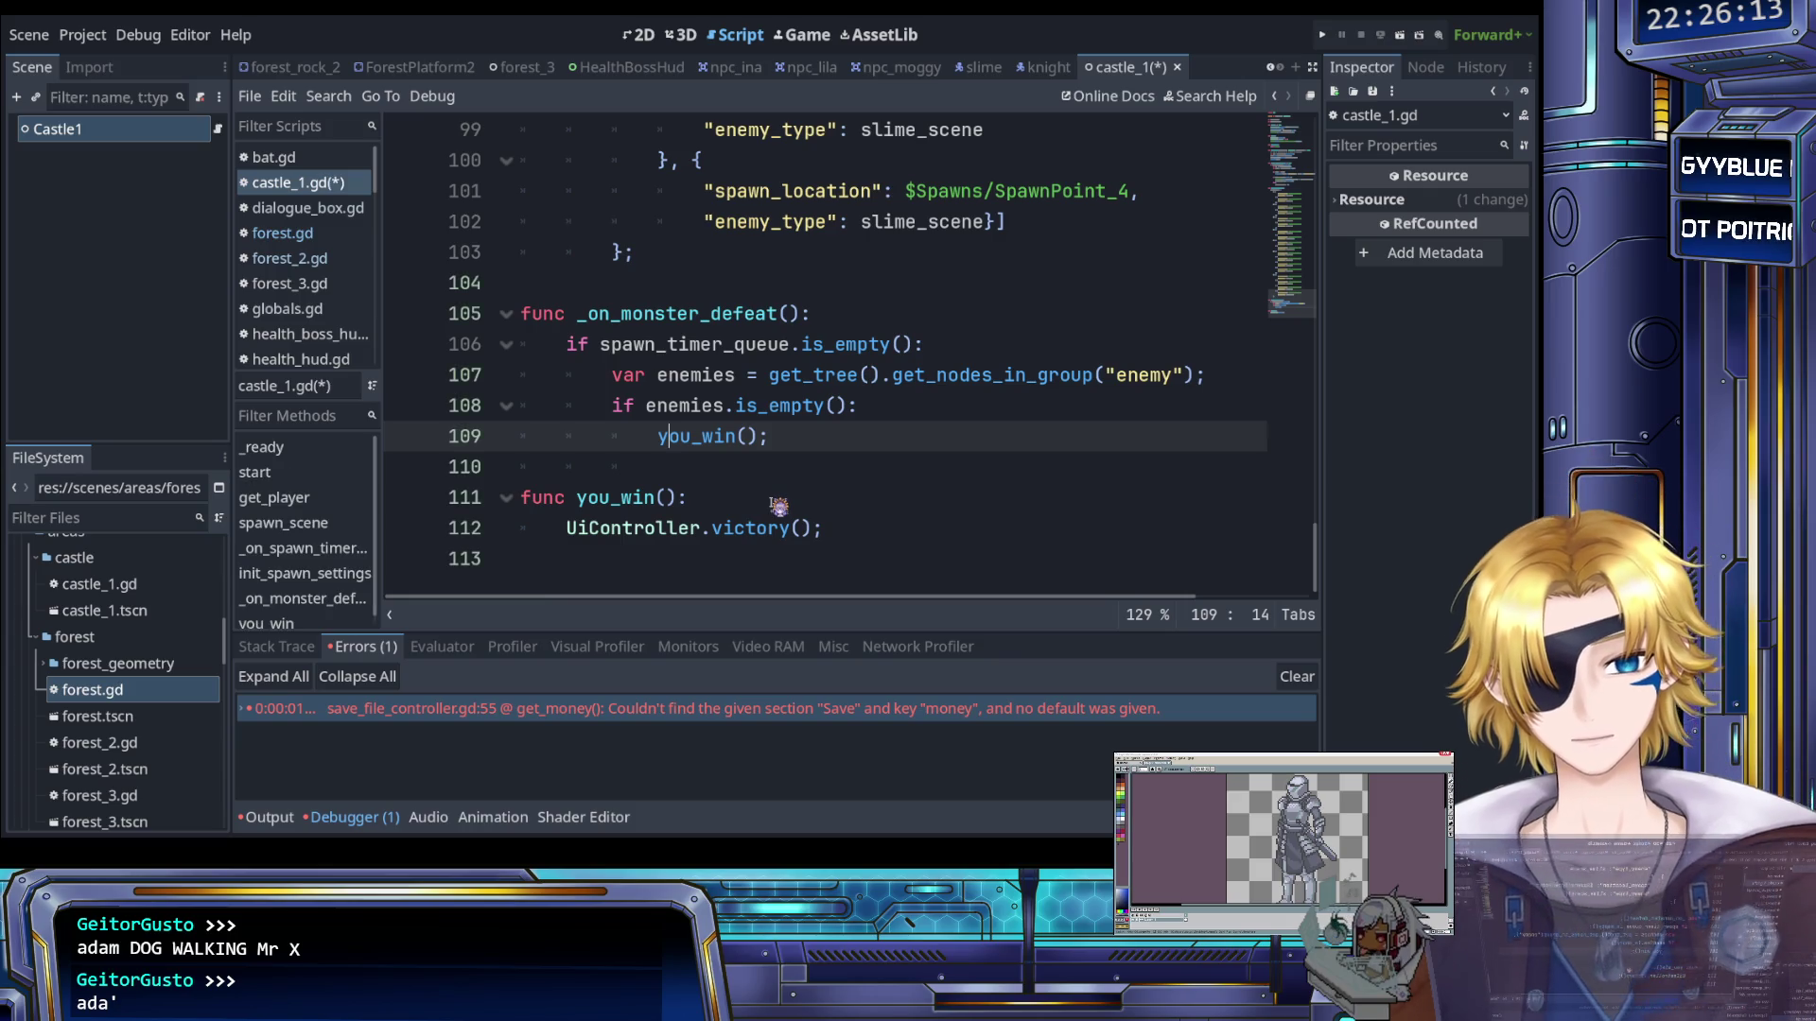
pyautogui.scroll(20, 757, 501)
pyautogui.click(725, 493)
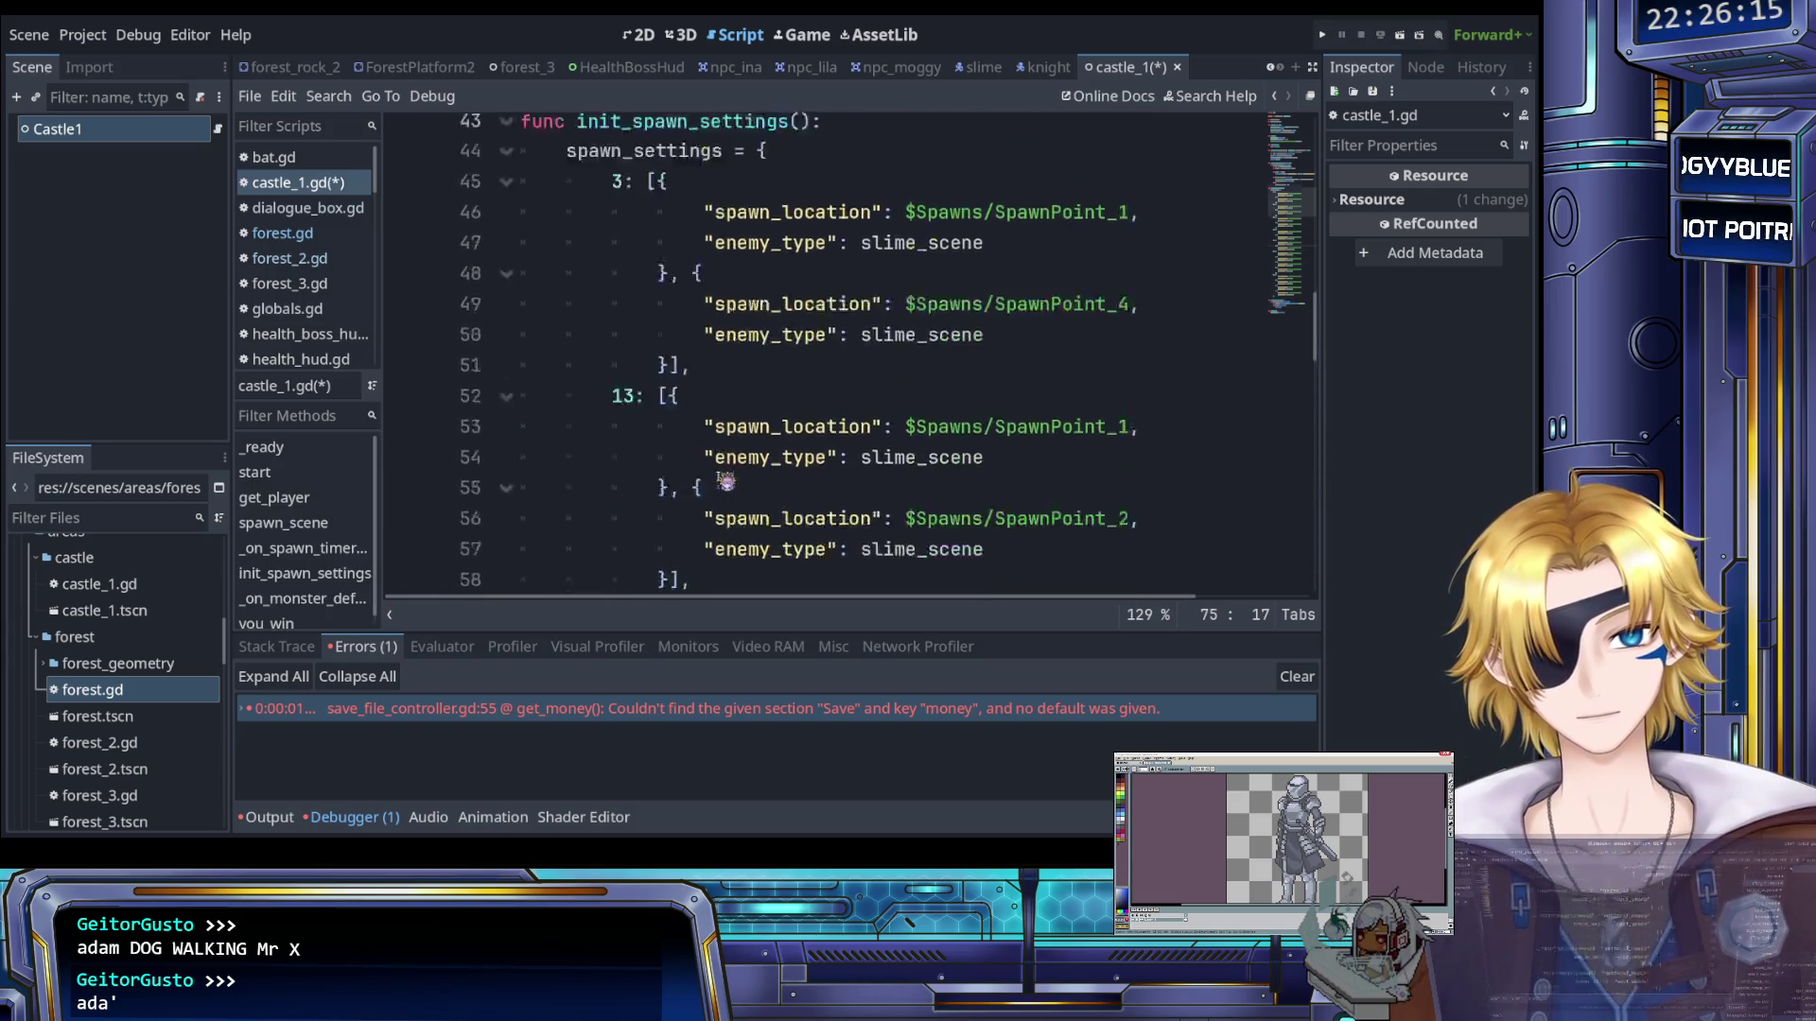
pyautogui.scroll(3, 725, 493)
pyautogui.click(668, 286)
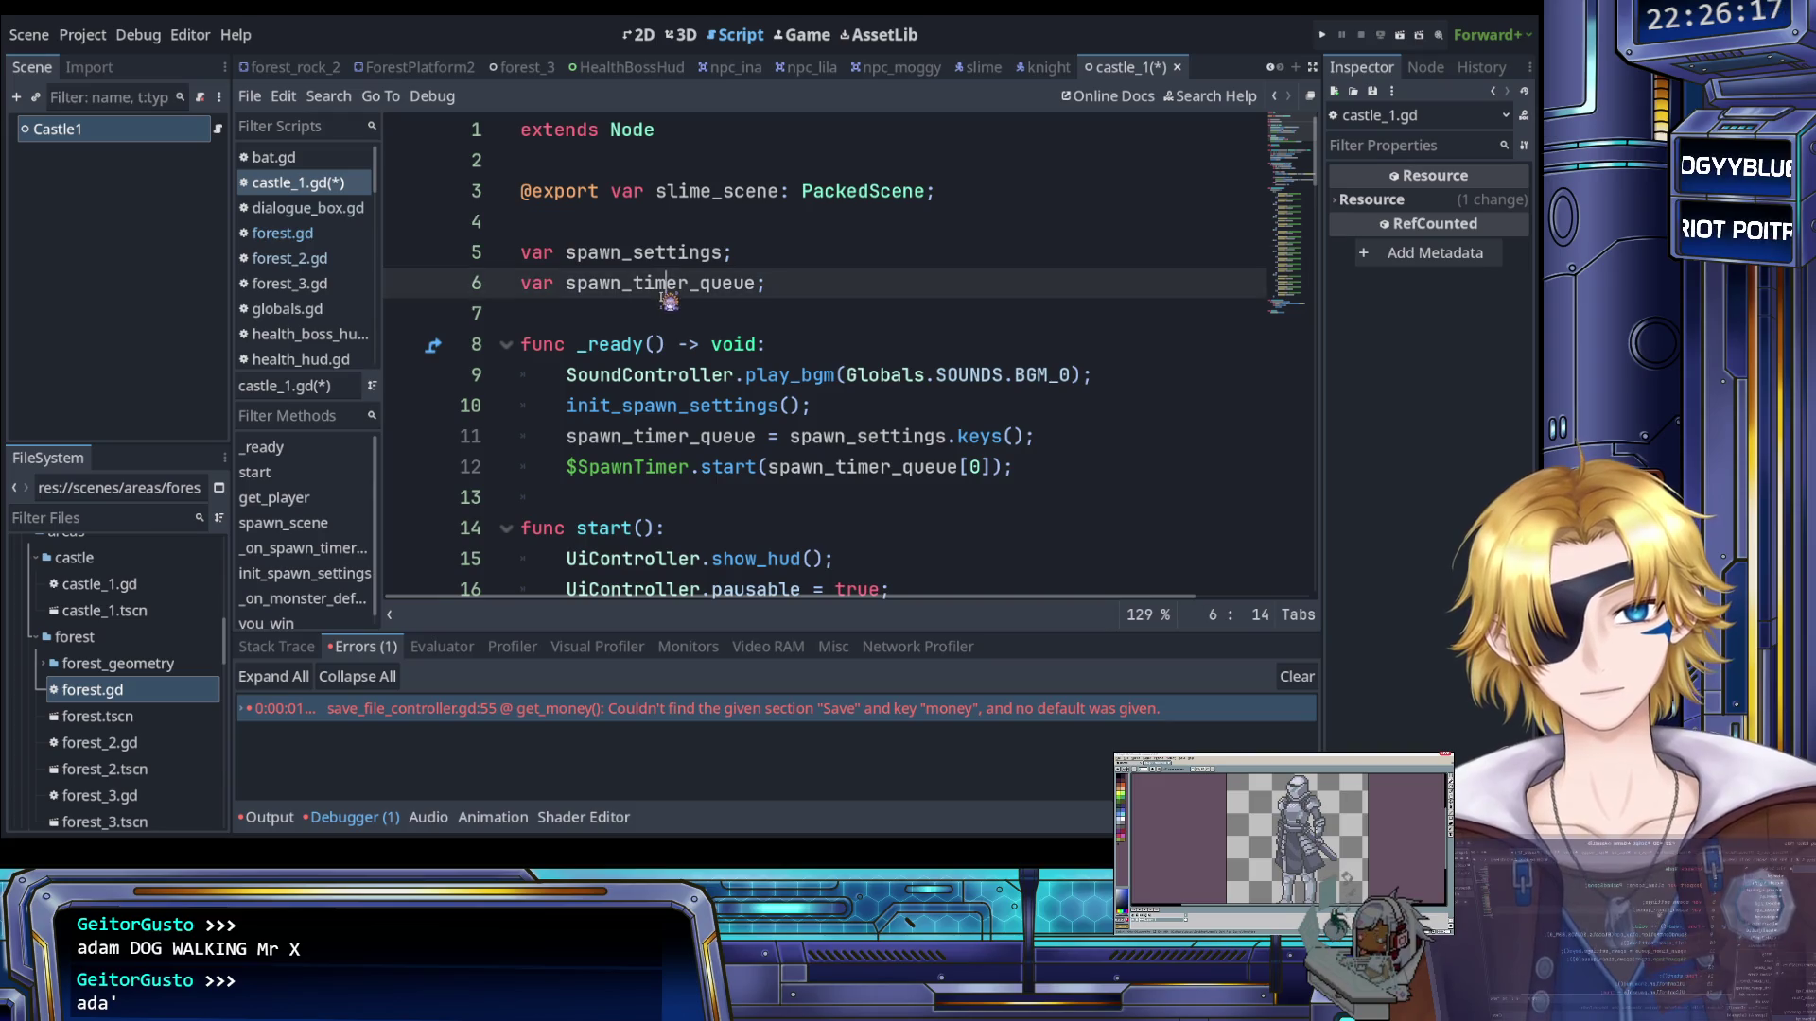
pyautogui.click(739, 194)
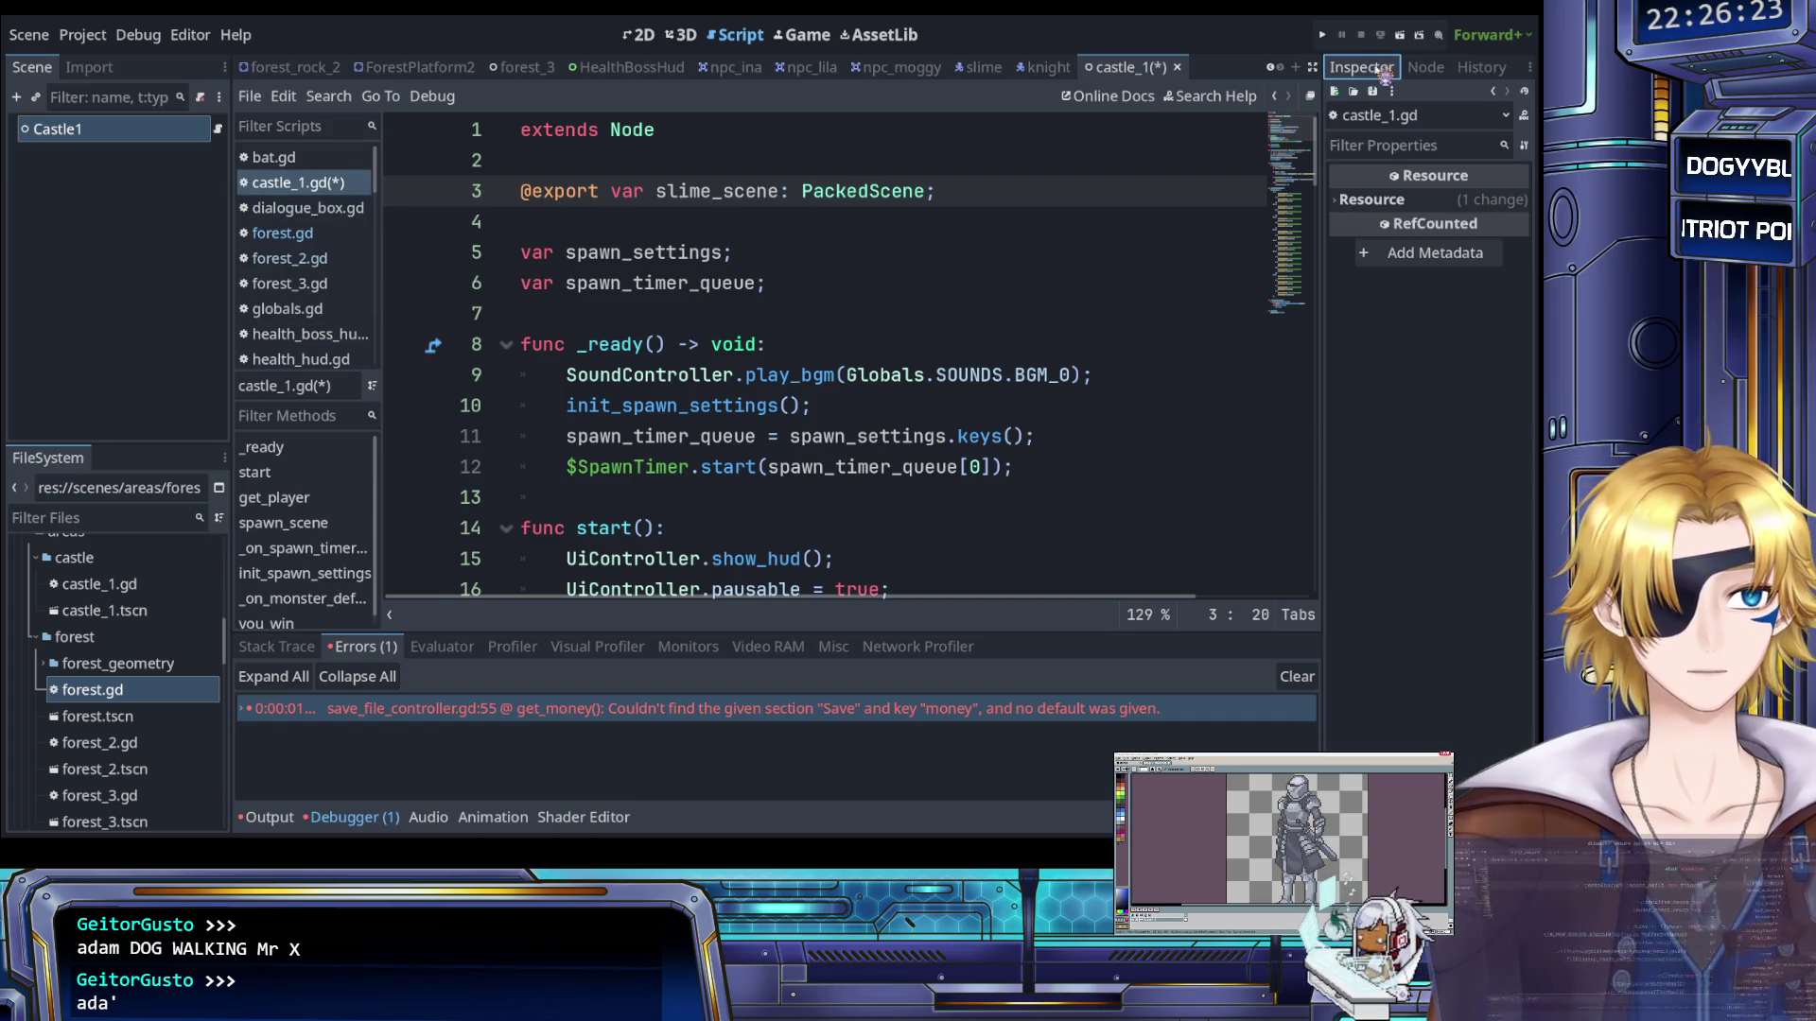
pyautogui.hotkey('ctrl', 's')
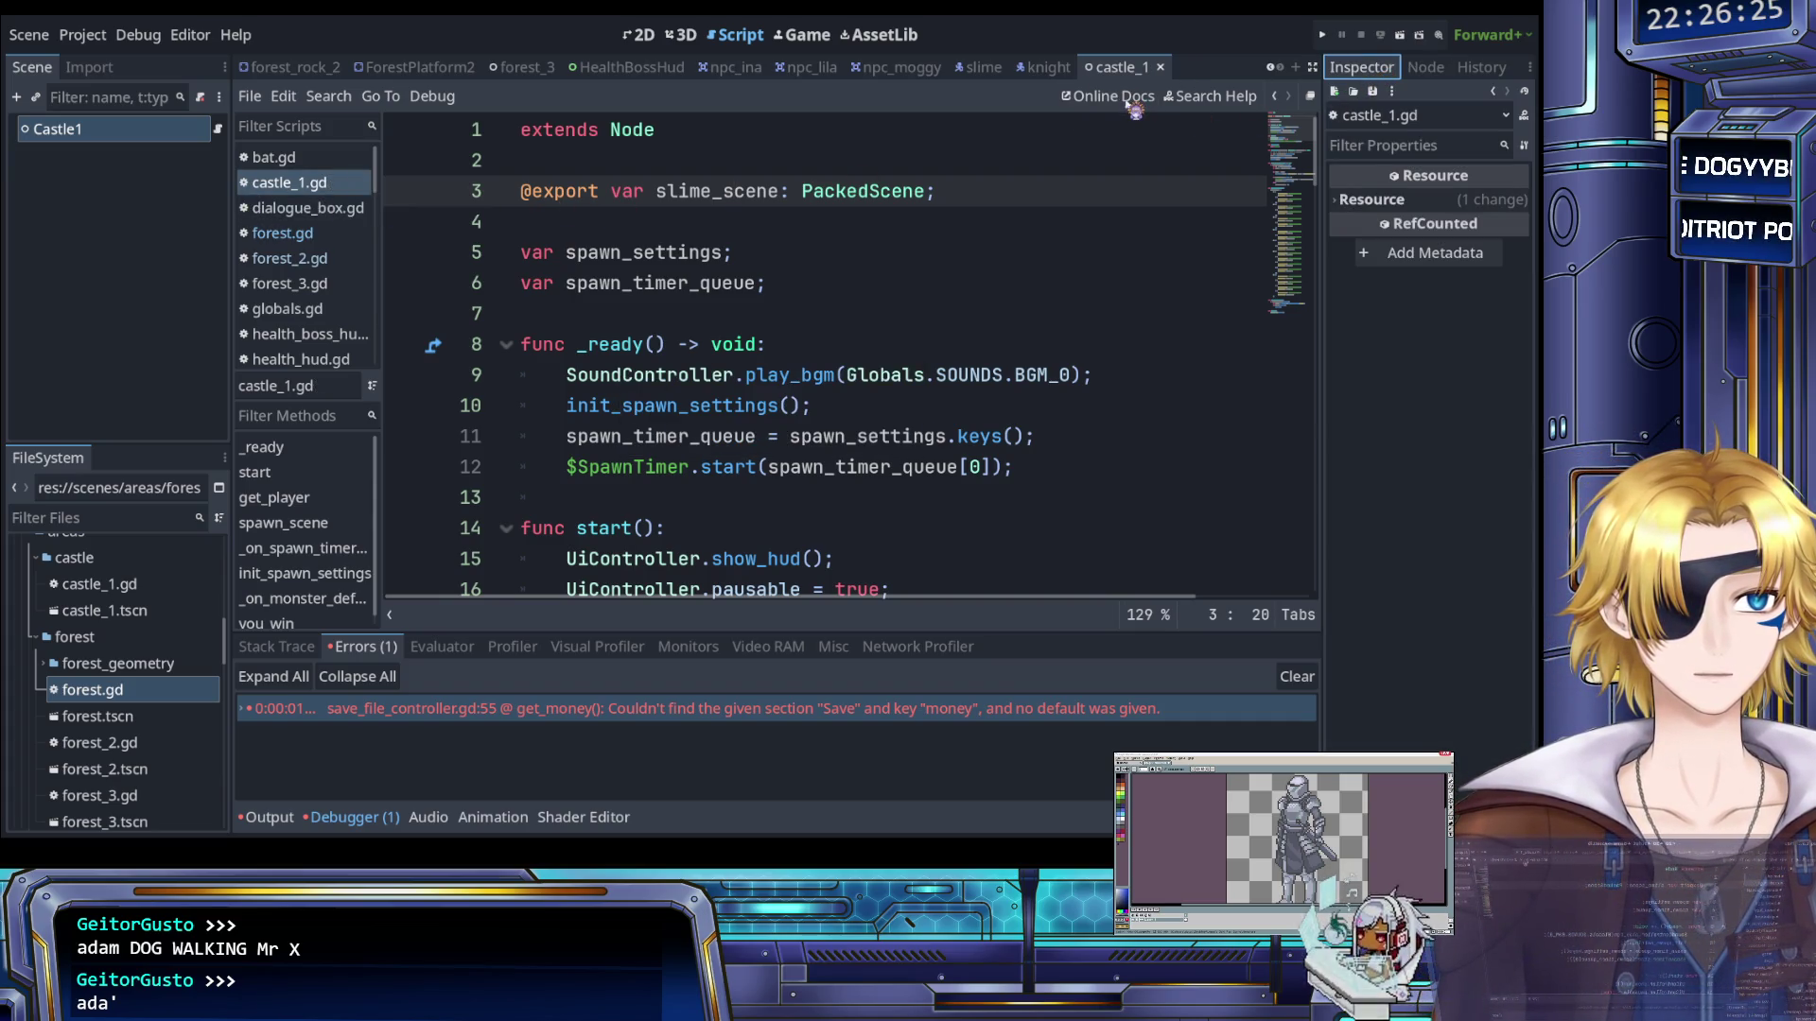
pyautogui.click(1374, 200)
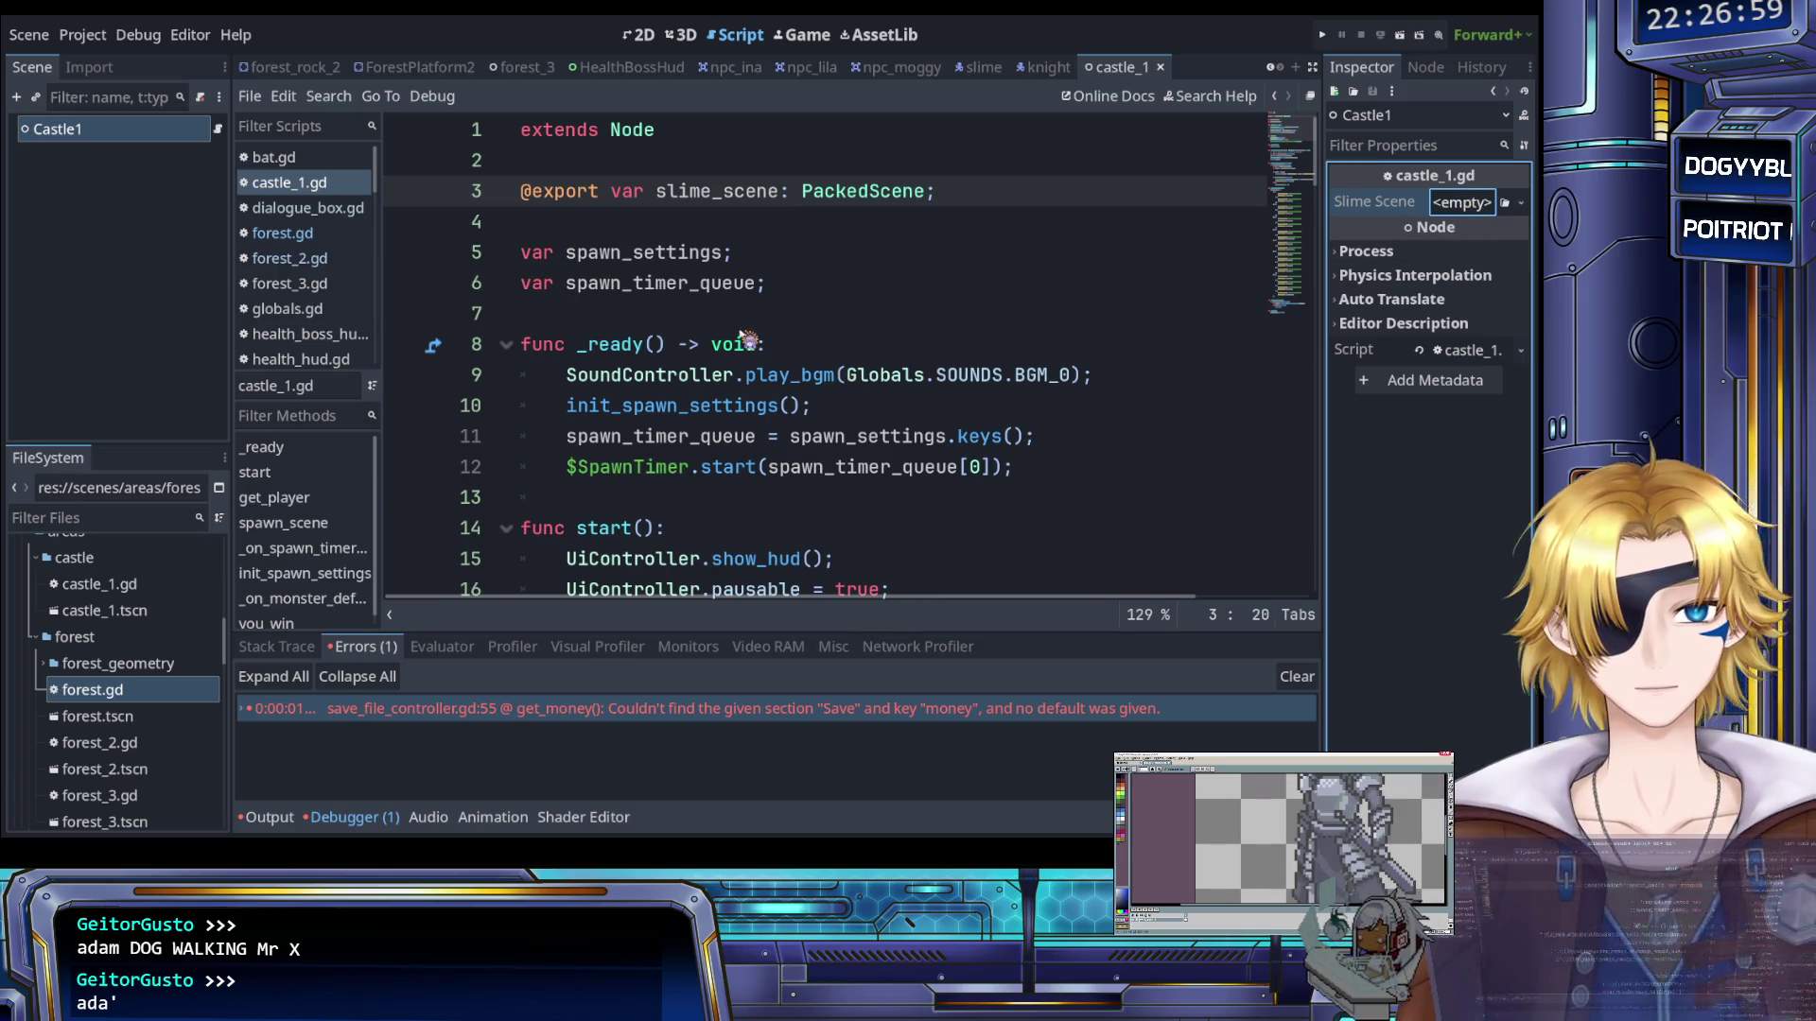
# Return to castle_1.gd at line 7 and save the castle scene
pyautogui.click(652, 283)
pyautogui.click(666, 315)
pyautogui.hotkey('ctrl', 's')
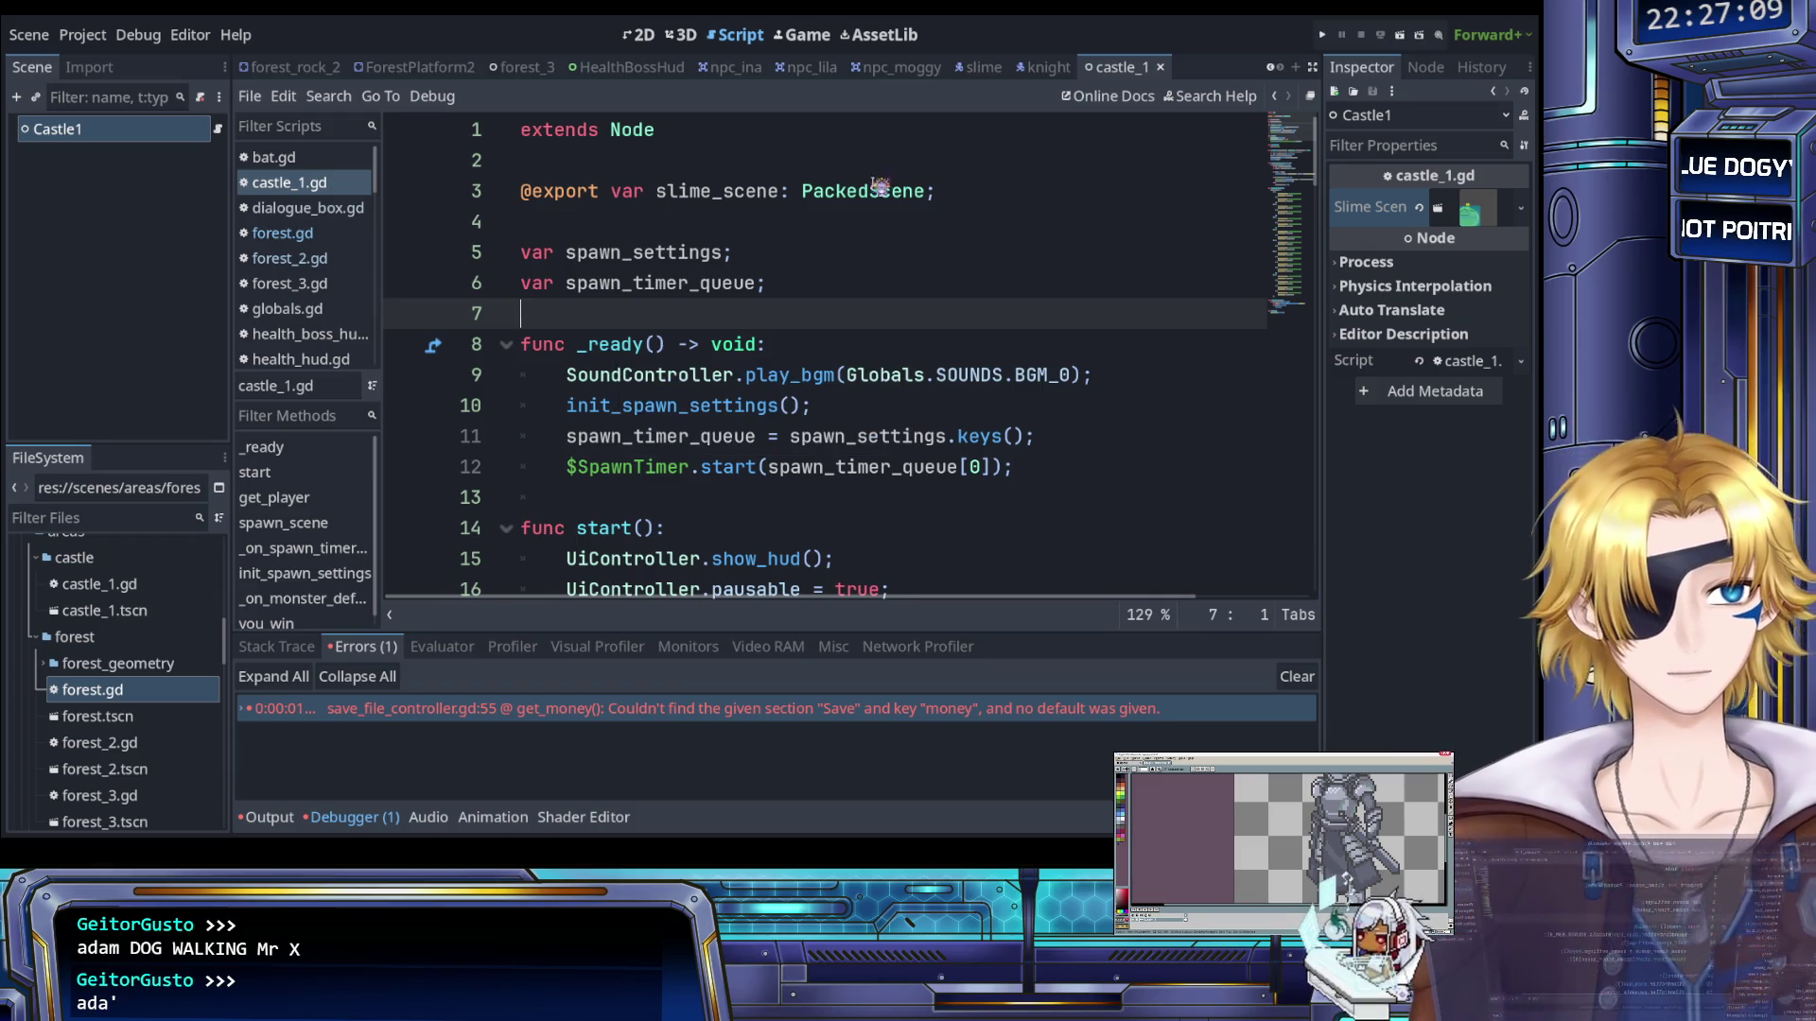
pyautogui.scroll(-1, 781, 330)
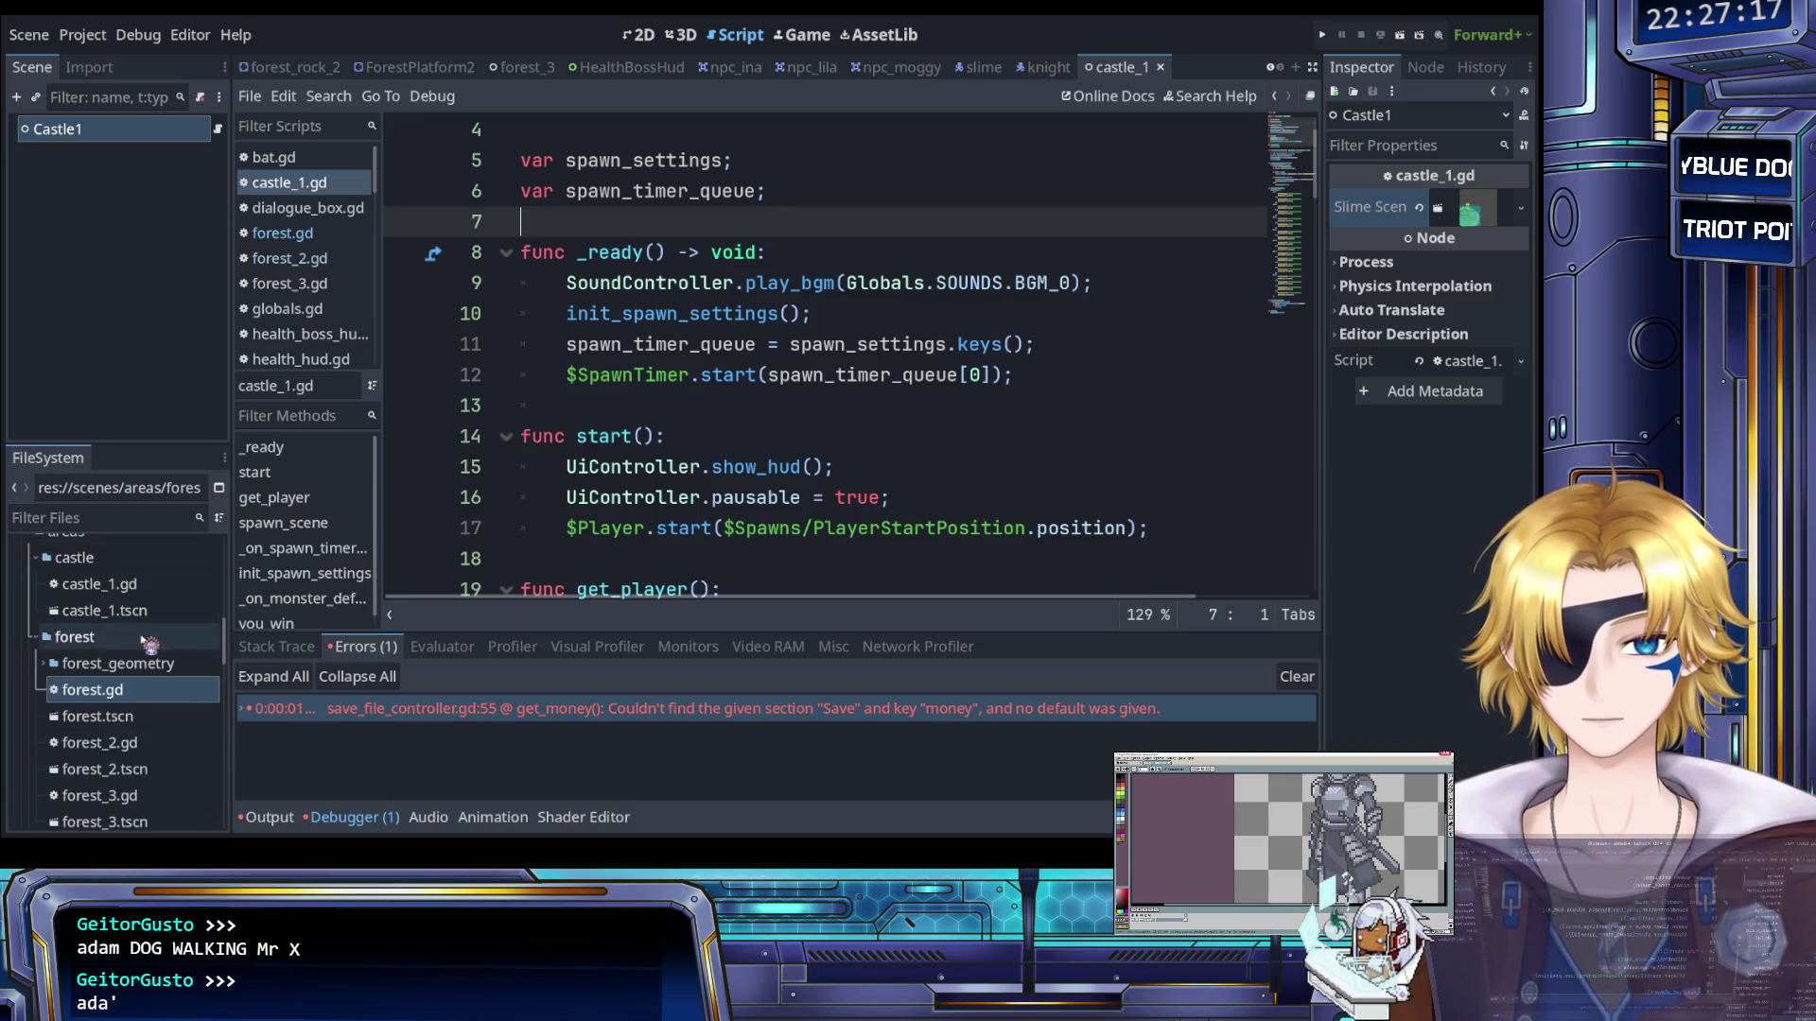
# Open forest.tscn and multi-select its Player, Parallax, SpawnTimer, Geometry and Spawns nodes
pyautogui.doubleClick(129, 717)
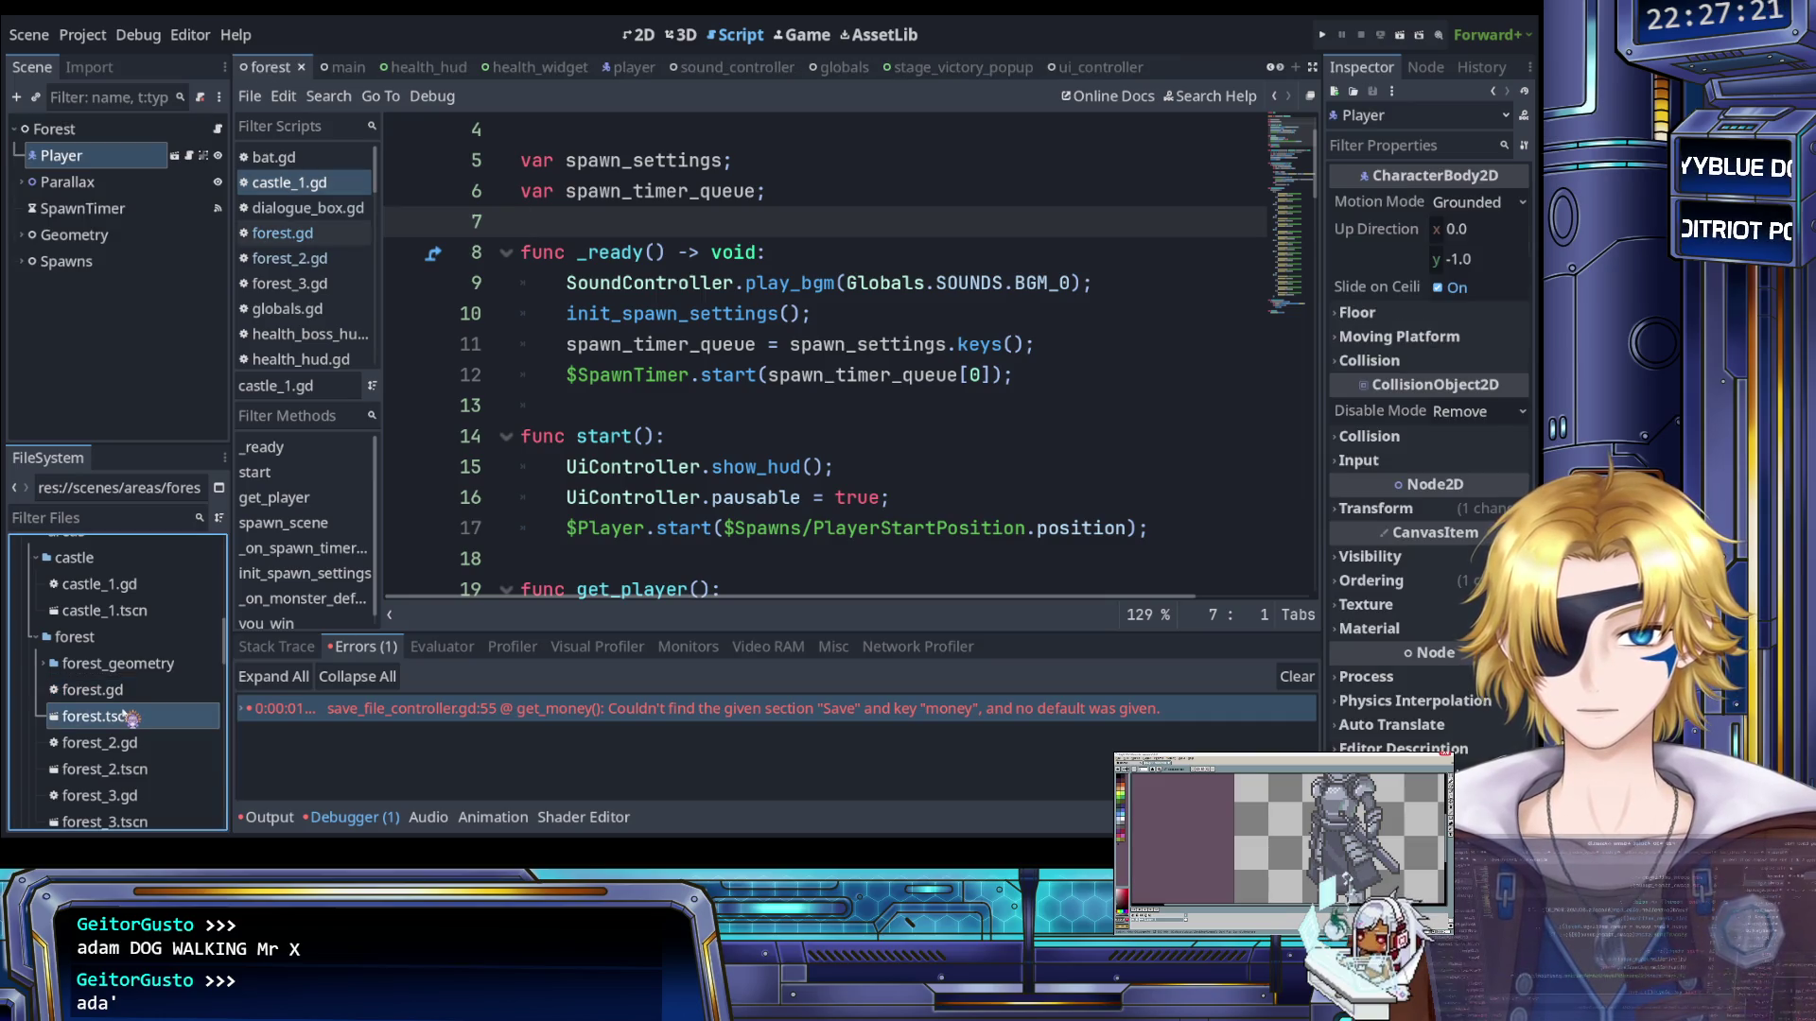
pyautogui.click(123, 182)
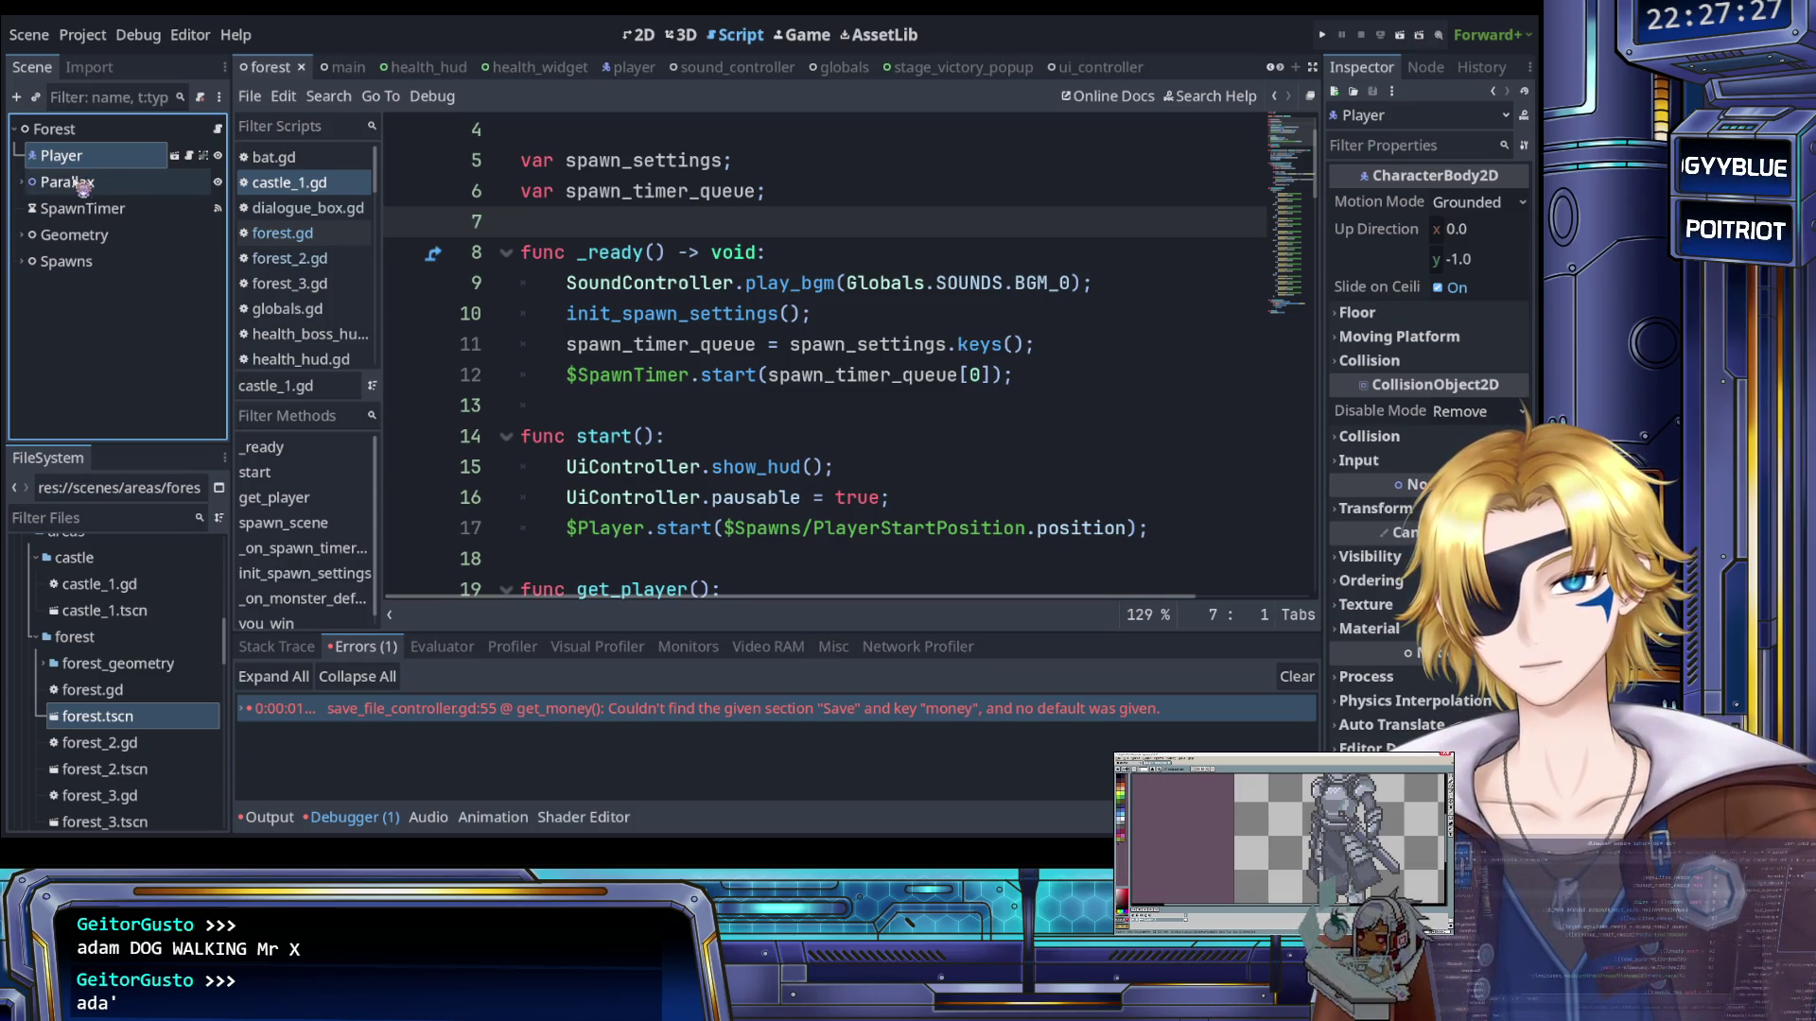
pyautogui.keyDown('ctrl'); pyautogui.click(95, 183); pyautogui.keyUp('ctrl')
pyautogui.keyDown('ctrl'); pyautogui.click(95, 209); pyautogui.keyUp('ctrl')
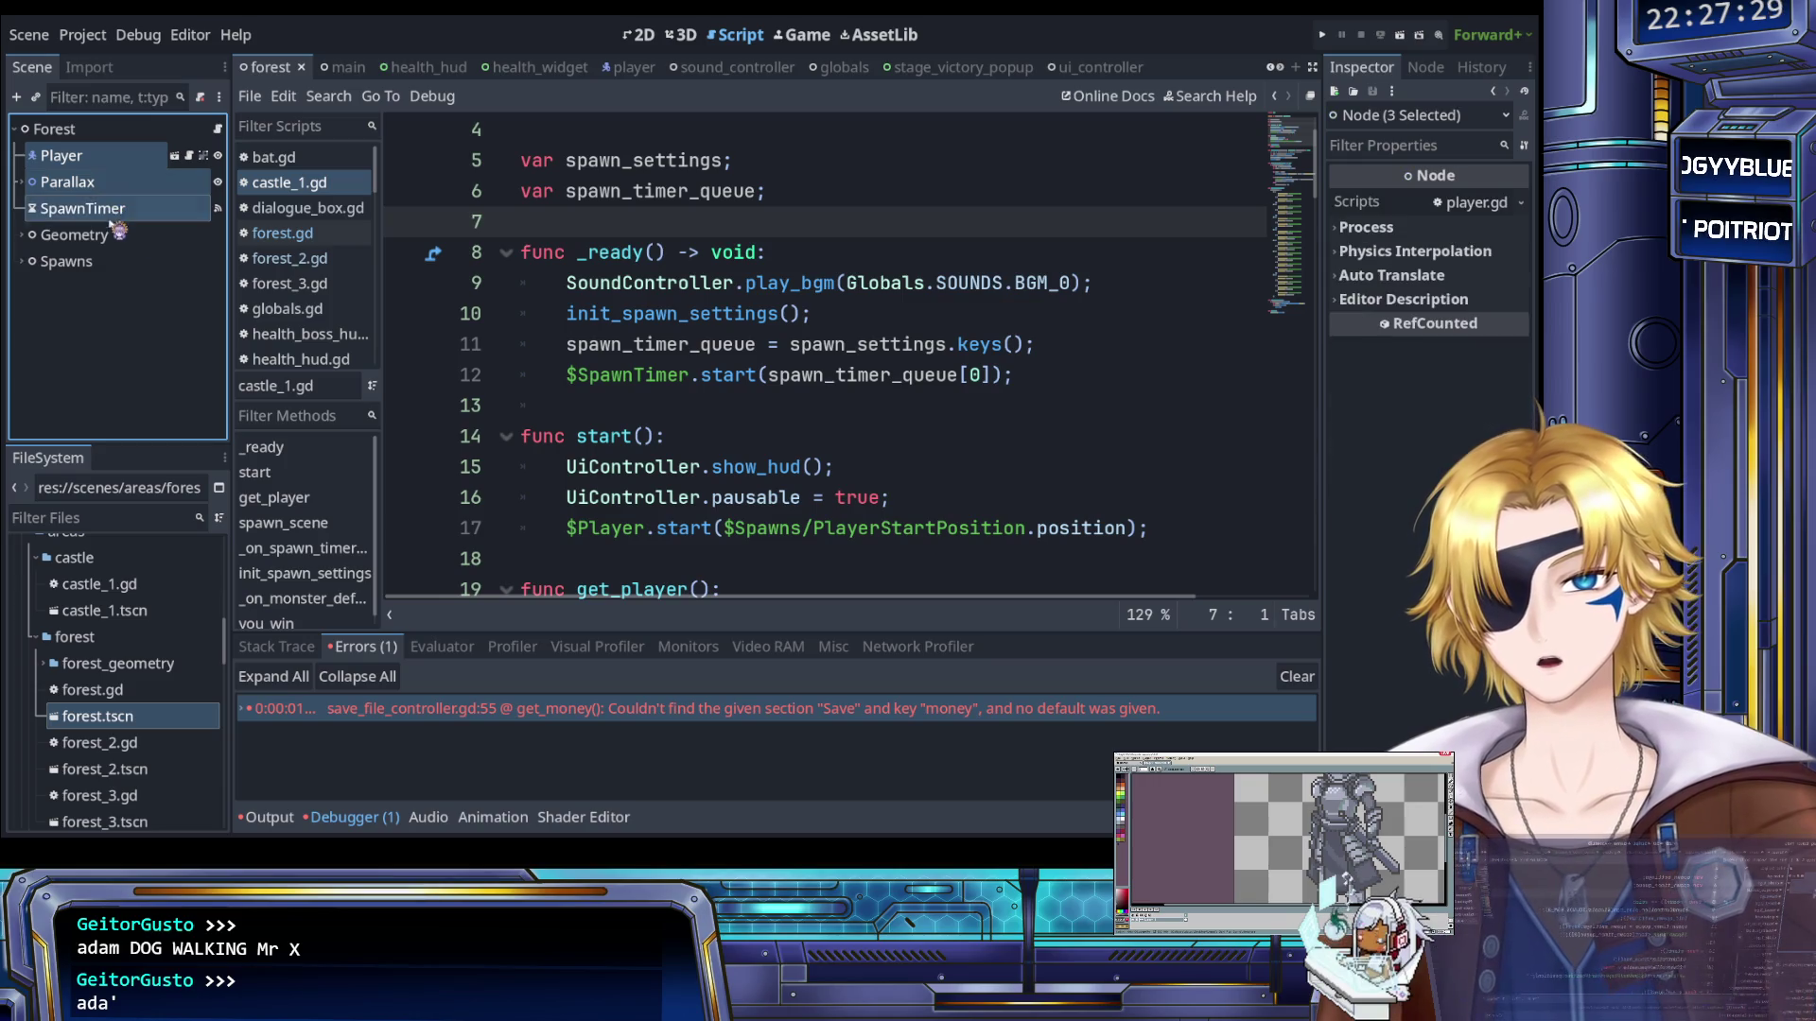
pyautogui.keyDown('ctrl'); pyautogui.click(95, 234); pyautogui.keyUp('ctrl')
pyautogui.keyDown('ctrl'); pyautogui.click(94, 261); pyautogui.keyUp('ctrl')
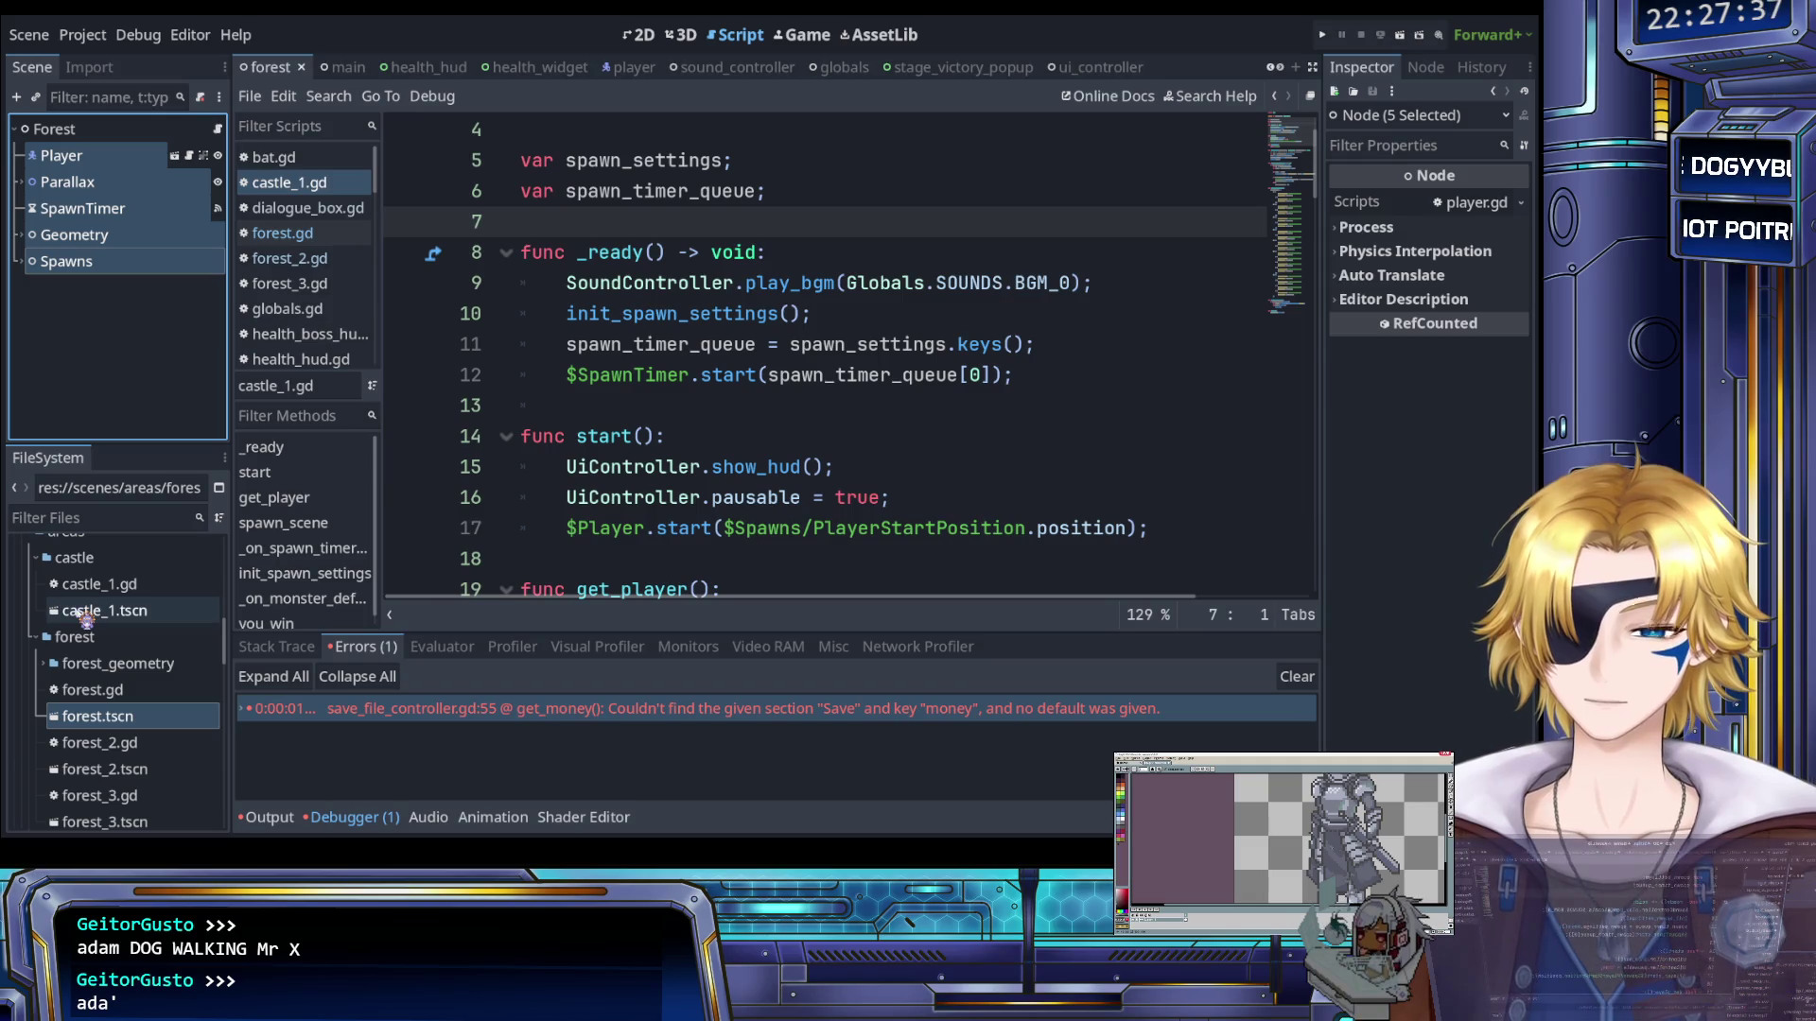
pyautogui.doubleClick(87, 611)
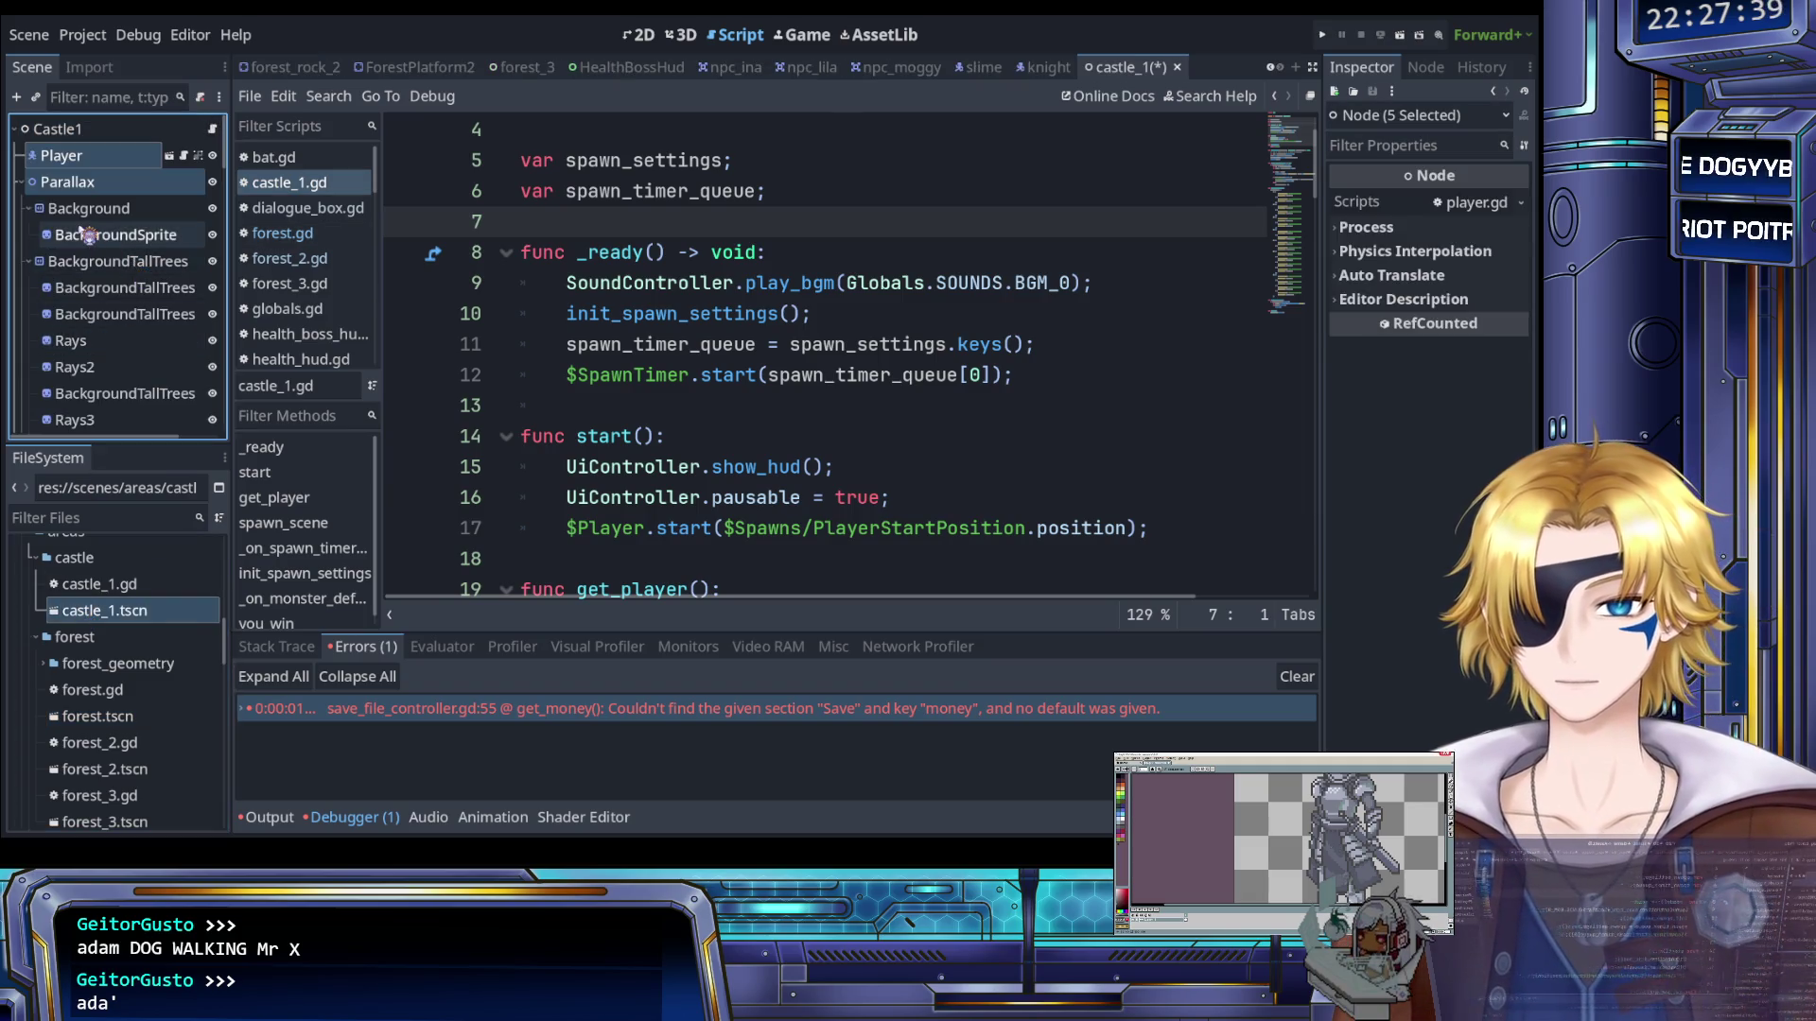
pyautogui.click(95, 242)
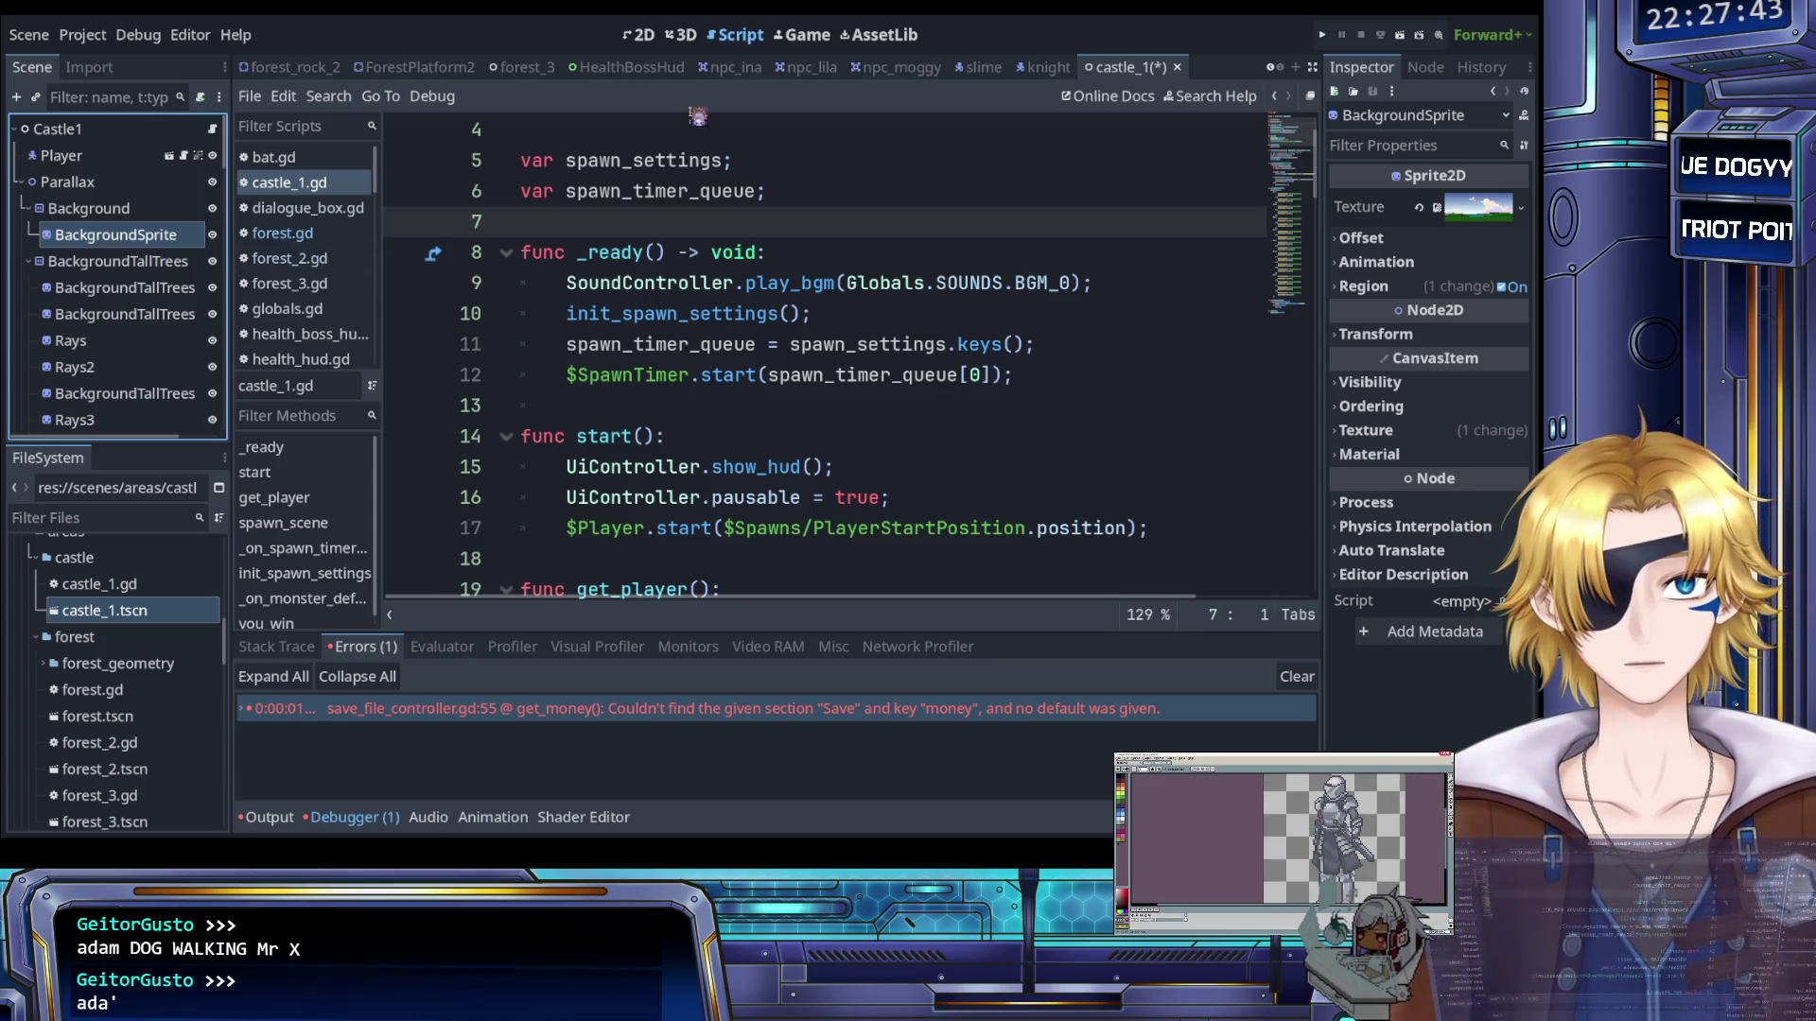
pyautogui.click(645, 38)
pyautogui.scroll(3, 522, 260)
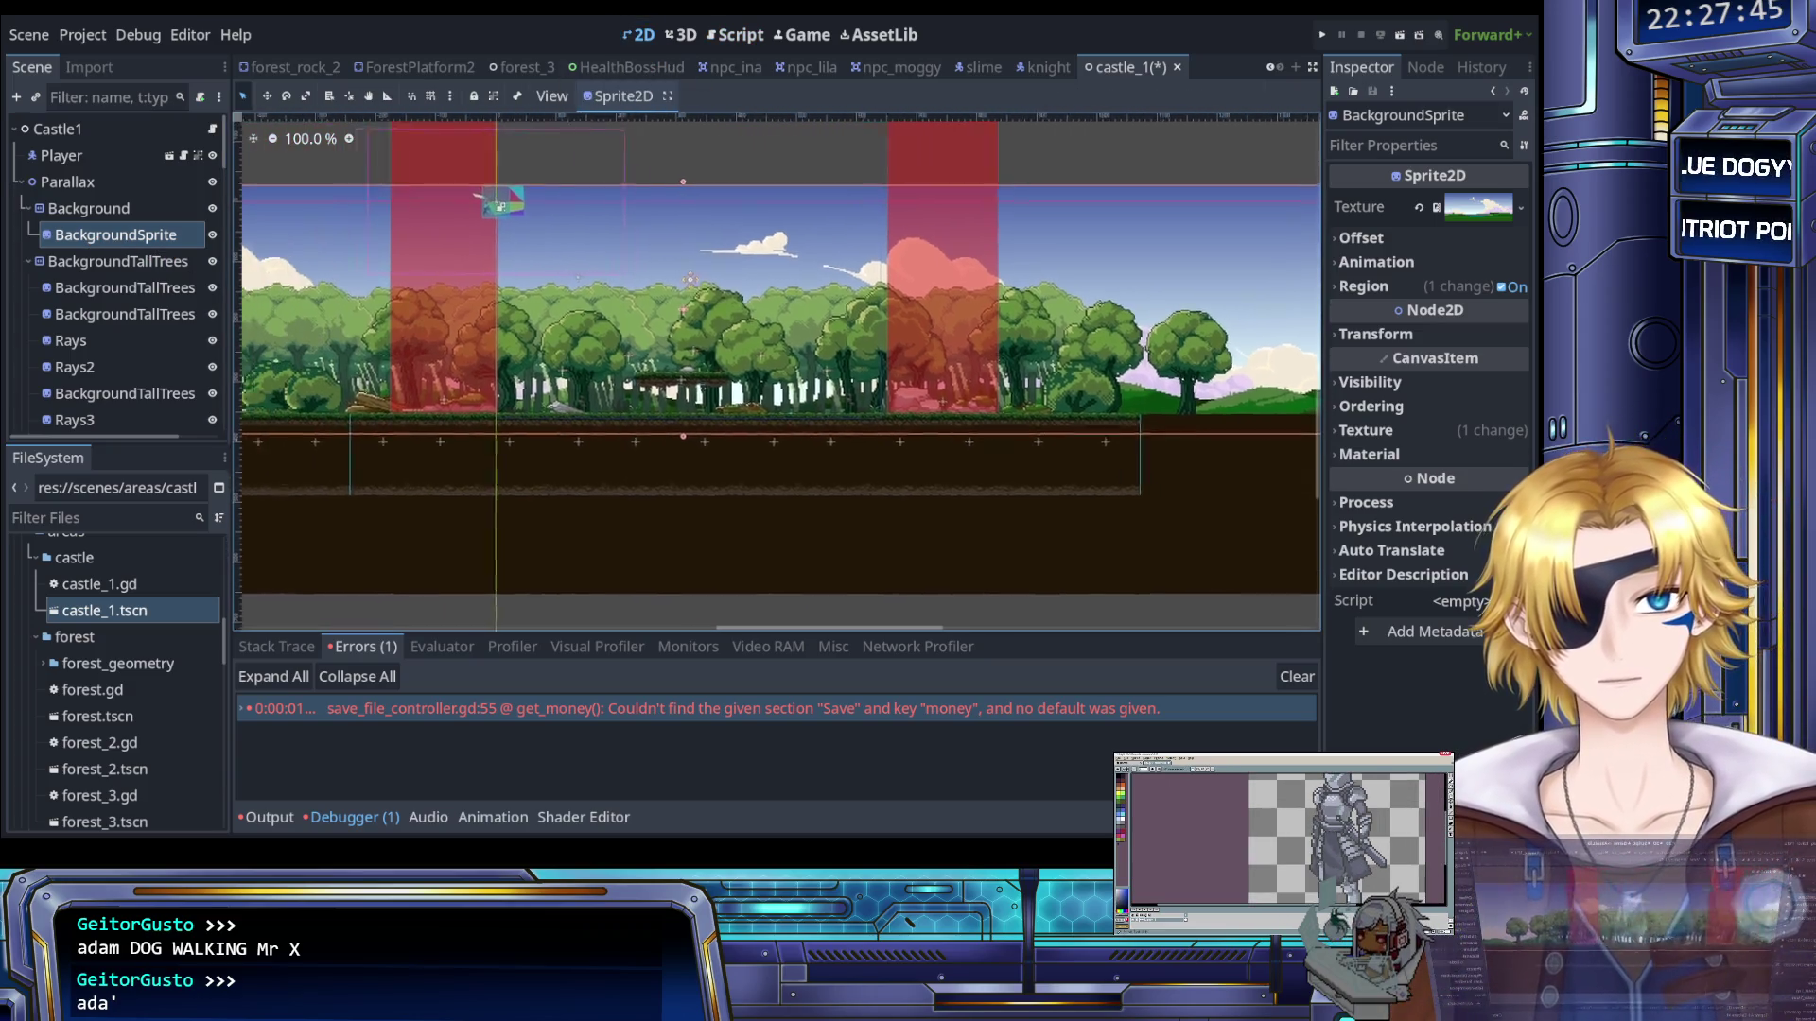
pyautogui.scroll(-1, 213, 274)
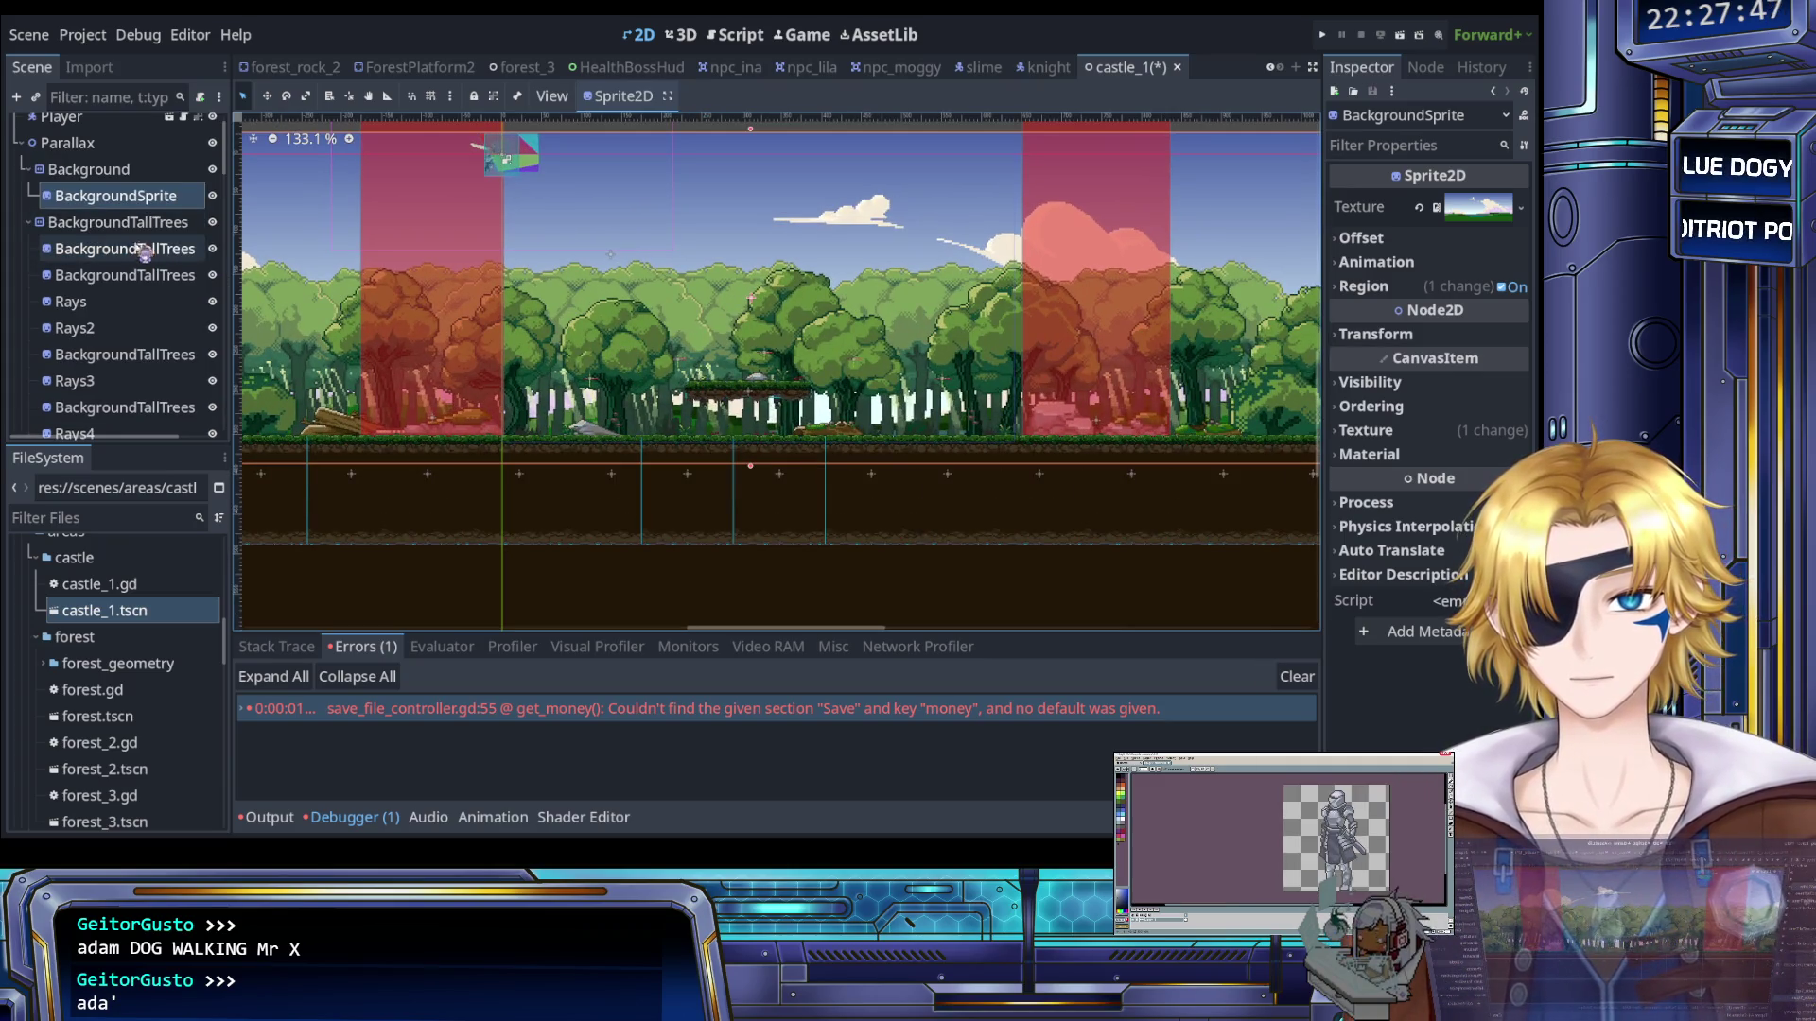
pyautogui.click(132, 250)
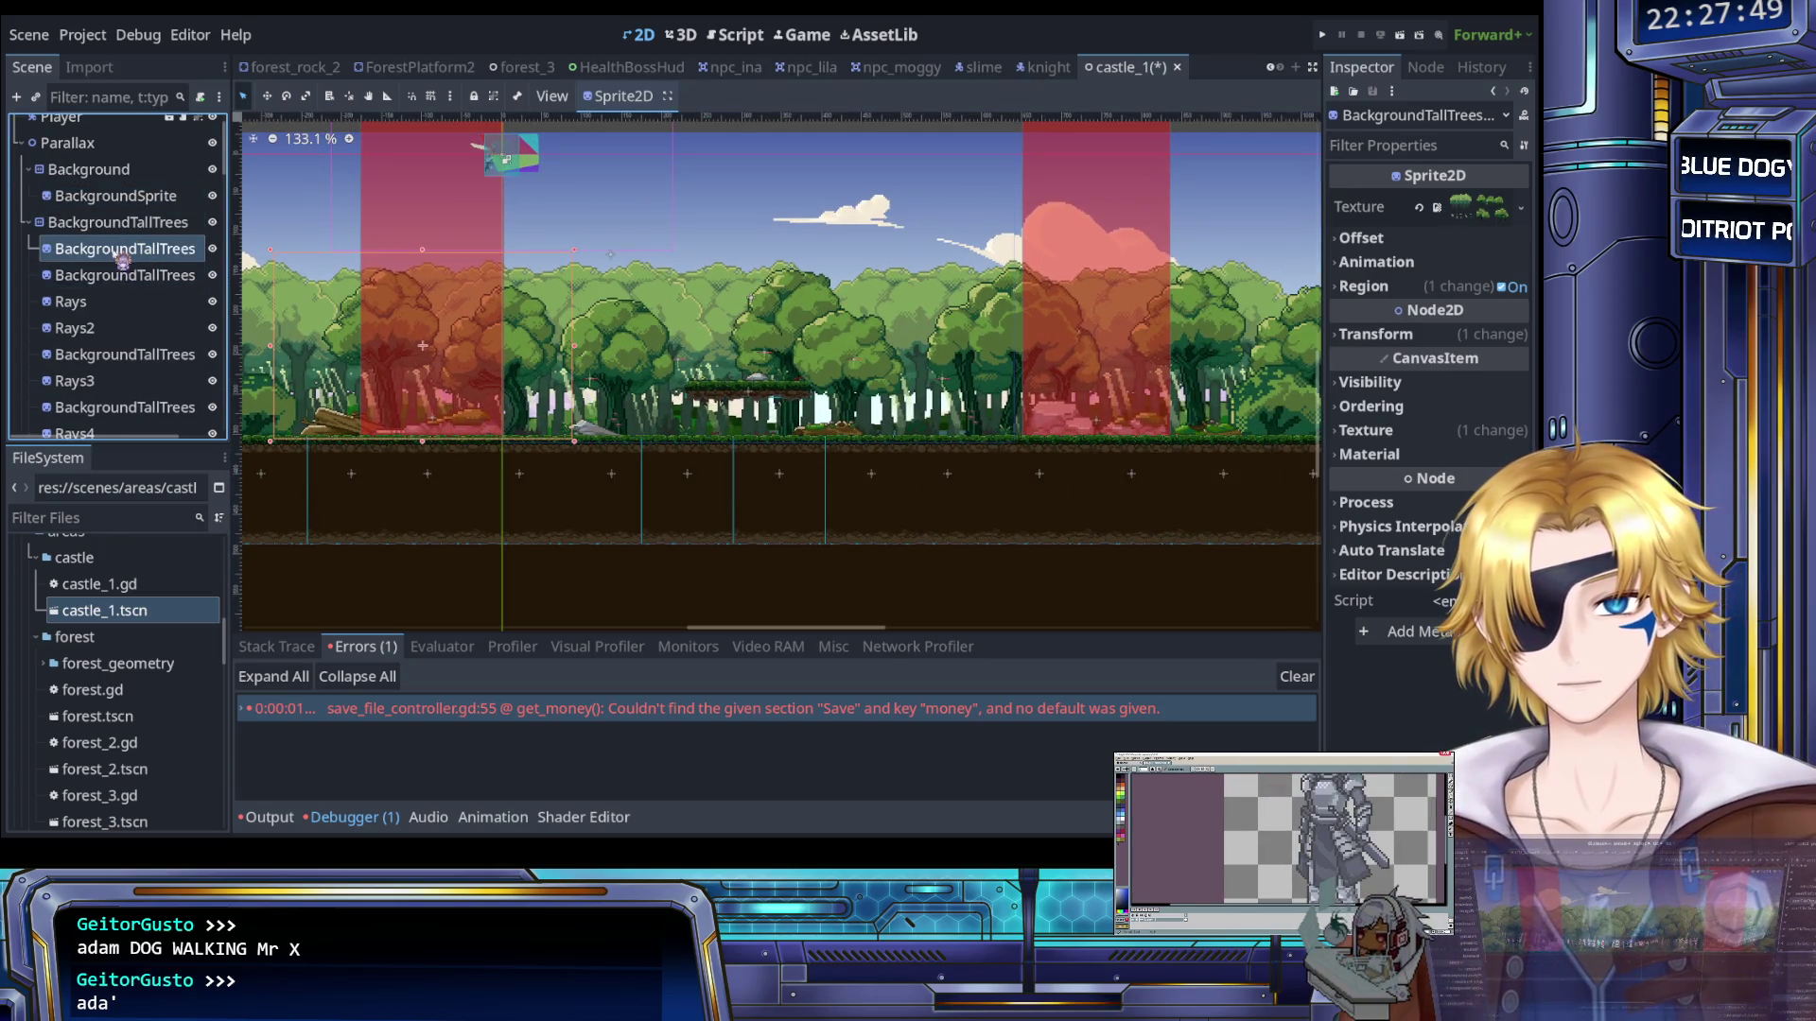
pyautogui.scroll(-1, 125, 256)
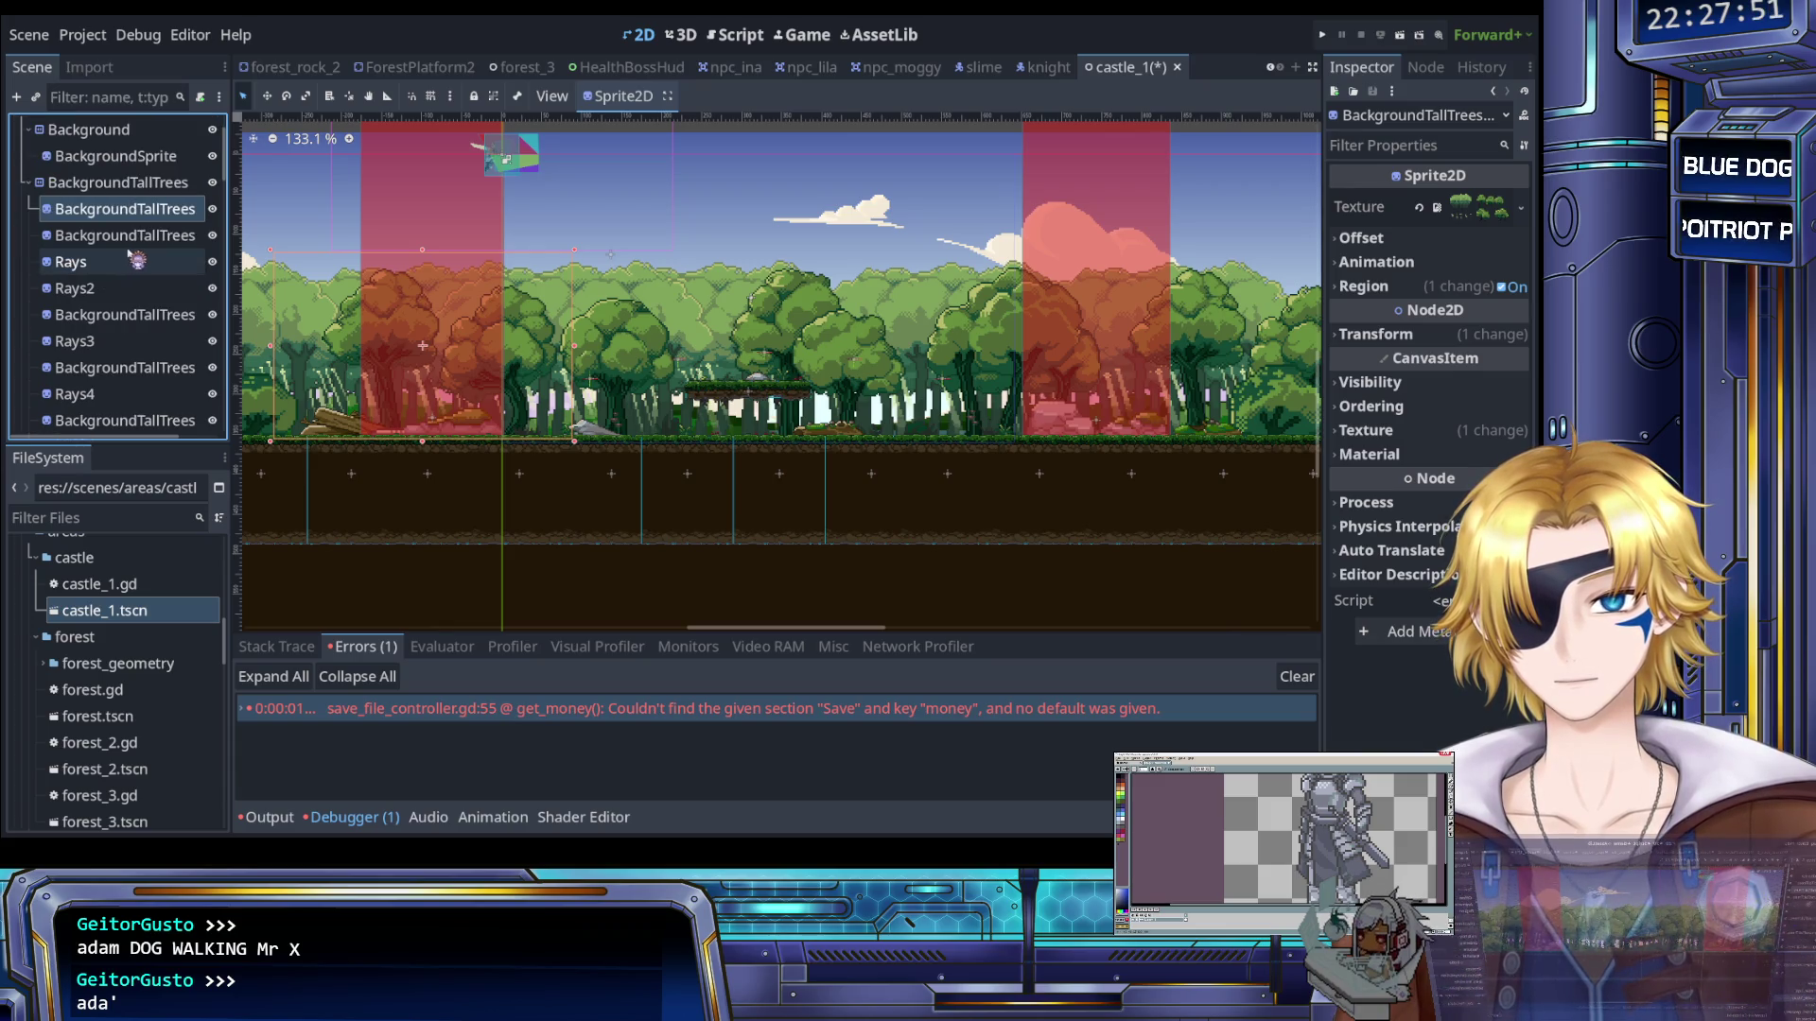
pyautogui.scroll(-1, 142, 260)
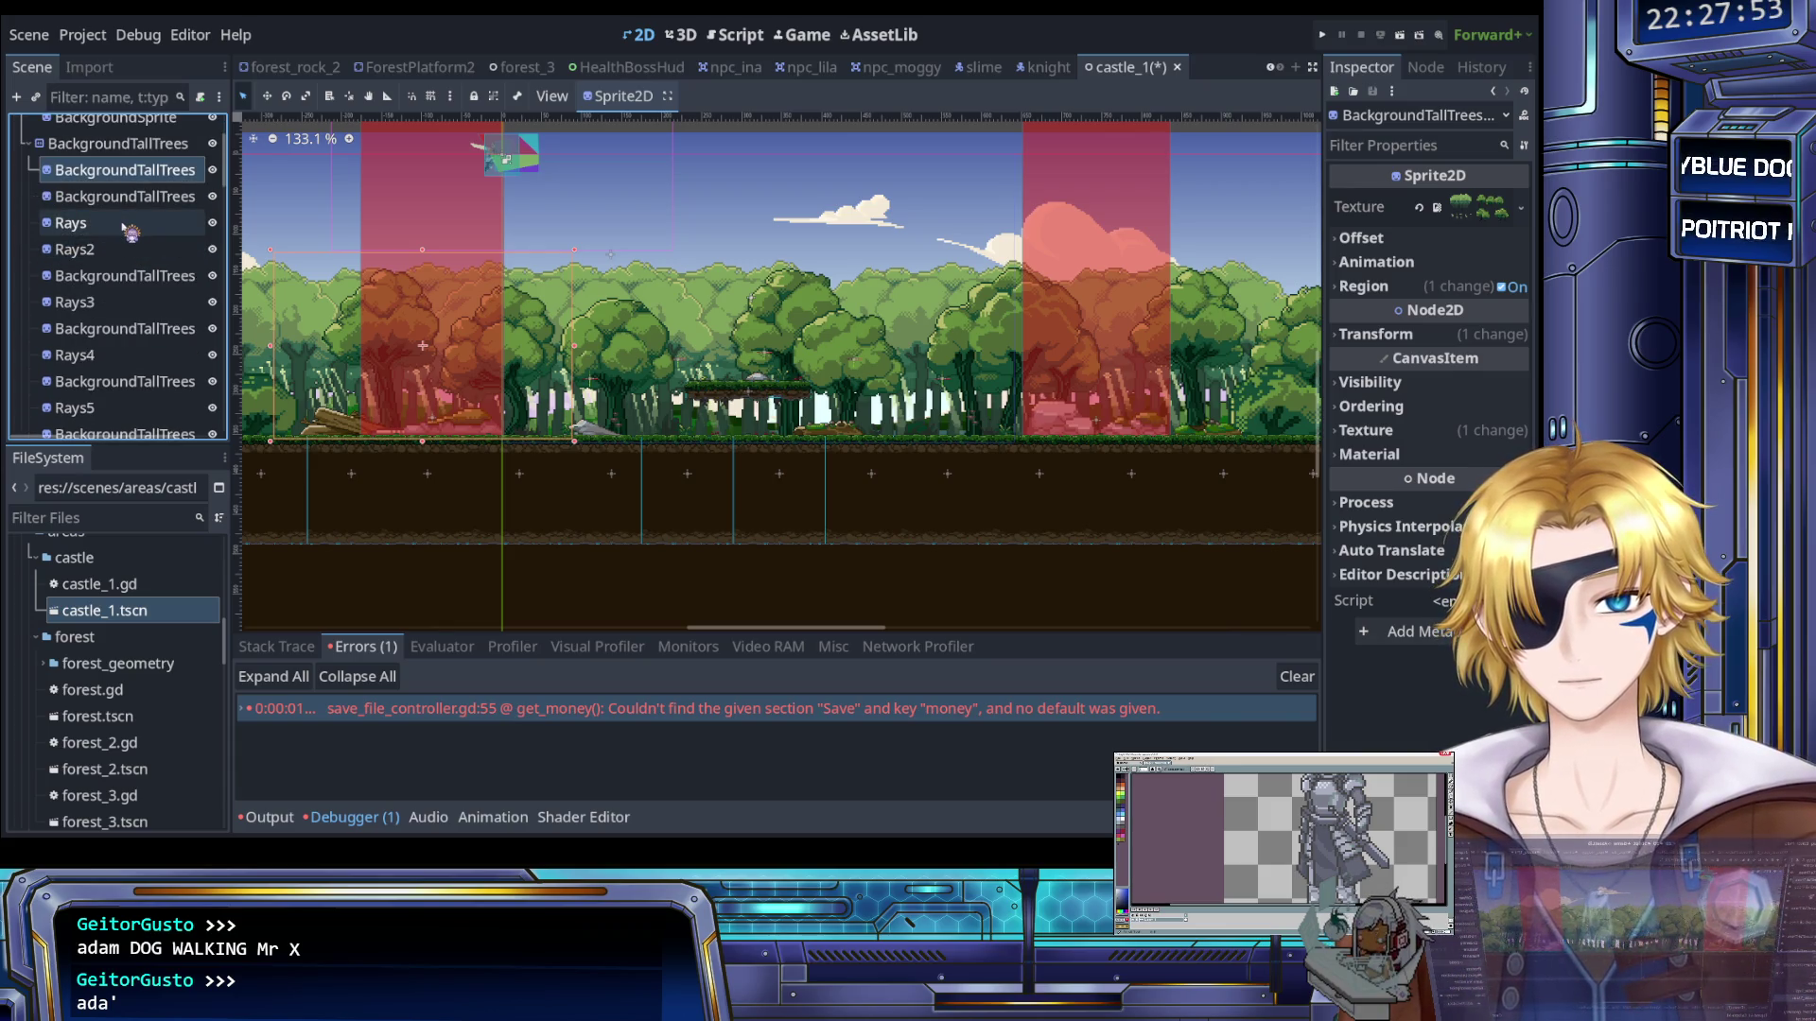
pyautogui.scroll(-8, 132, 245)
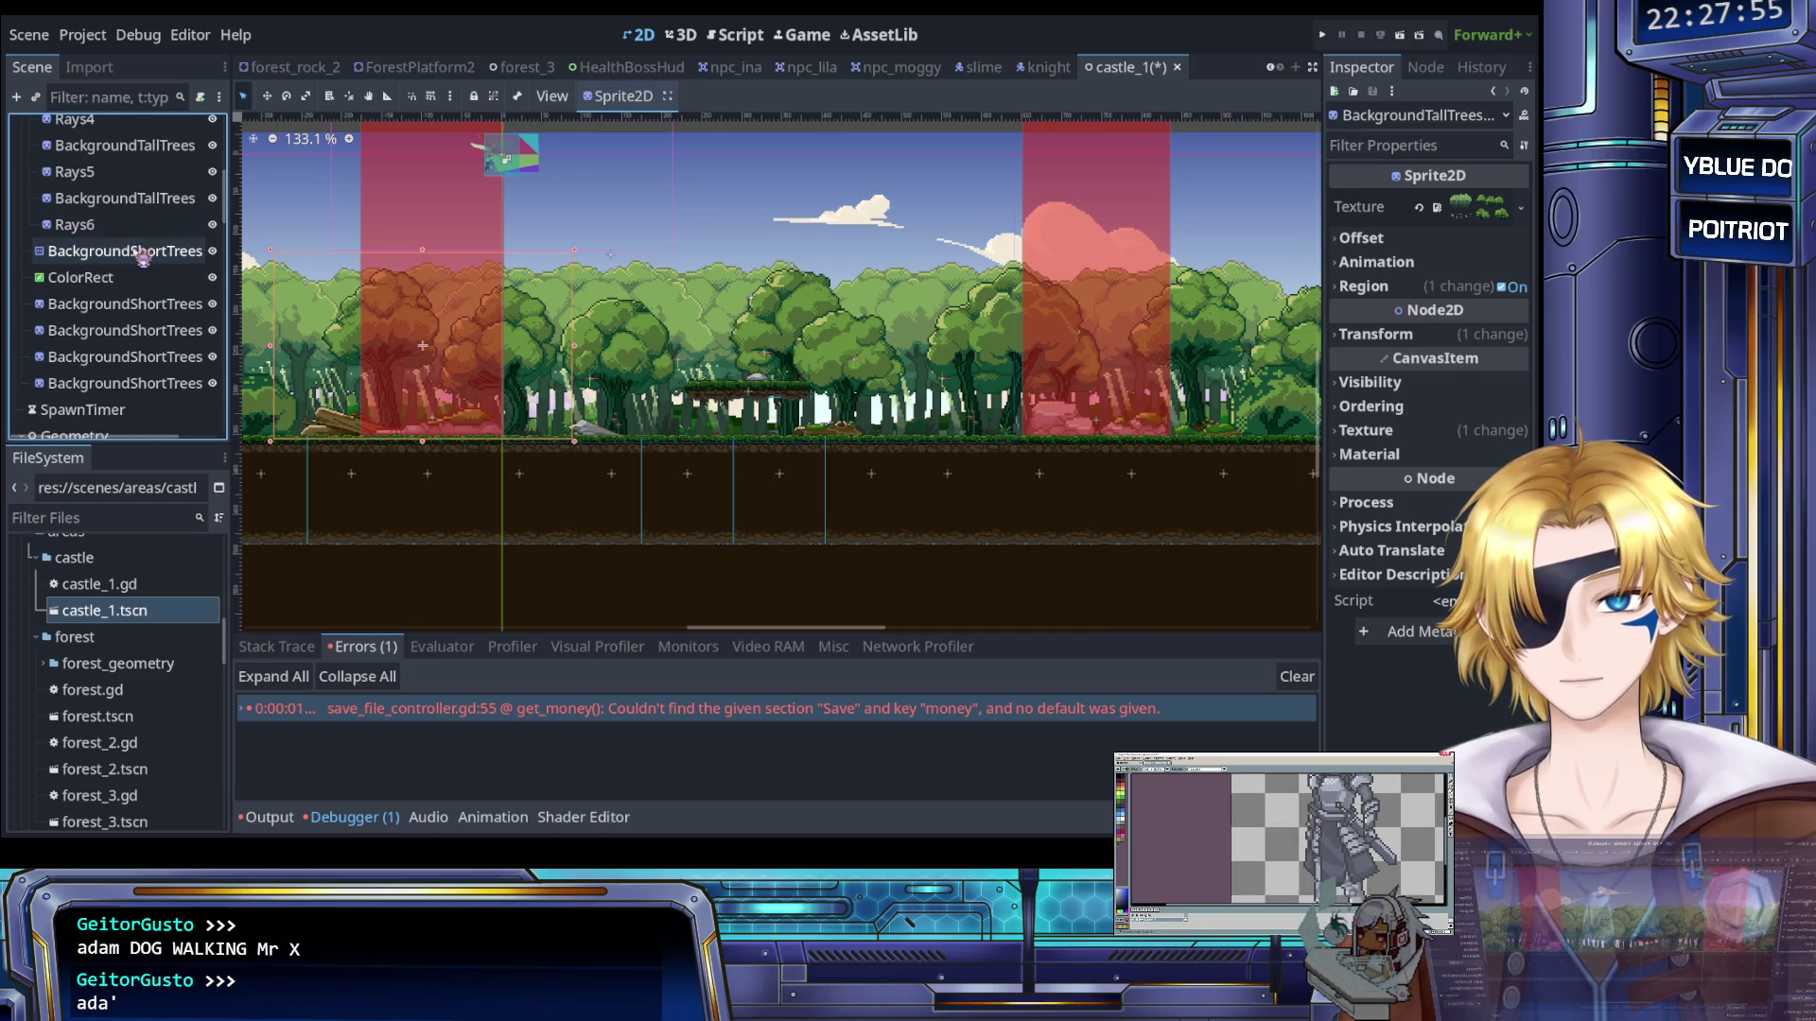
pyautogui.click(85, 123)
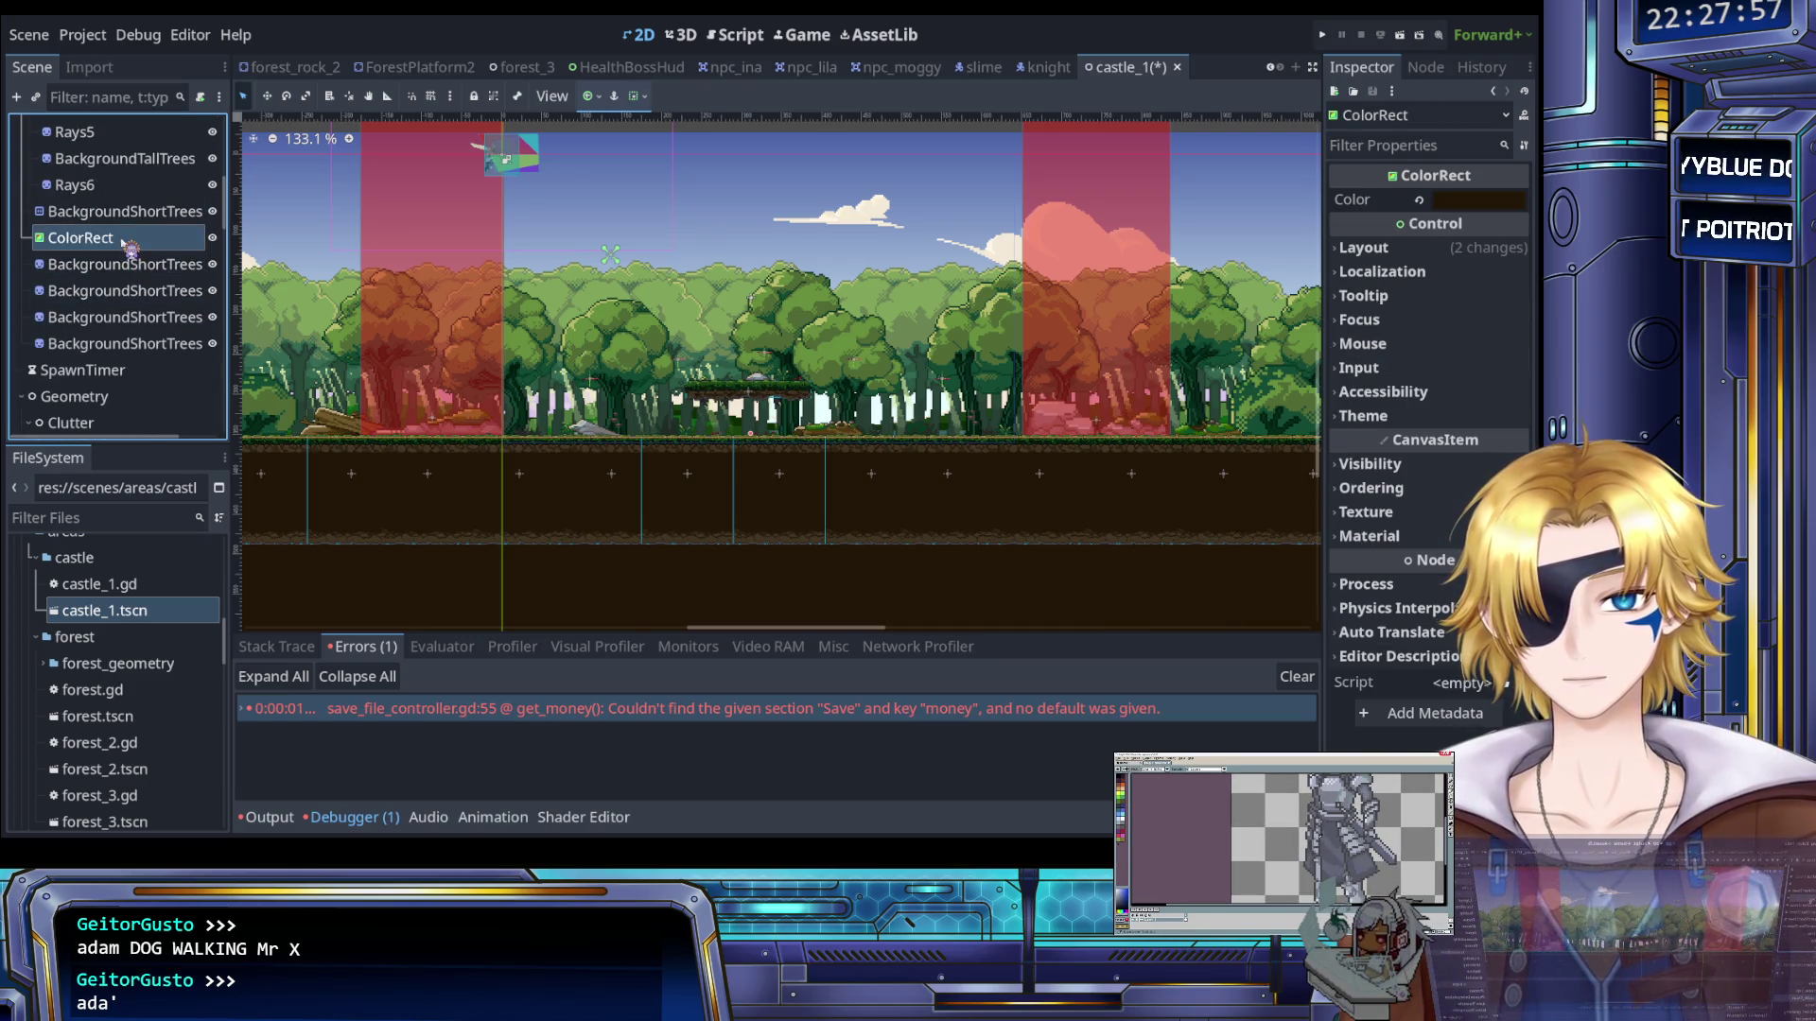
pyautogui.scroll(3, 128, 247)
pyautogui.scroll(3, 128, 248)
pyautogui.scroll(1, 425, 312)
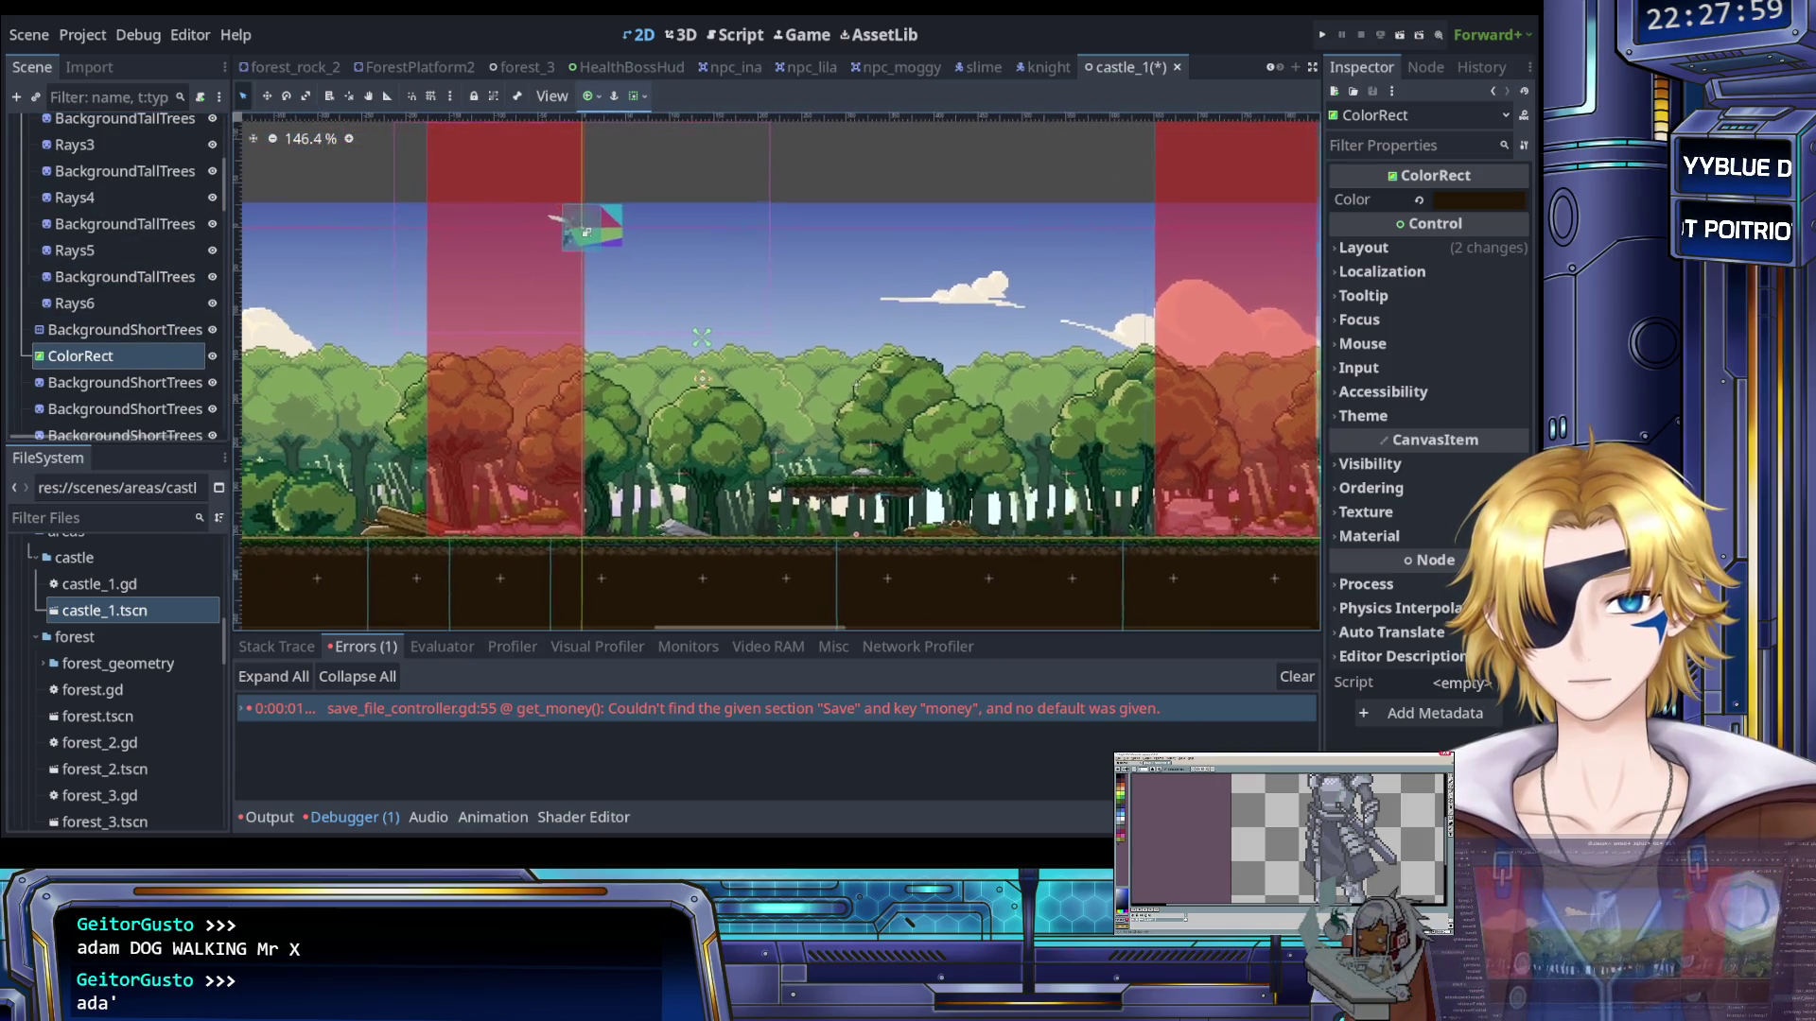
pyautogui.click(132, 337)
pyautogui.moveTo(122, 355); pyautogui.dragTo(108, 253)
pyautogui.click(106, 236)
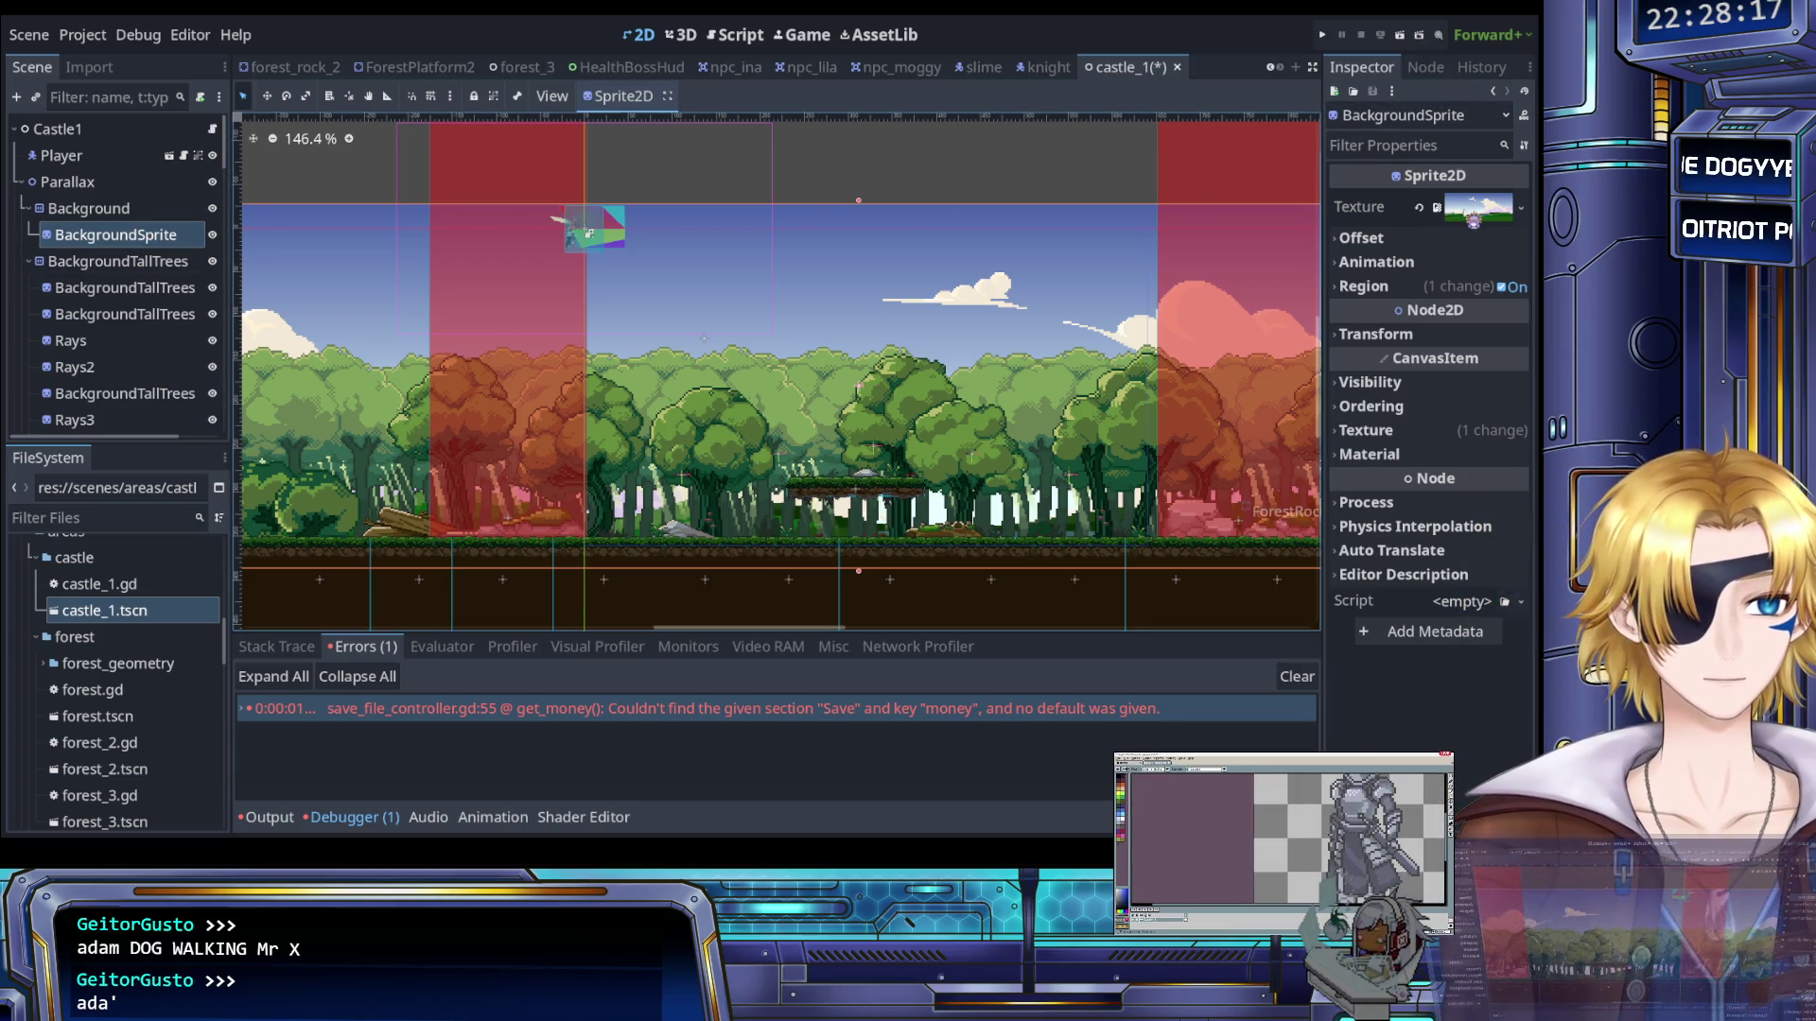
pyautogui.click(1461, 210)
pyautogui.click(1449, 216)
pyautogui.click(1418, 206)
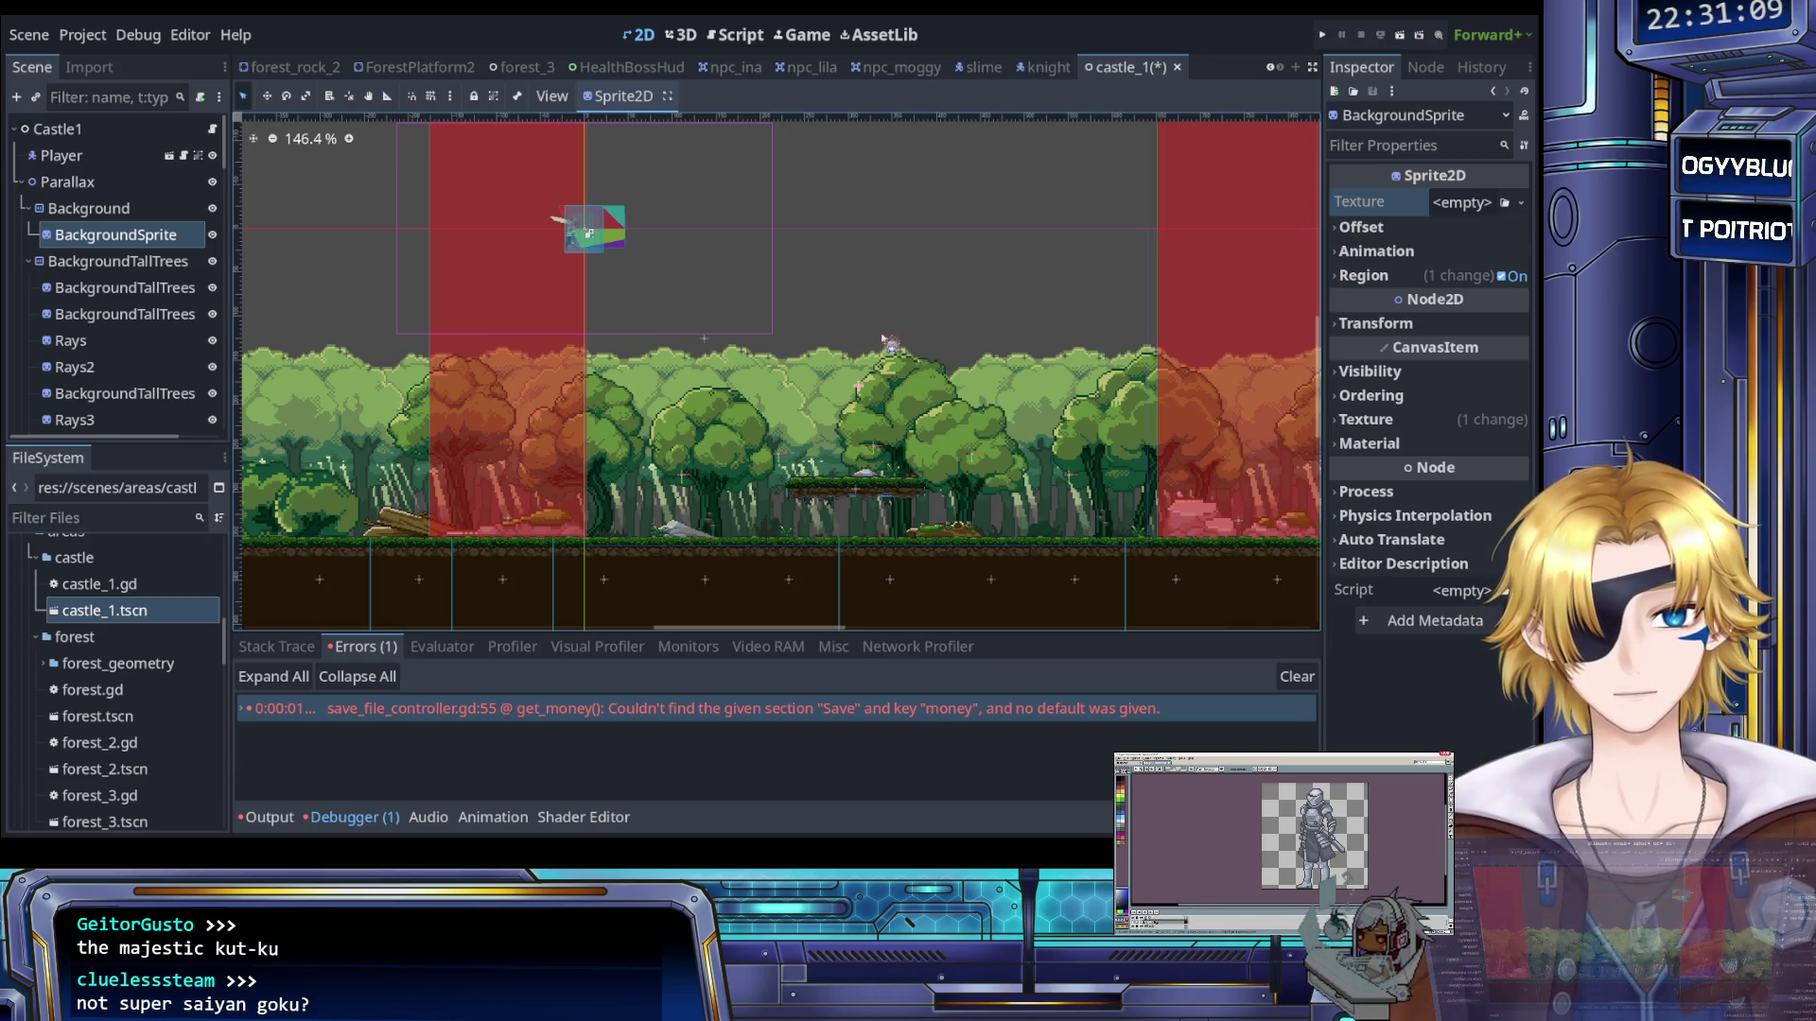
pyautogui.click(123, 208)
pyautogui.click(133, 236)
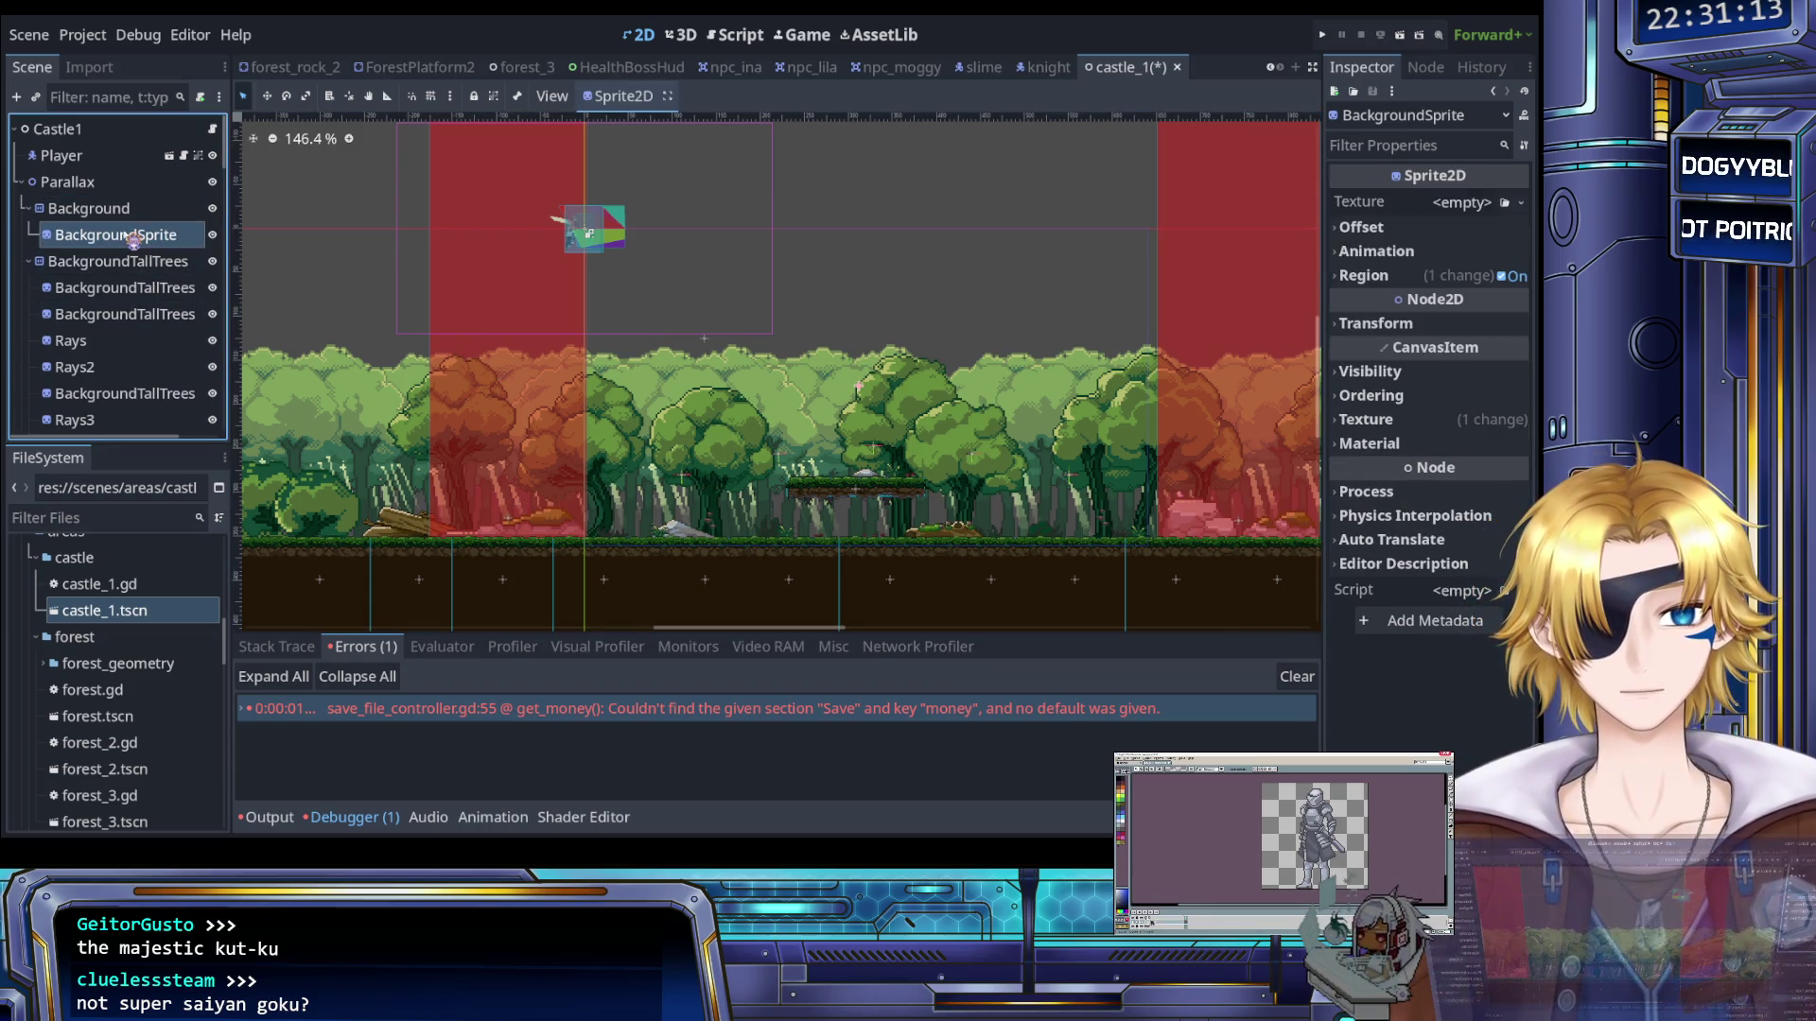
pyautogui.click(1459, 203)
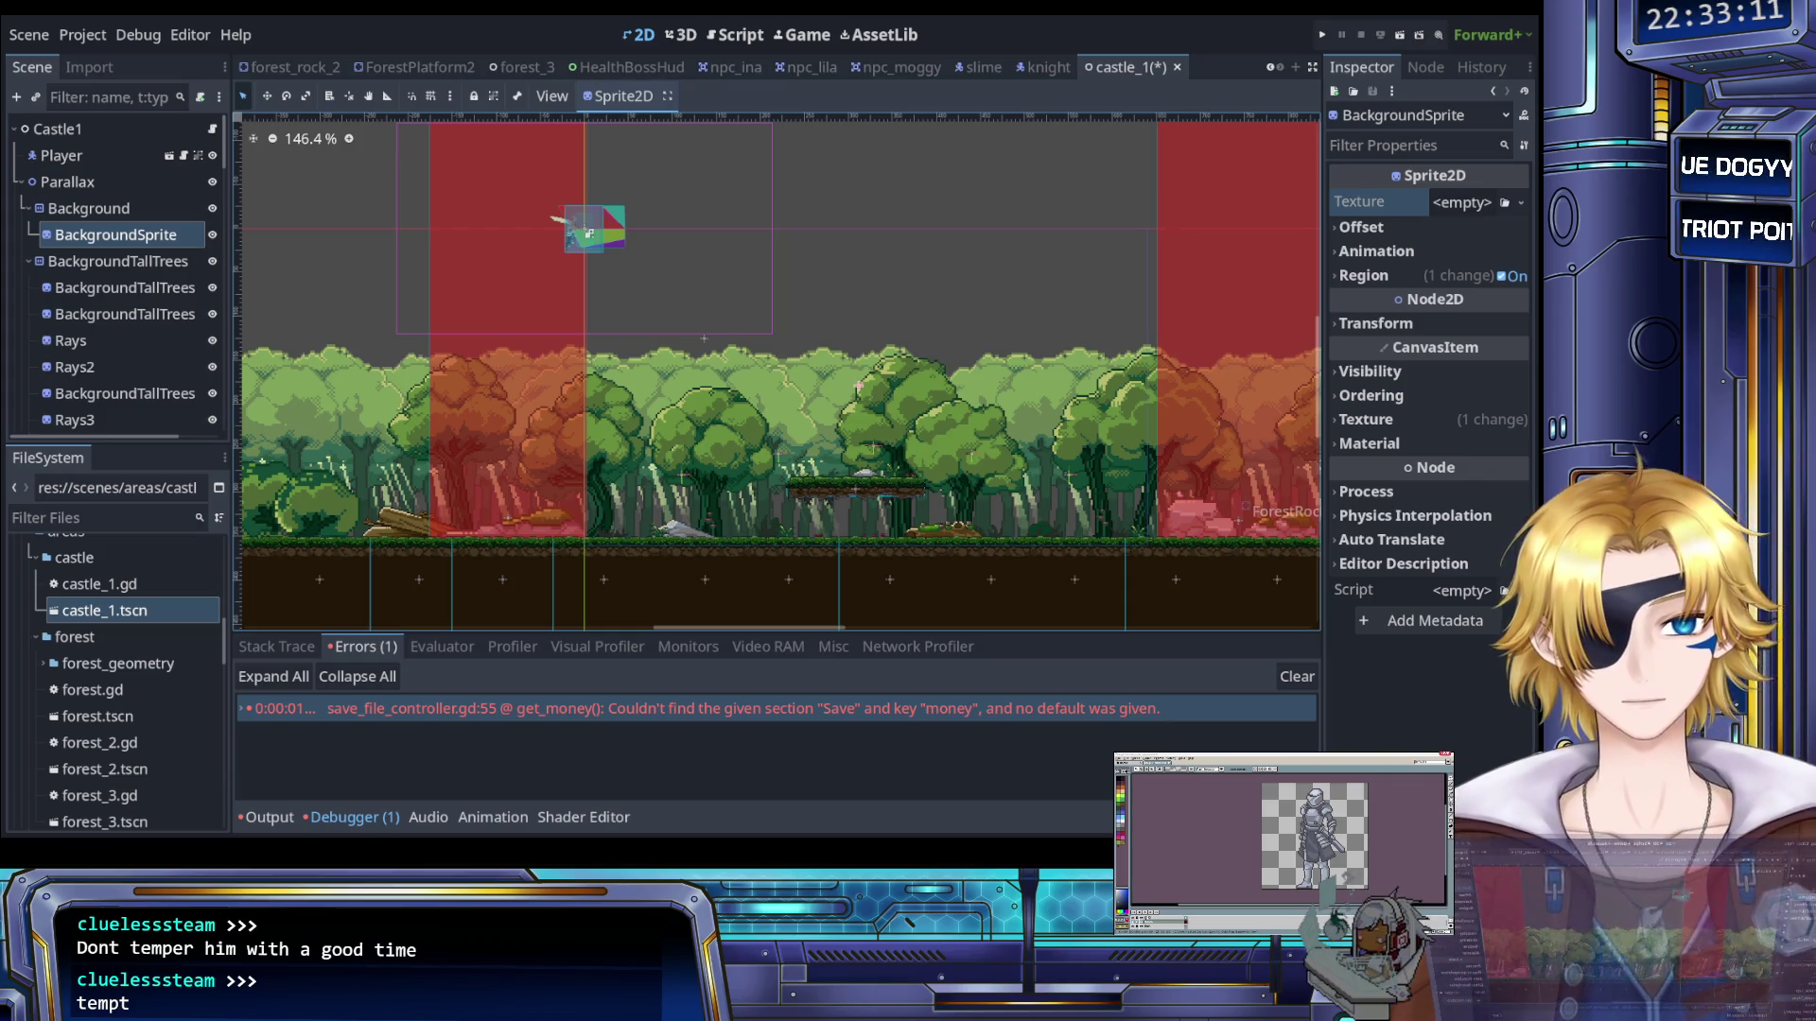
pyautogui.click(1459, 201)
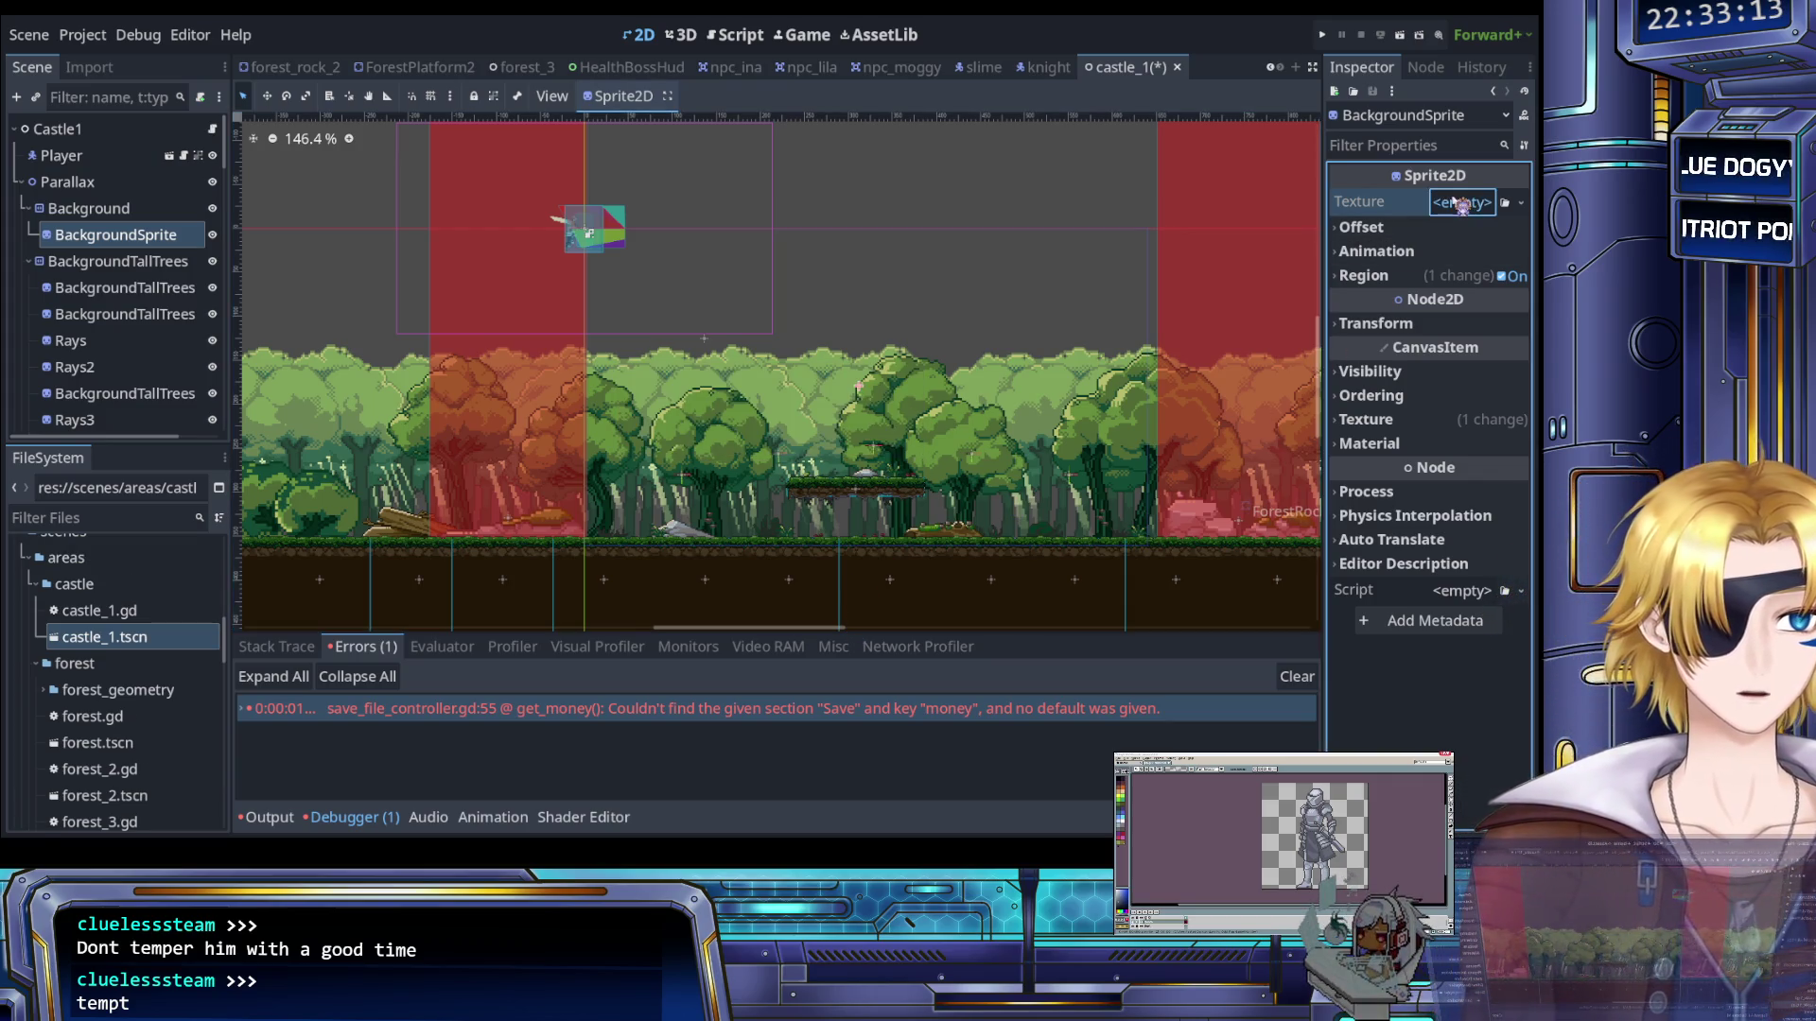
# Assign the castle image as BackgroundSprite's texture, undoing a trial stretch of its top edge
pyautogui.moveTo(1511, 206); pyautogui.dragTo(1509, 205)
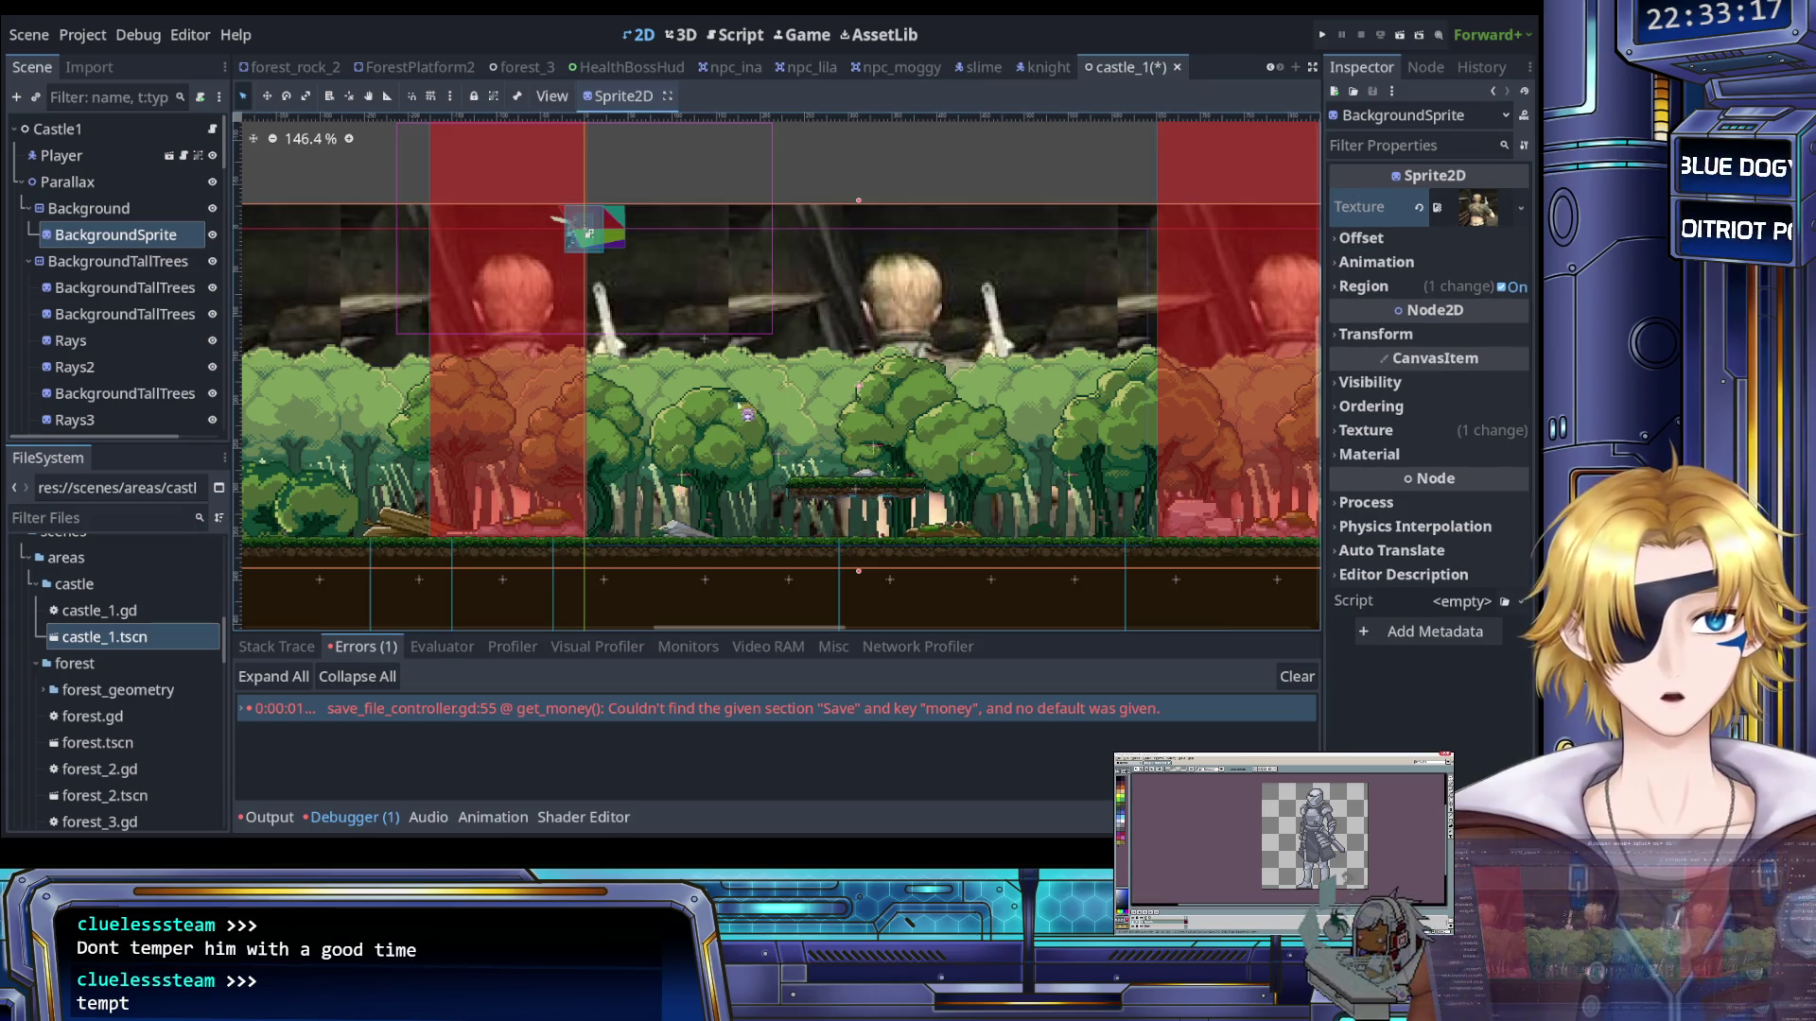
pyautogui.scroll(-5, 747, 408)
pyautogui.hscroll(3, 638, 402)
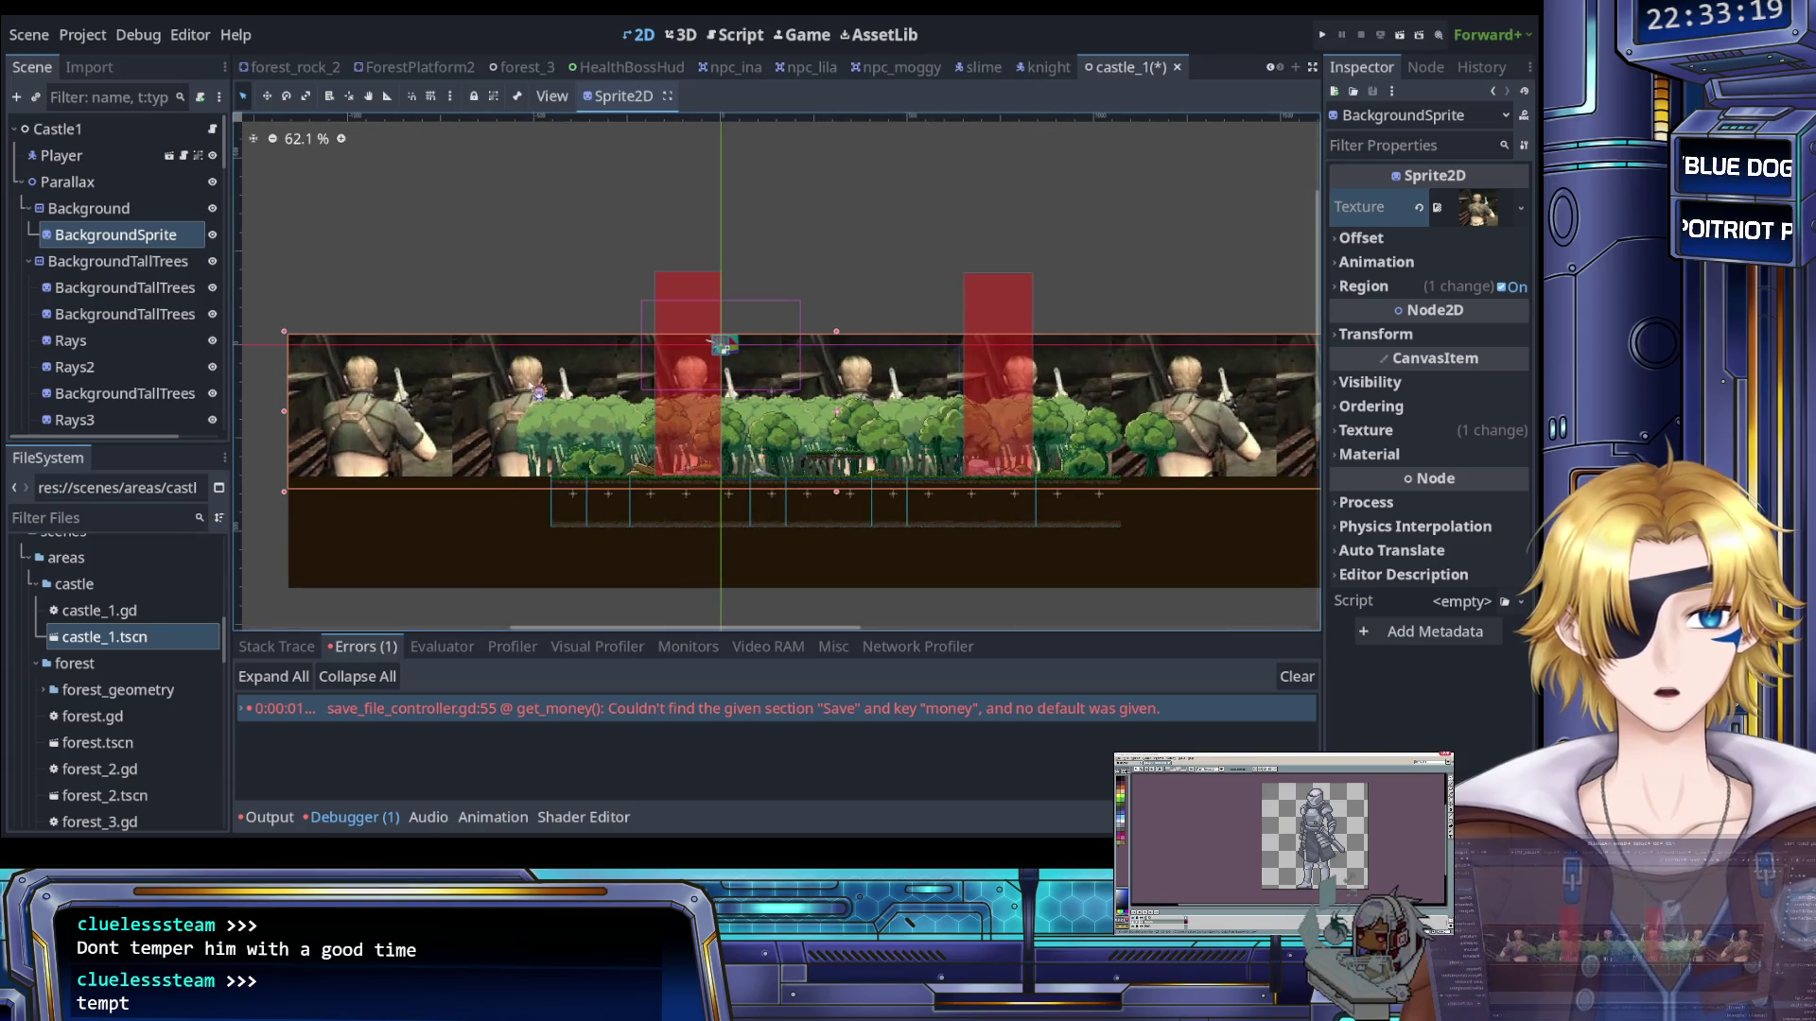
pyautogui.moveTo(798, 336); pyautogui.dragTo(798, 276)
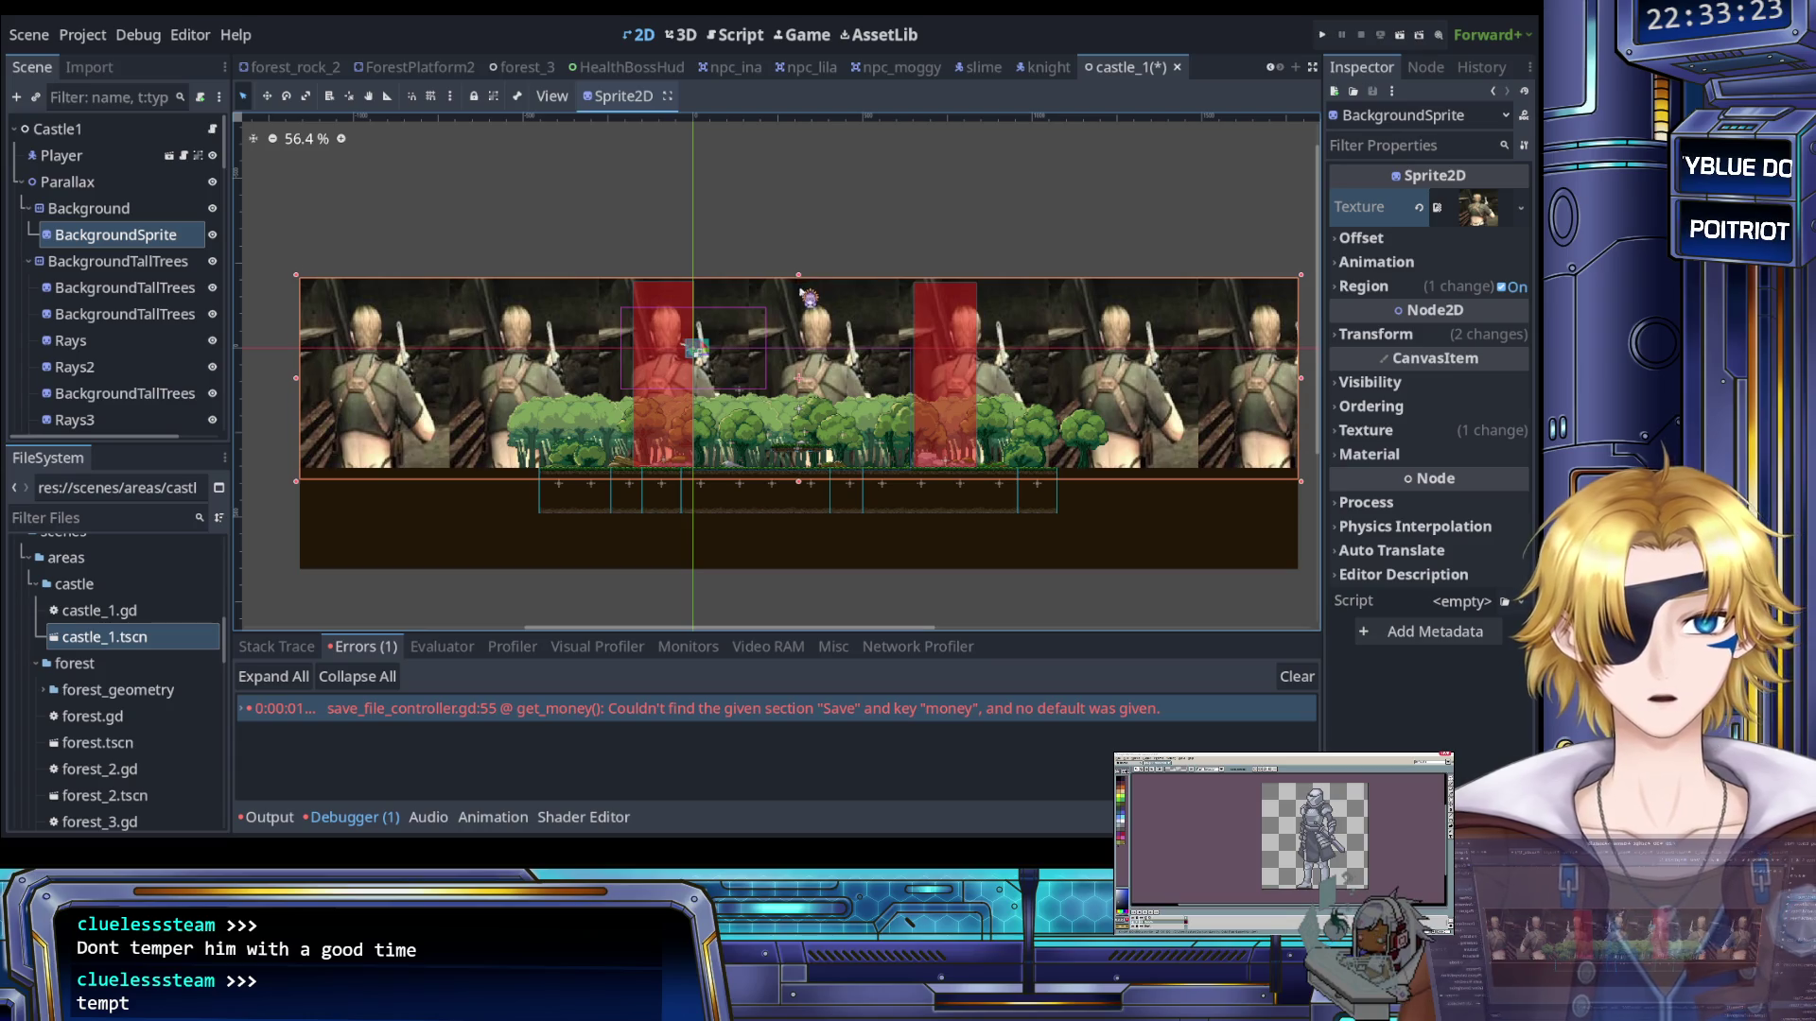
pyautogui.hotkey('ctrl', 'z')
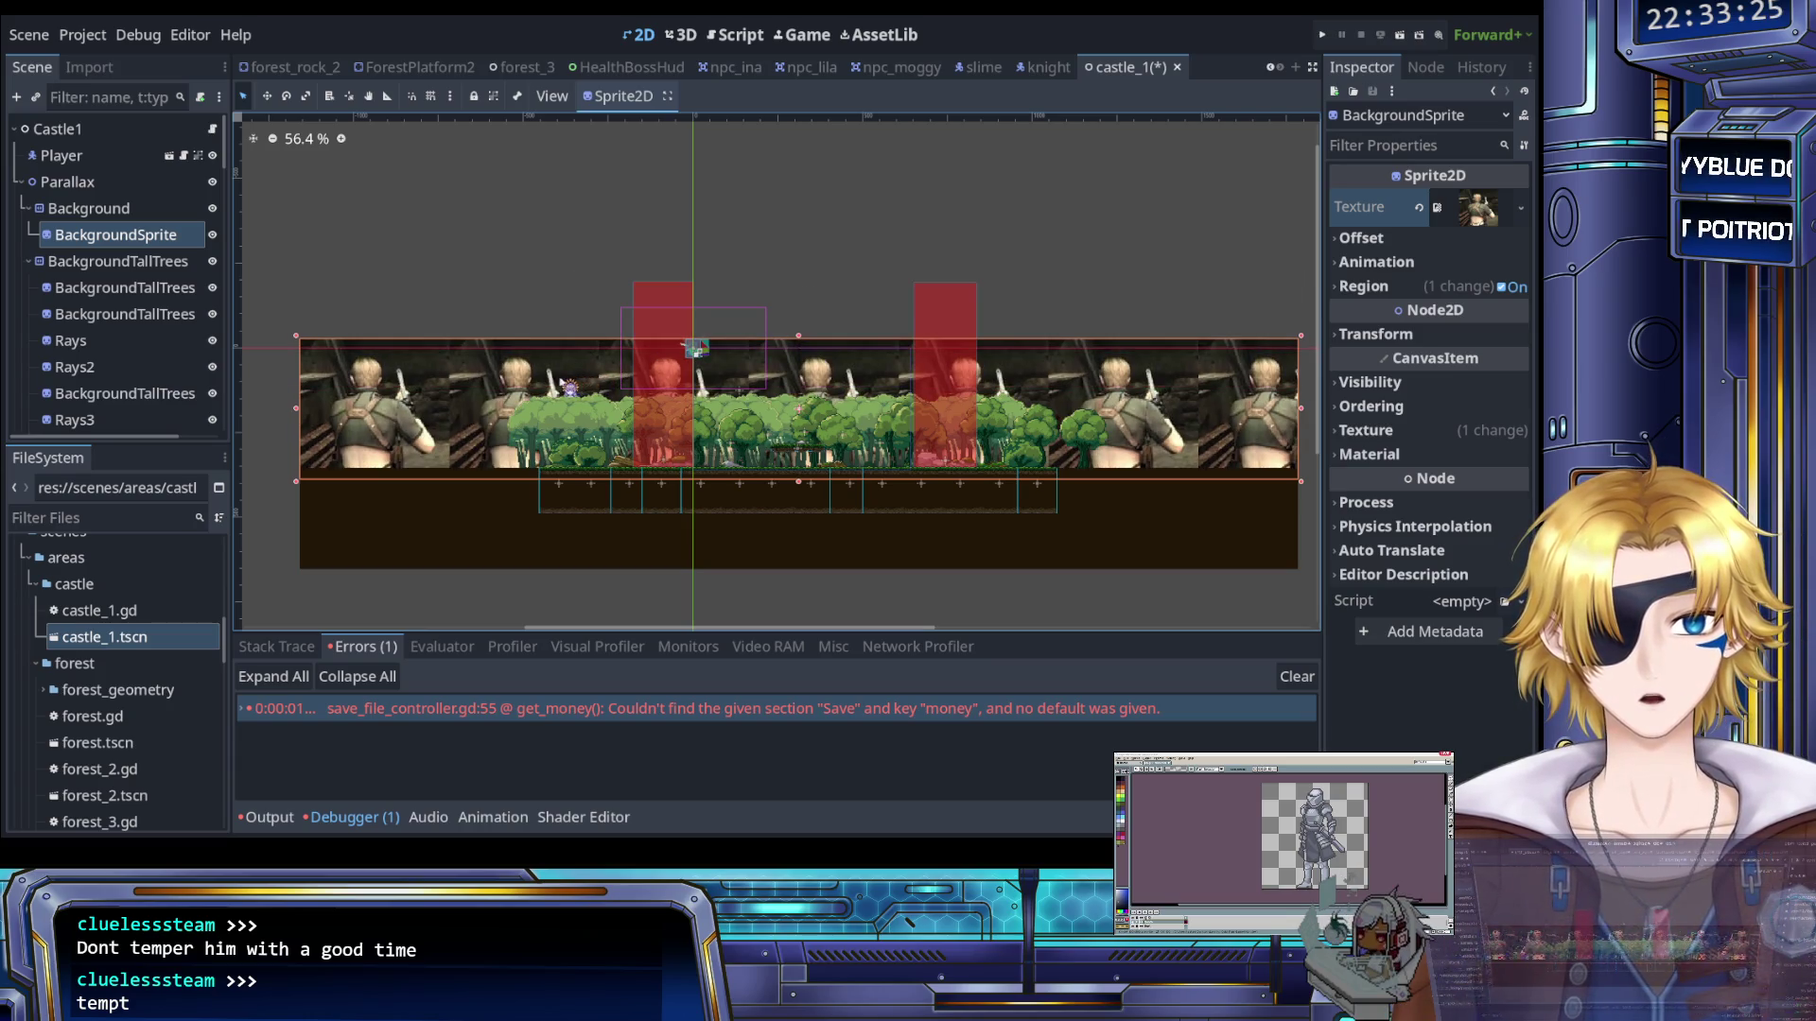
pyautogui.scroll(5, 799, 526)
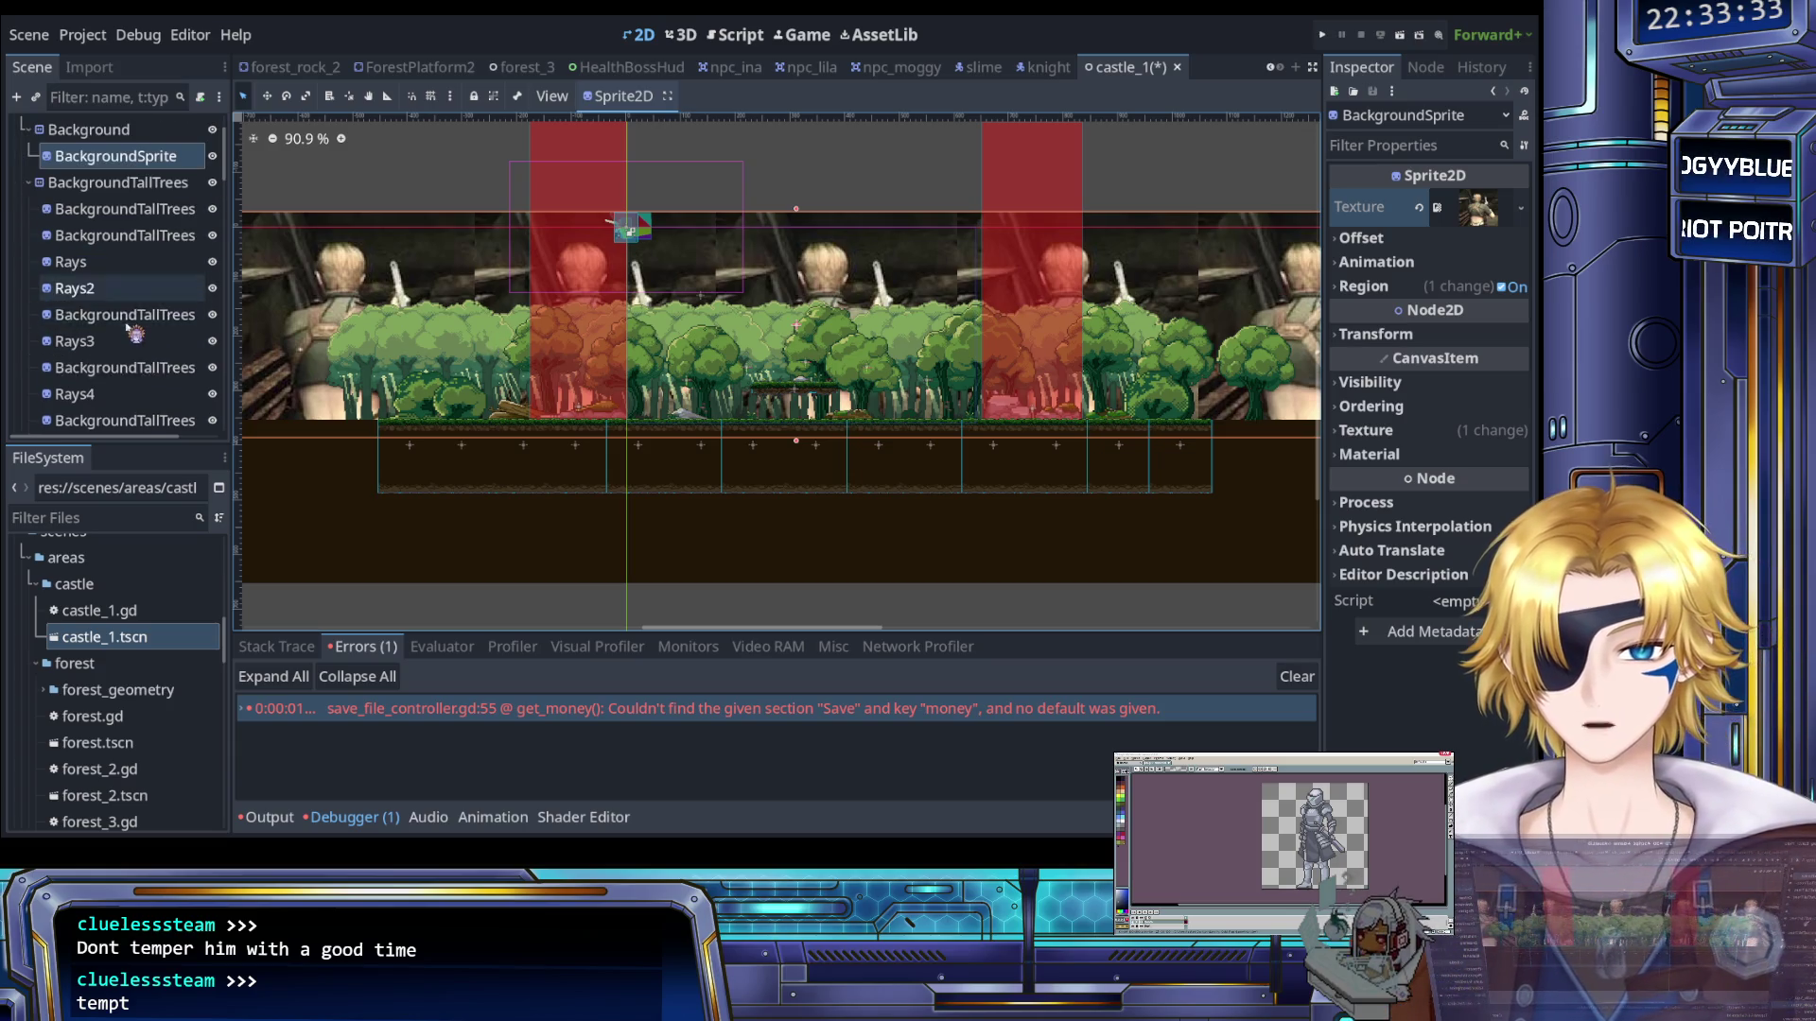
# Select the brown ColorRect node in the Scene dock
pyautogui.click(123, 236)
pyautogui.scroll(-3, 127, 288)
pyautogui.scroll(-3, 128, 288)
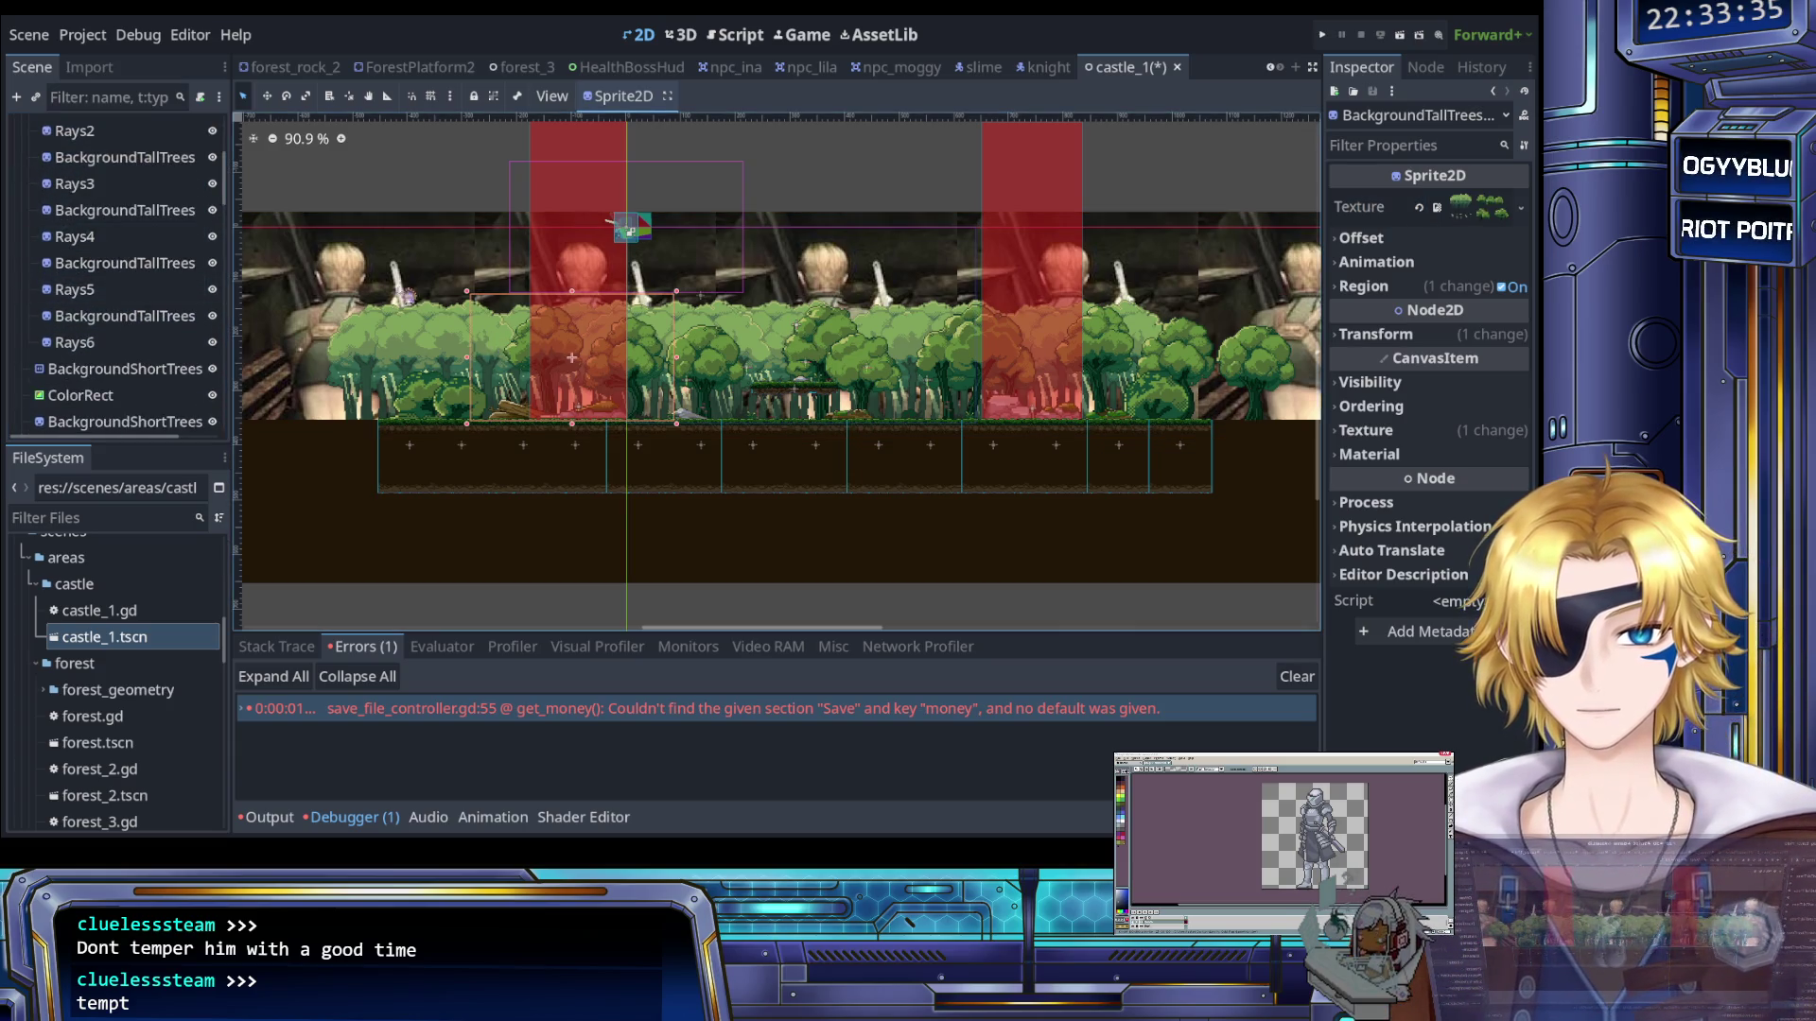
pyautogui.click(340, 515)
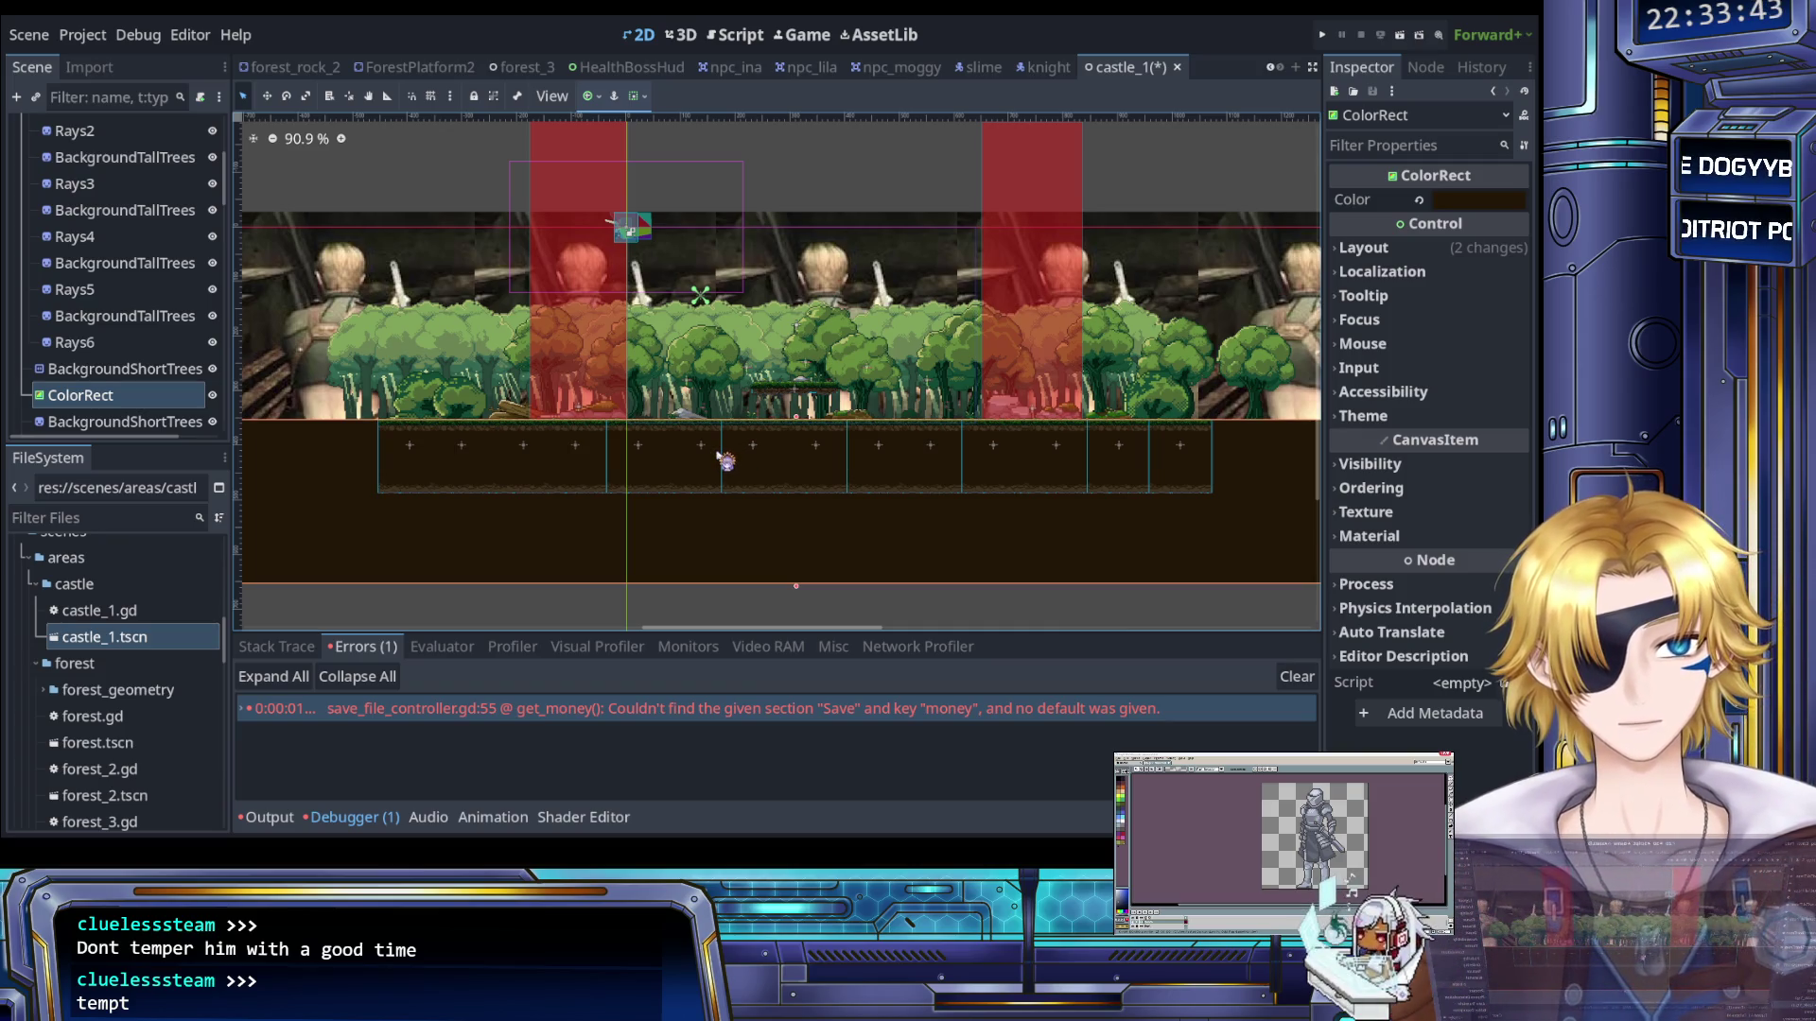
# Delete the brown ColorRect and try selecting the ground pieces directly in the viewport
pyautogui.press('Delete')
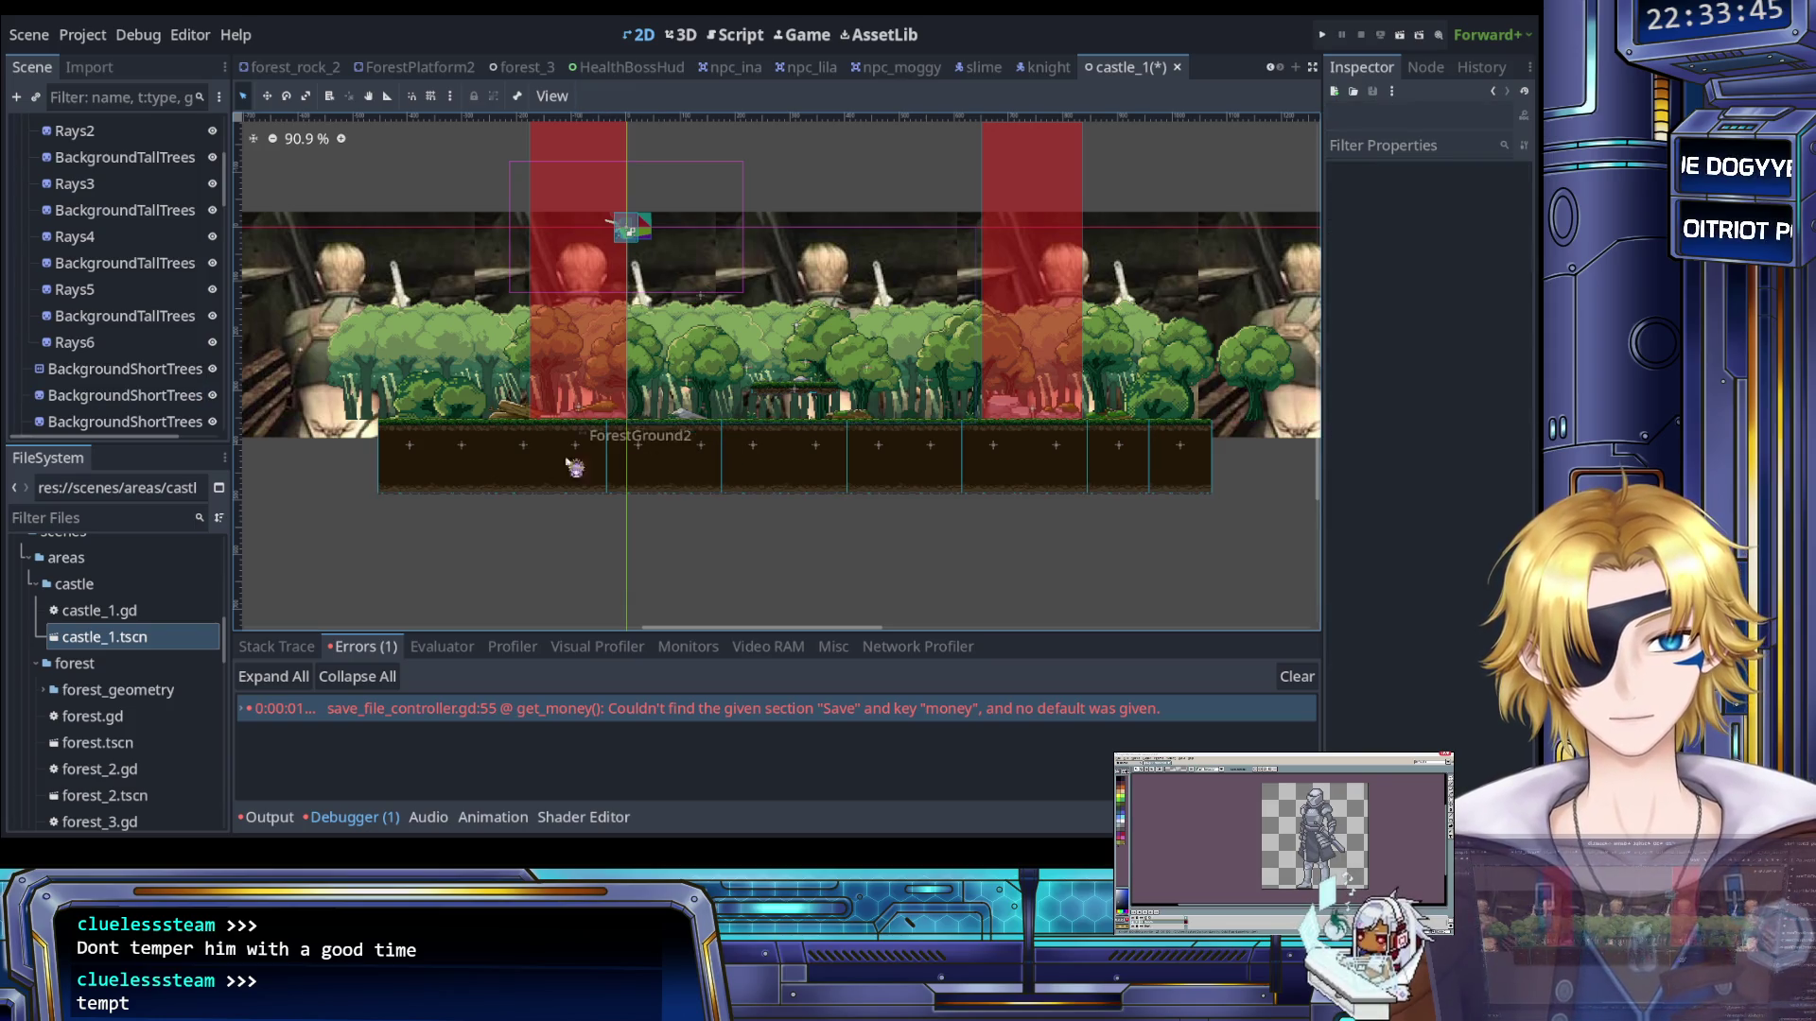
pyautogui.click(572, 466)
pyautogui.click(501, 465)
pyautogui.moveTo(339, 461)
pyautogui.mouseDown()
pyautogui.moveTo(654, 500)
pyautogui.moveTo(1233, 512)
pyautogui.mouseUp()
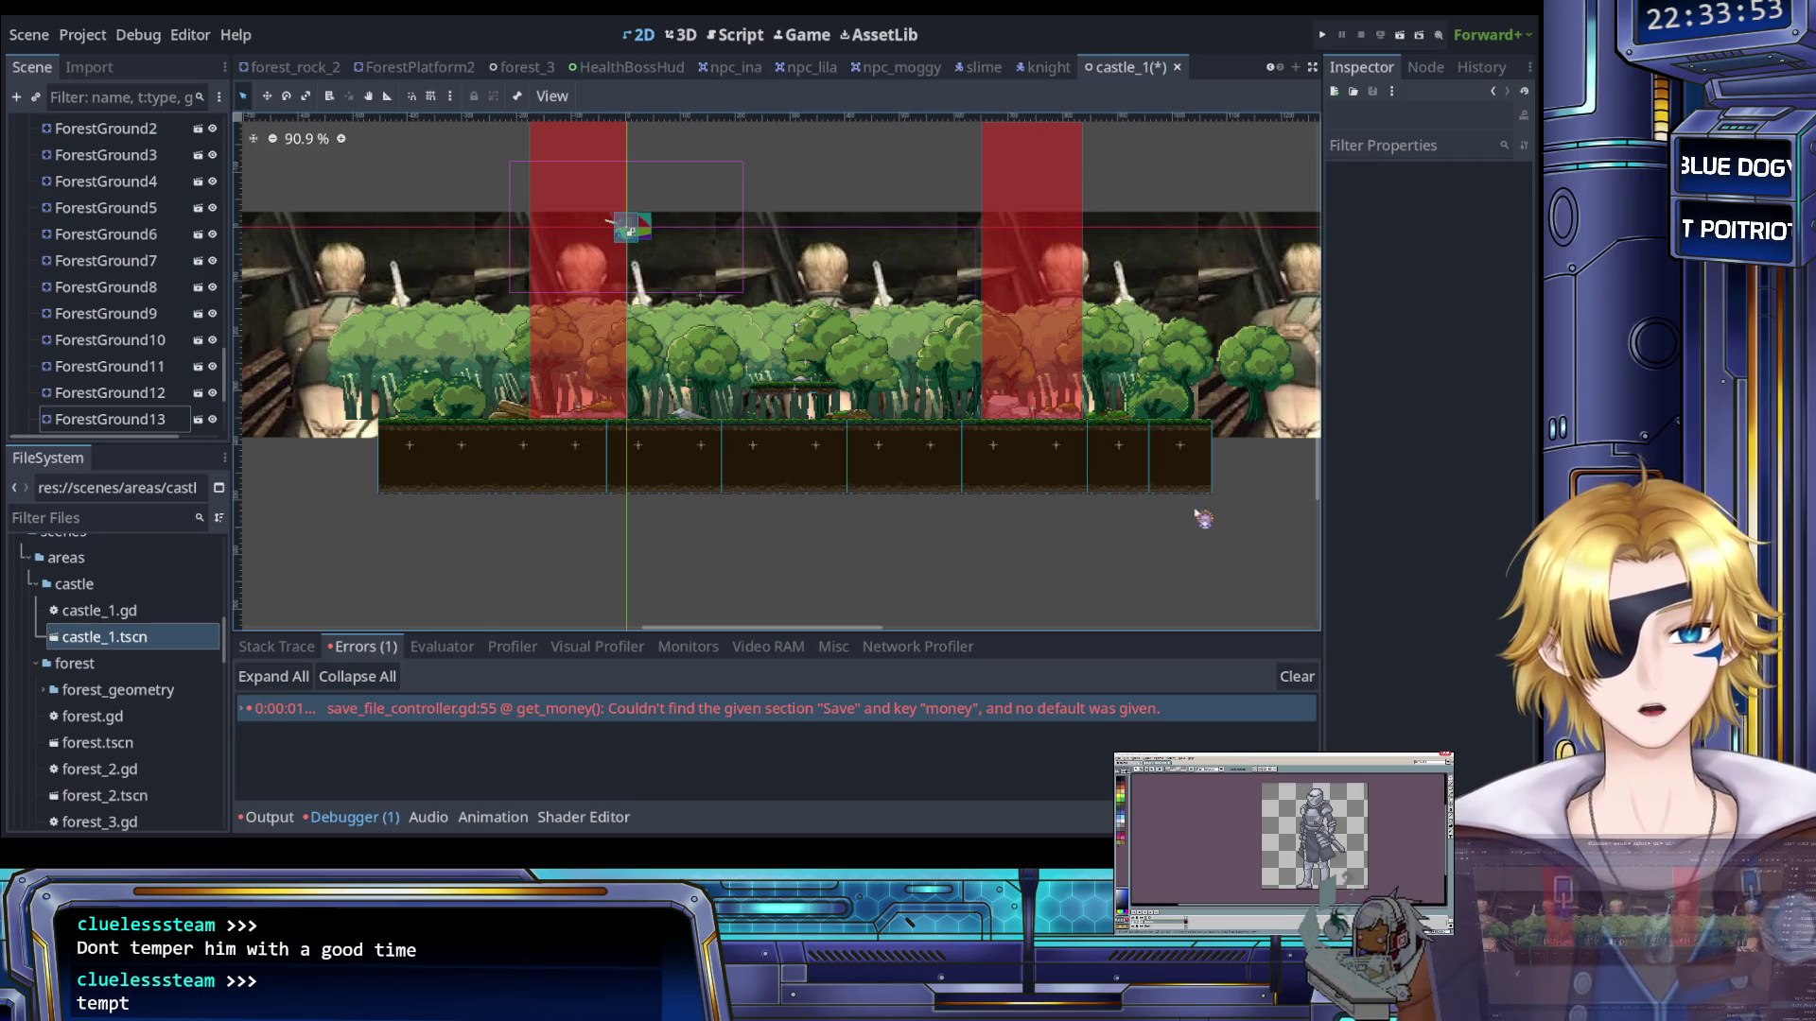
pyautogui.scroll(2, 871, 511)
pyautogui.scroll(-1, 636, 474)
pyautogui.moveTo(637, 474); pyautogui.dragTo(698, 521)
pyautogui.scroll(-4, 698, 521)
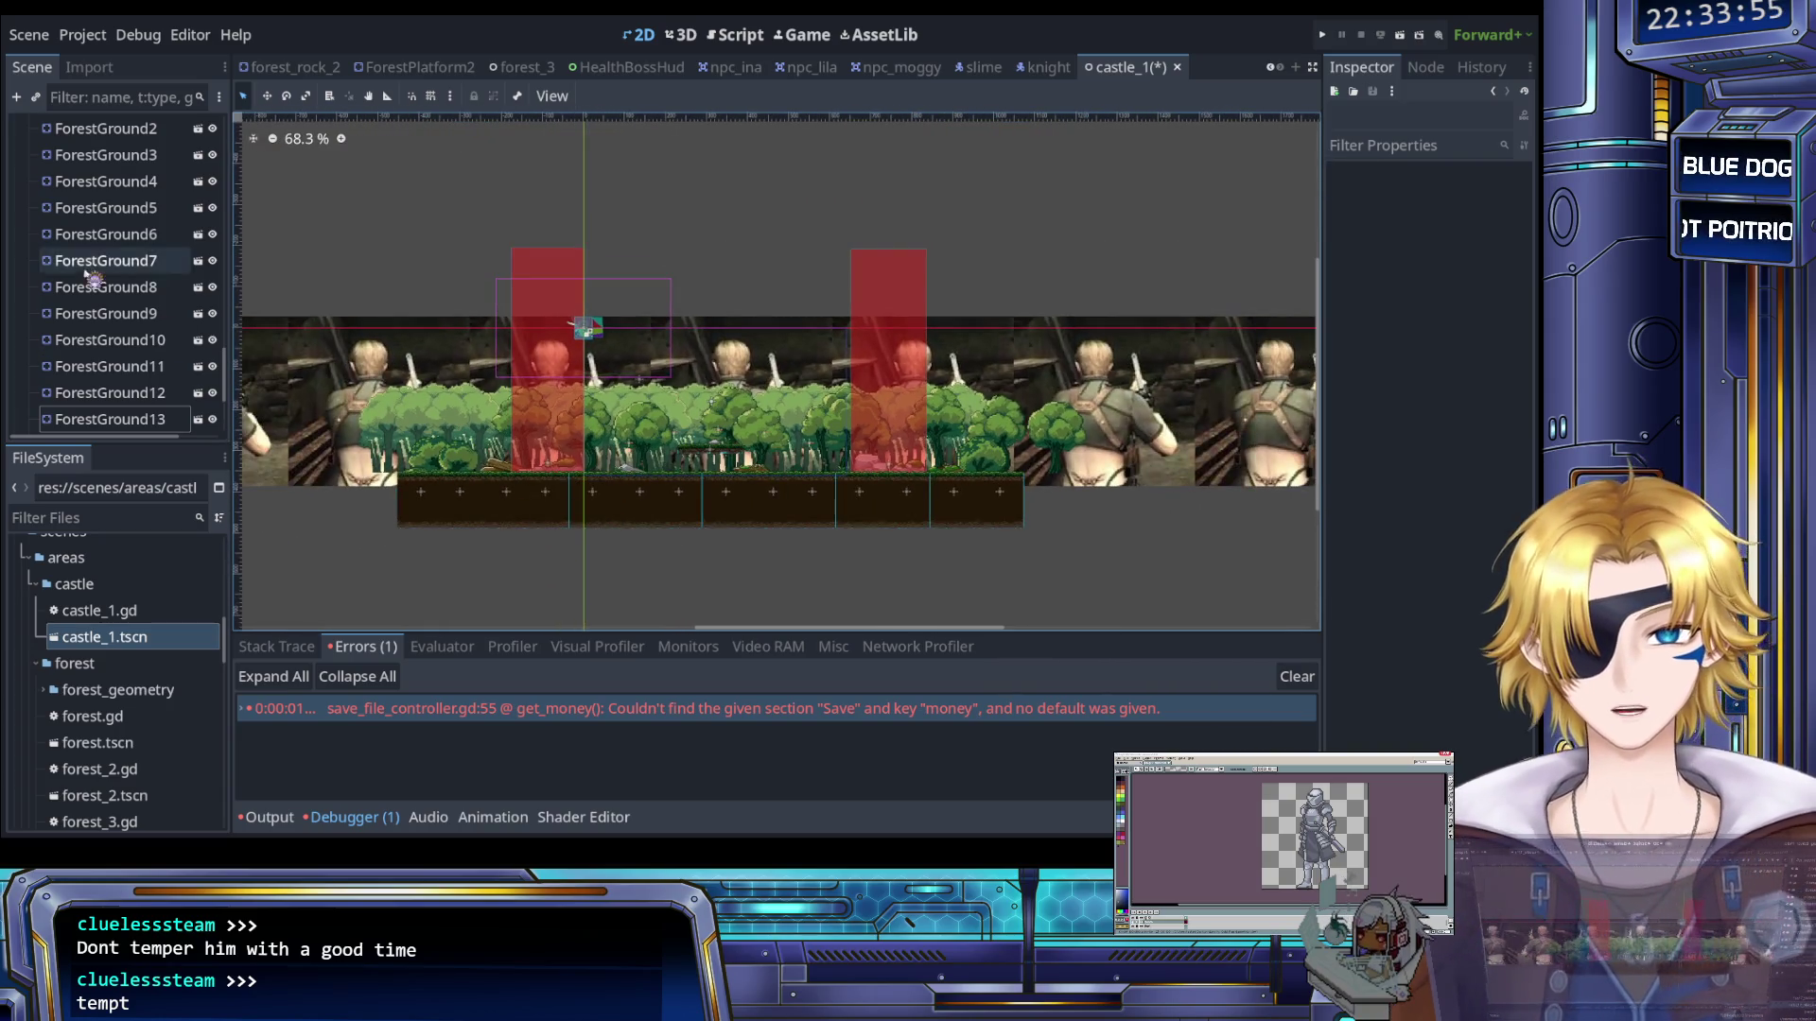
pyautogui.scroll(5, 85, 284)
# Select ForestGround through ForestGround14 in the Scene dock and delete them
pyautogui.click(102, 338)
pyautogui.scroll(-3, 102, 339)
pyautogui.scroll(3, 102, 338)
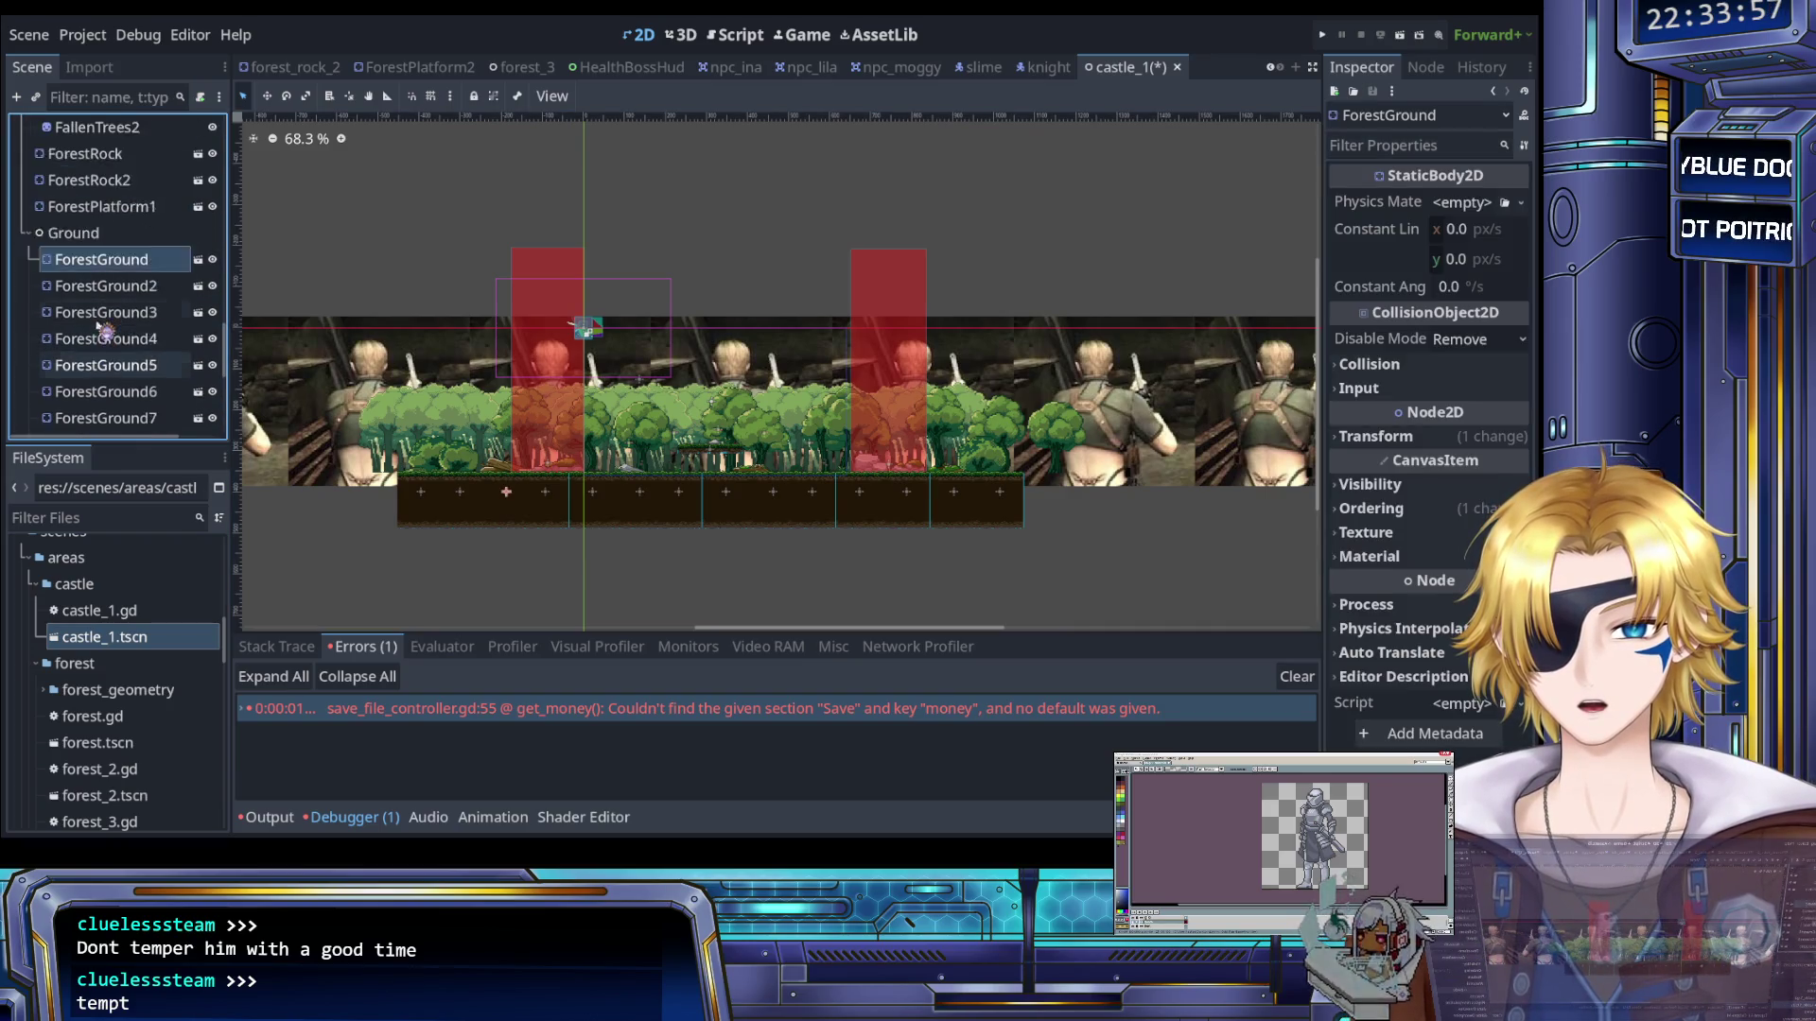
pyautogui.scroll(-6, 113, 331)
pyautogui.scroll(4, 119, 332)
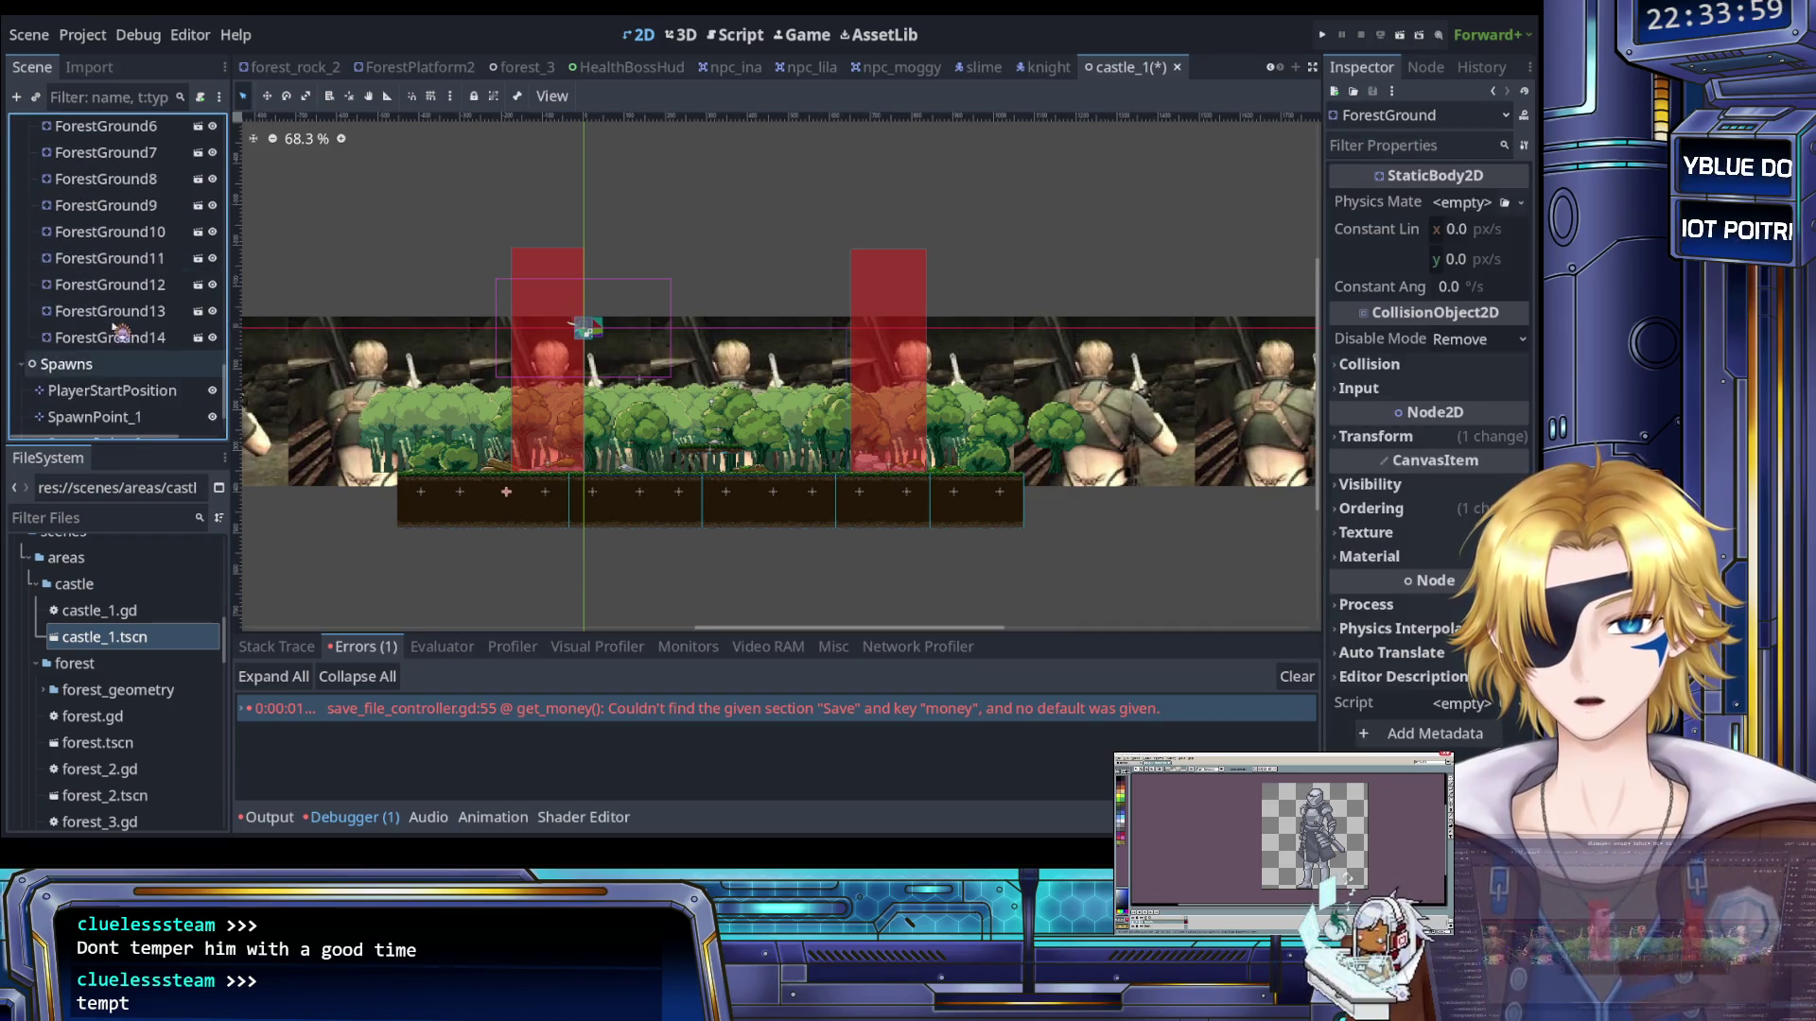
pyautogui.keyDown('shift'); pyautogui.click(119, 376); pyautogui.keyUp('shift')
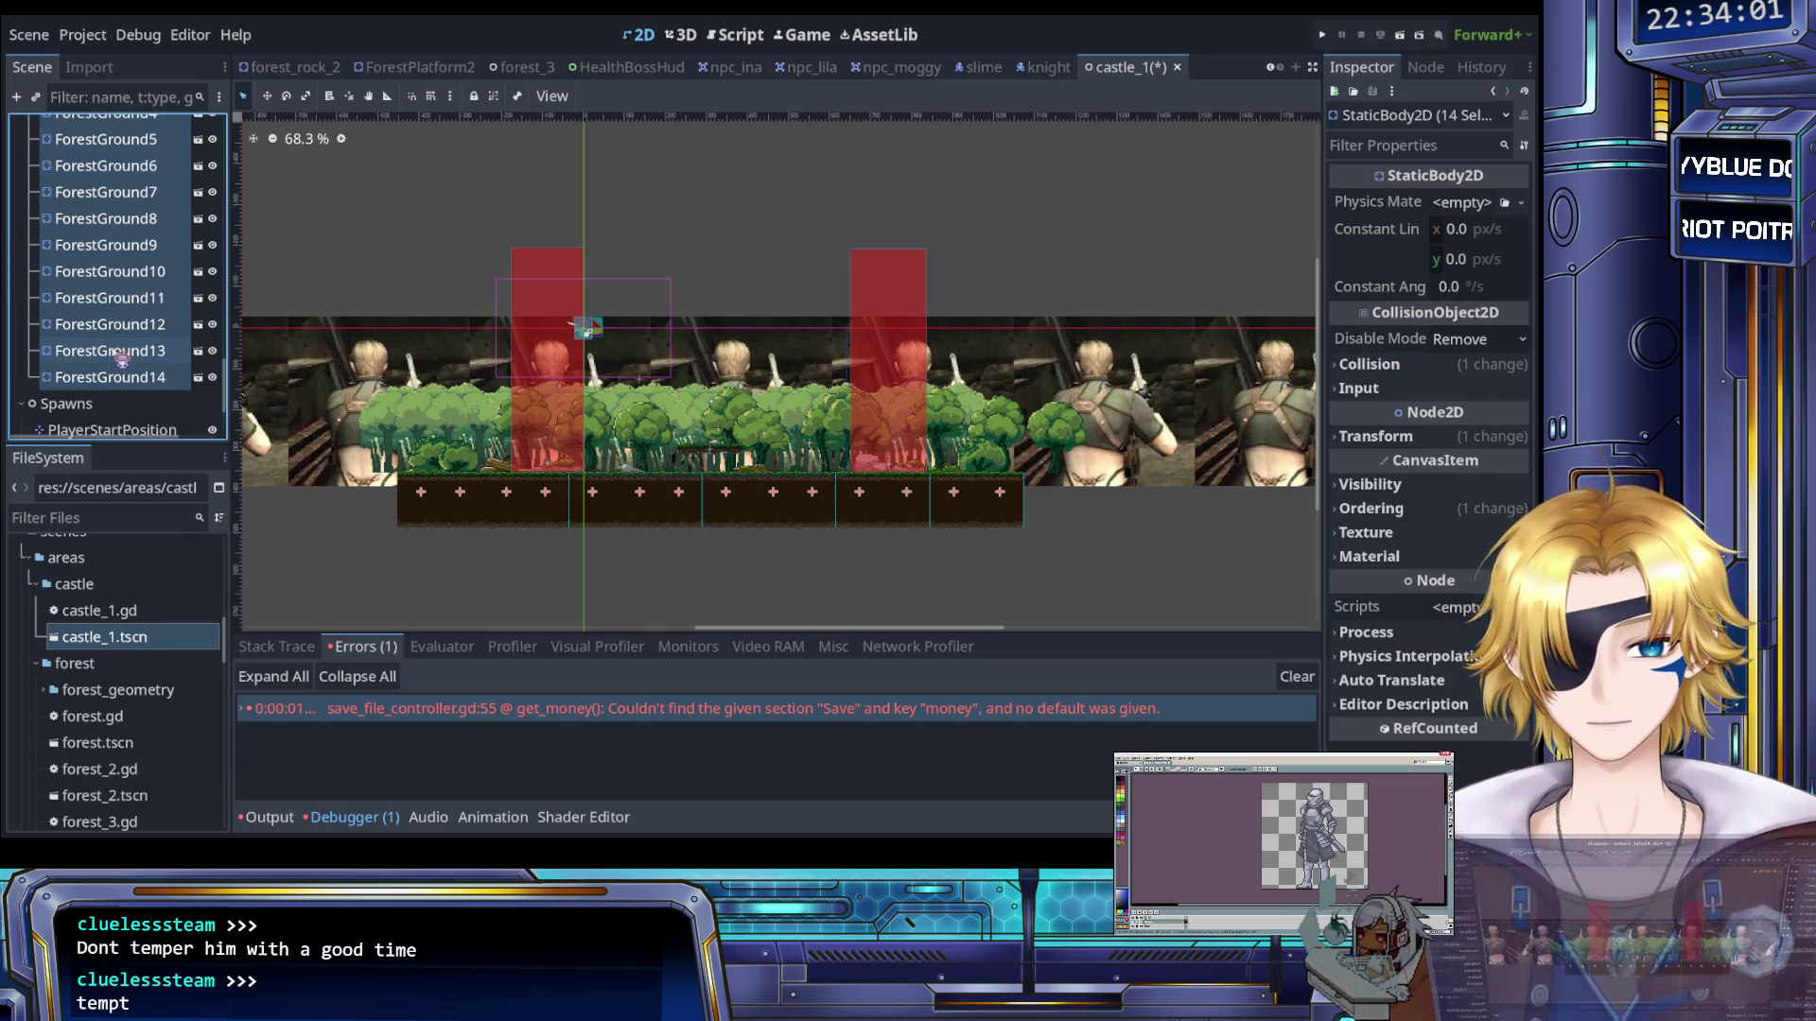
pyautogui.scroll(-3, 121, 357)
pyautogui.press('Escape')
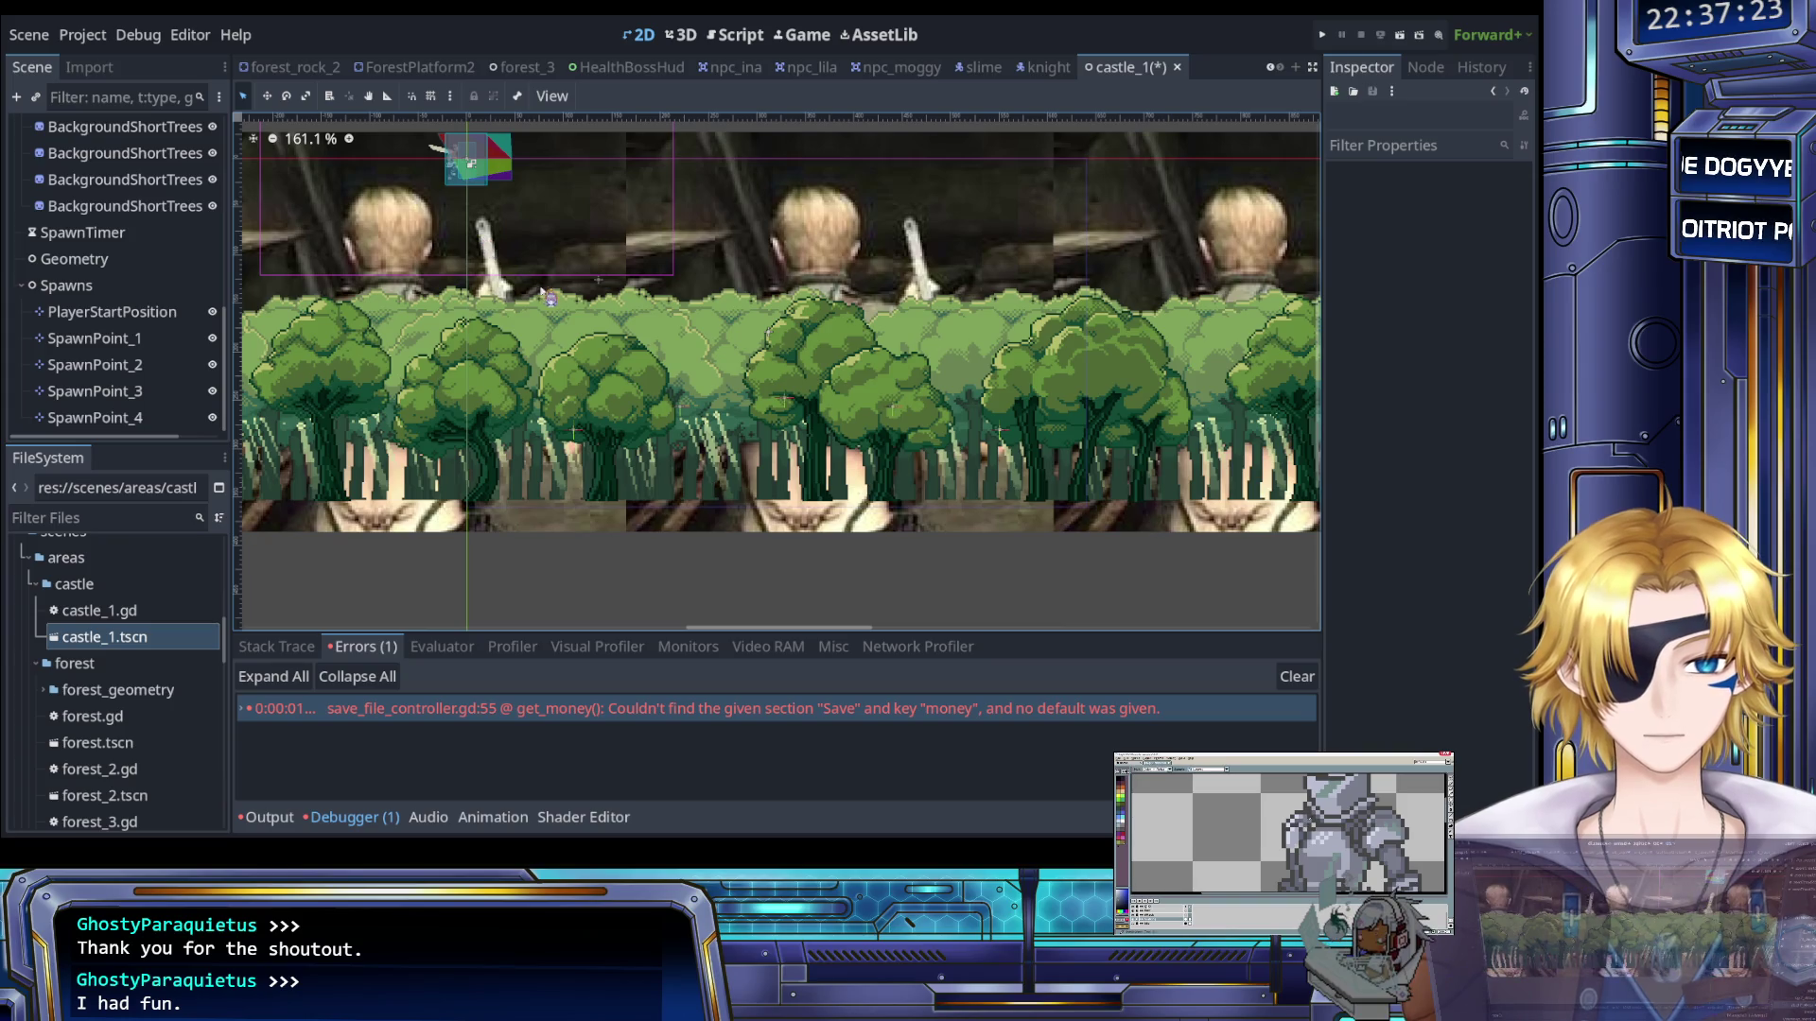
pyautogui.hscroll(2, 501, 265)
pyautogui.scroll(3, 521, 286)
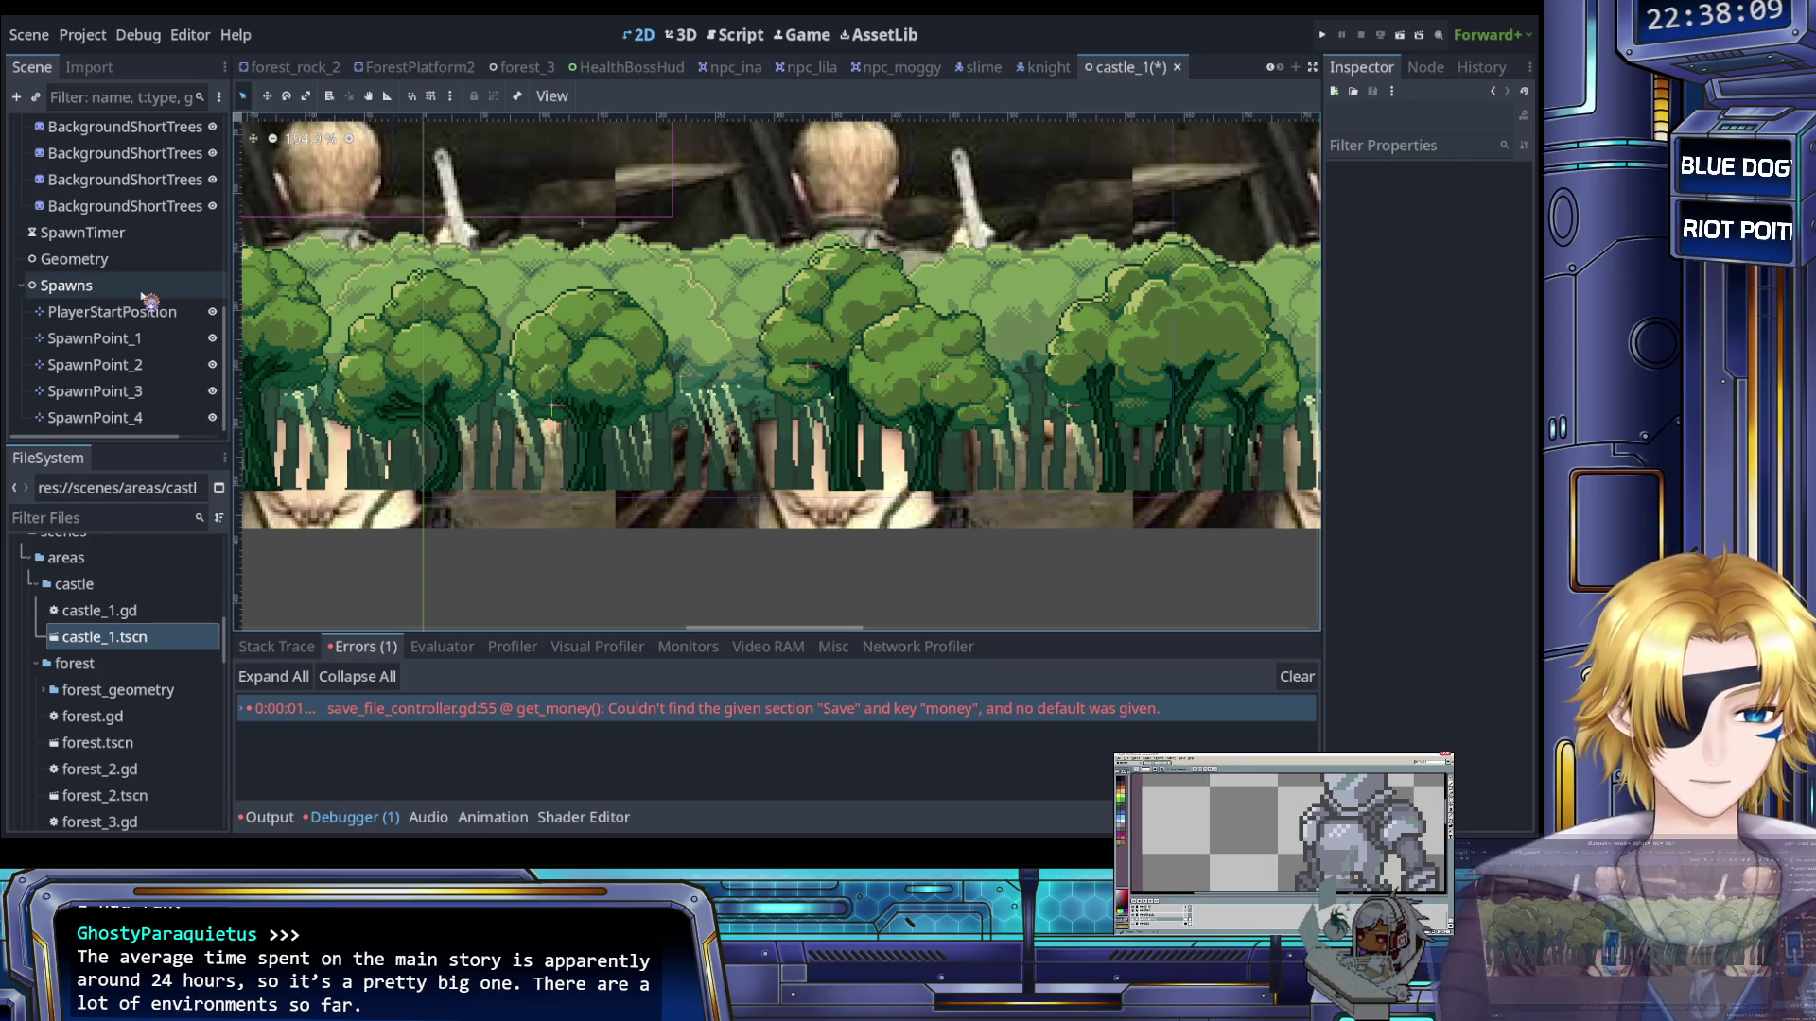
# Delete the five BackgroundShortTrees layers
pyautogui.moveTo(530, 550); pyautogui.dragTo(612, 583)
pyautogui.scroll(5, 104, 269)
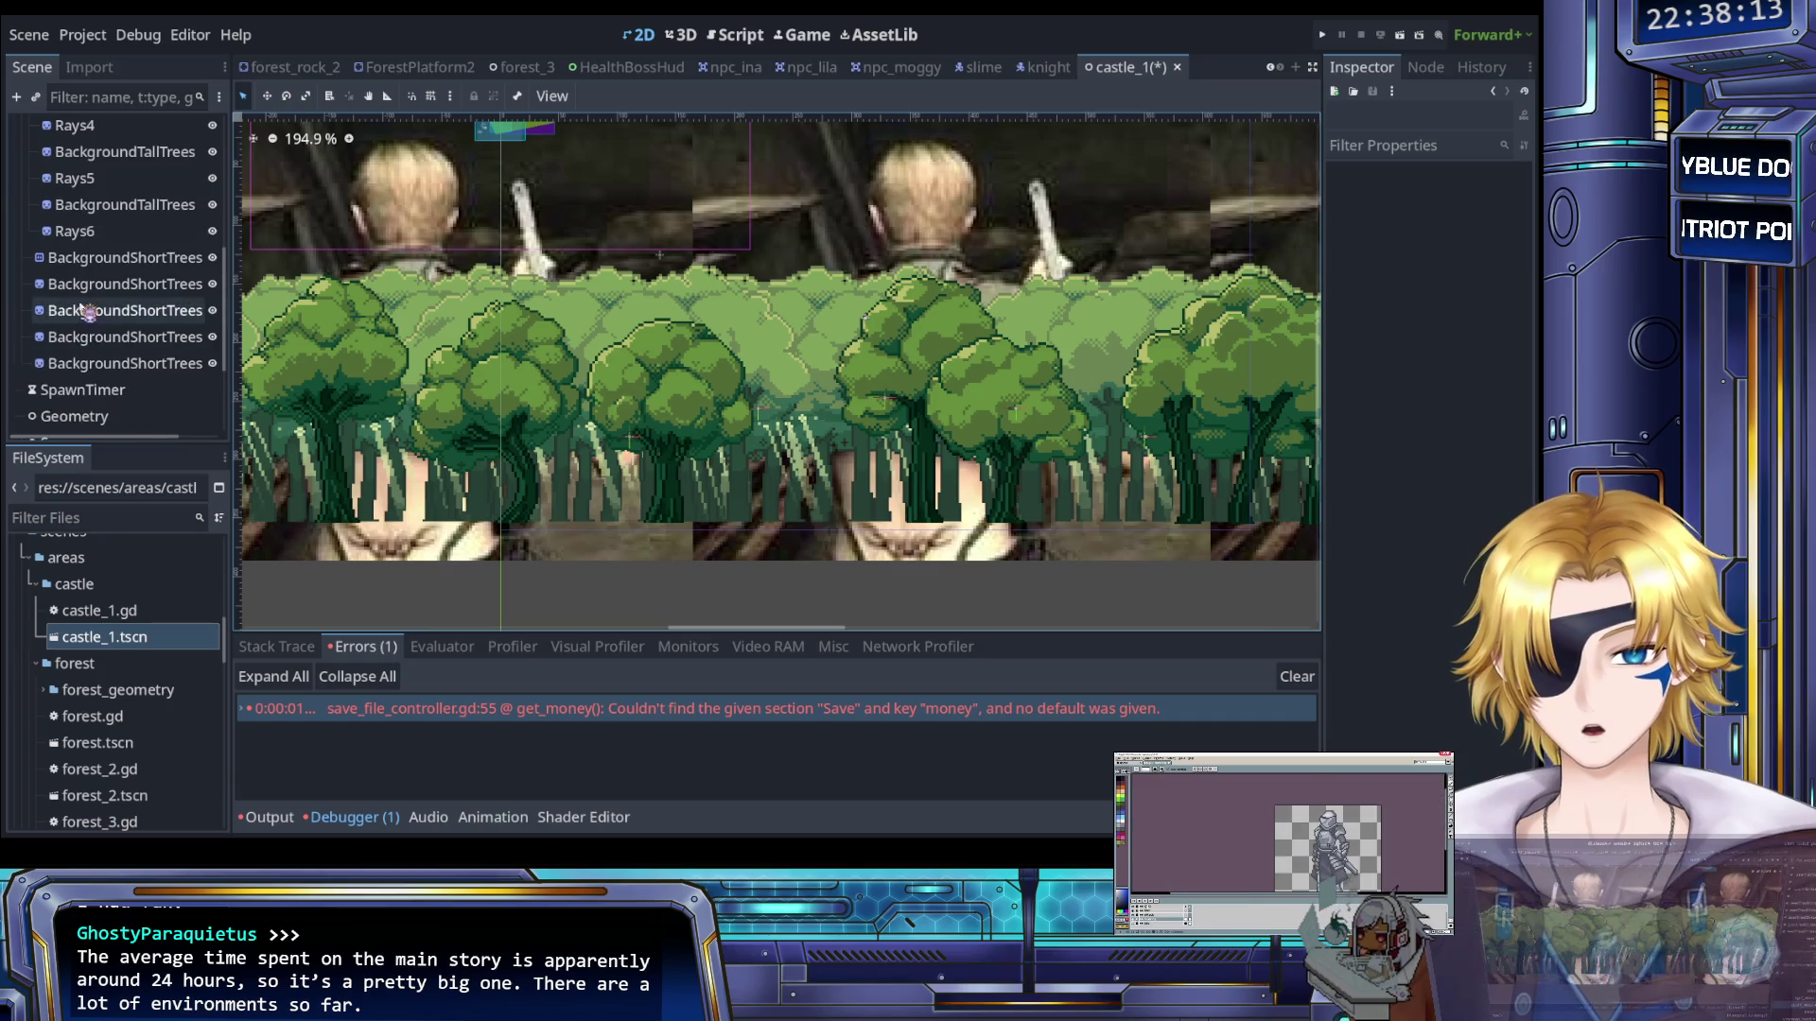
pyautogui.click(104, 268)
pyautogui.keyDown('shift'); pyautogui.click(142, 360); pyautogui.keyUp('shift')
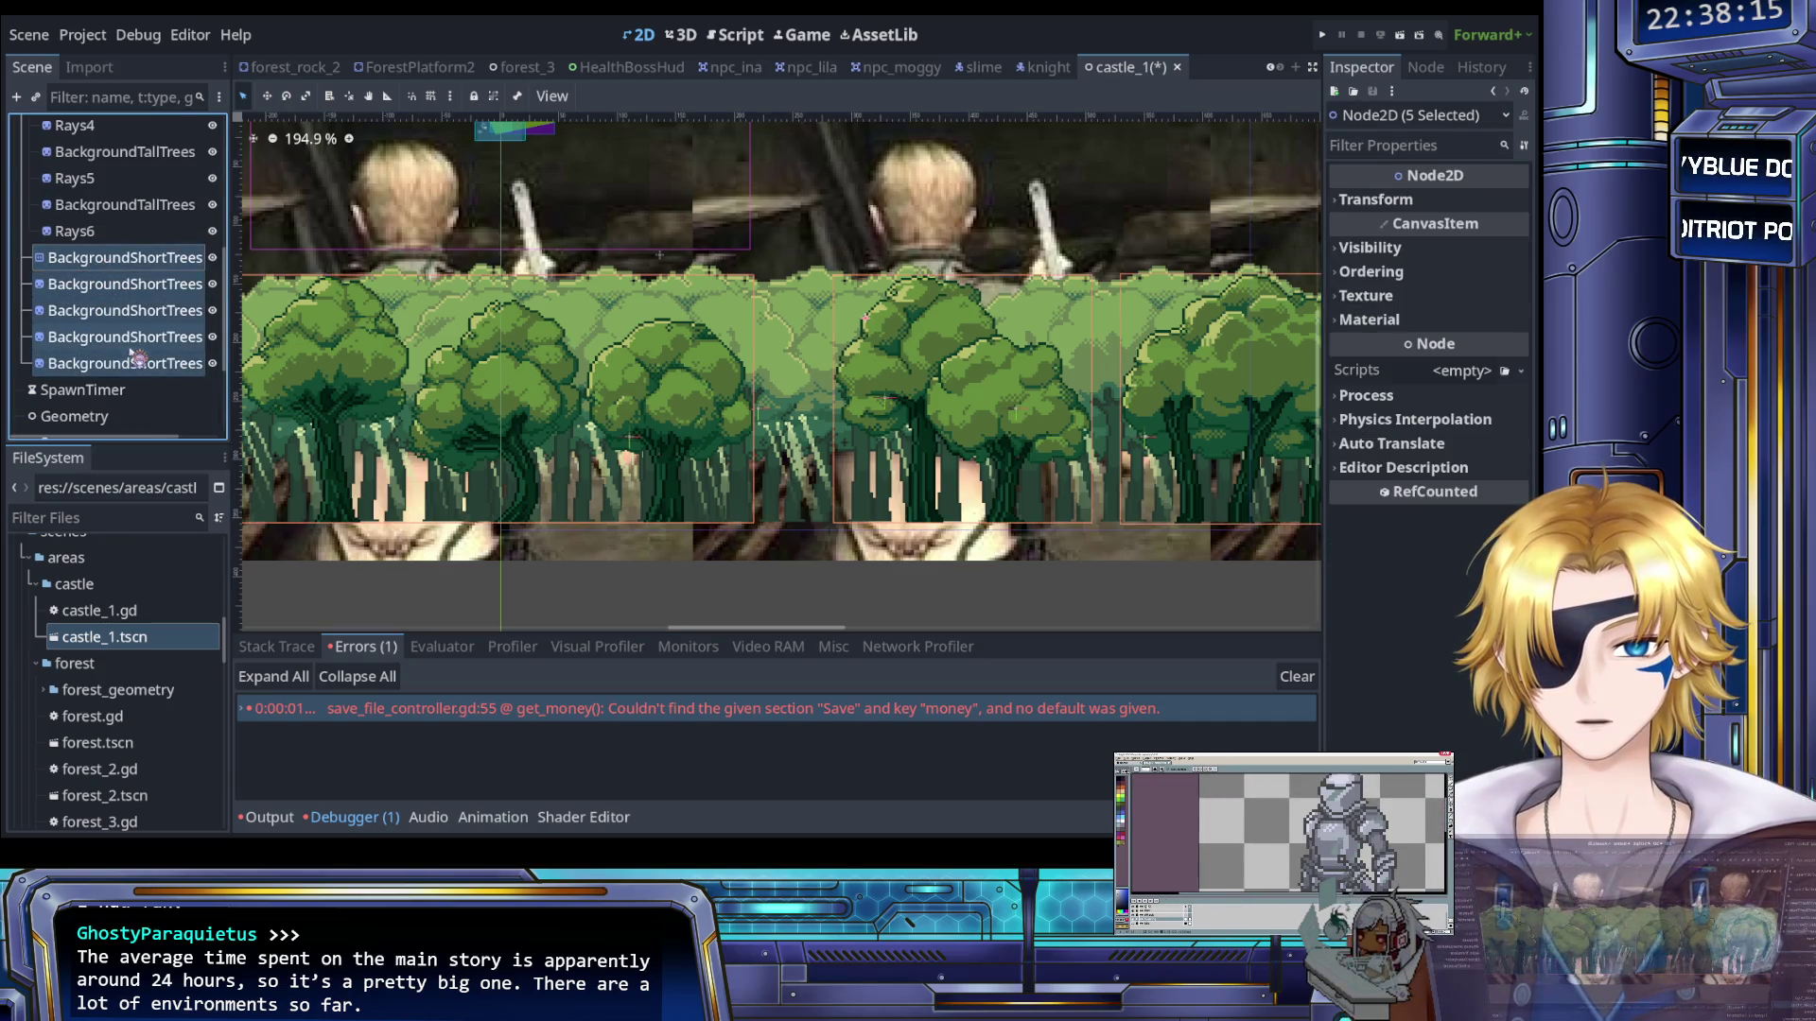
pyautogui.press('Delete')
# Delete the tall tree sprites and the Rays sprites through Rays6
pyautogui.scroll(3, 113, 350)
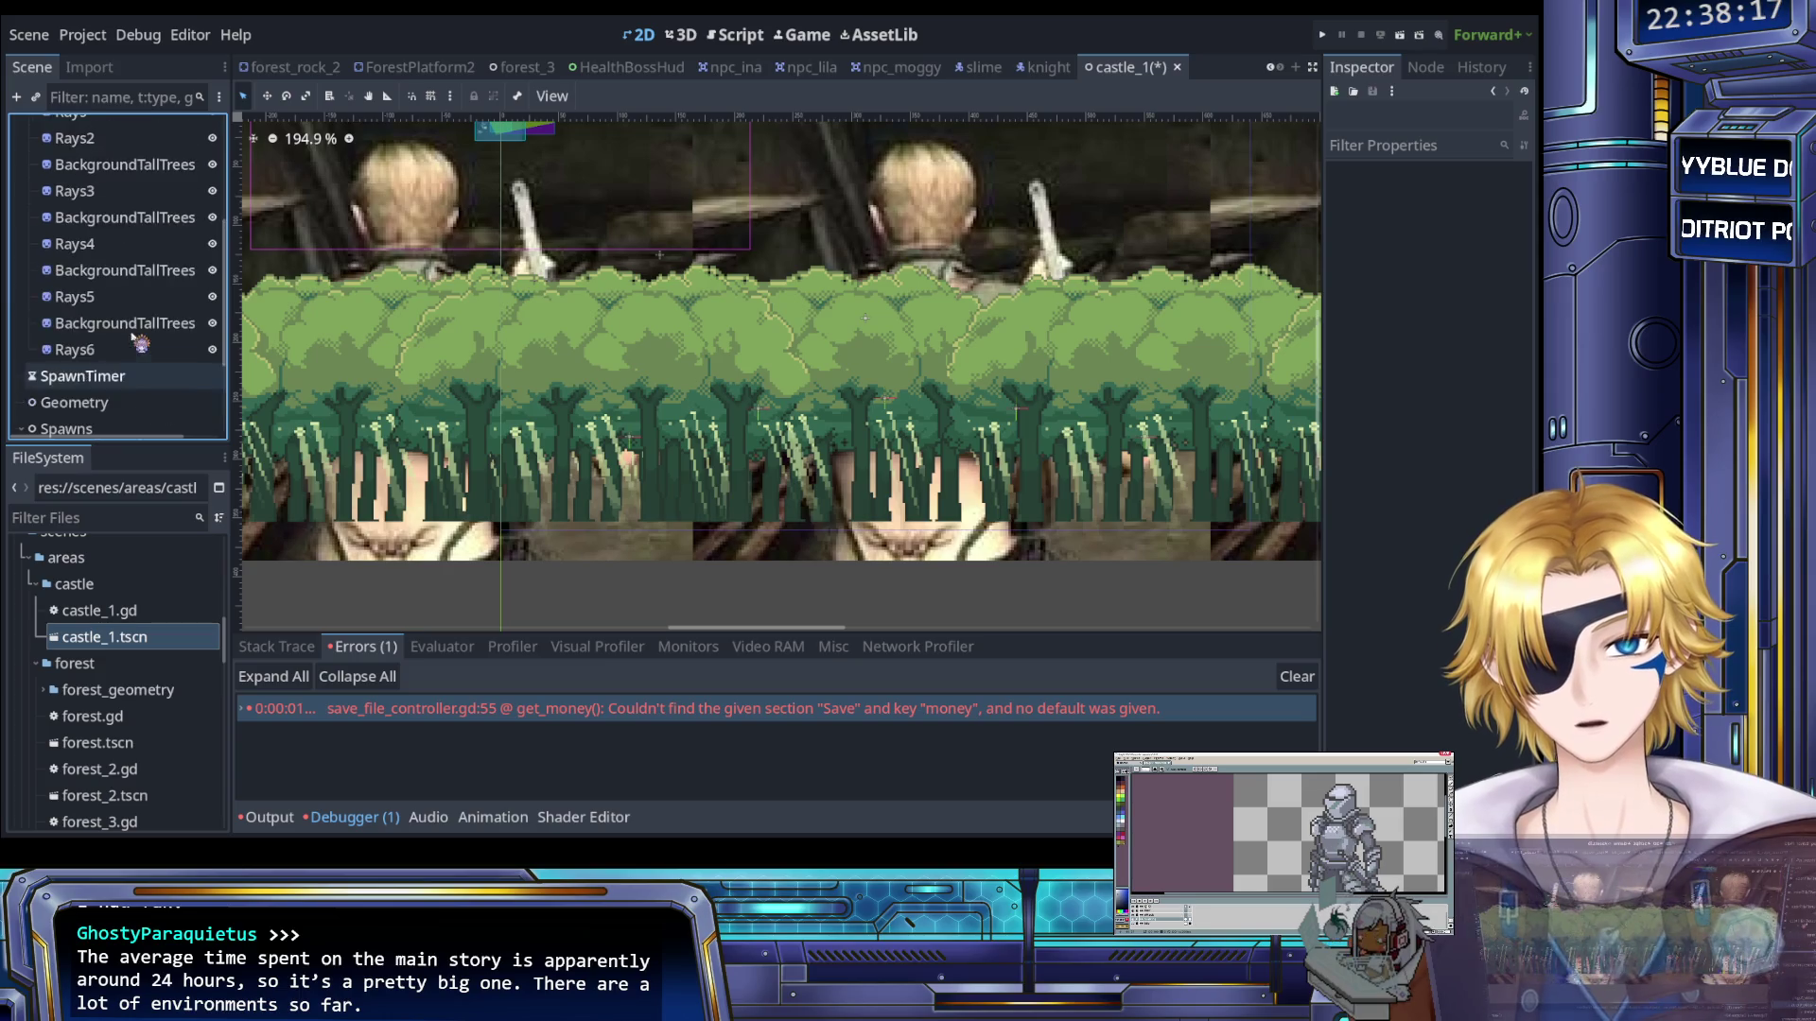
pyautogui.click(108, 349)
pyautogui.scroll(5, 112, 321)
pyautogui.keyDown('shift'); pyautogui.click(114, 288); pyautogui.keyUp('shift')
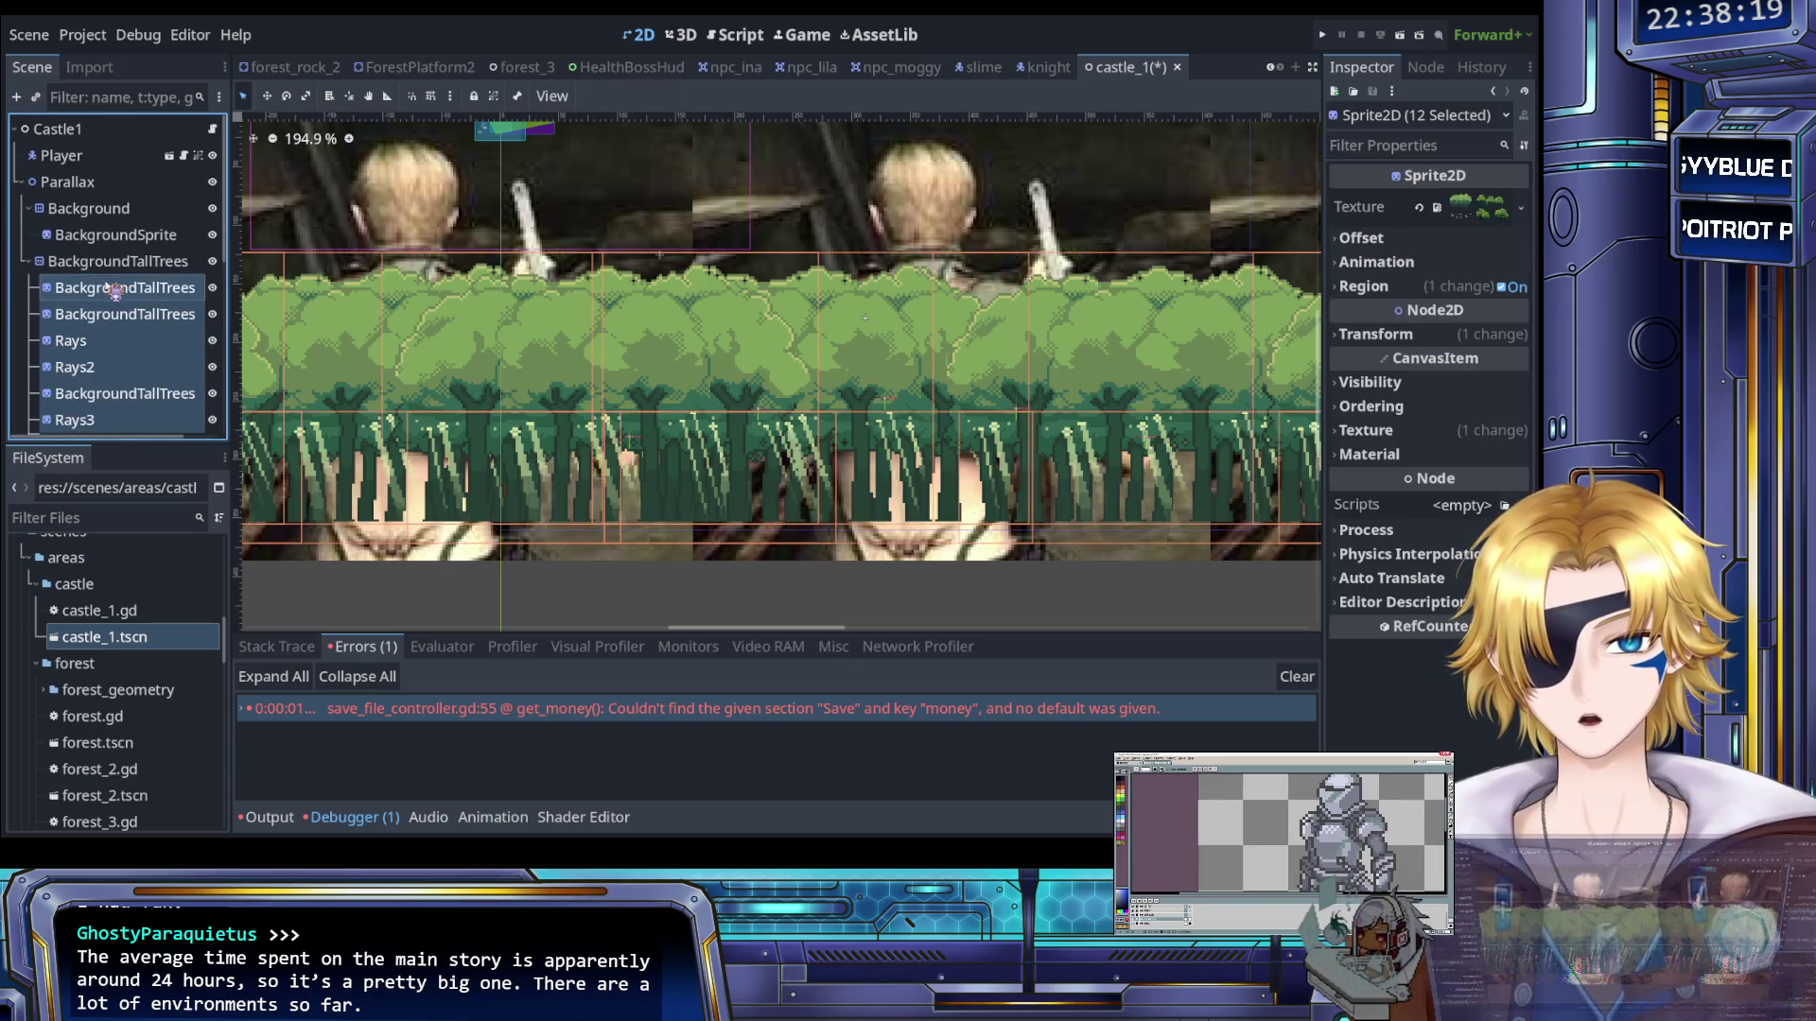
pyautogui.press('Delete')
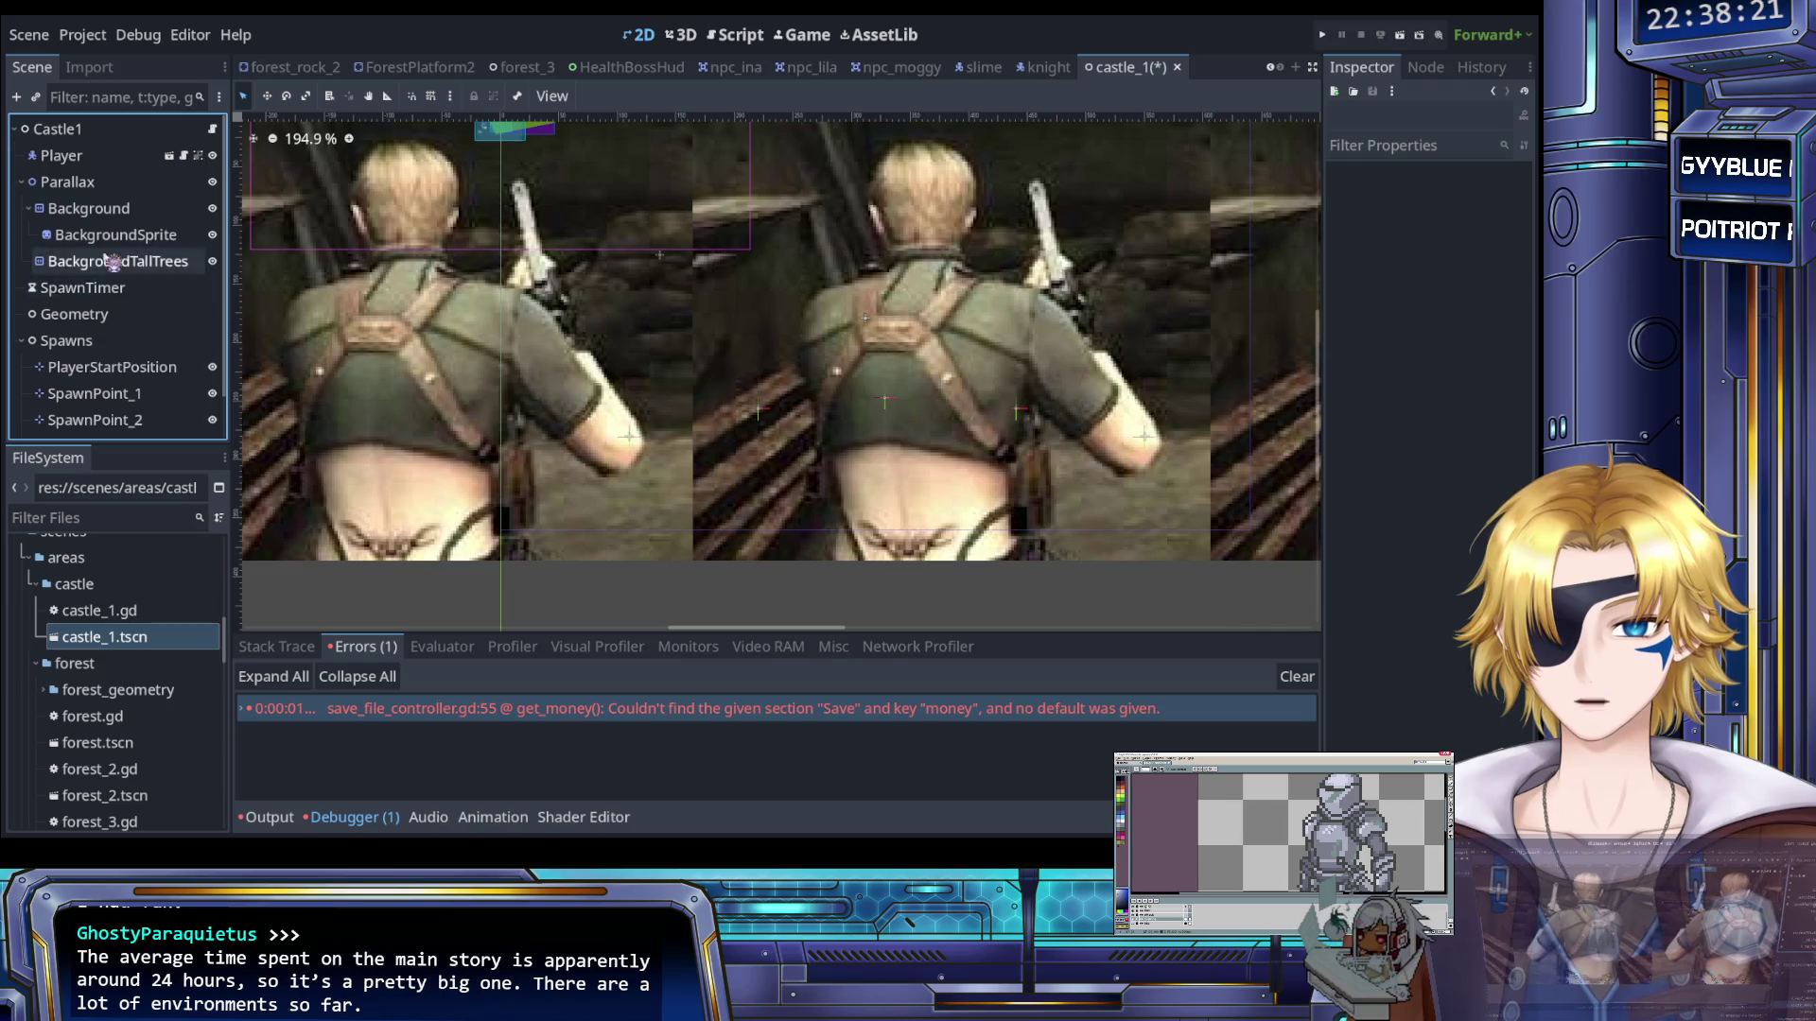
# Restore the accidentally deleted BackgroundSprite and delete the empty BackgroundTallTrees layer
pyautogui.click(124, 238)
pyautogui.press('Delete')
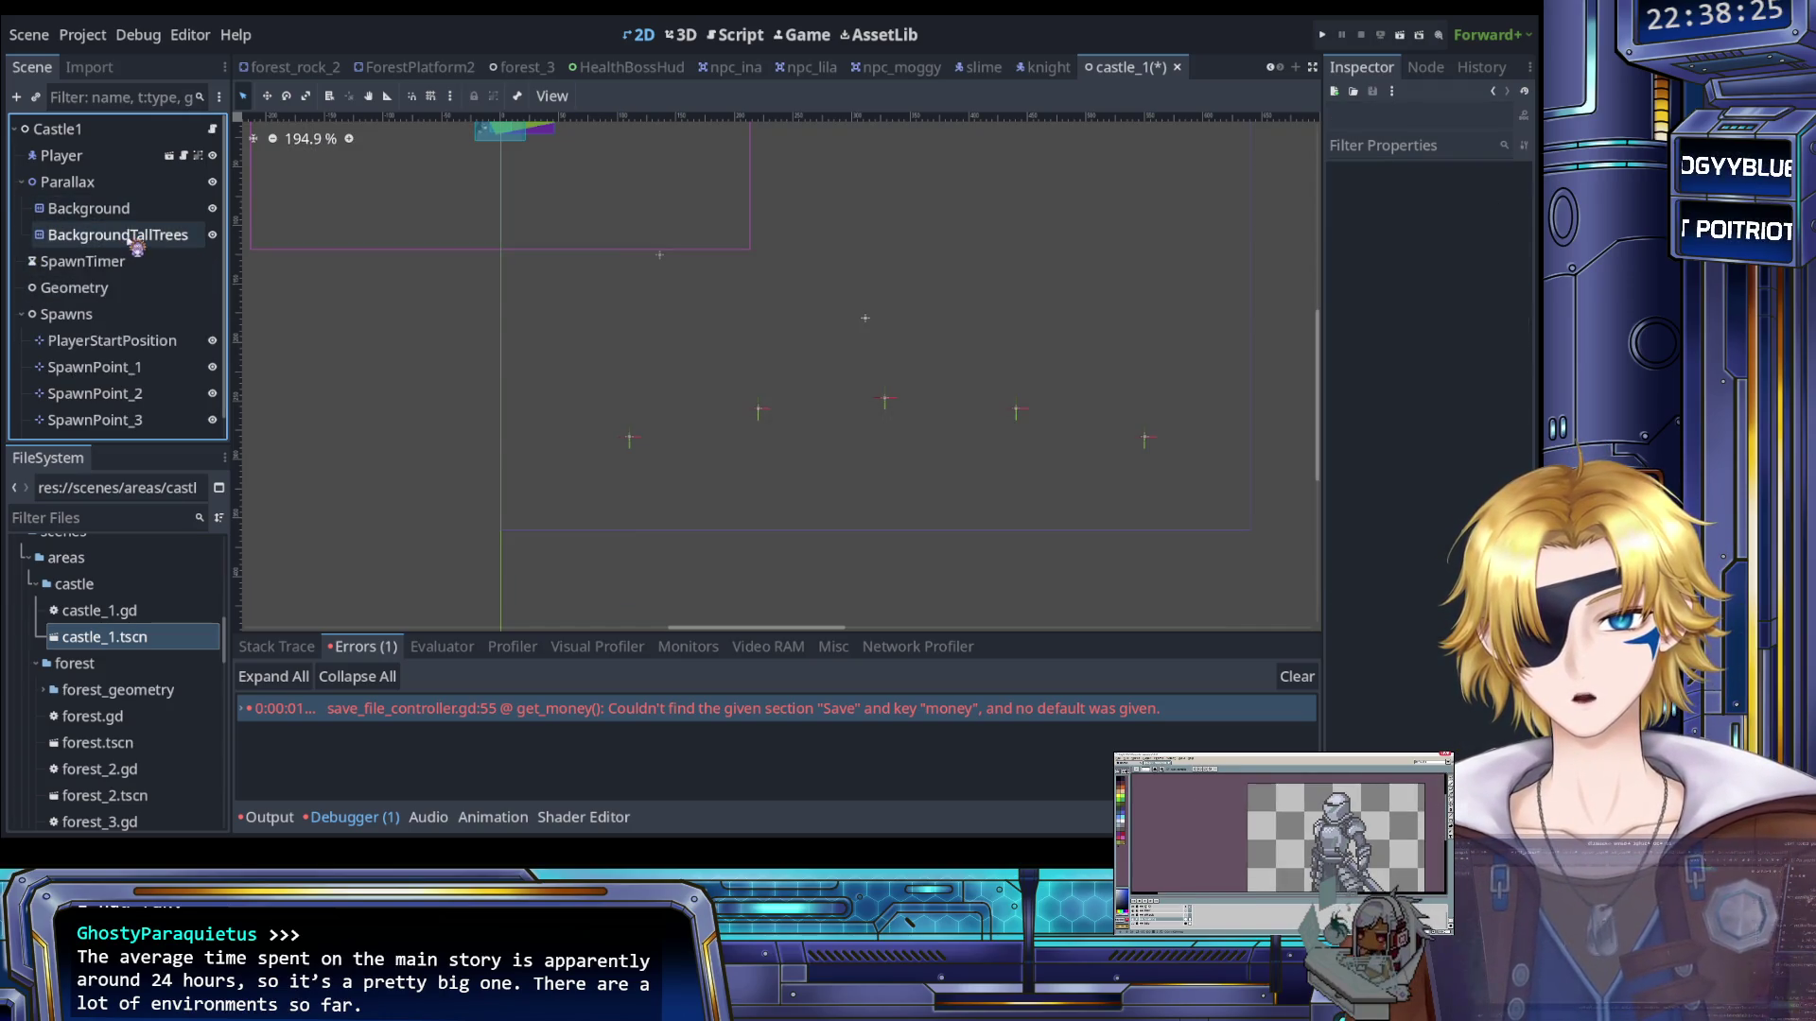
pyautogui.hotkey('ctrl', 'z')
pyautogui.click(129, 263)
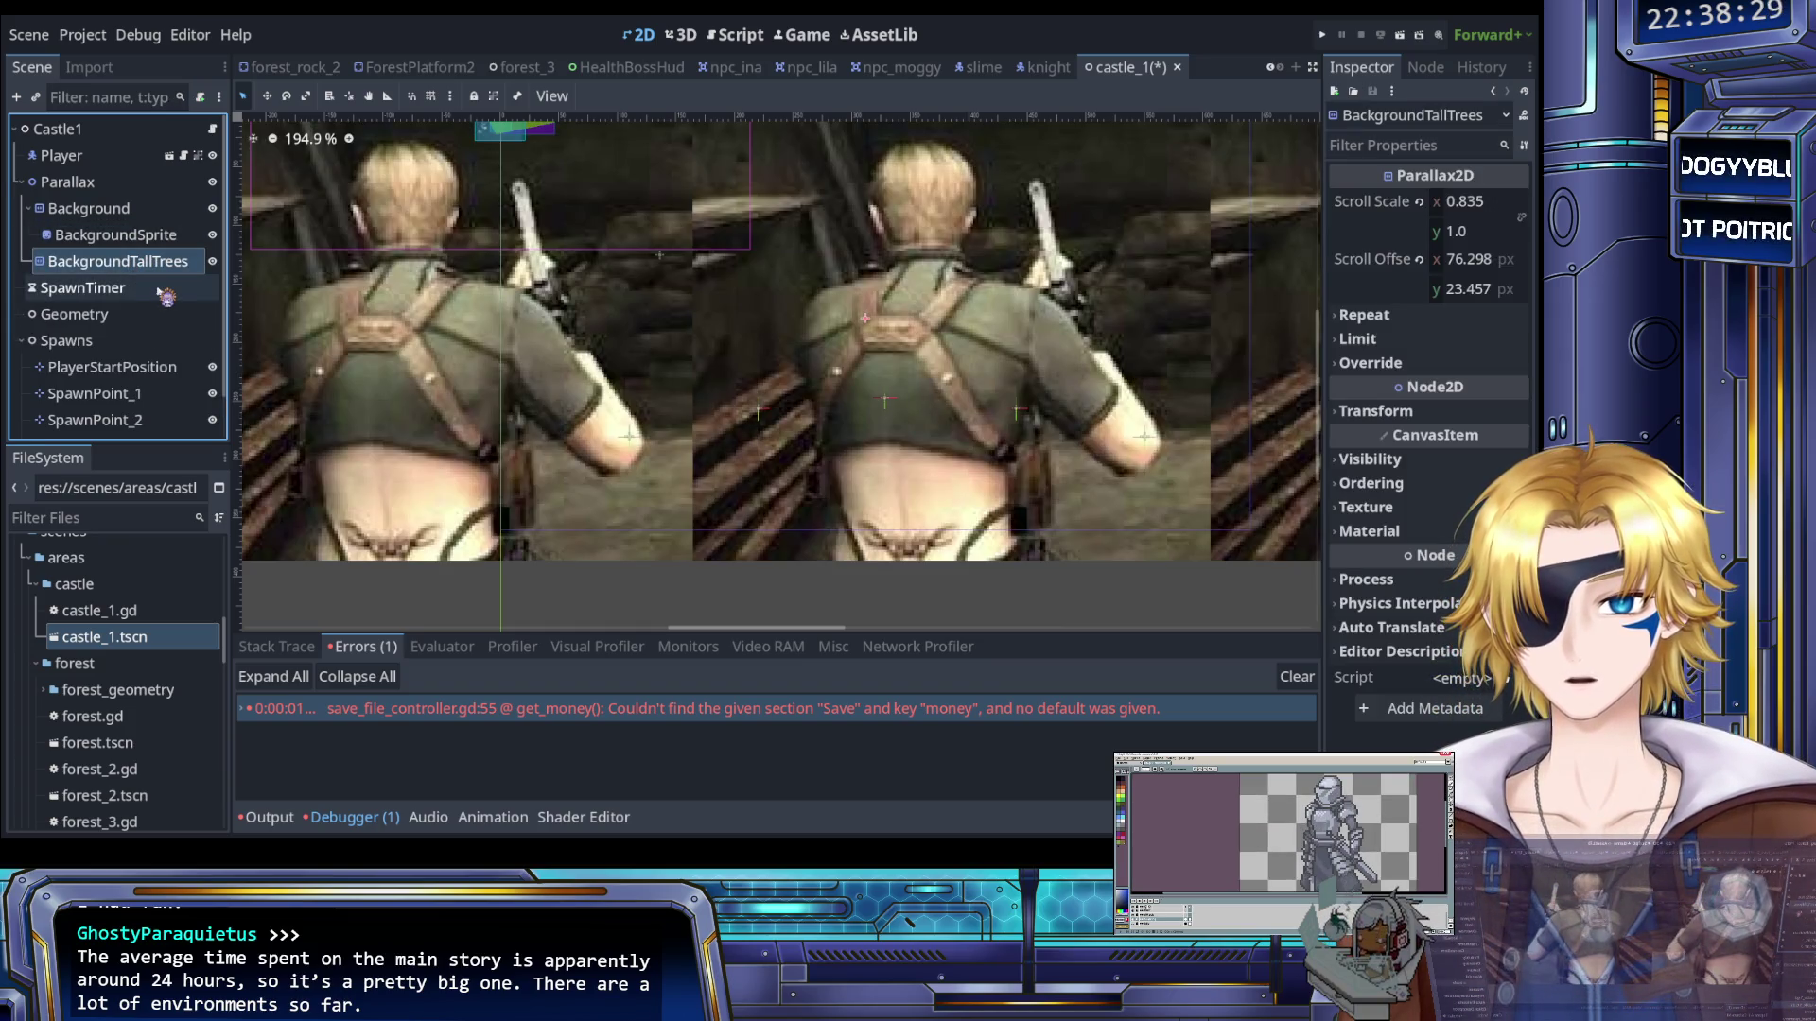
pyautogui.press('Delete')
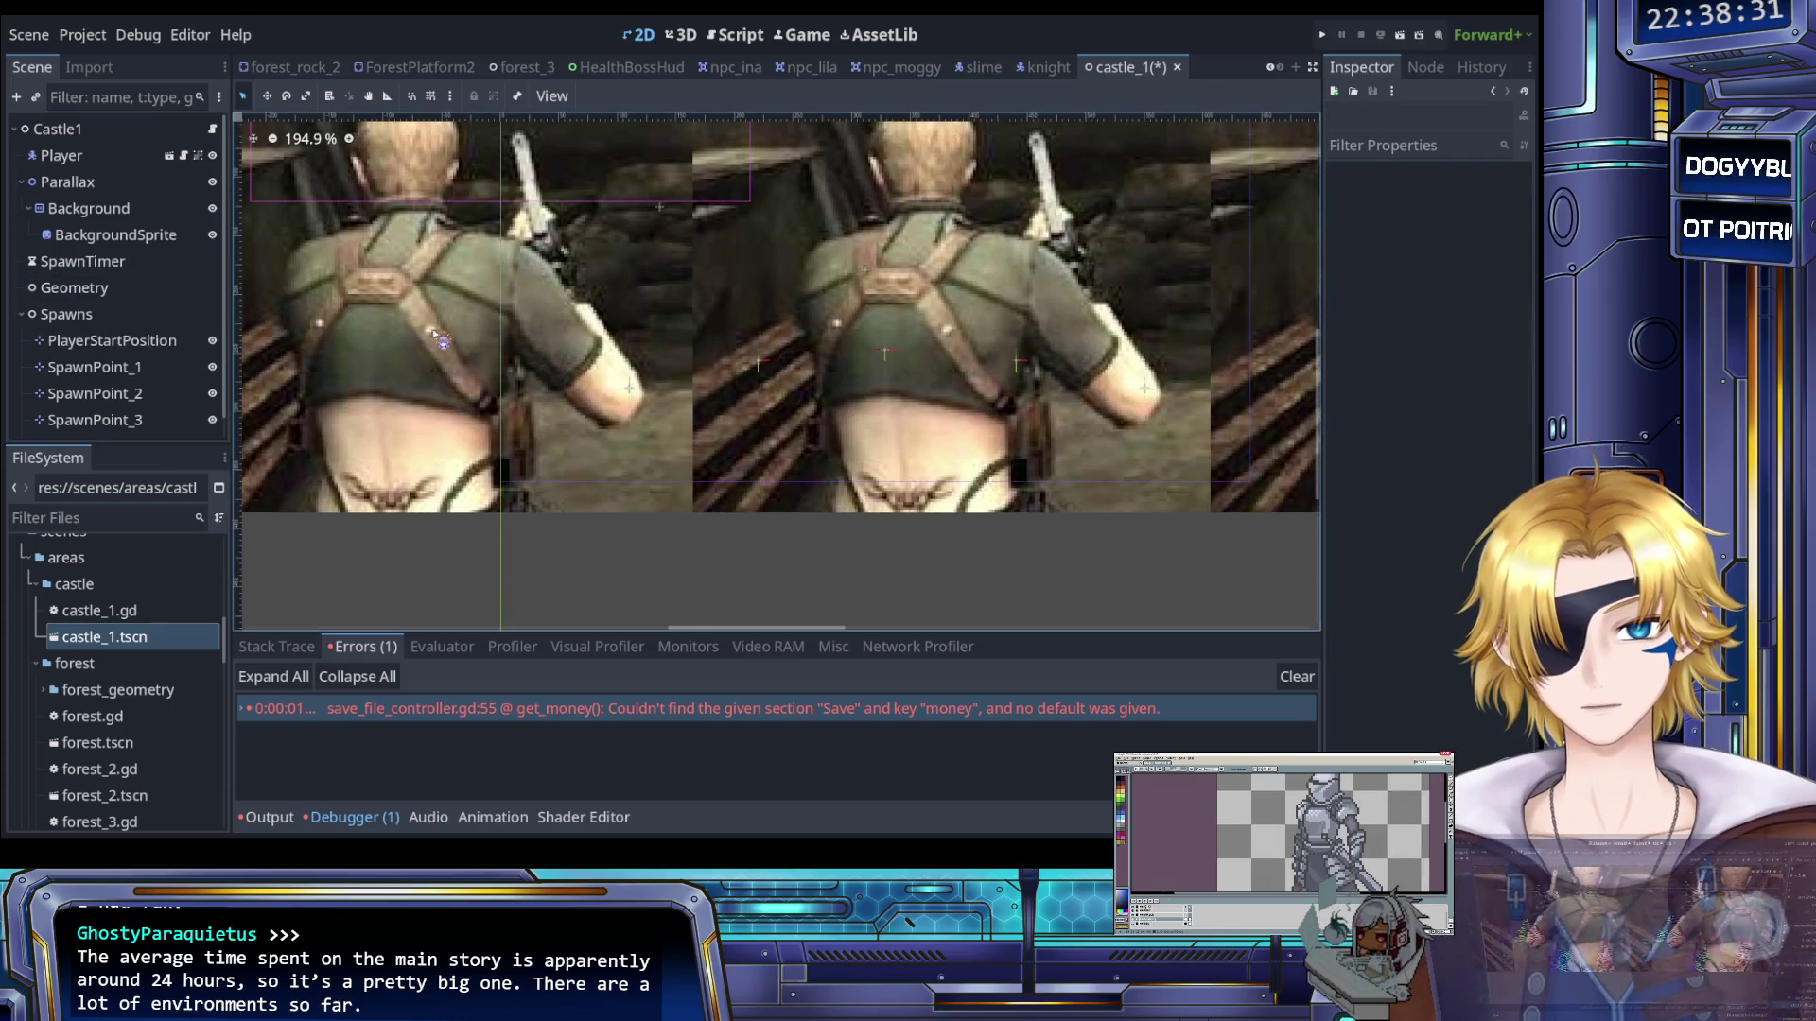
pyautogui.scroll(-4, 554, 369)
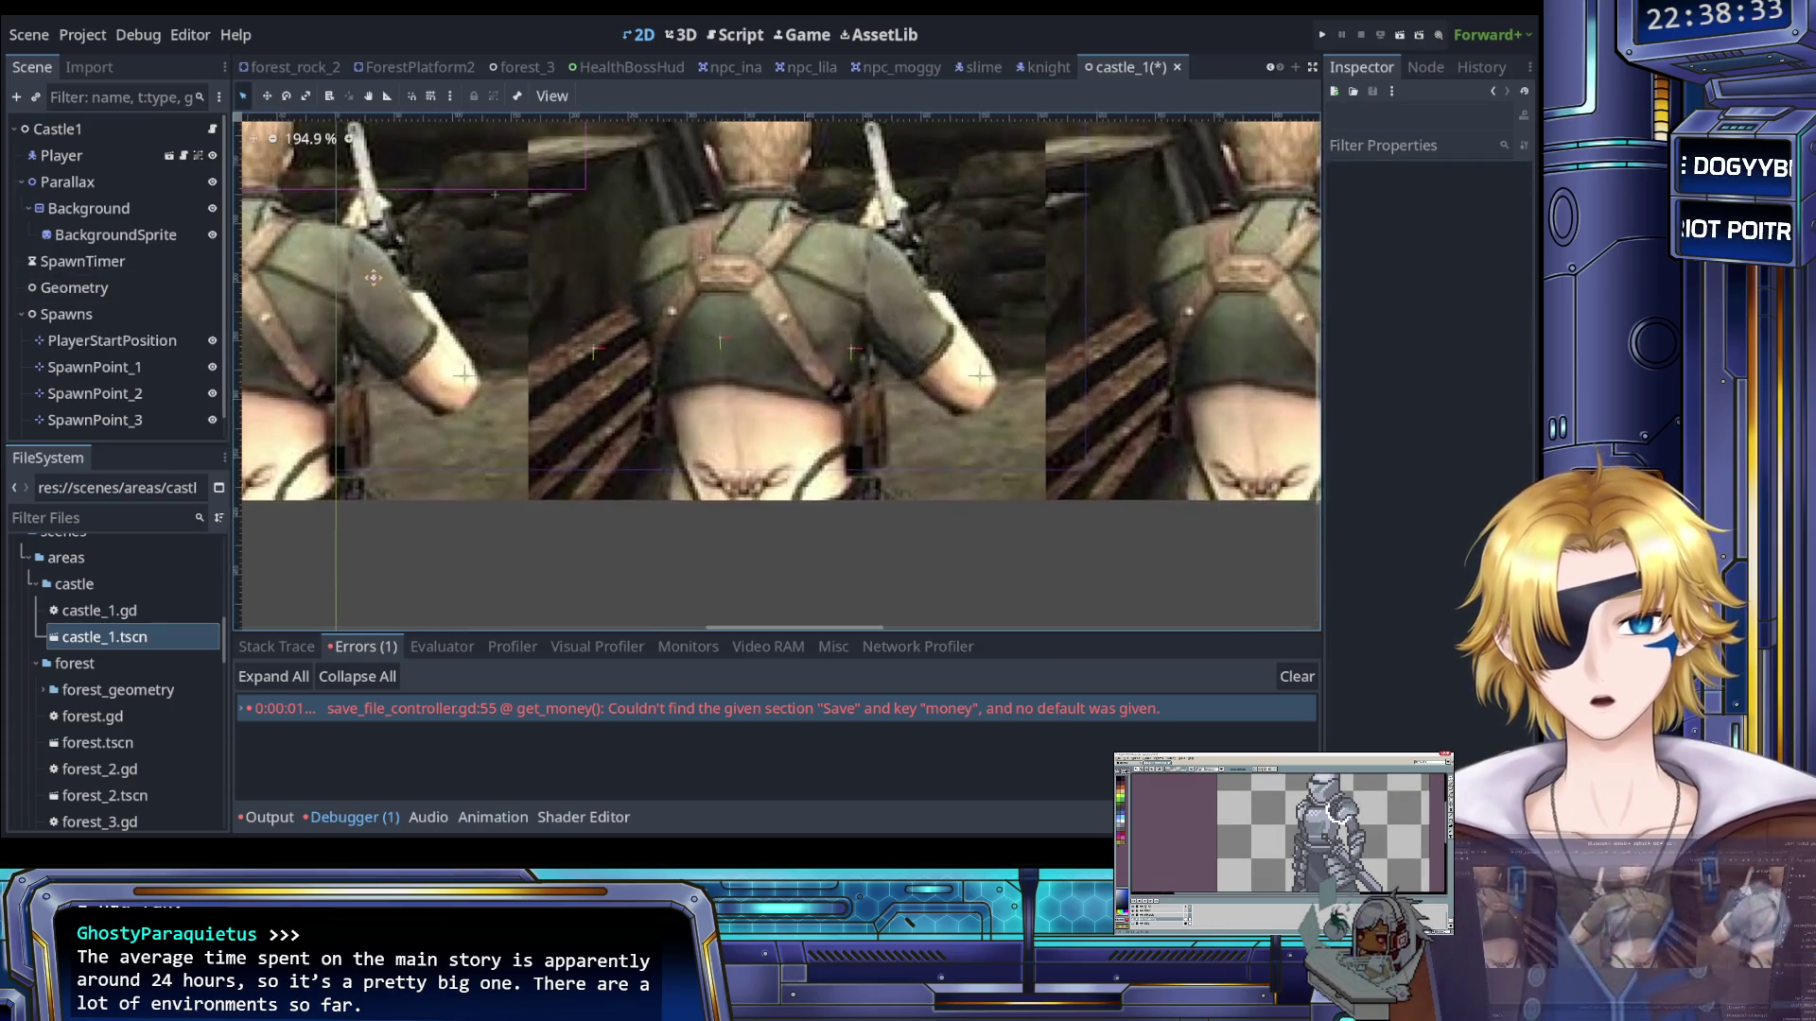
pyautogui.scroll(4, 485, 330)
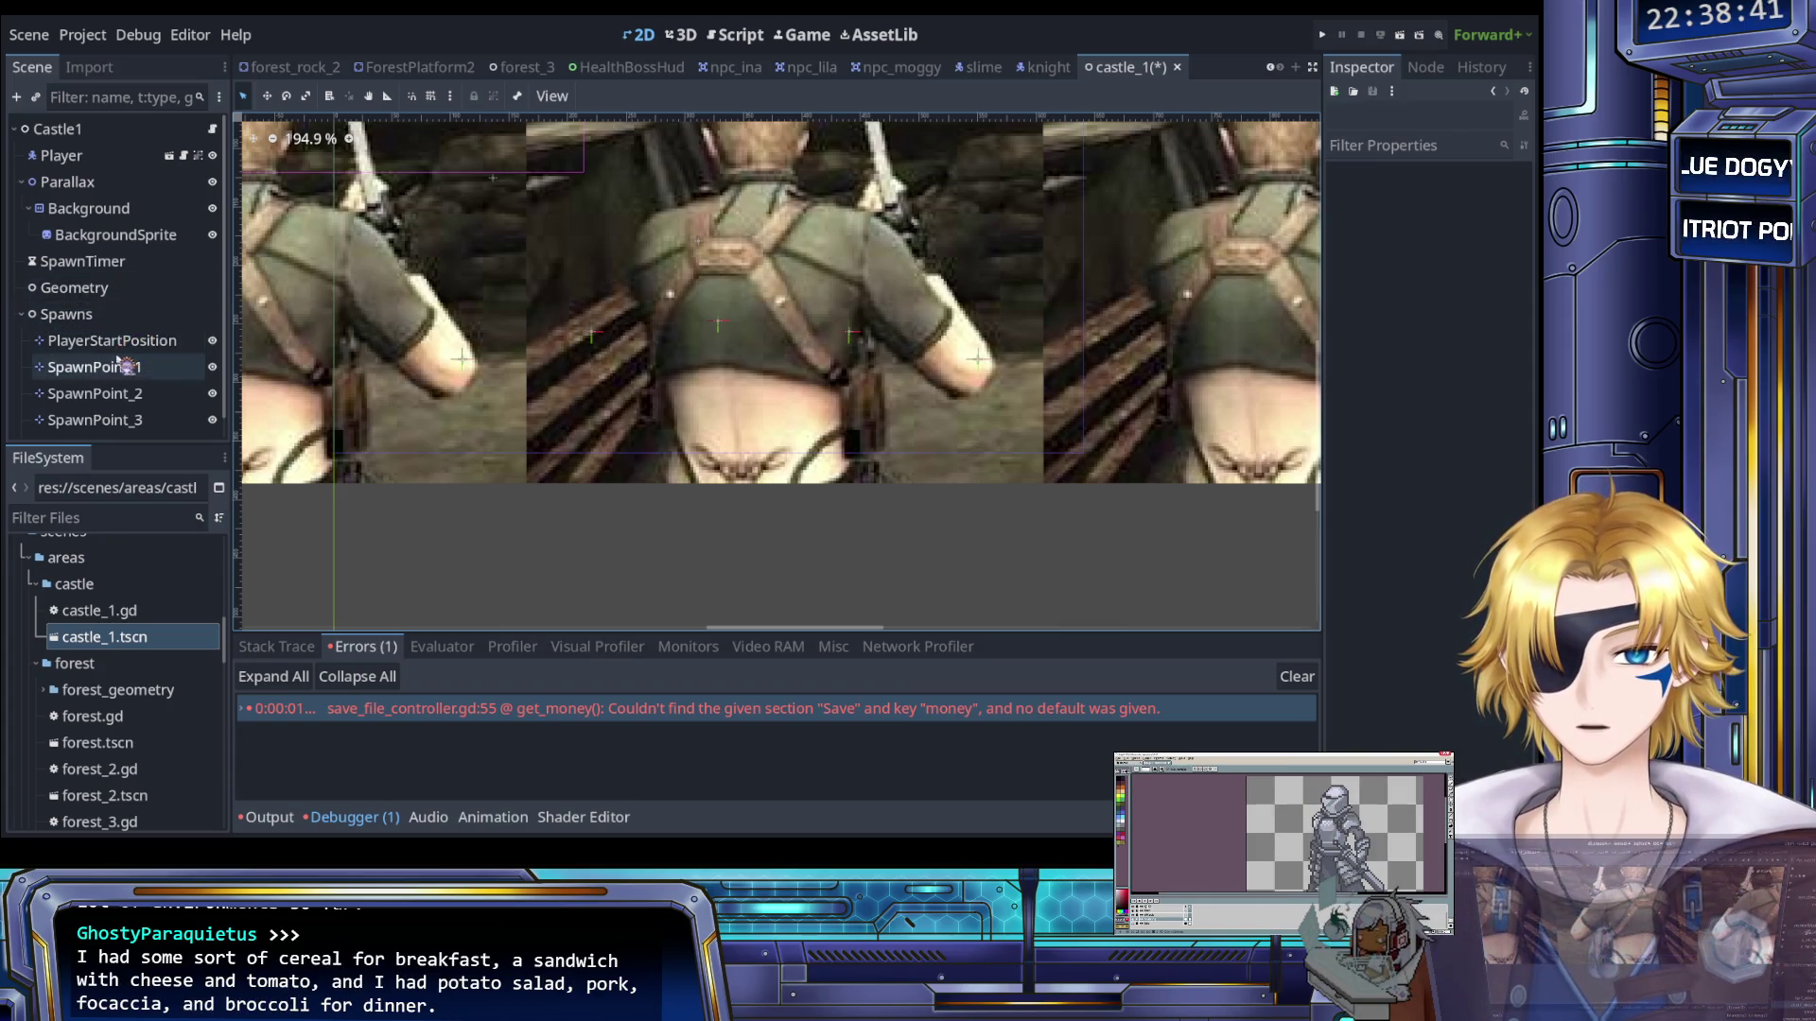
pyautogui.click(90, 286)
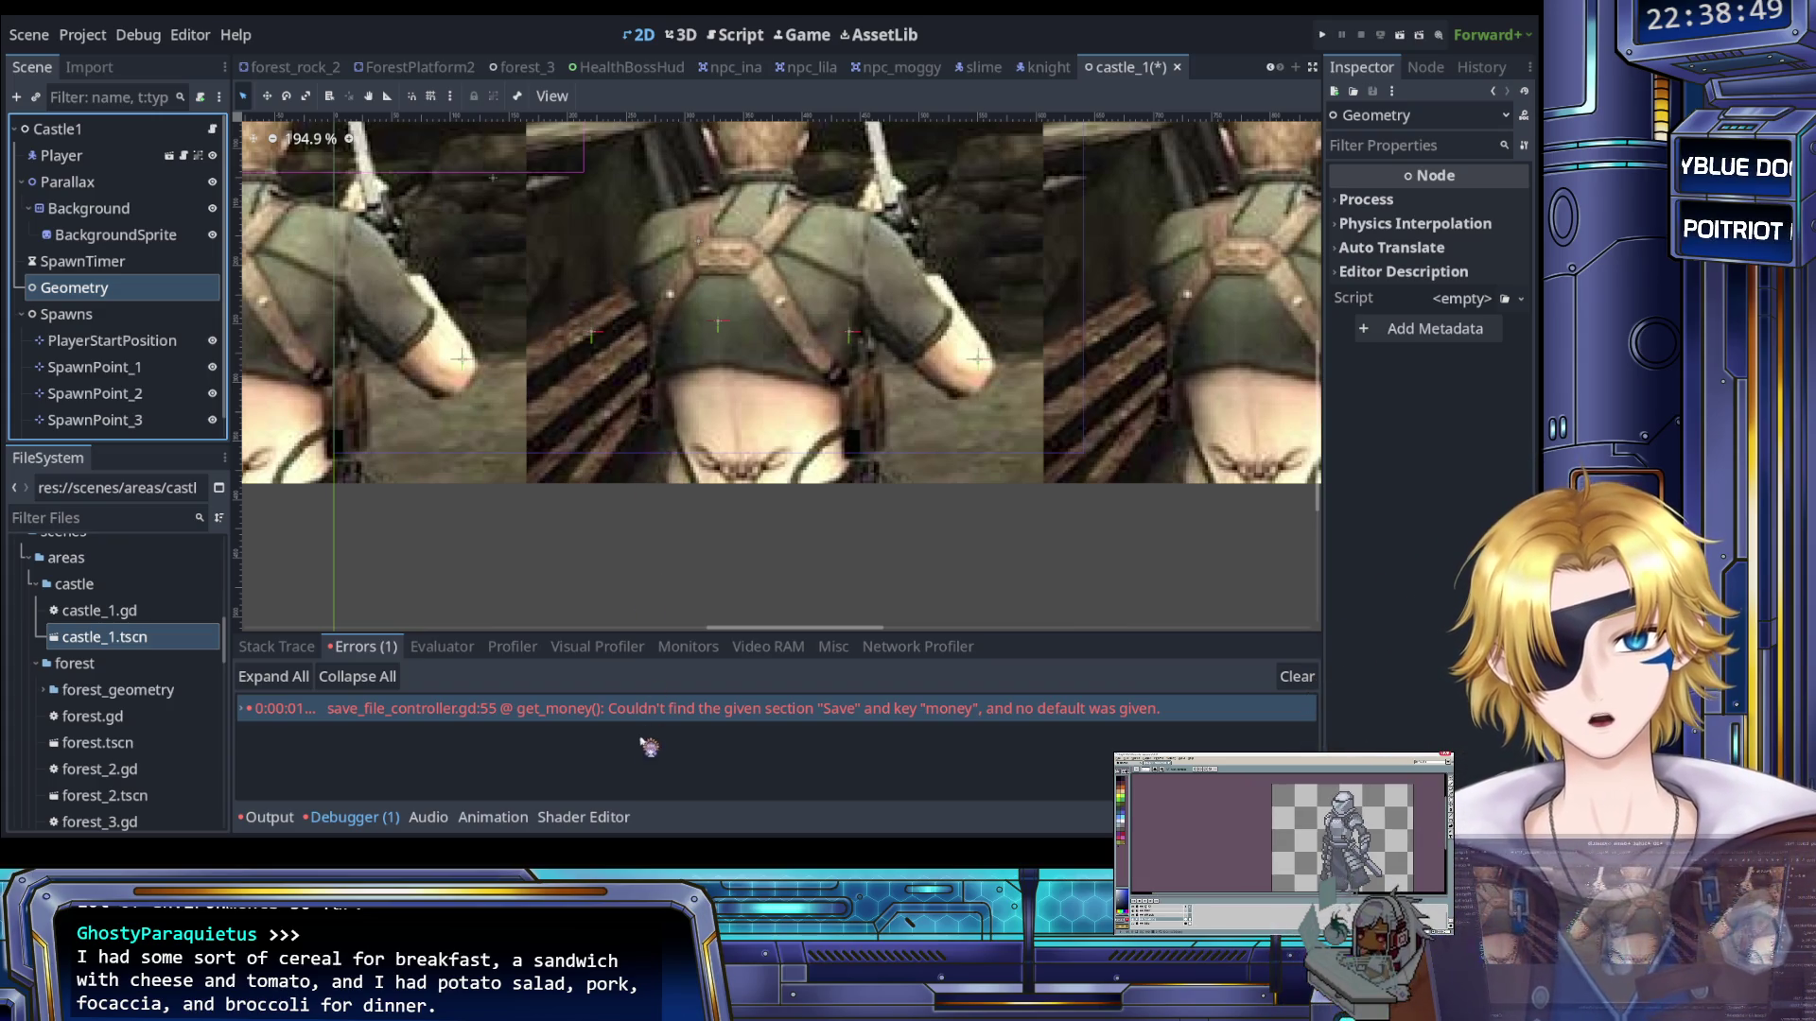
# Add a white ColorRect under Geometry, move it down, widen it into a long bar, and nudge it left
pyautogui.hotkey('ctrl', 'v')
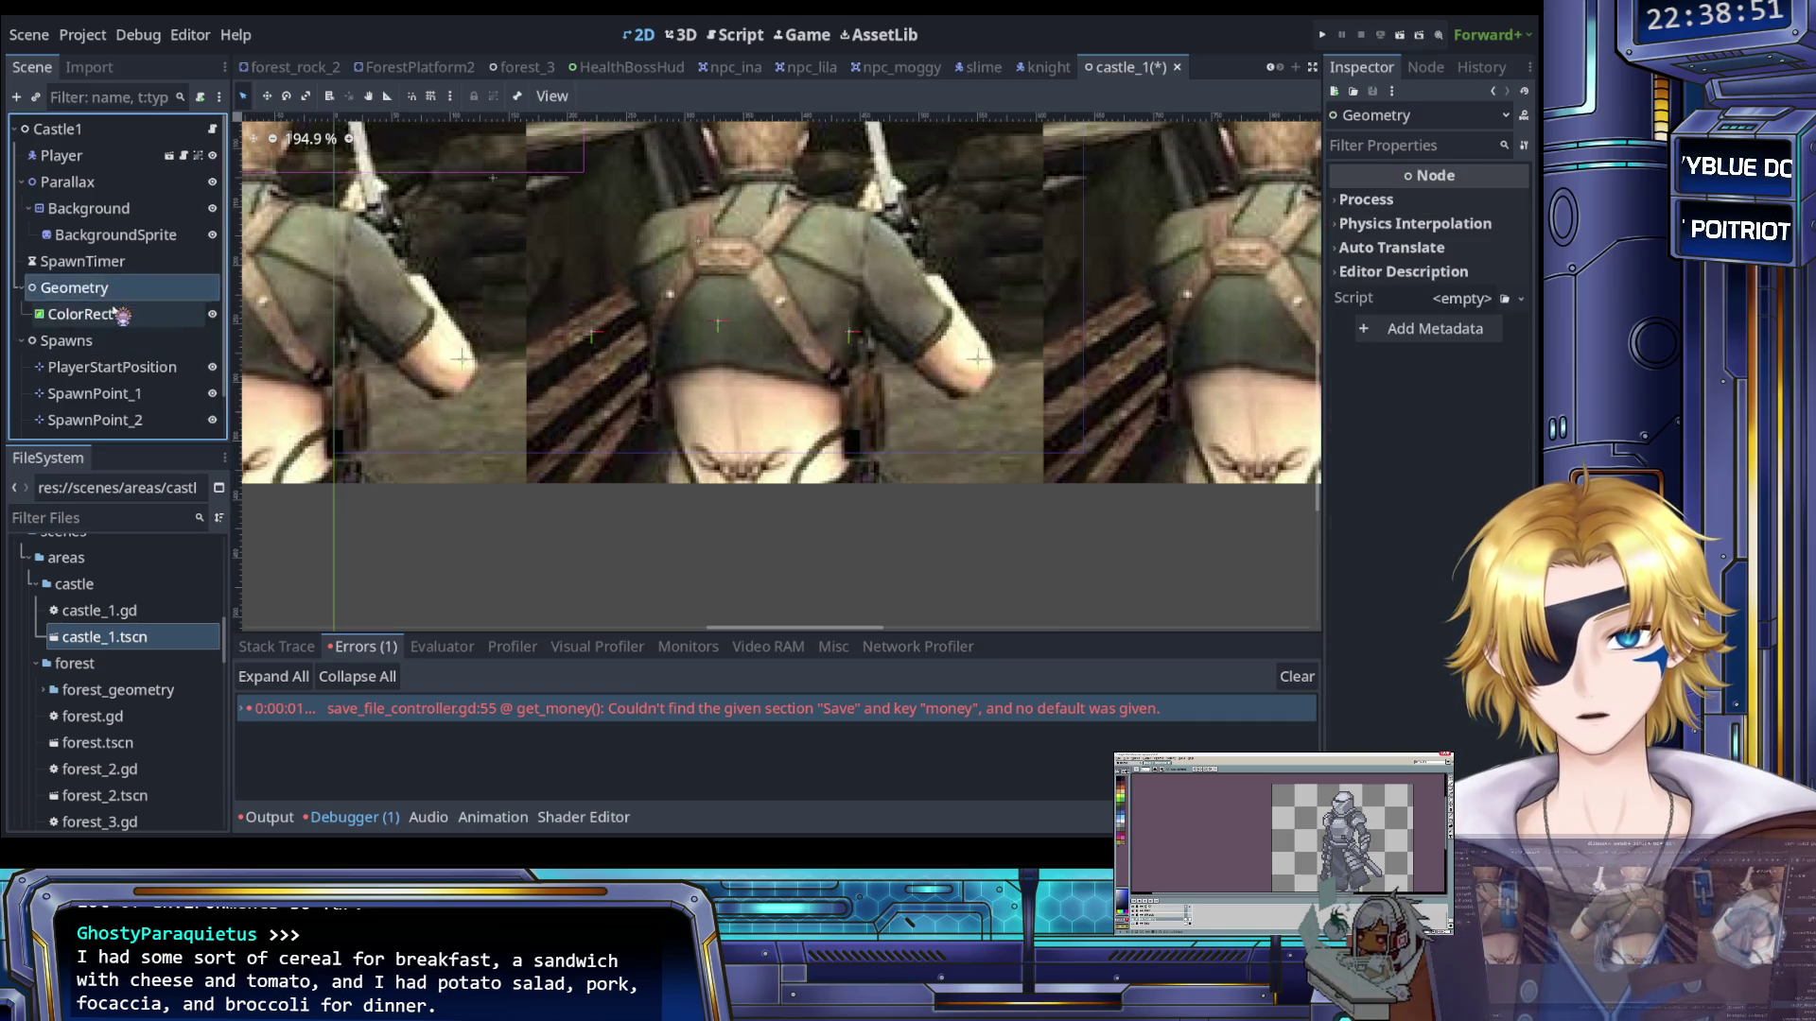
pyautogui.scroll(-3, 429, 407)
pyautogui.press('Down')
pyautogui.press('Down')
pyautogui.press('Down')
pyautogui.press('Down')
pyautogui.press('Down')
pyautogui.press('Down')
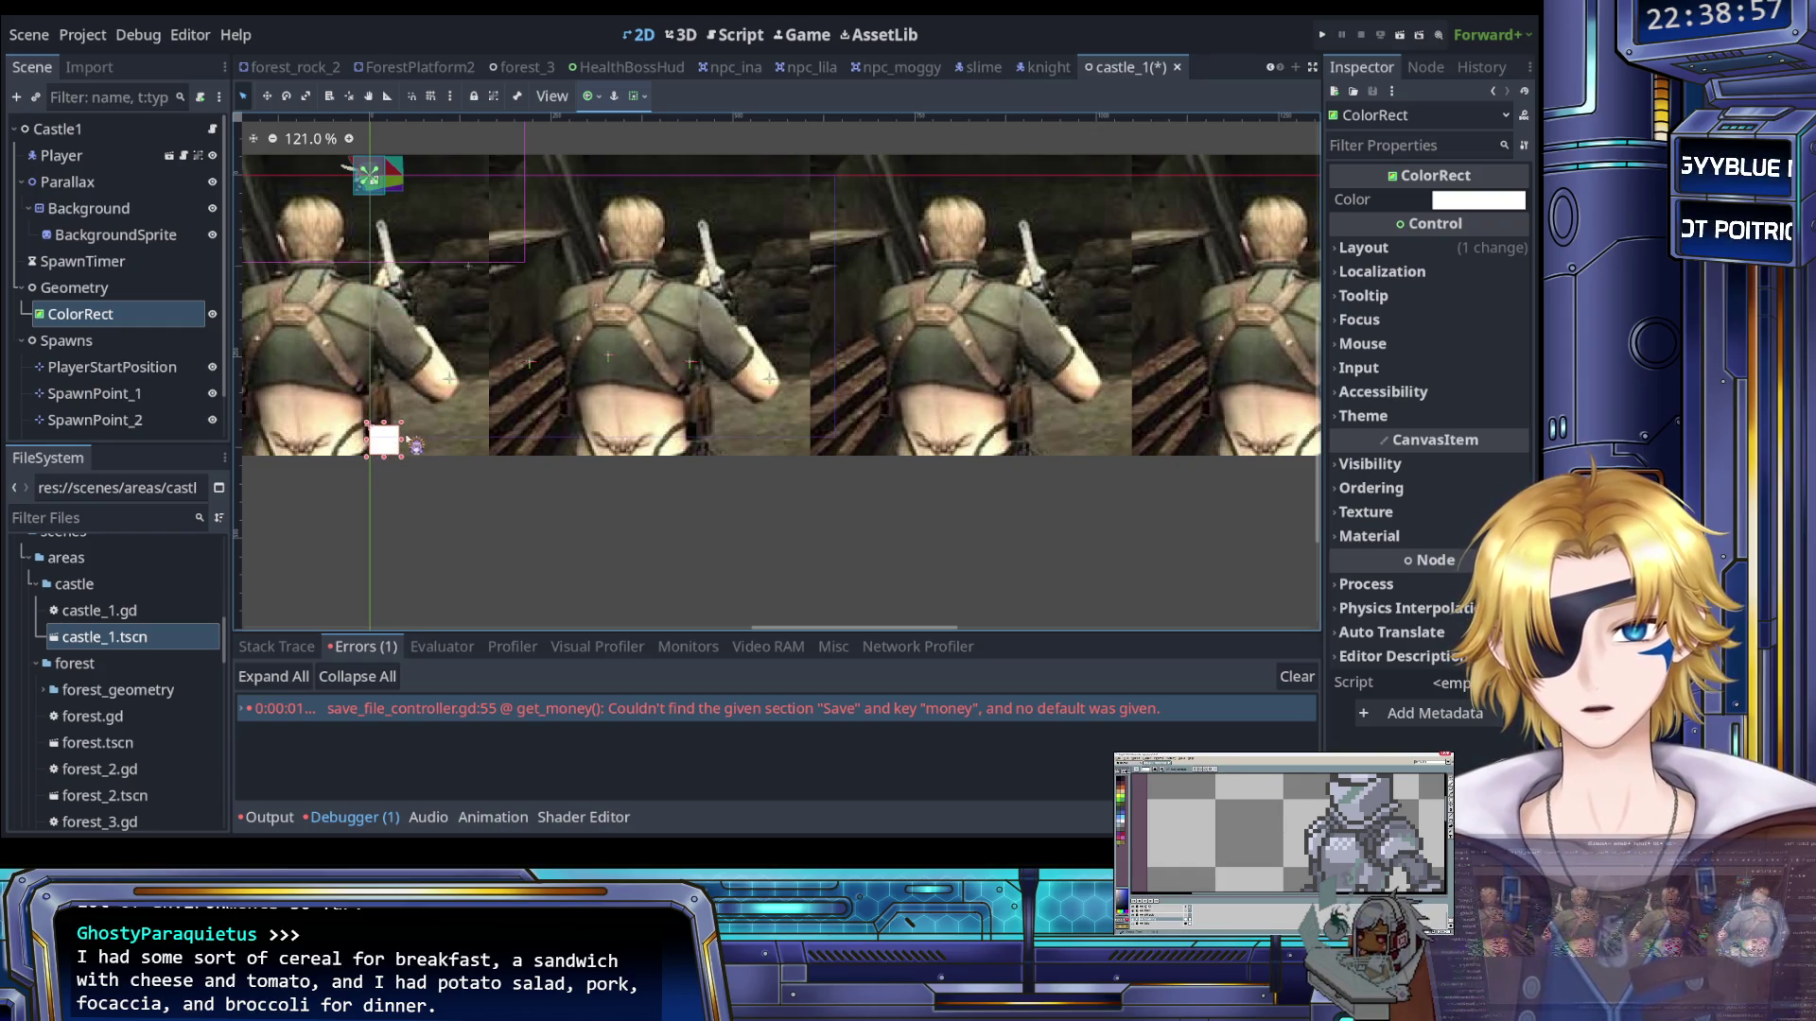
pyautogui.moveTo(402, 440); pyautogui.dragTo(1212, 438)
pyautogui.press('Left')
pyautogui.press('Left')
pyautogui.press('Left')
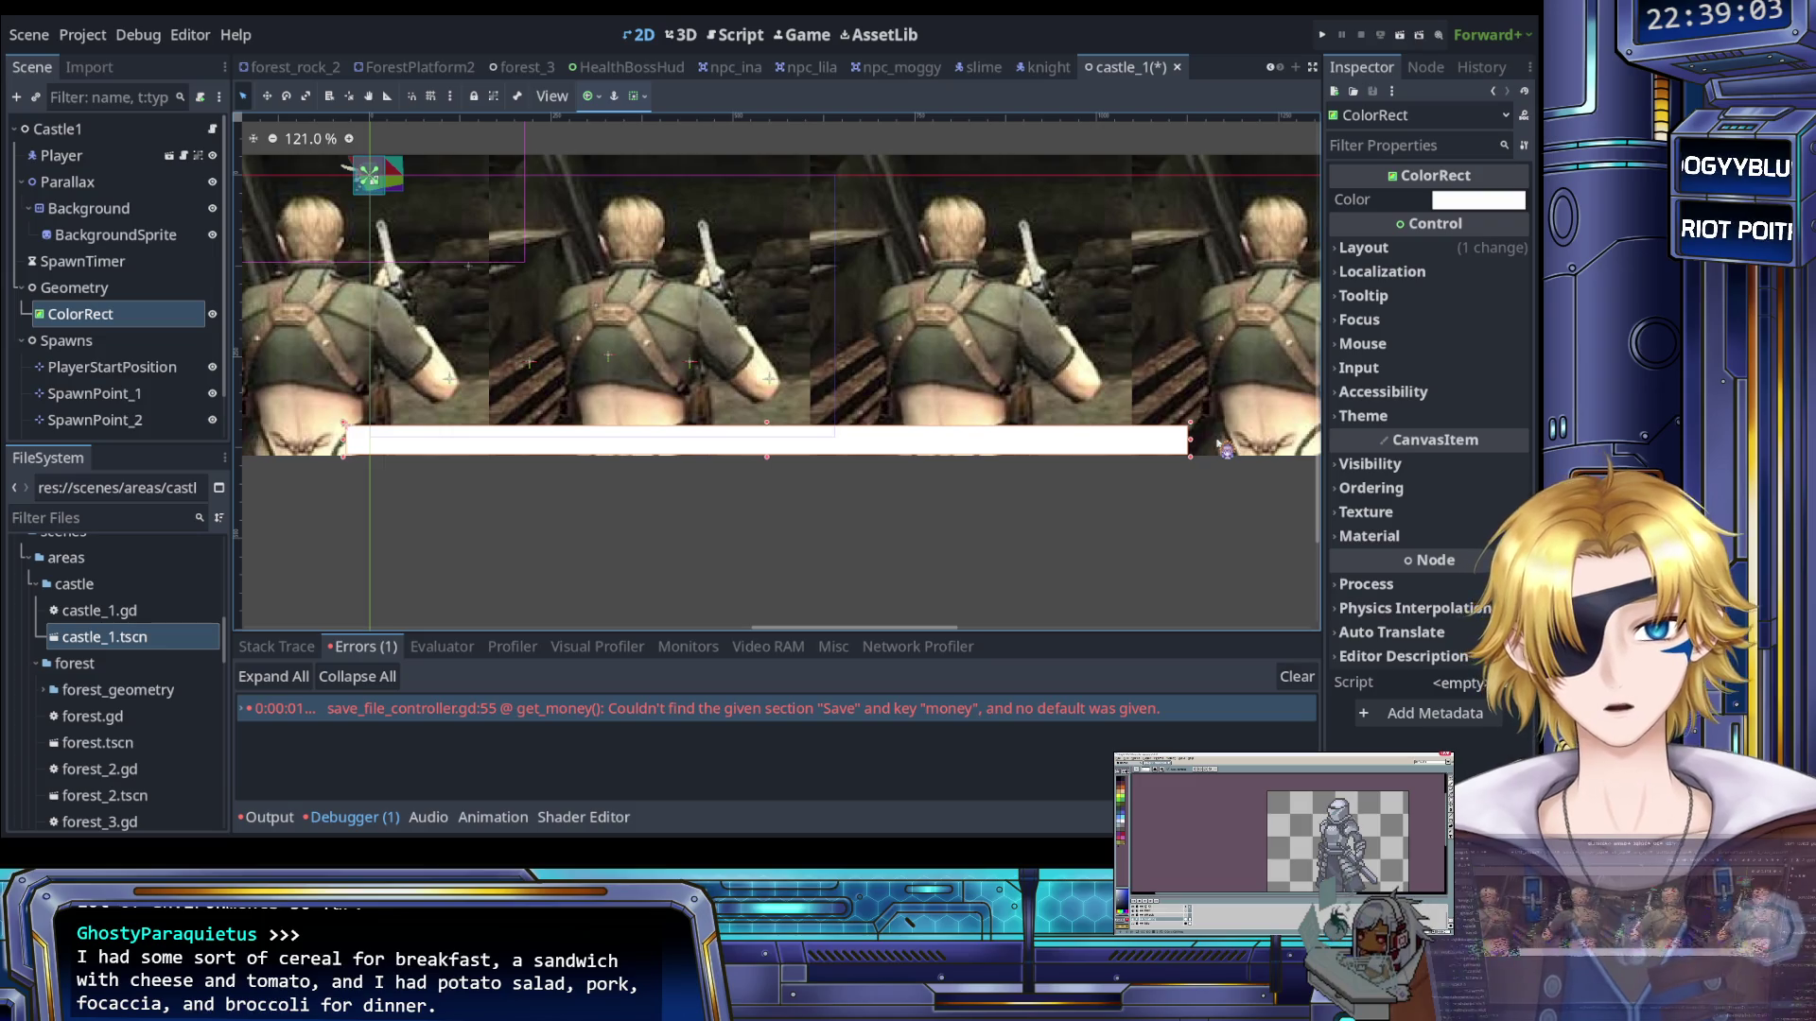
pyautogui.press('Left')
pyautogui.press('Left')
pyautogui.press('Left')
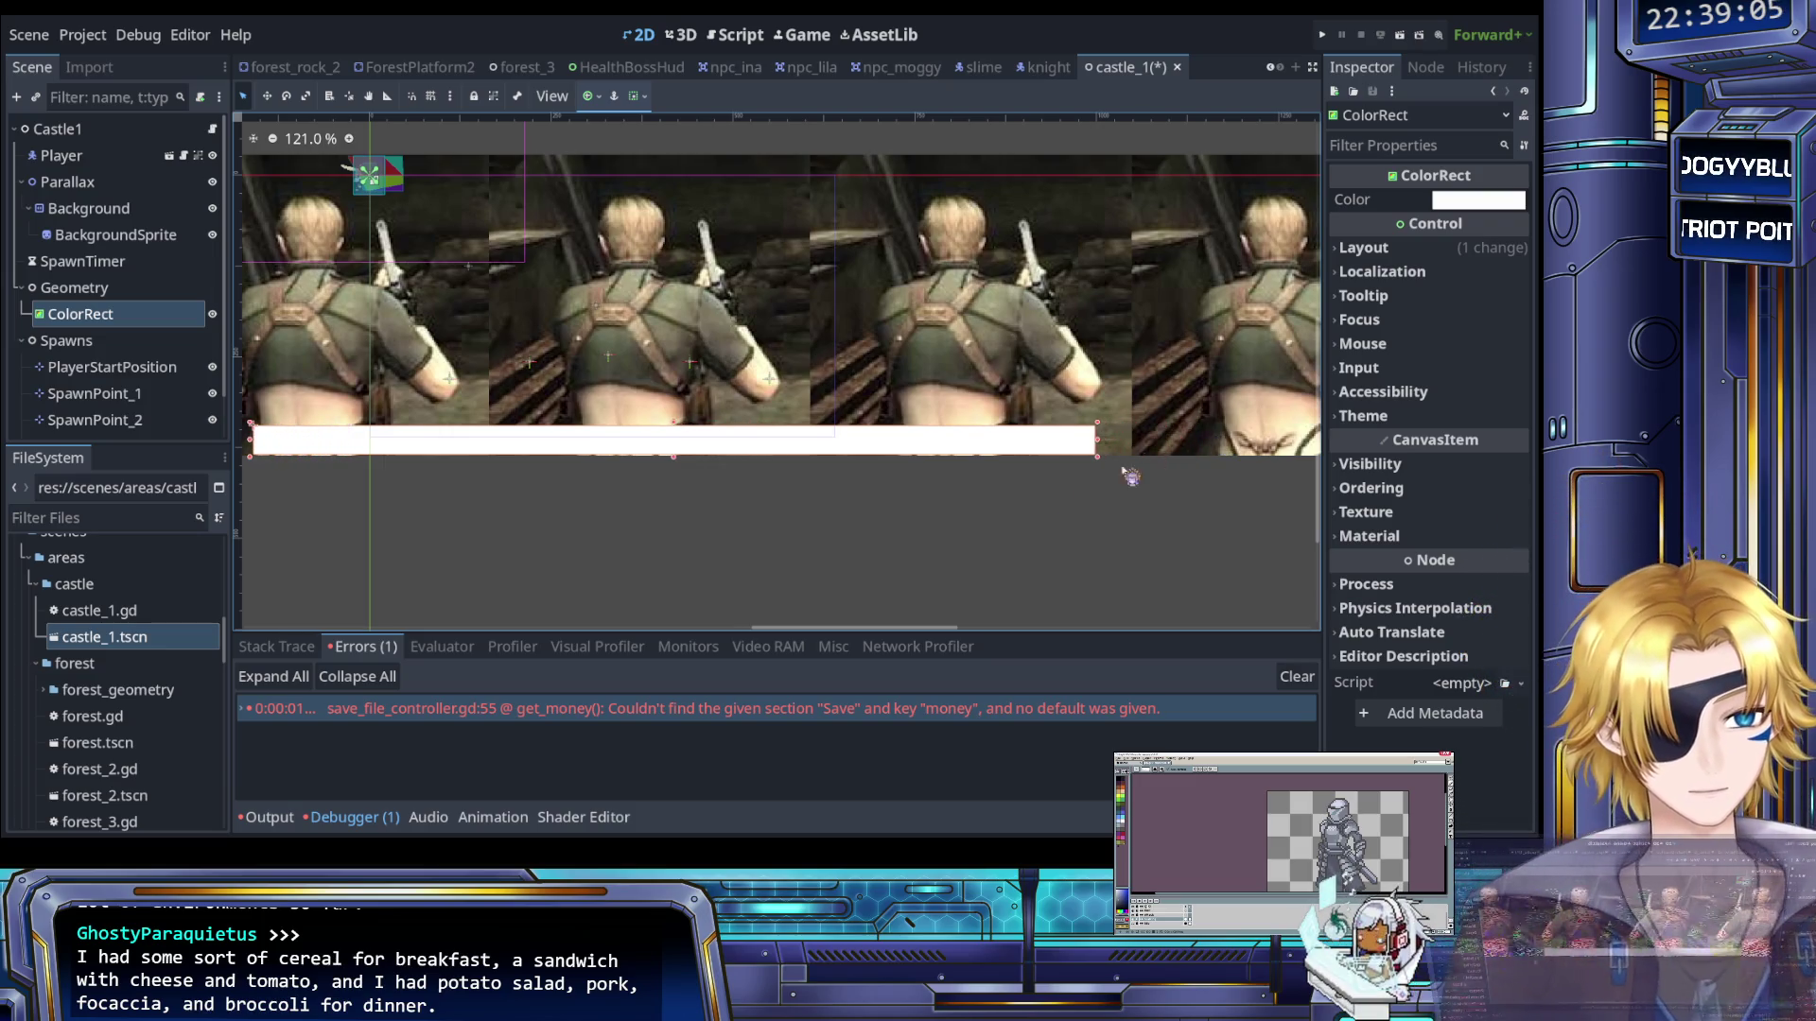
pyautogui.scroll(2, 924, 507)
pyautogui.hscroll(-4, 973, 507)
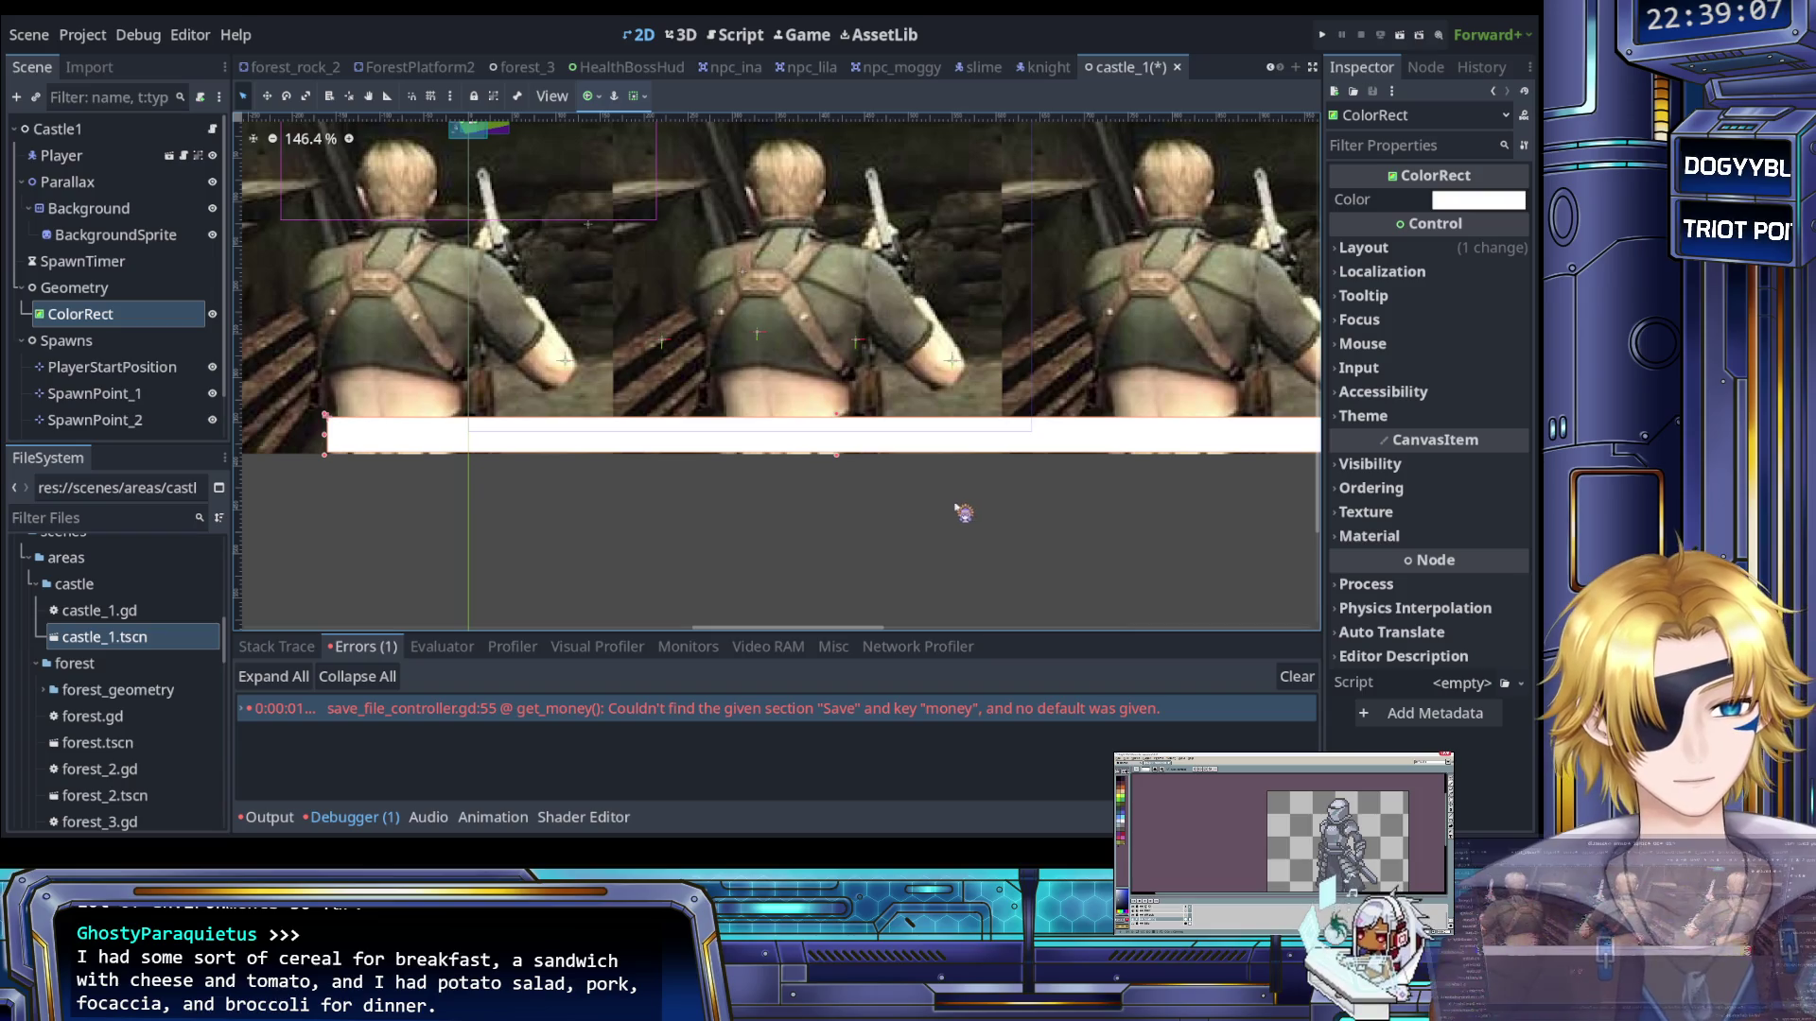
pyautogui.scroll(1, 949, 504)
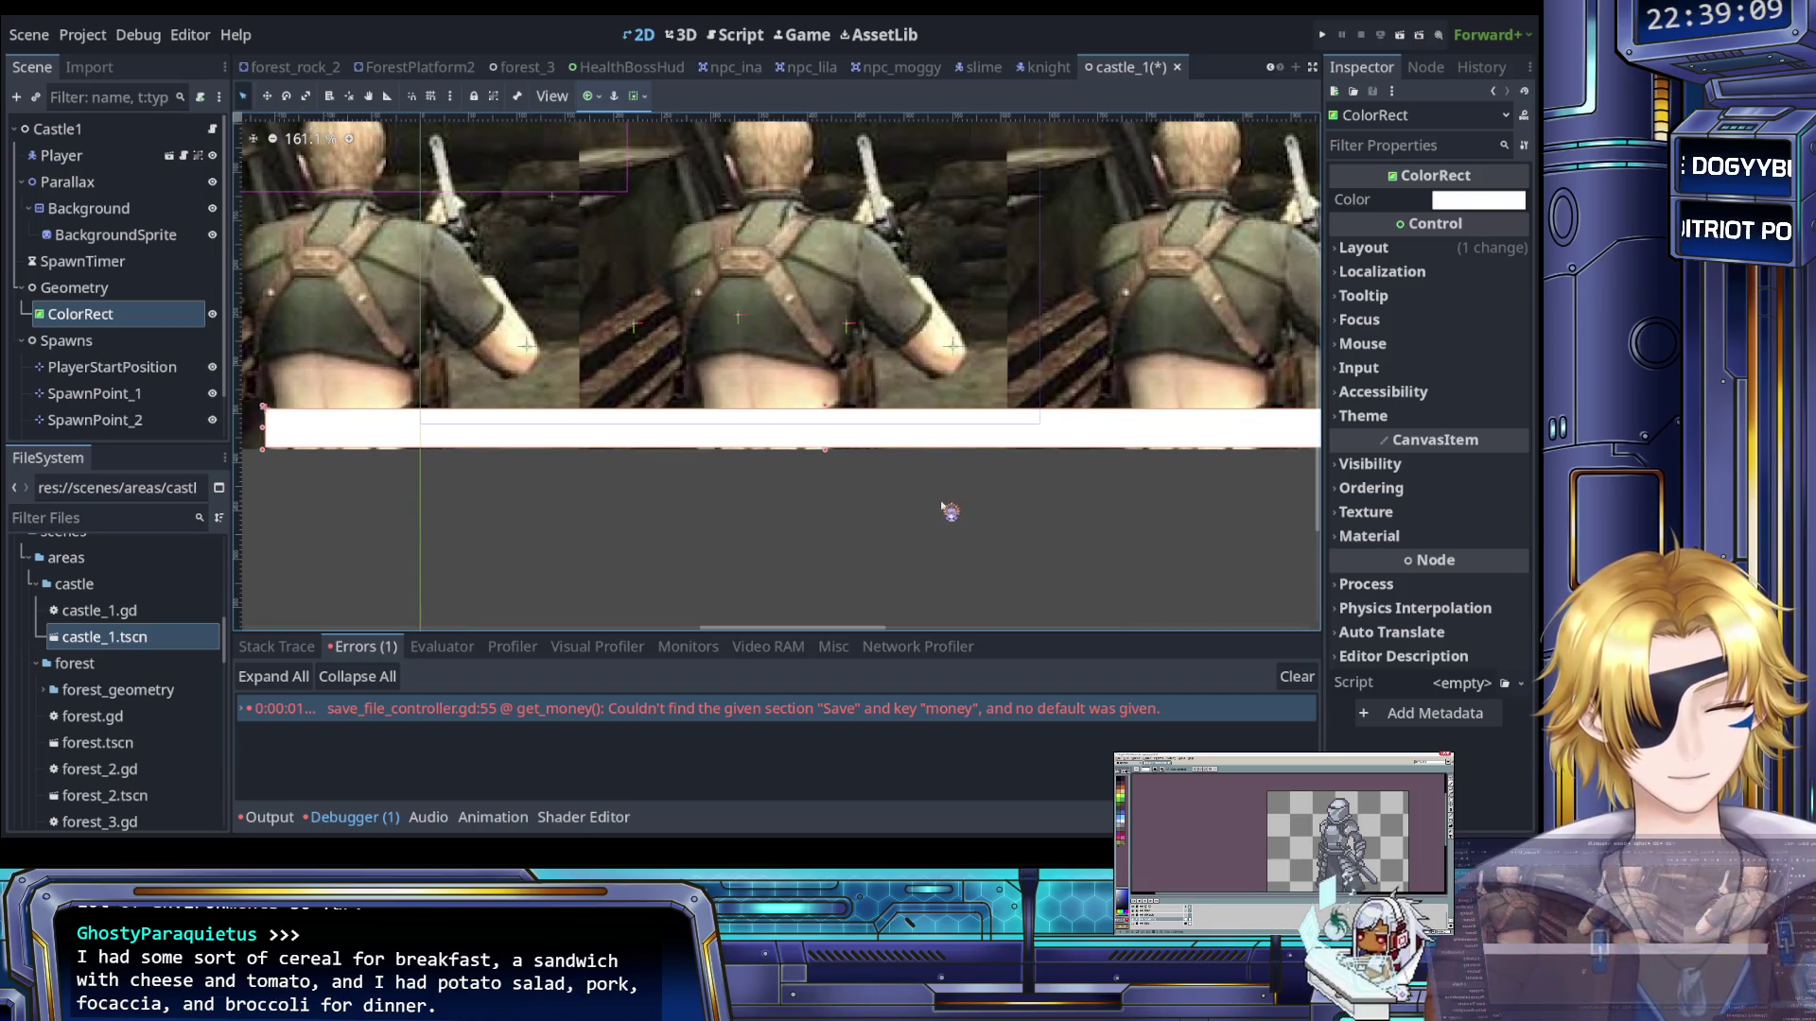
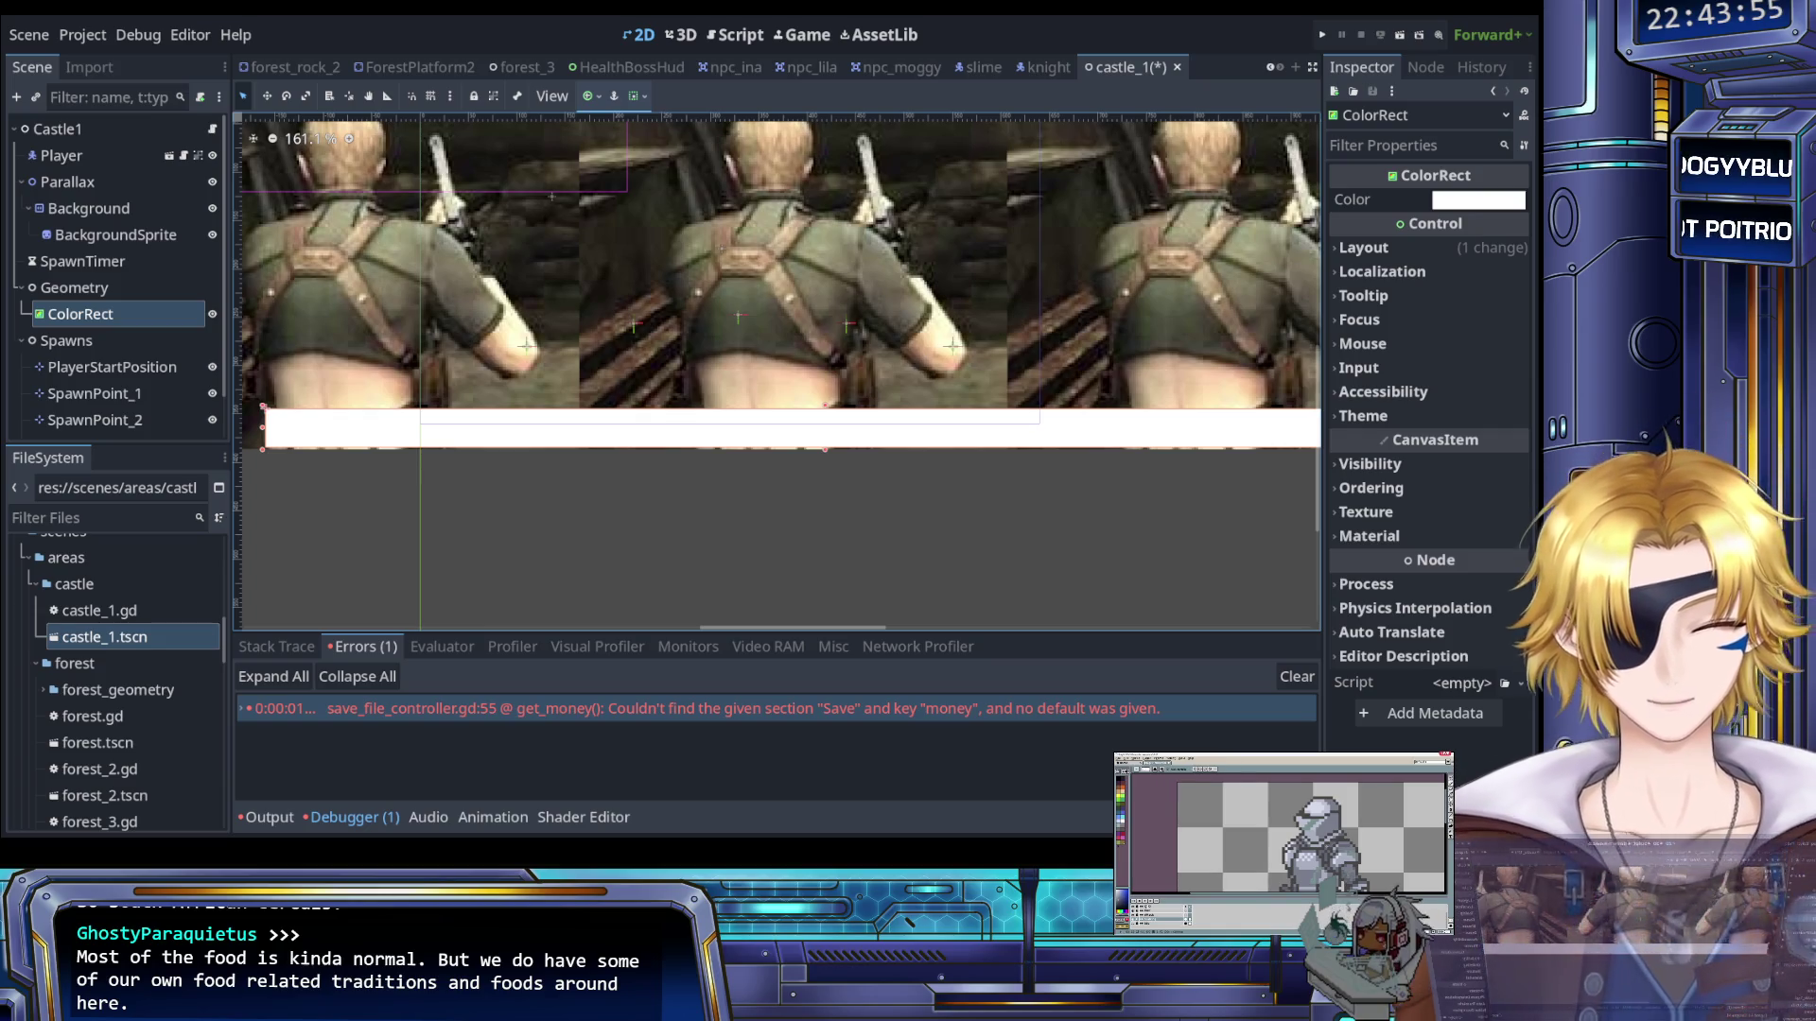
# Nudge the white floor ColorRect down two steps, duplicate it and select the copy
pyautogui.hscroll(-3, 868, 515)
pyautogui.scroll(2, 818, 488)
pyautogui.scroll(-3, 818, 488)
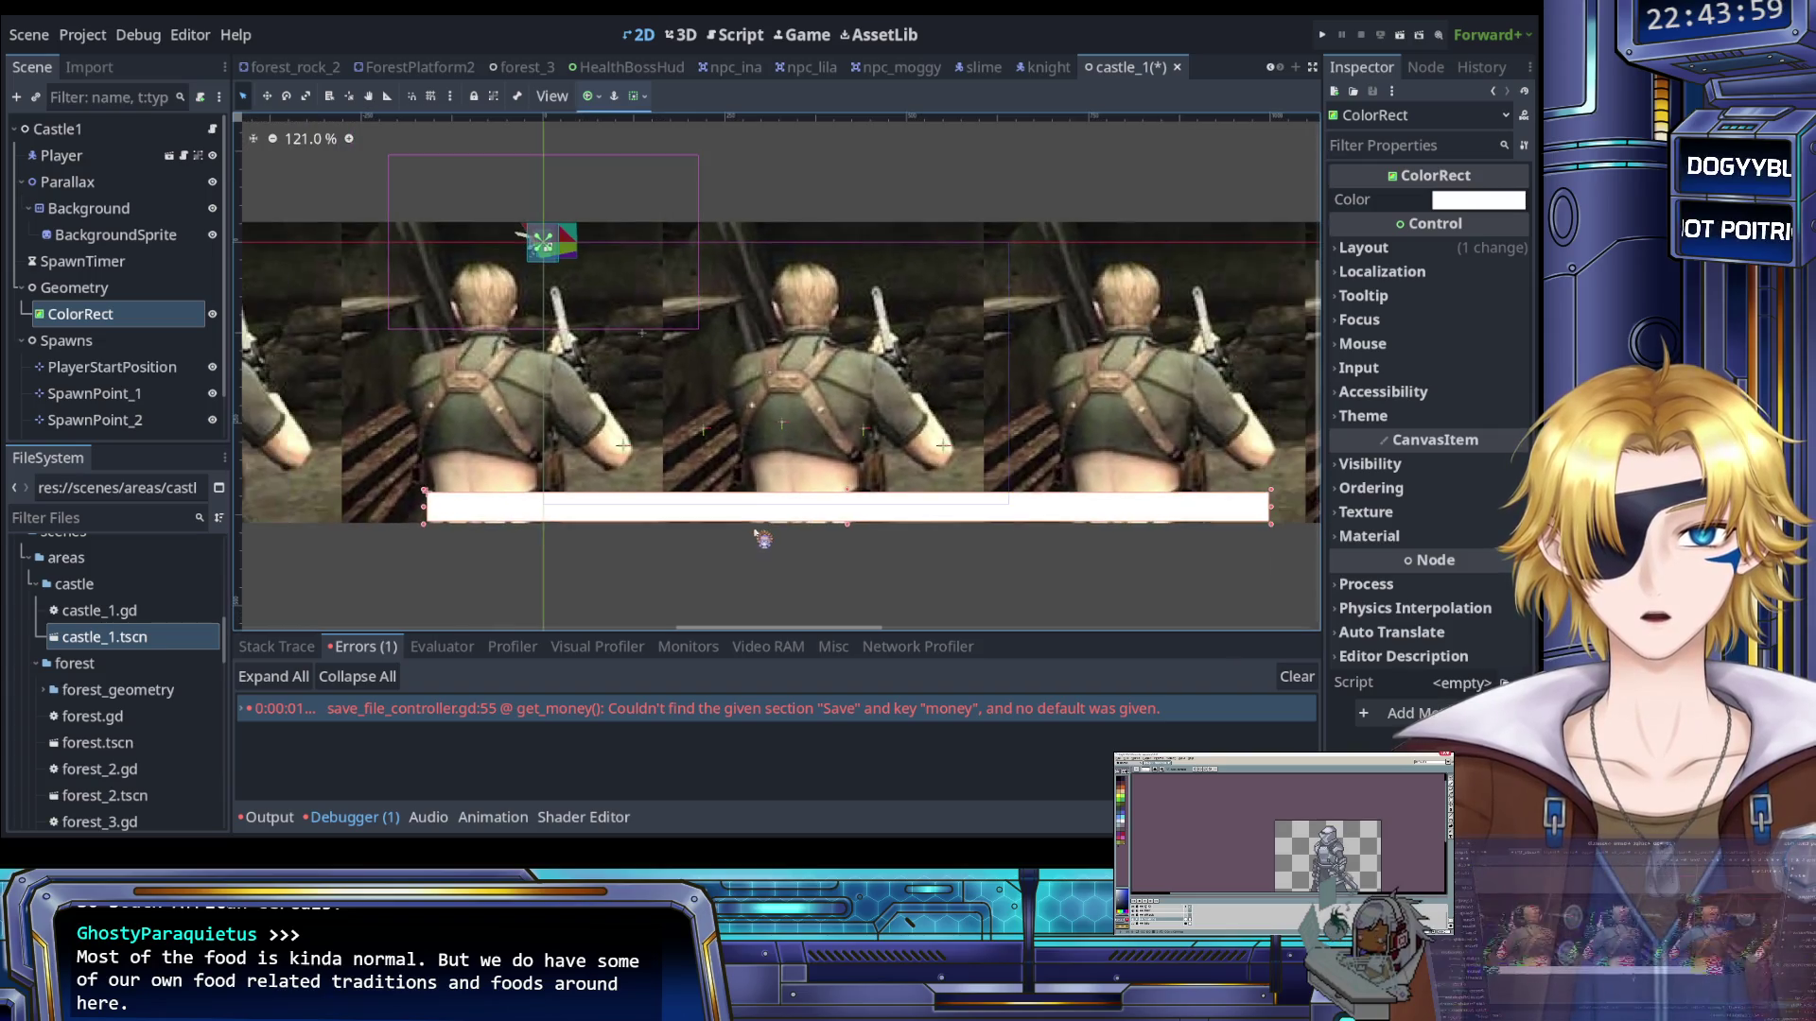
pyautogui.scroll(3, 739, 514)
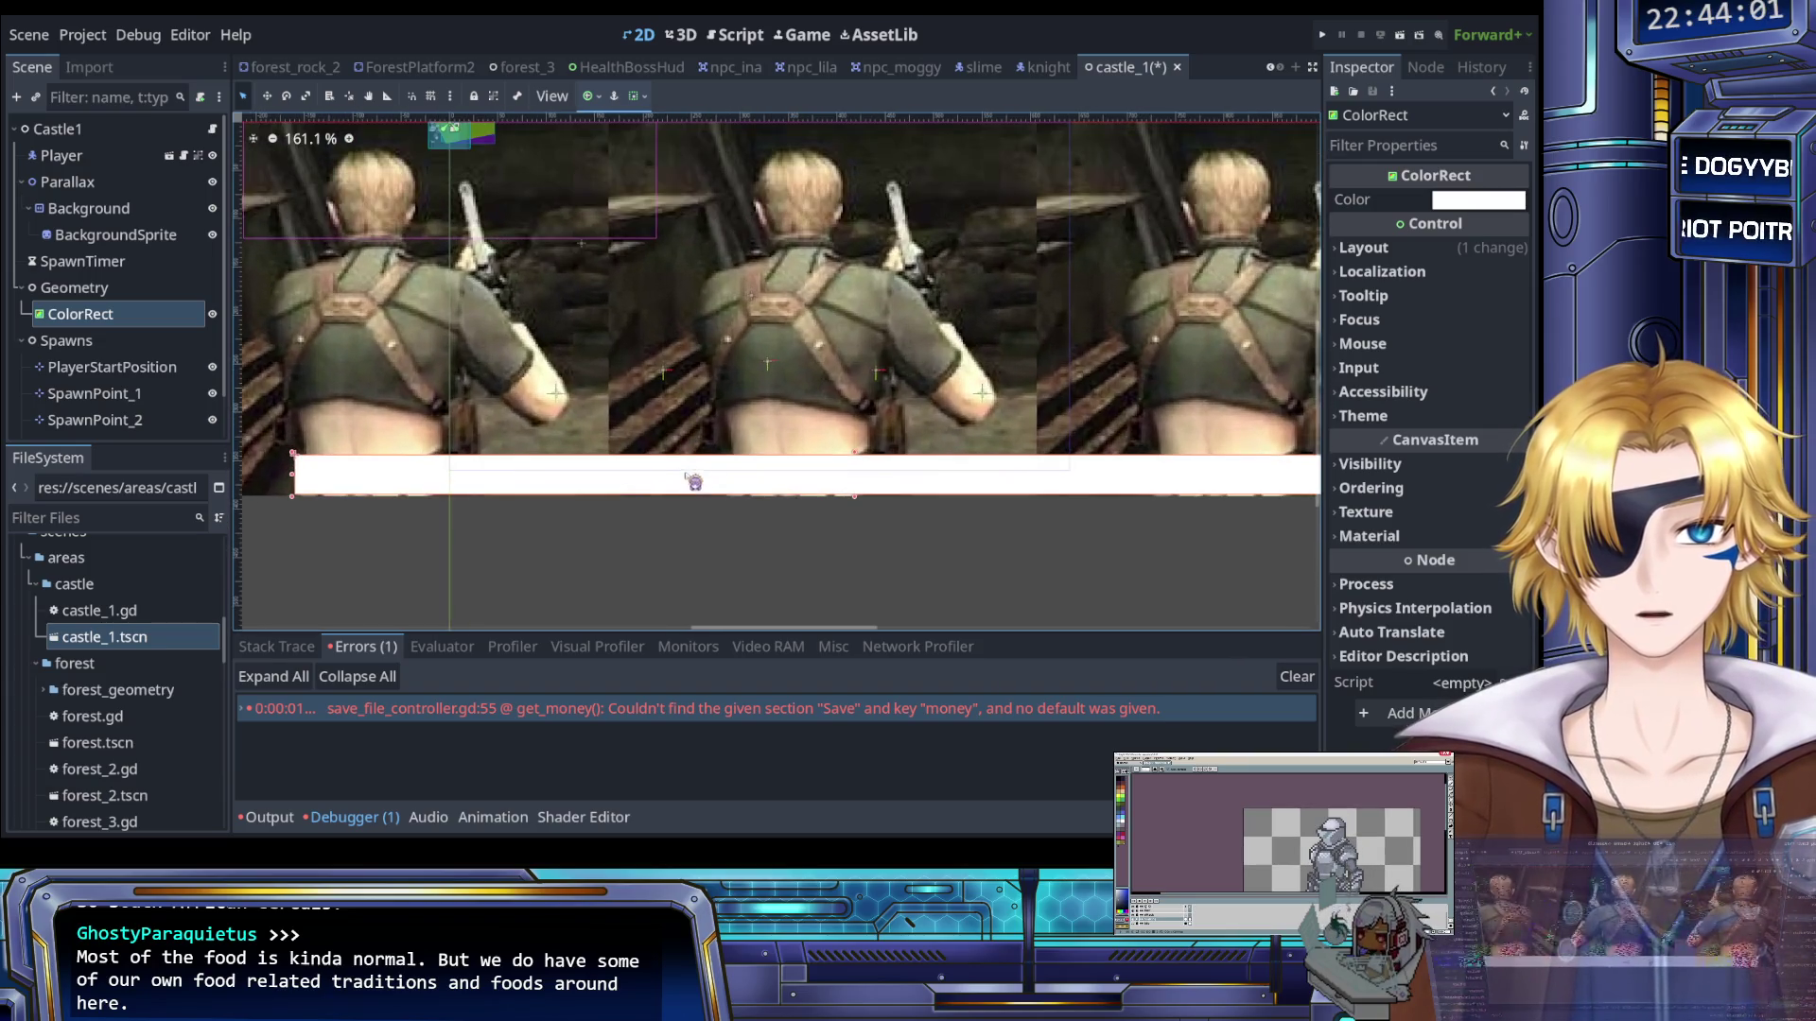
pyautogui.scroll(-2, 691, 450)
pyautogui.press('Down')
pyautogui.press('Down')
pyautogui.press('Down')
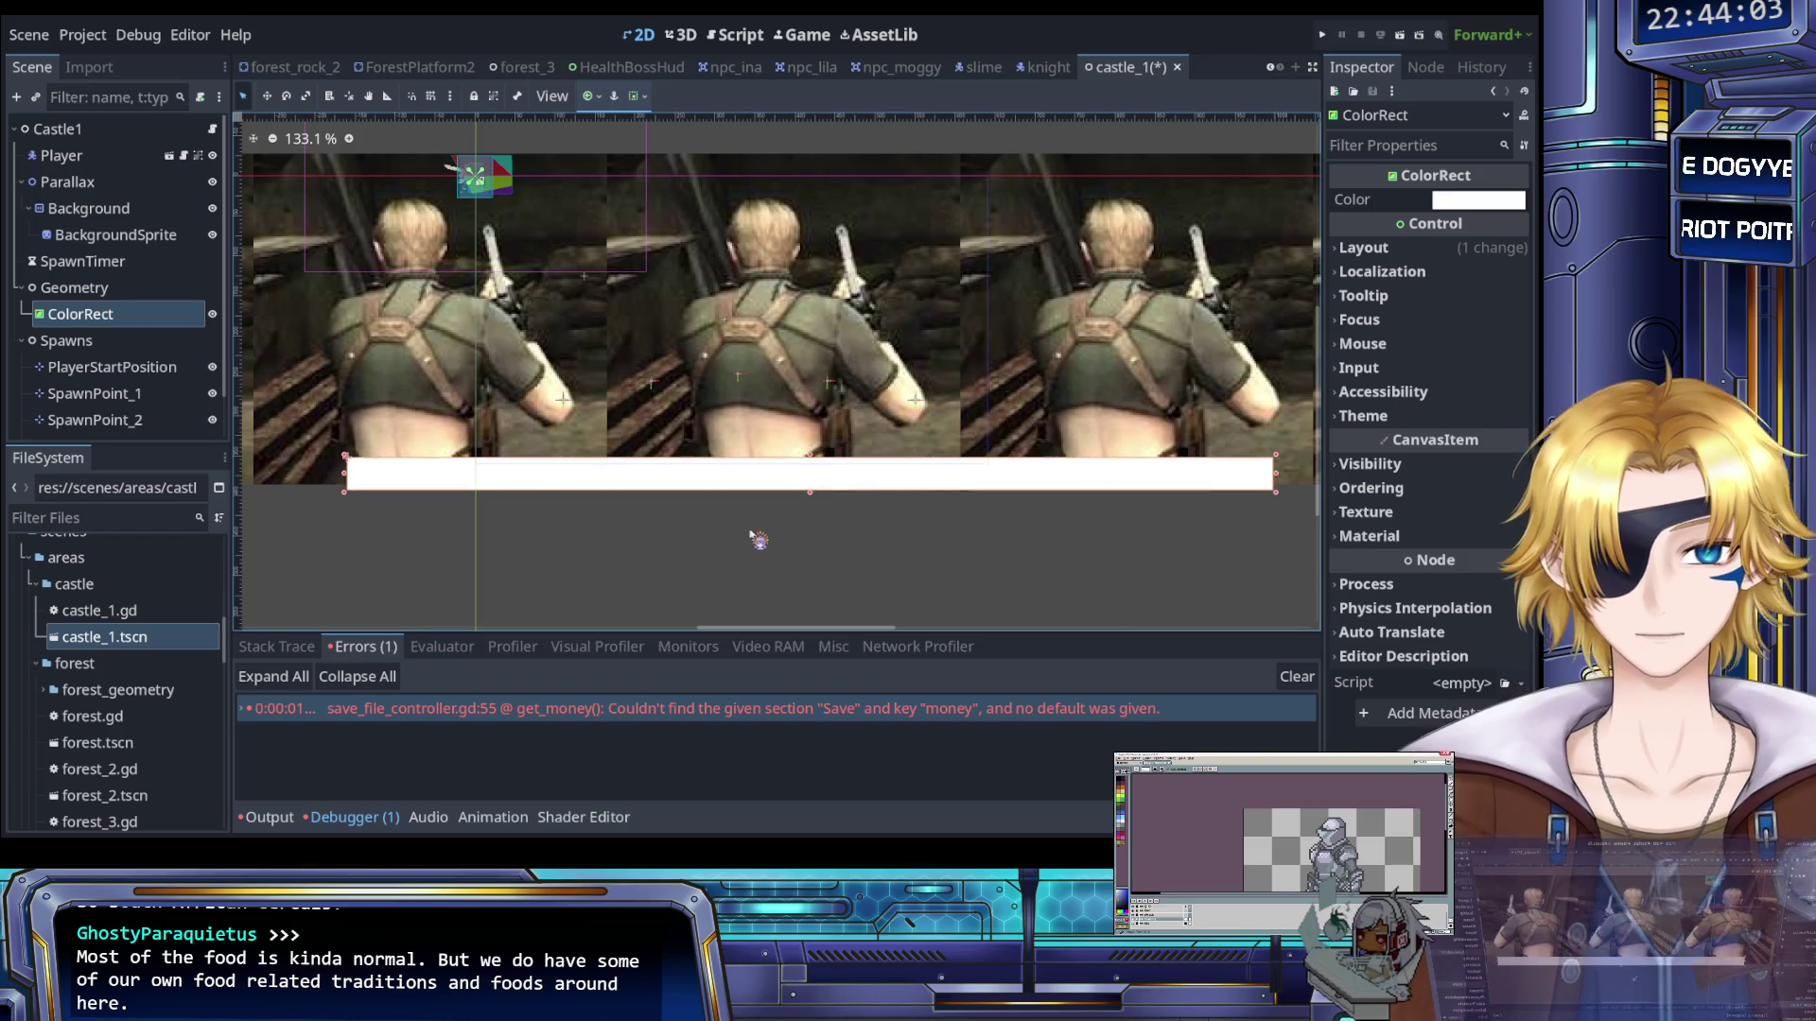
pyautogui.press('Down')
pyautogui.press('Down')
pyautogui.press('Down')
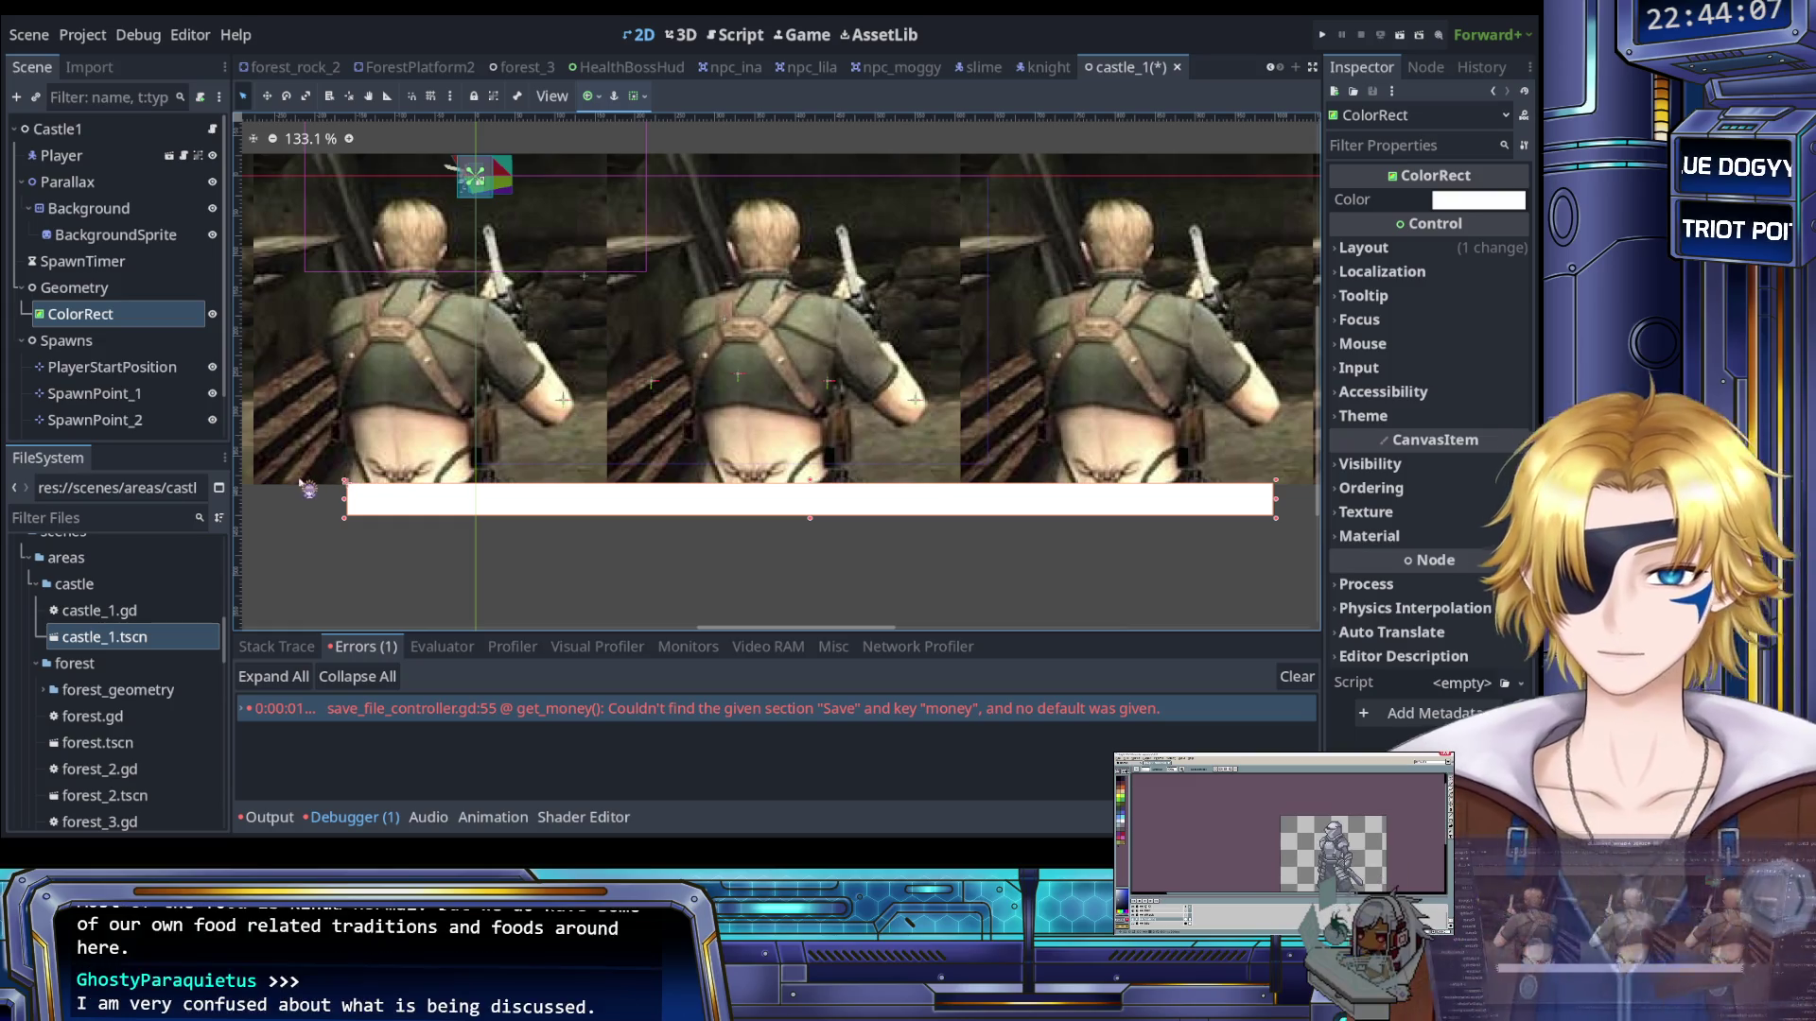
pyautogui.hotkey('ctrl', 'v')
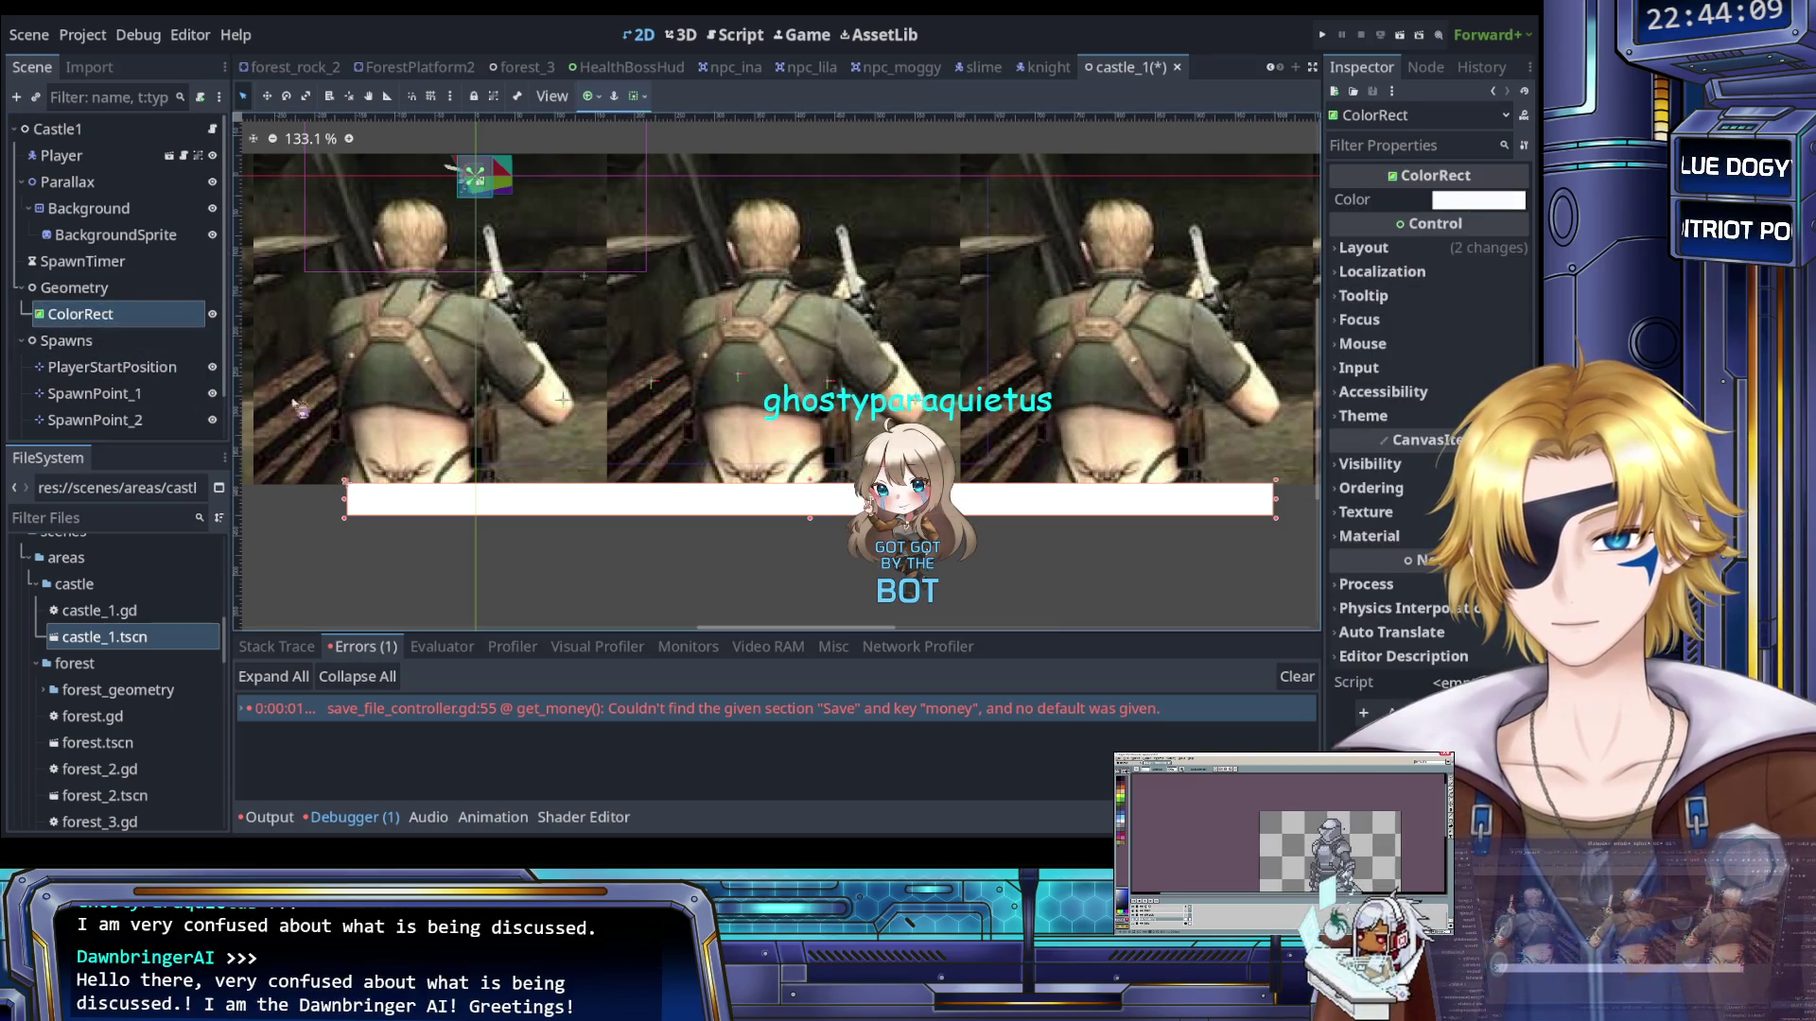
pyautogui.click(102, 343)
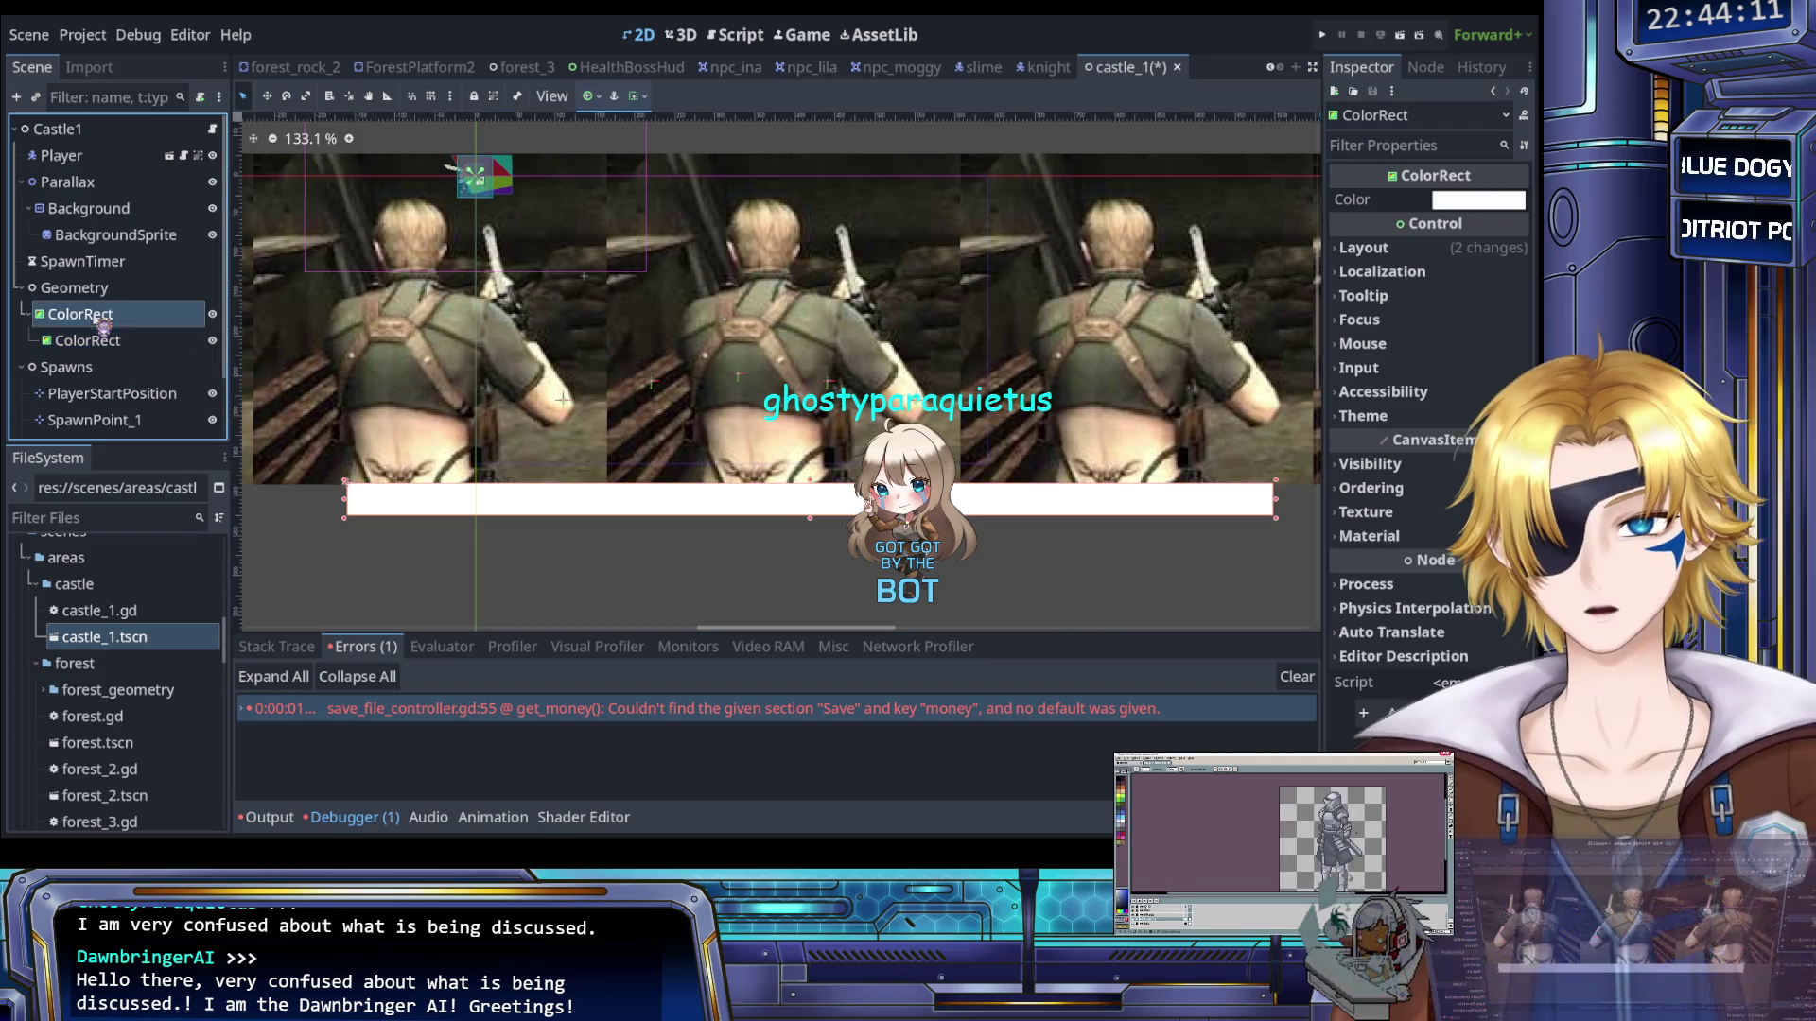
# Reparent the copied rectangle under Geometry as ColorRect2 and shift it up in the level
pyautogui.moveTo(102, 342); pyautogui.dragTo(75, 287)
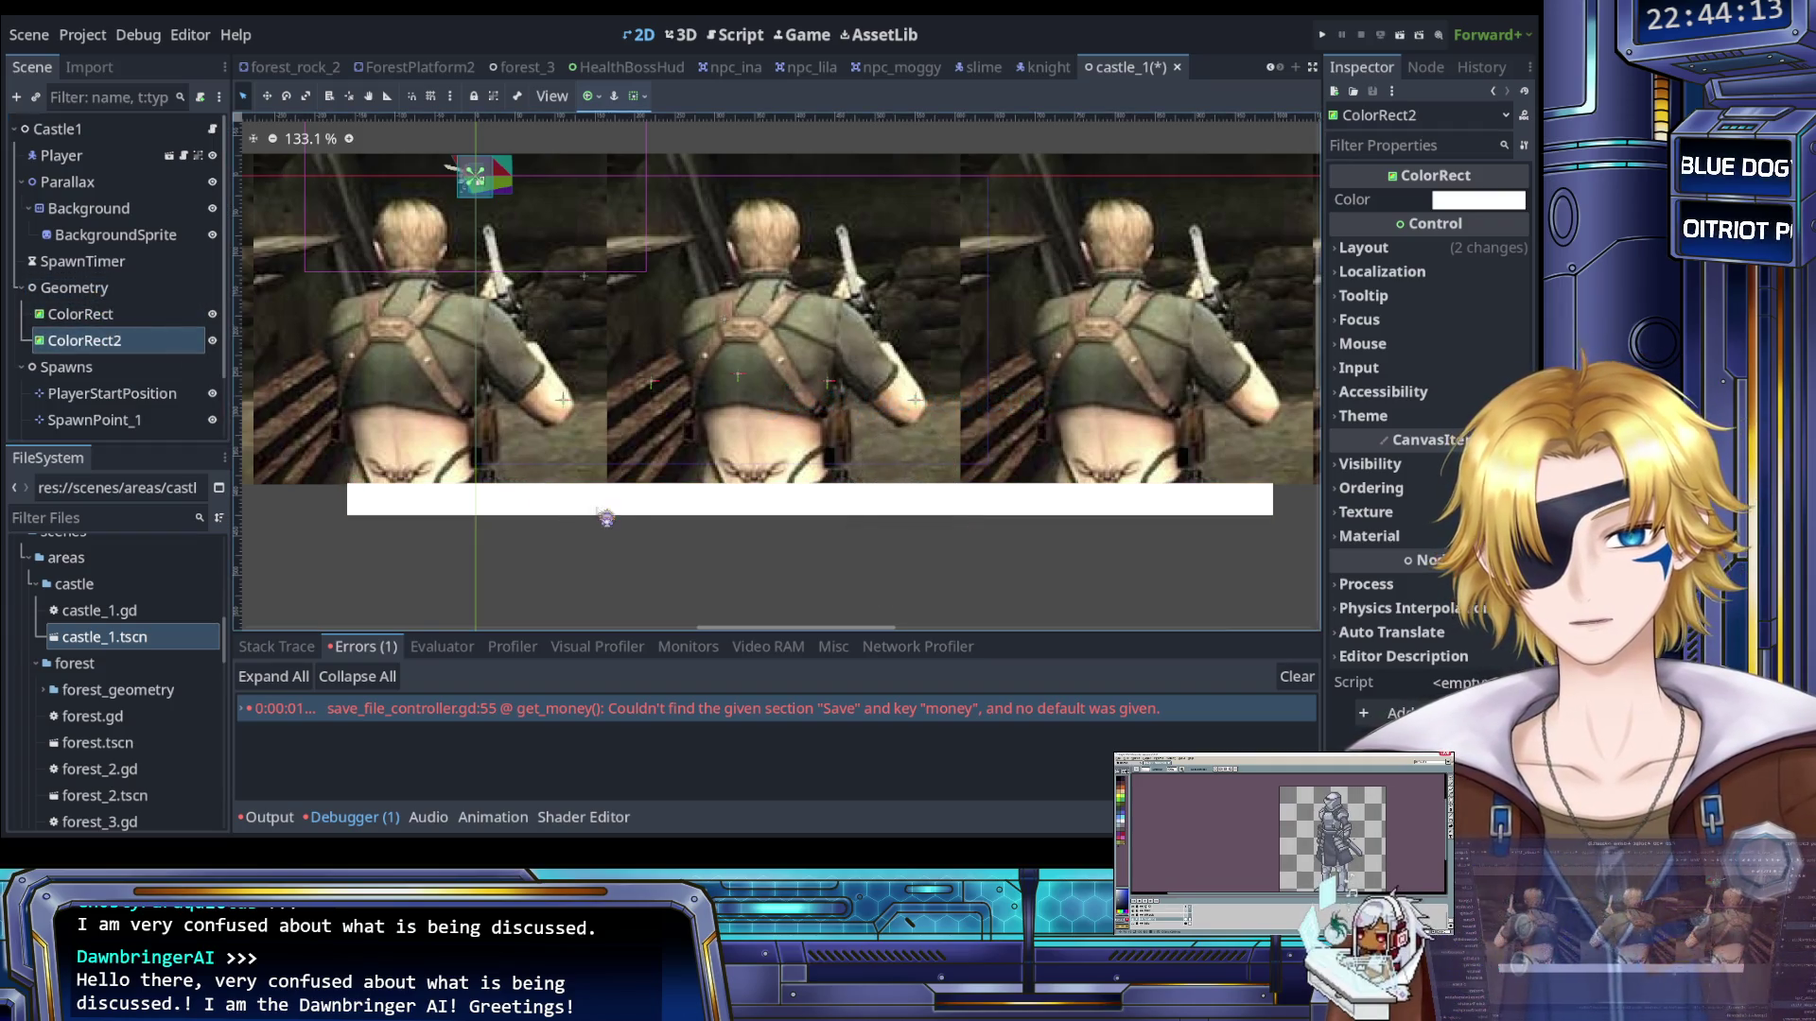
pyautogui.scroll(-5, 625, 508)
pyautogui.scroll(-1, 624, 509)
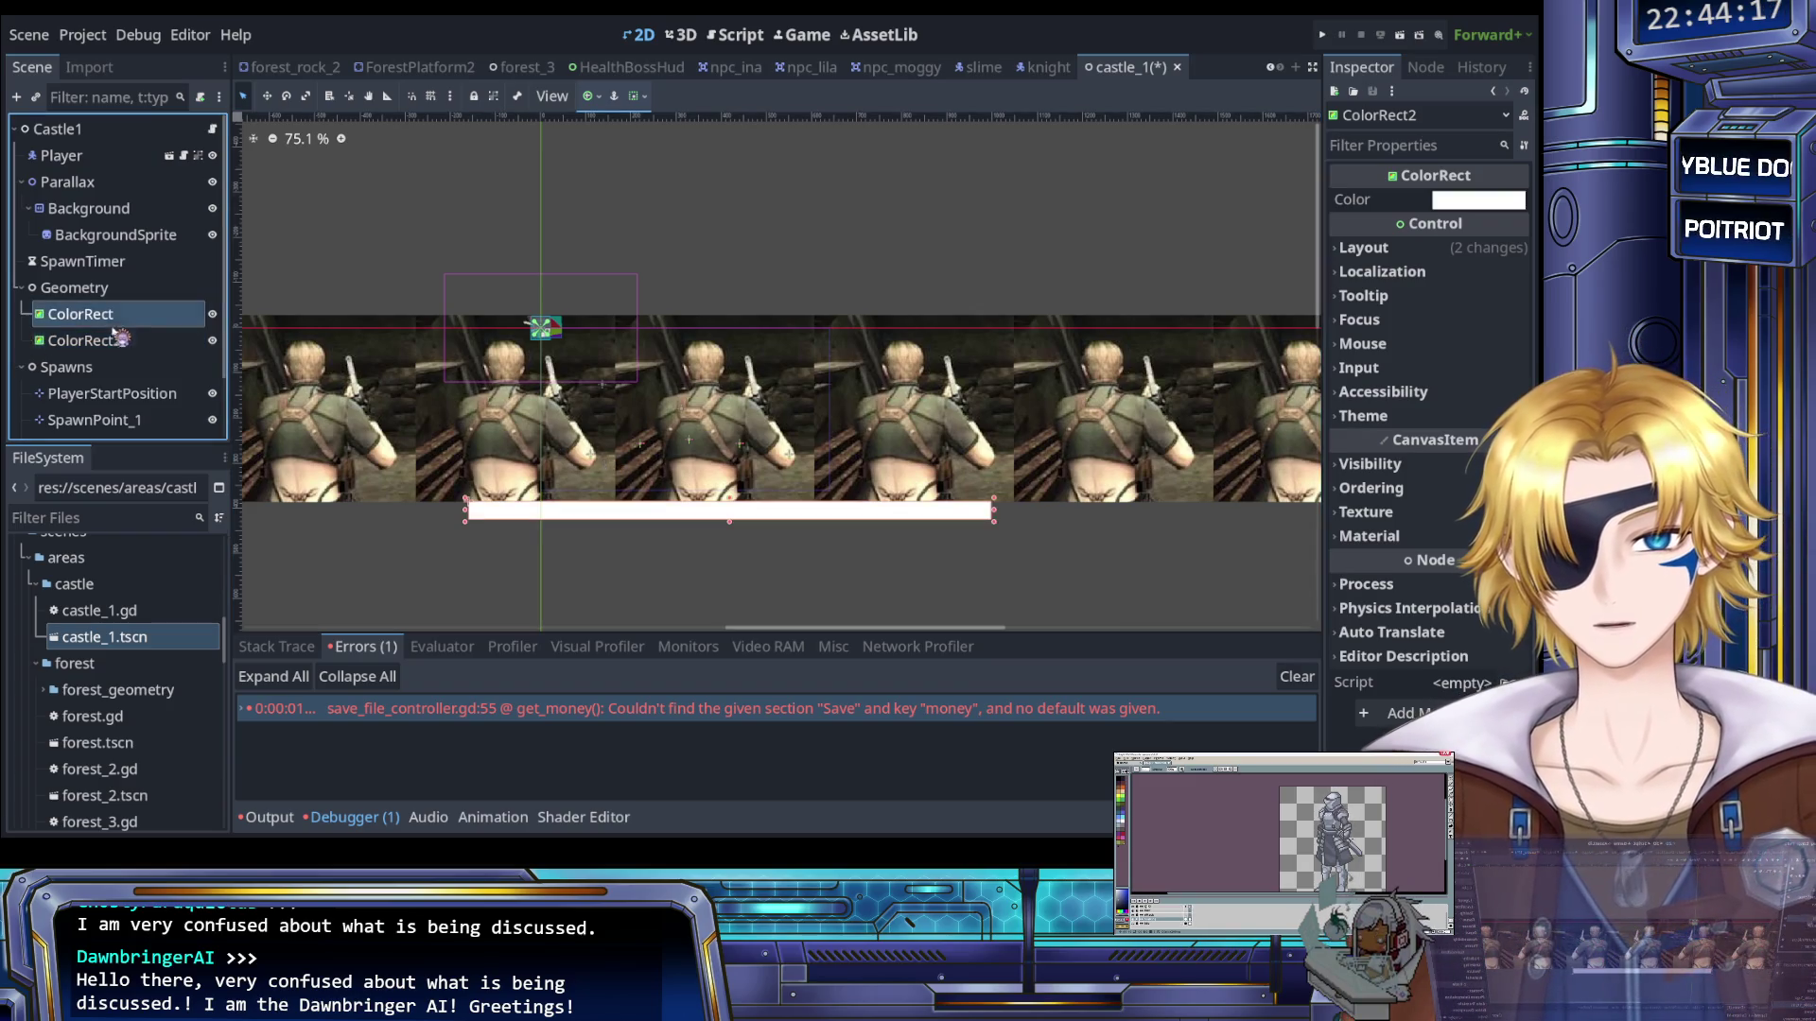
pyautogui.moveTo(413, 511); pyautogui.dragTo(442, 507)
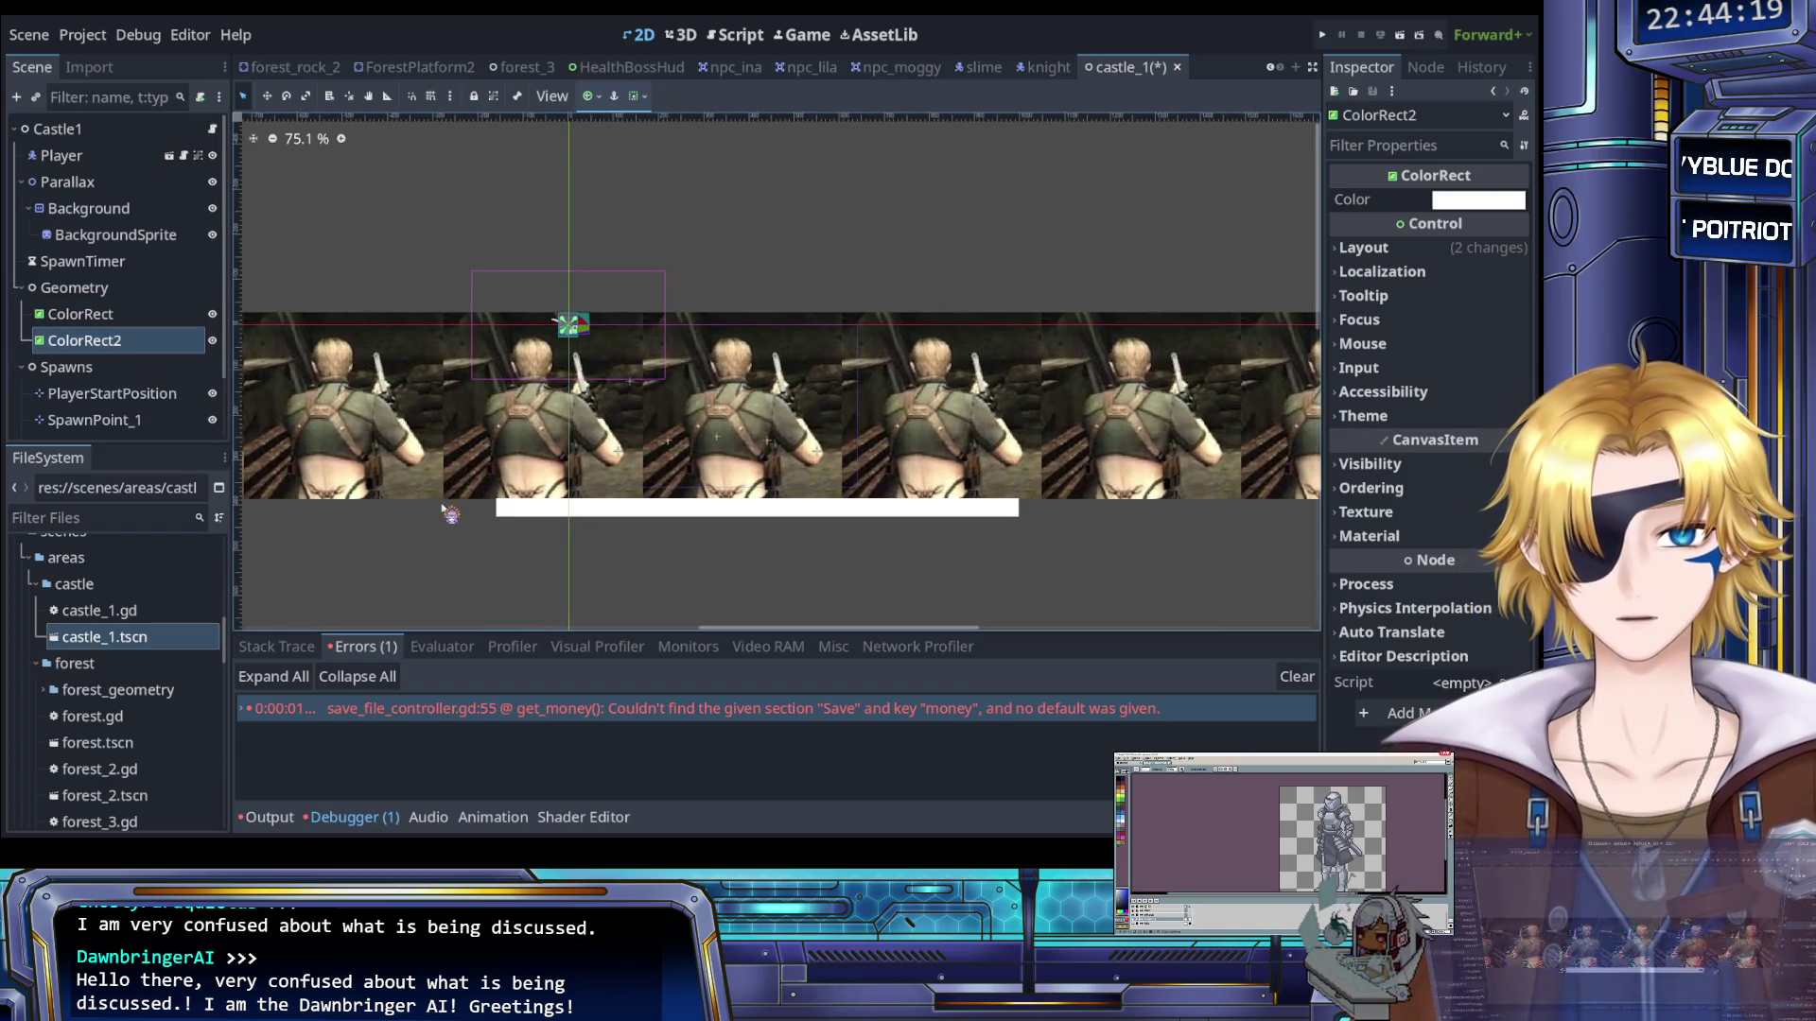
pyautogui.scroll(-12, 624, 546)
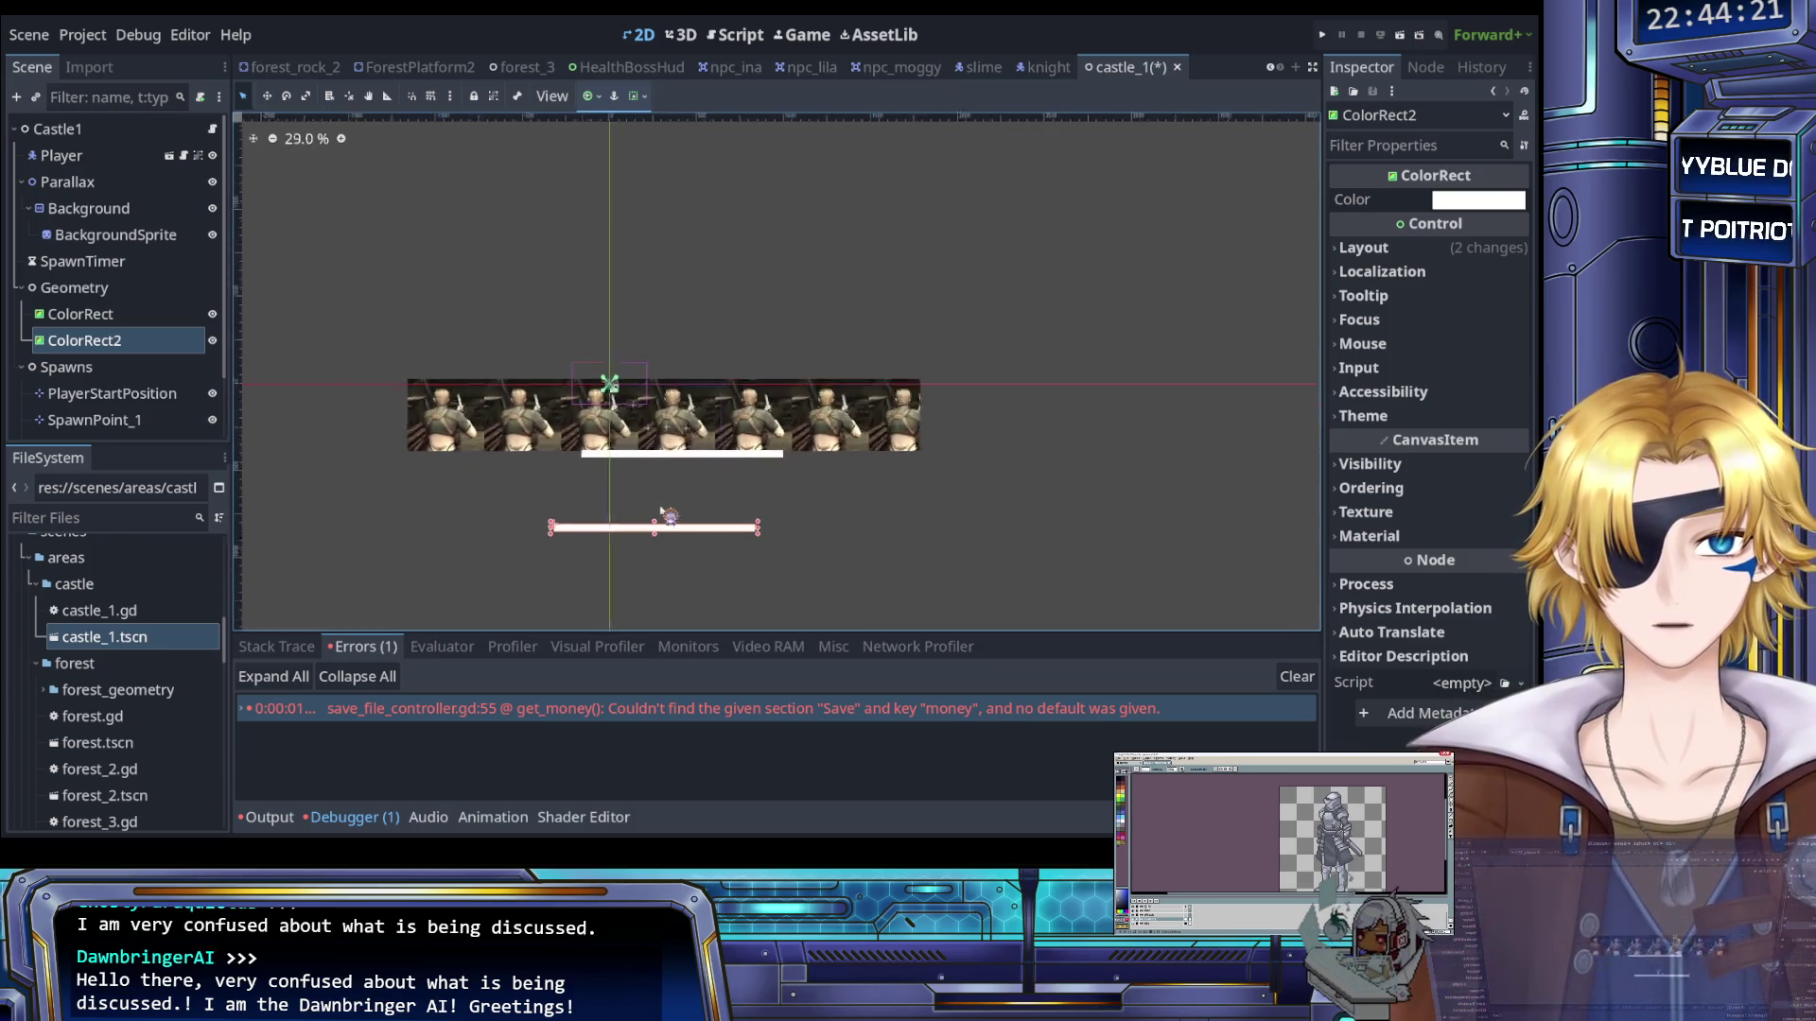
pyautogui.scroll(13, 652, 506)
pyautogui.hotkey('shift', 'Up')
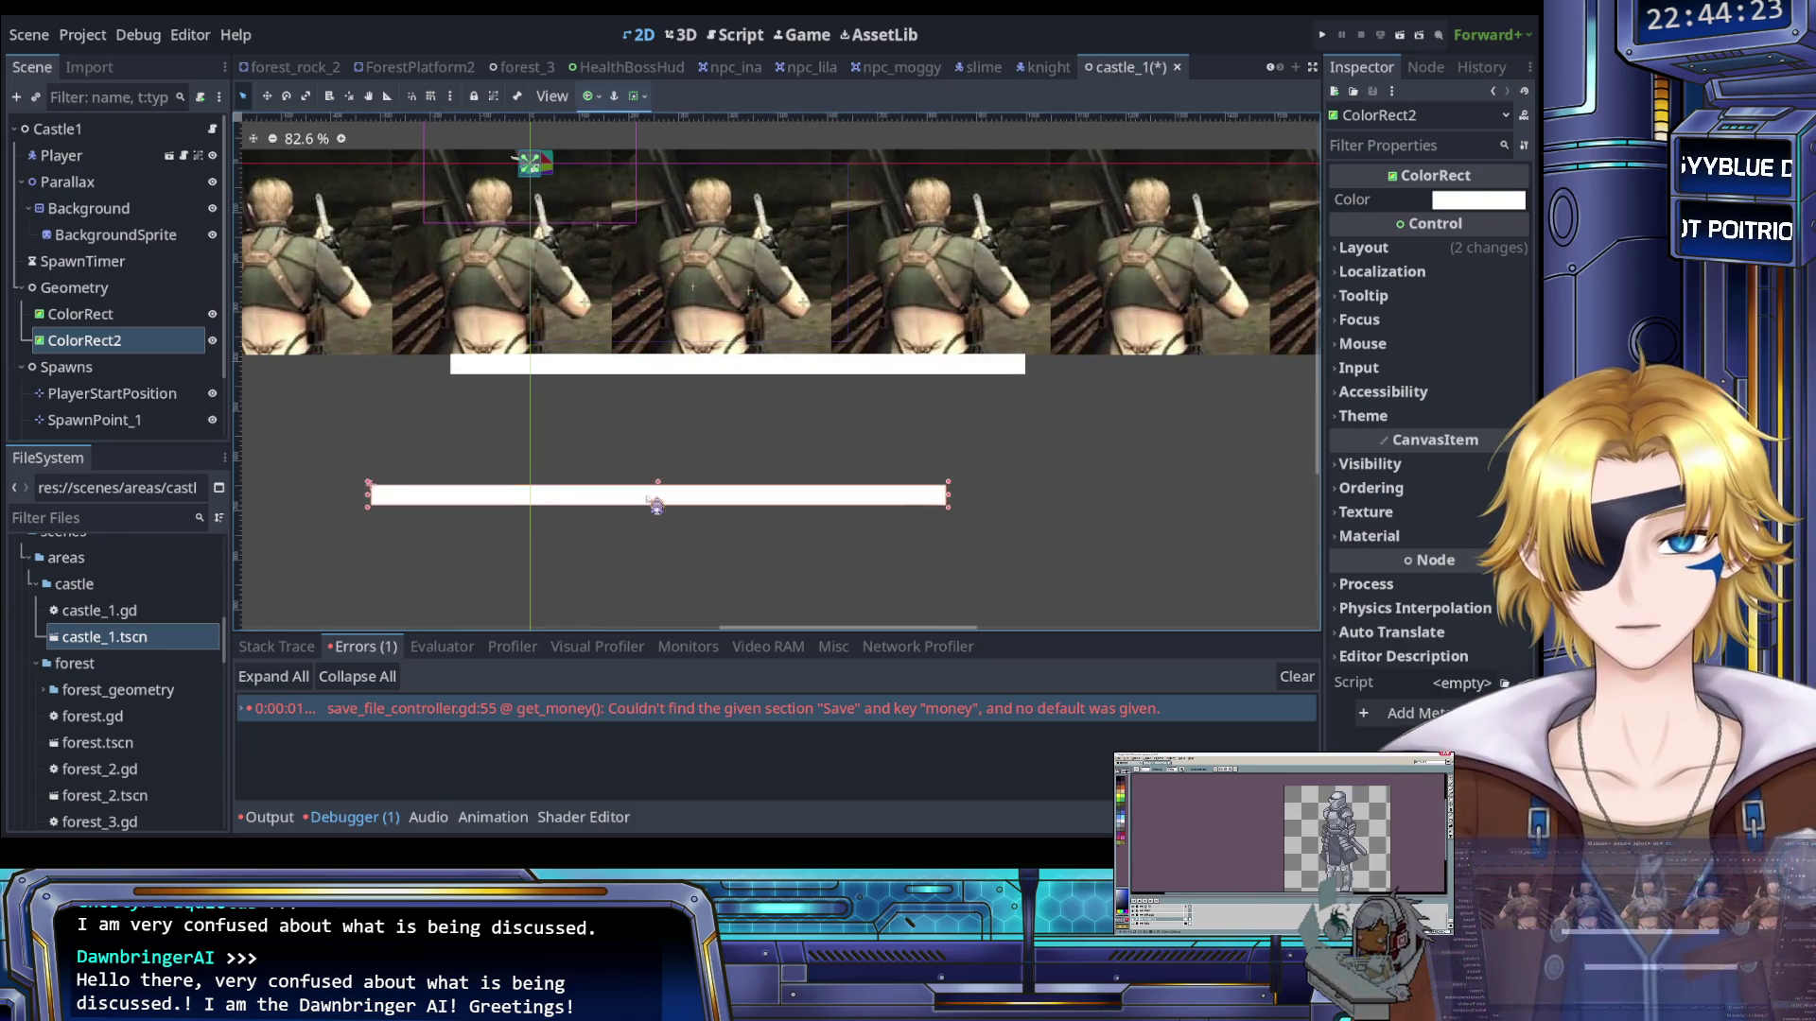
# Resize ColorRect2 into a tall white wall at the floor's left end, then duplicate it
pyautogui.scroll(4, 584, 425)
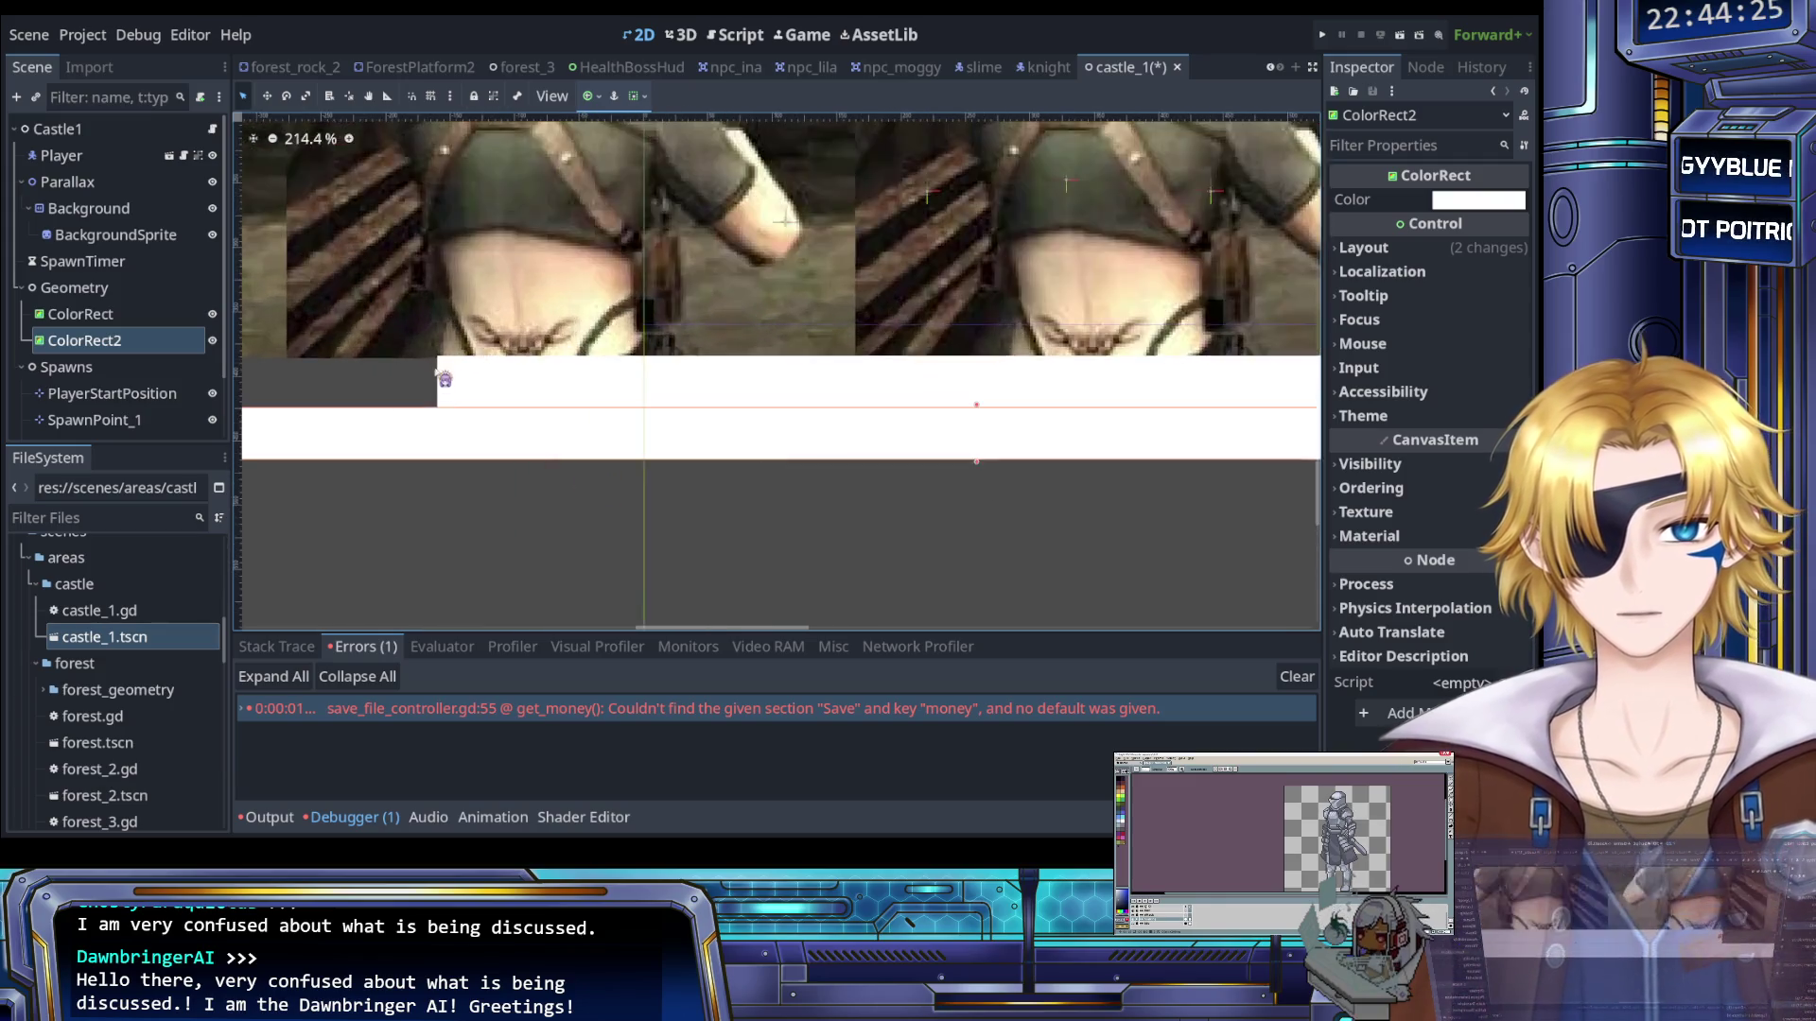
pyautogui.scroll(-4, 600, 440)
pyautogui.moveTo(967, 408)
pyautogui.mouseDown()
pyautogui.moveTo(412, 407)
pyautogui.moveTo(399, 173)
pyautogui.mouseUp()
pyautogui.moveTo(397, 244)
pyautogui.mouseDown()
pyautogui.moveTo(473, 232)
pyautogui.moveTo(457, 234)
pyautogui.mouseUp()
pyautogui.scroll(3, 473, 402)
pyautogui.scroll(10, 615, 539)
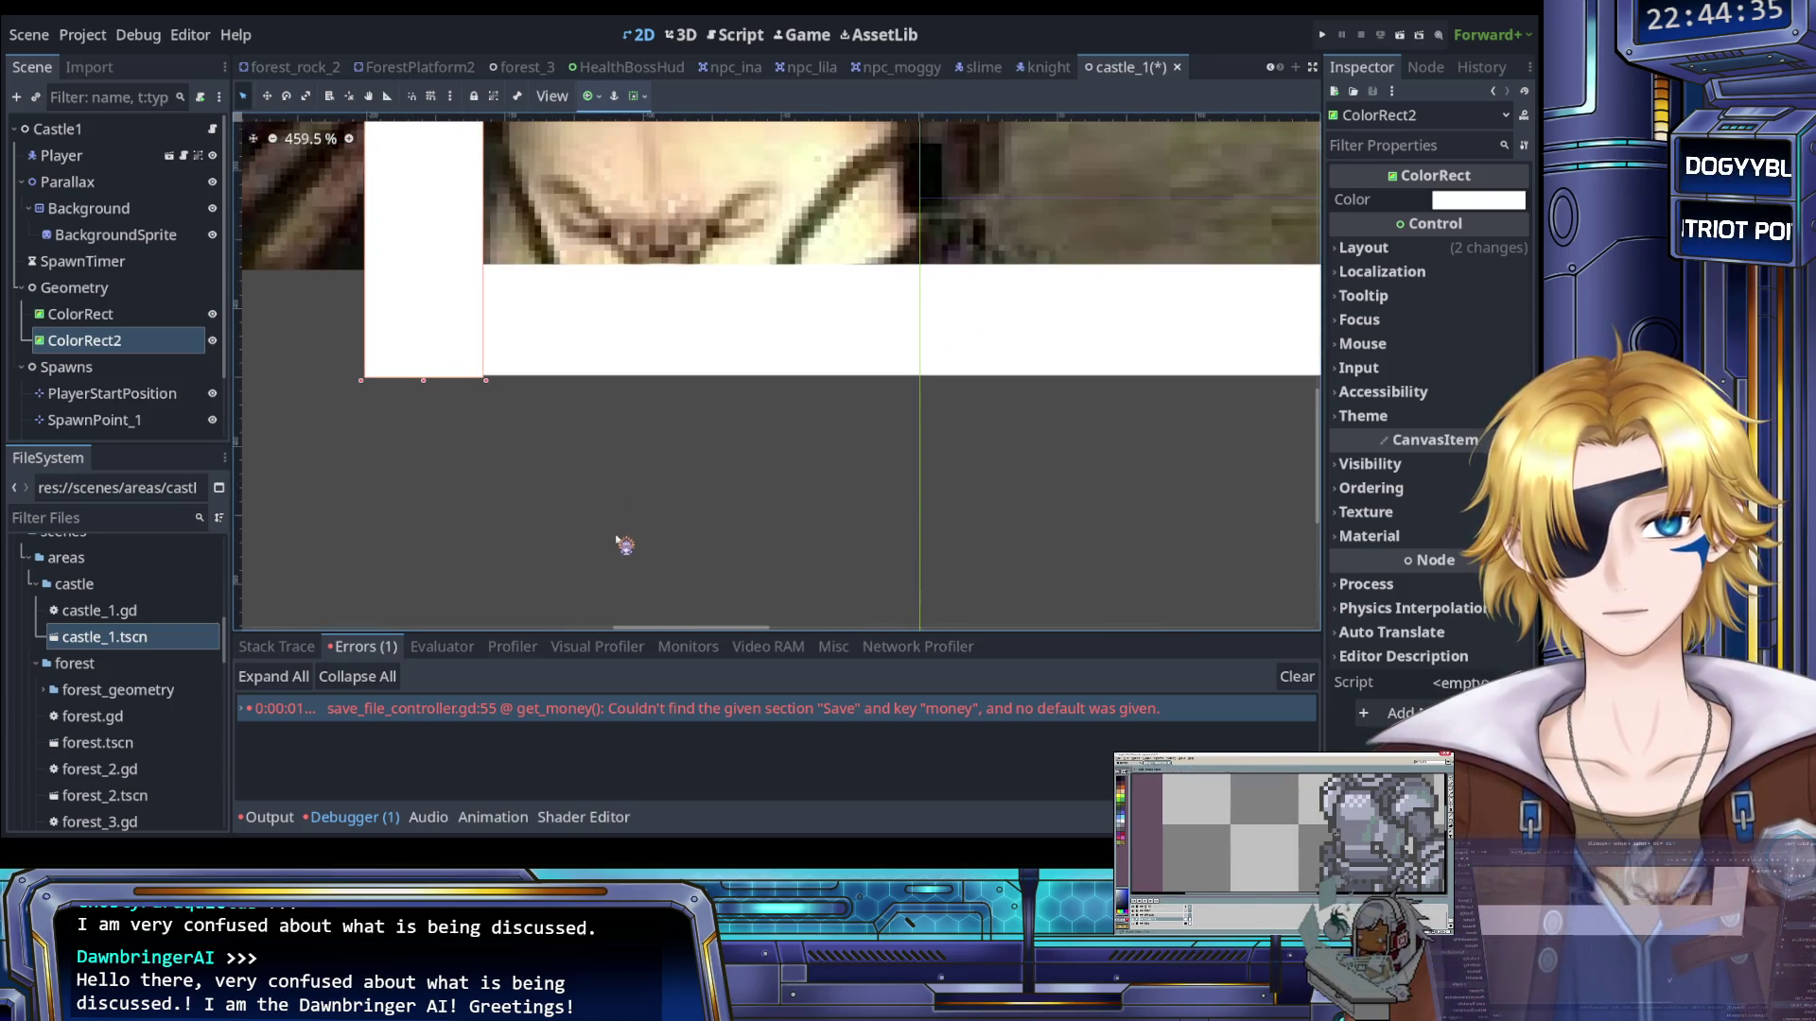
pyautogui.scroll(-8, 610, 501)
pyautogui.scroll(-7, 610, 484)
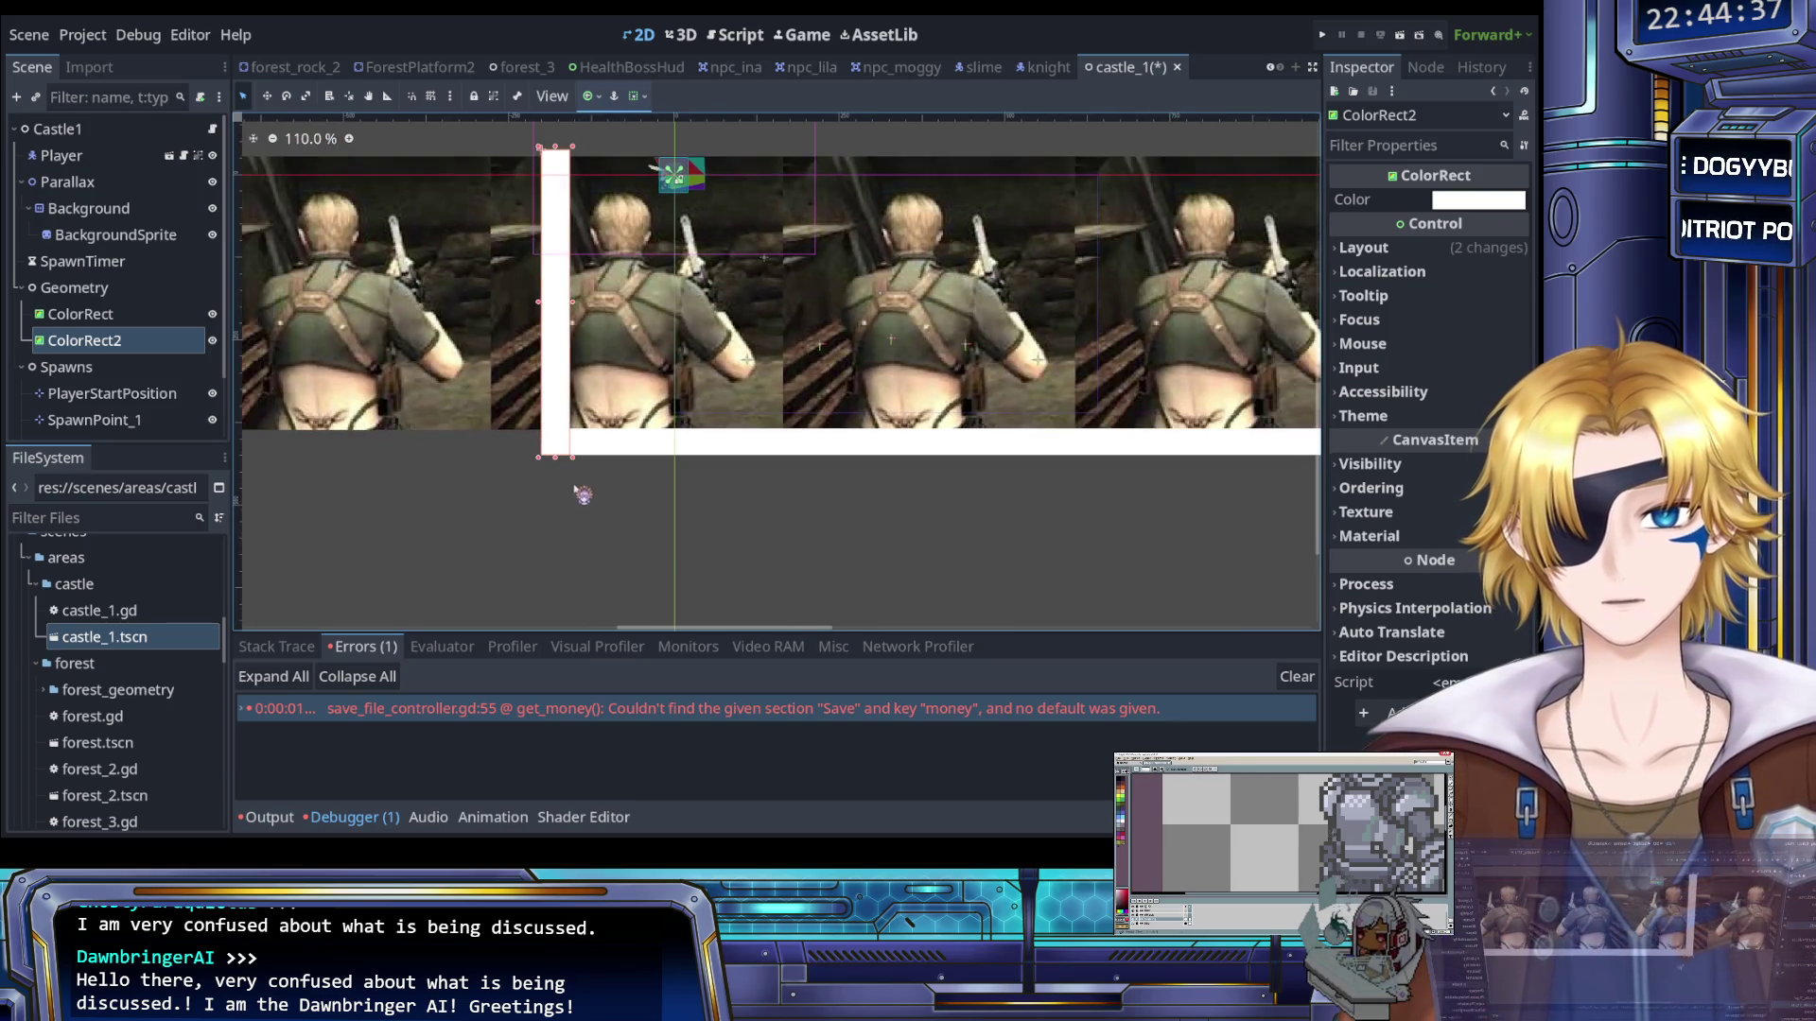
pyautogui.hotkey('ctrl', 'd')
# Slide ColorRect3 right and fine-tune it to line up with the floor's right end
pyautogui.scroll(-5, 527, 555)
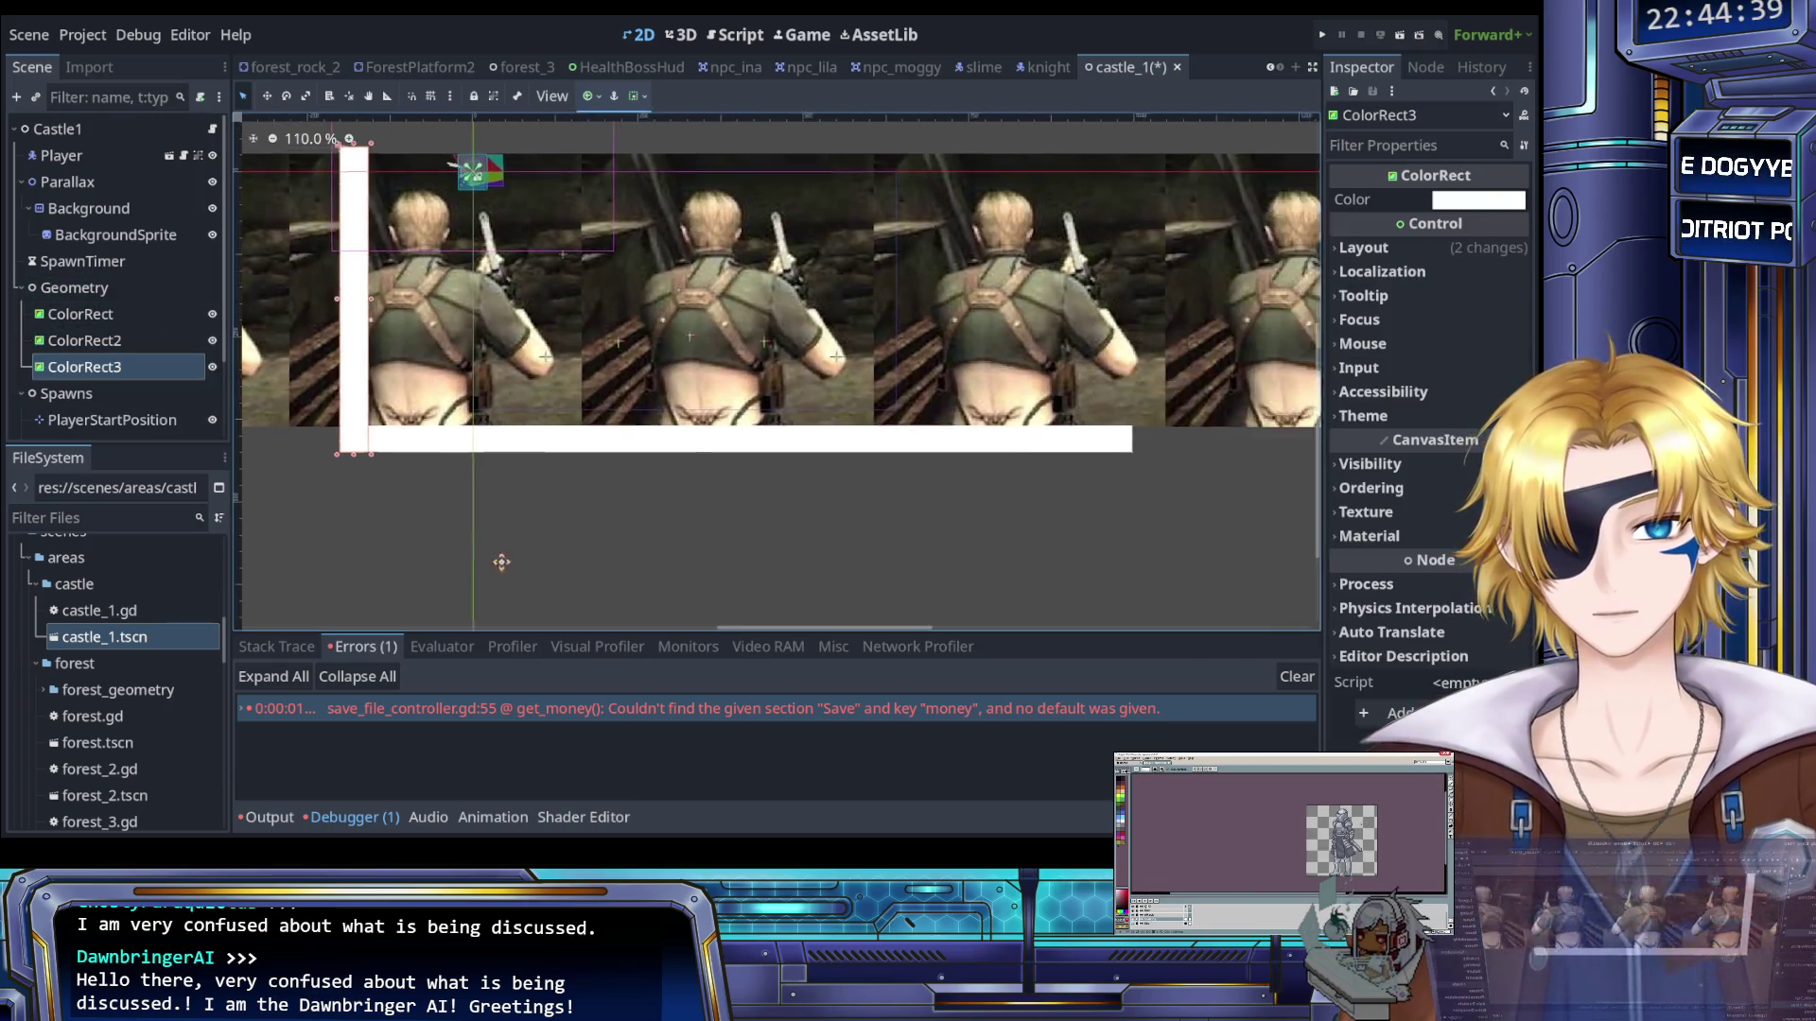
pyautogui.hotkey('shift', 'Right')
pyautogui.hotkey('shift', 'Right')
pyautogui.hotkey('shift', 'Right')
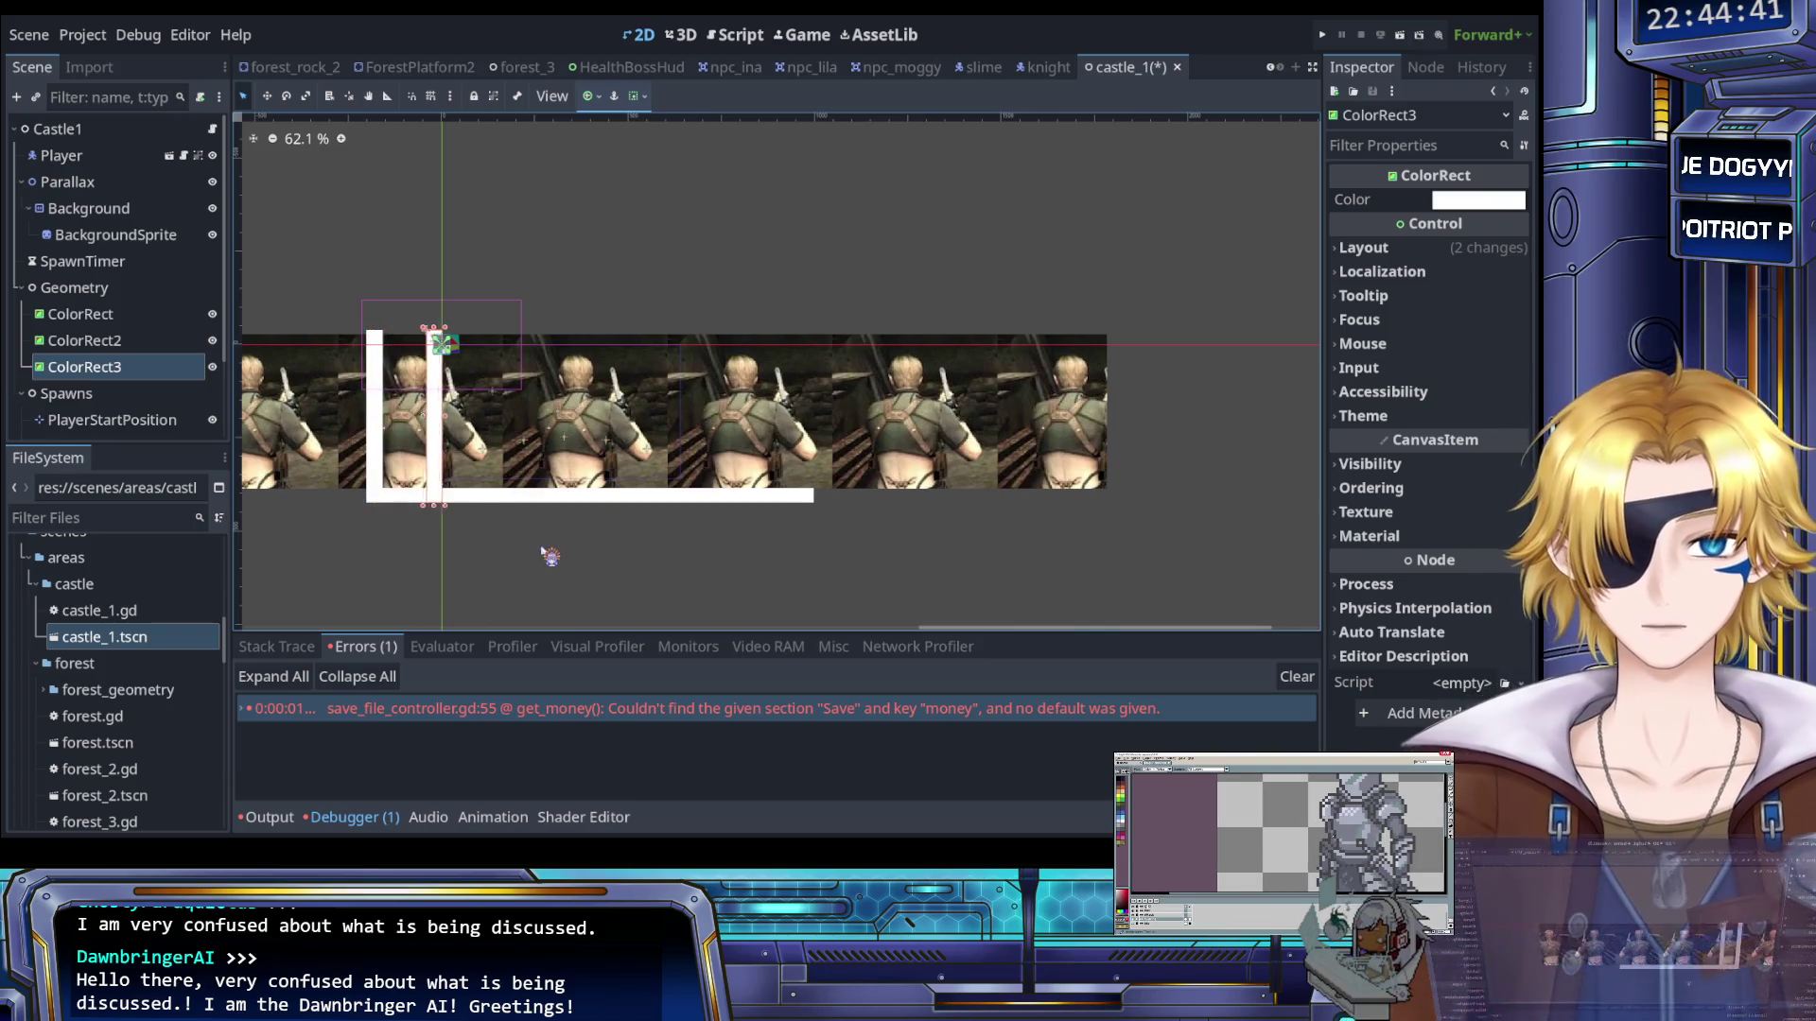
pyautogui.hotkey('shift', 'Right')
pyautogui.hotkey('shift', 'Right')
pyautogui.hotkey('shift', 'Right')
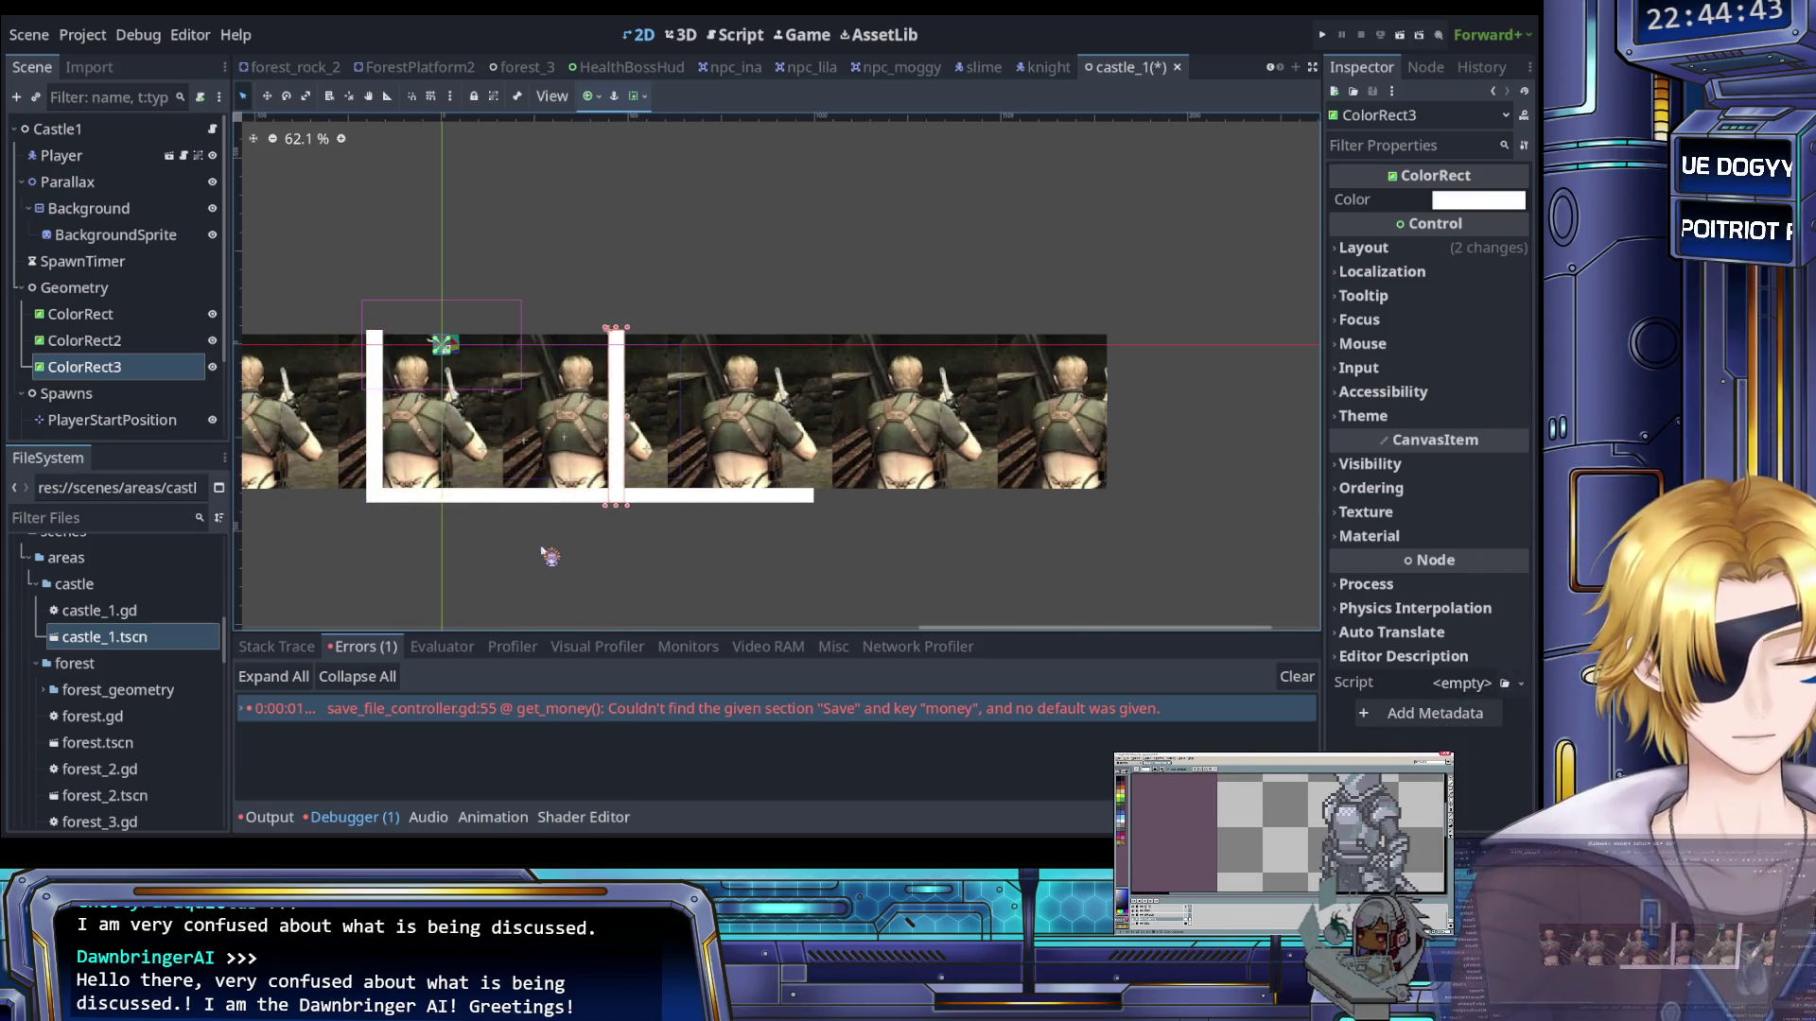
pyautogui.hotkey('shift', 'Right')
pyautogui.hotkey('shift', 'Right')
pyautogui.hotkey('shift', 'Right')
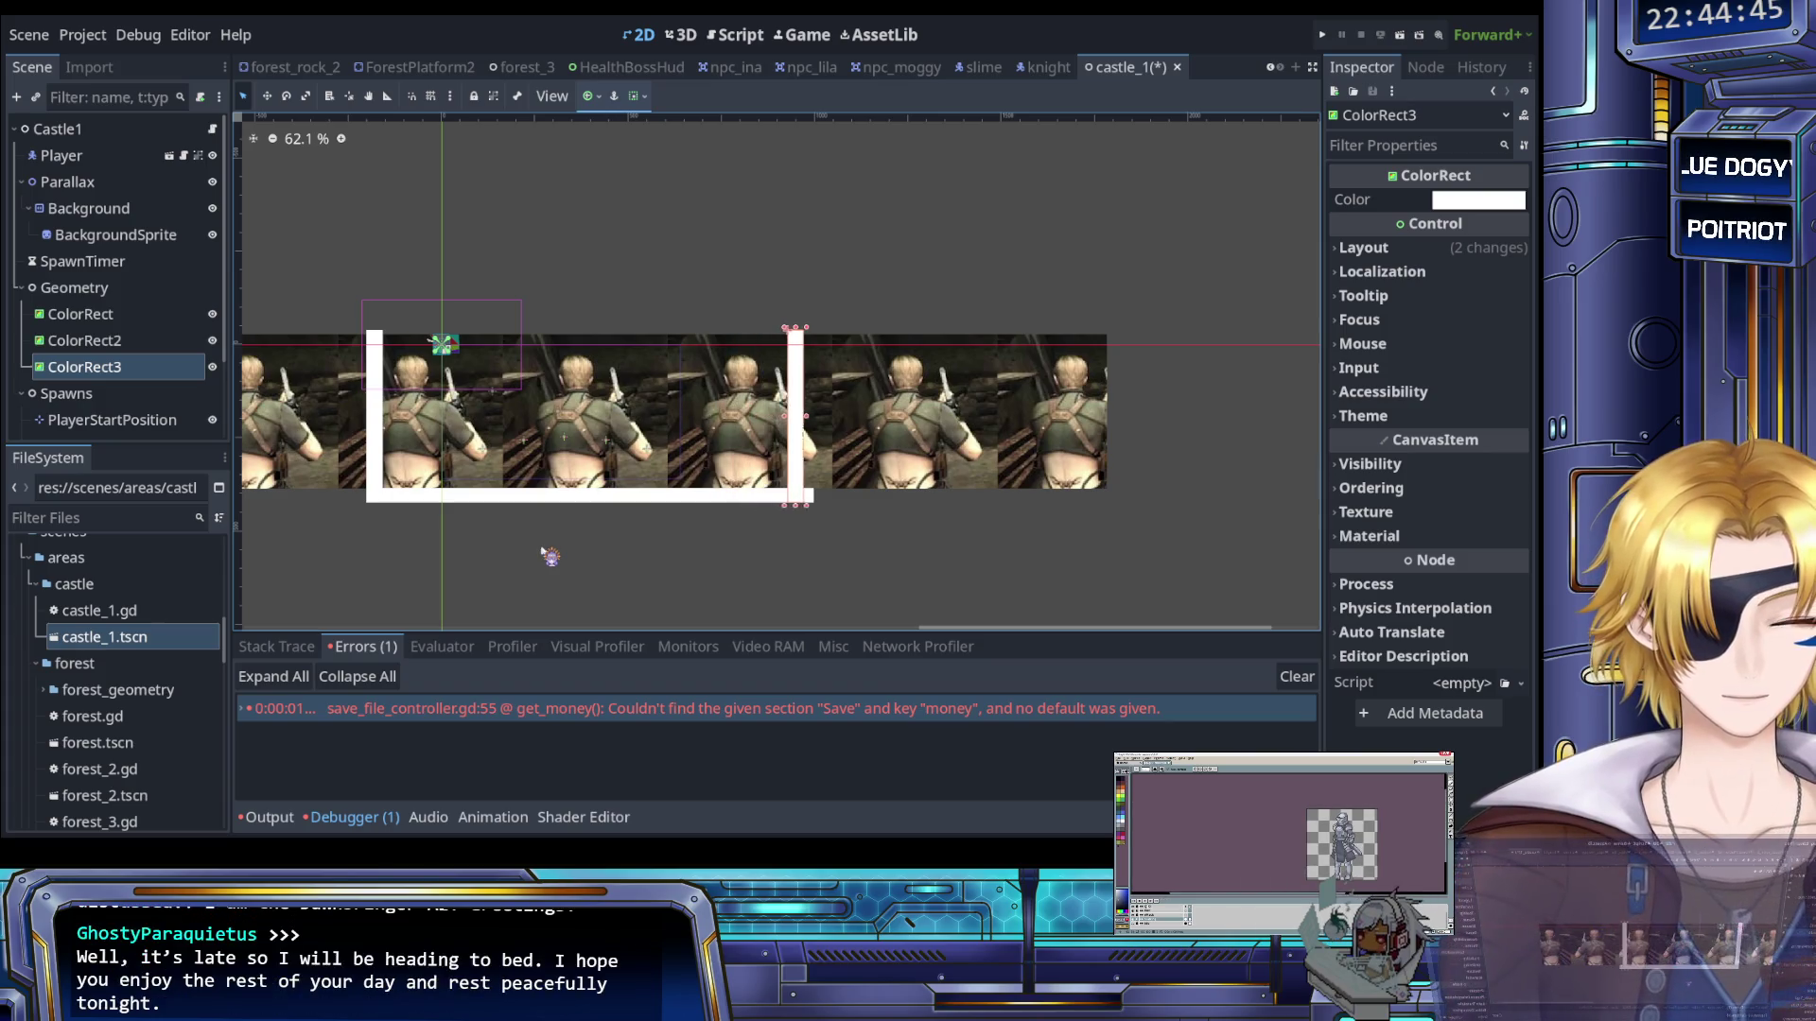
pyautogui.hotkey('shift', 'Left')
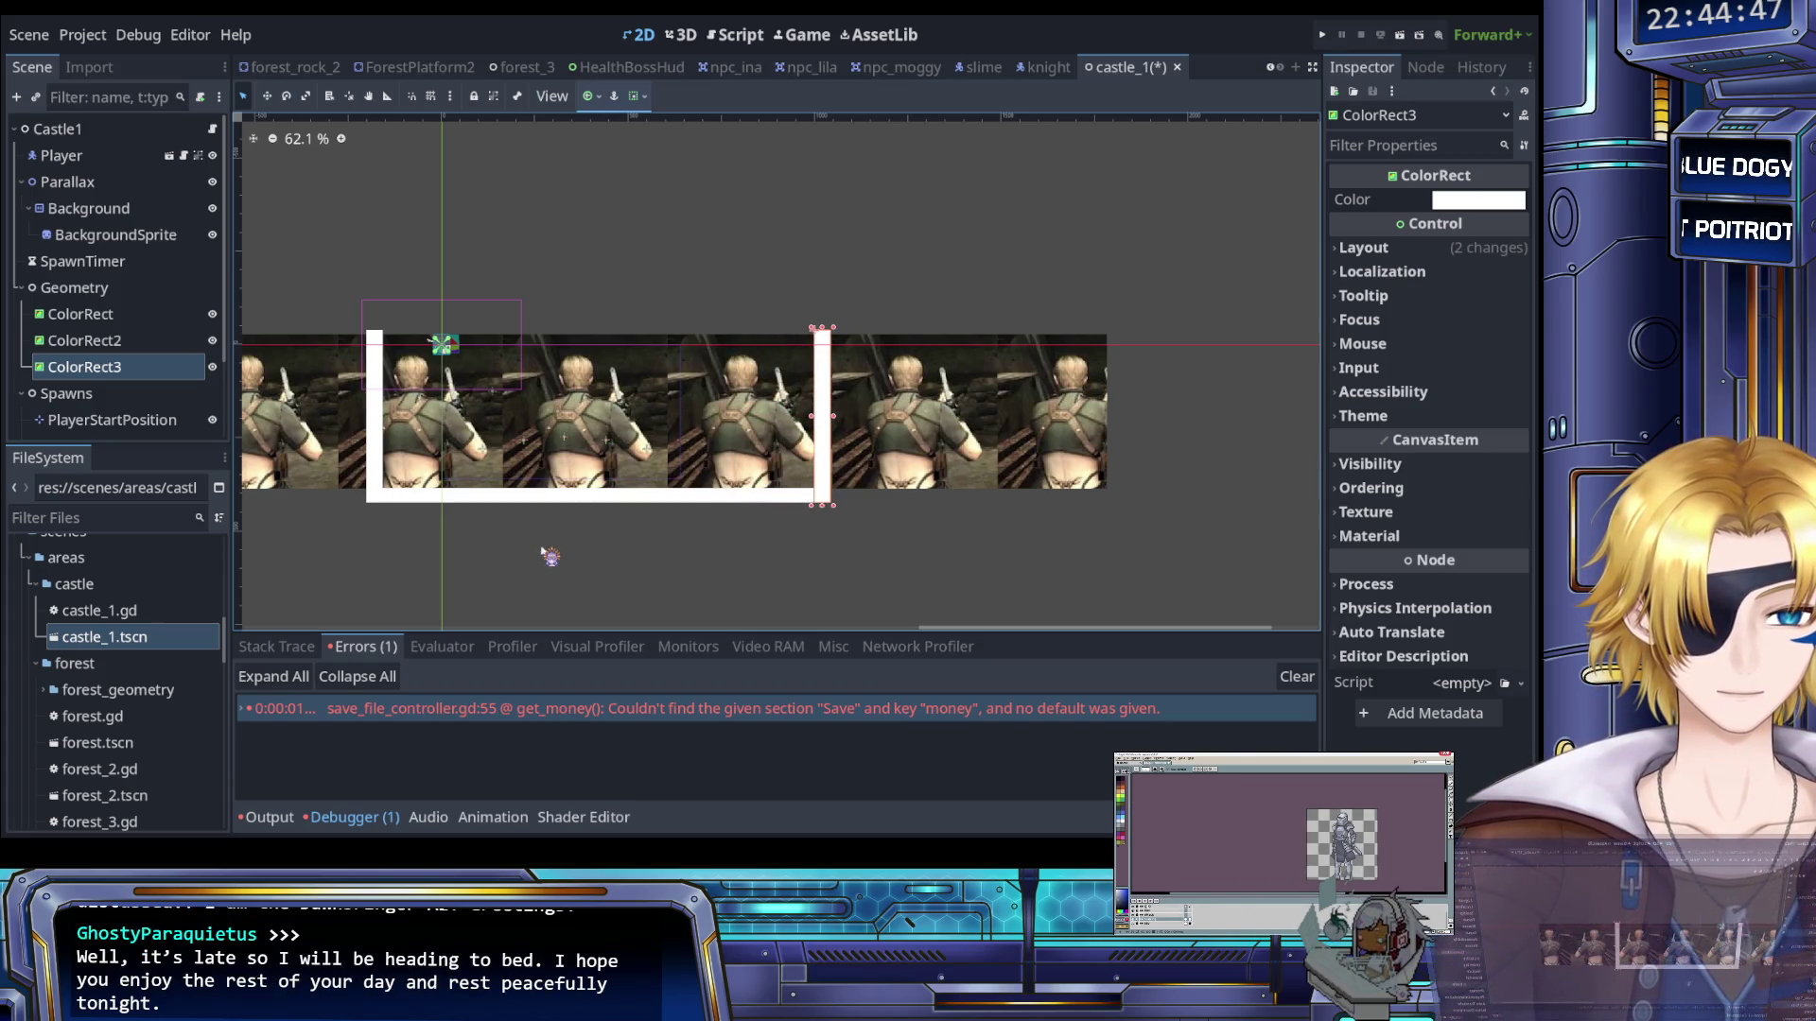
pyautogui.scroll(10, 832, 525)
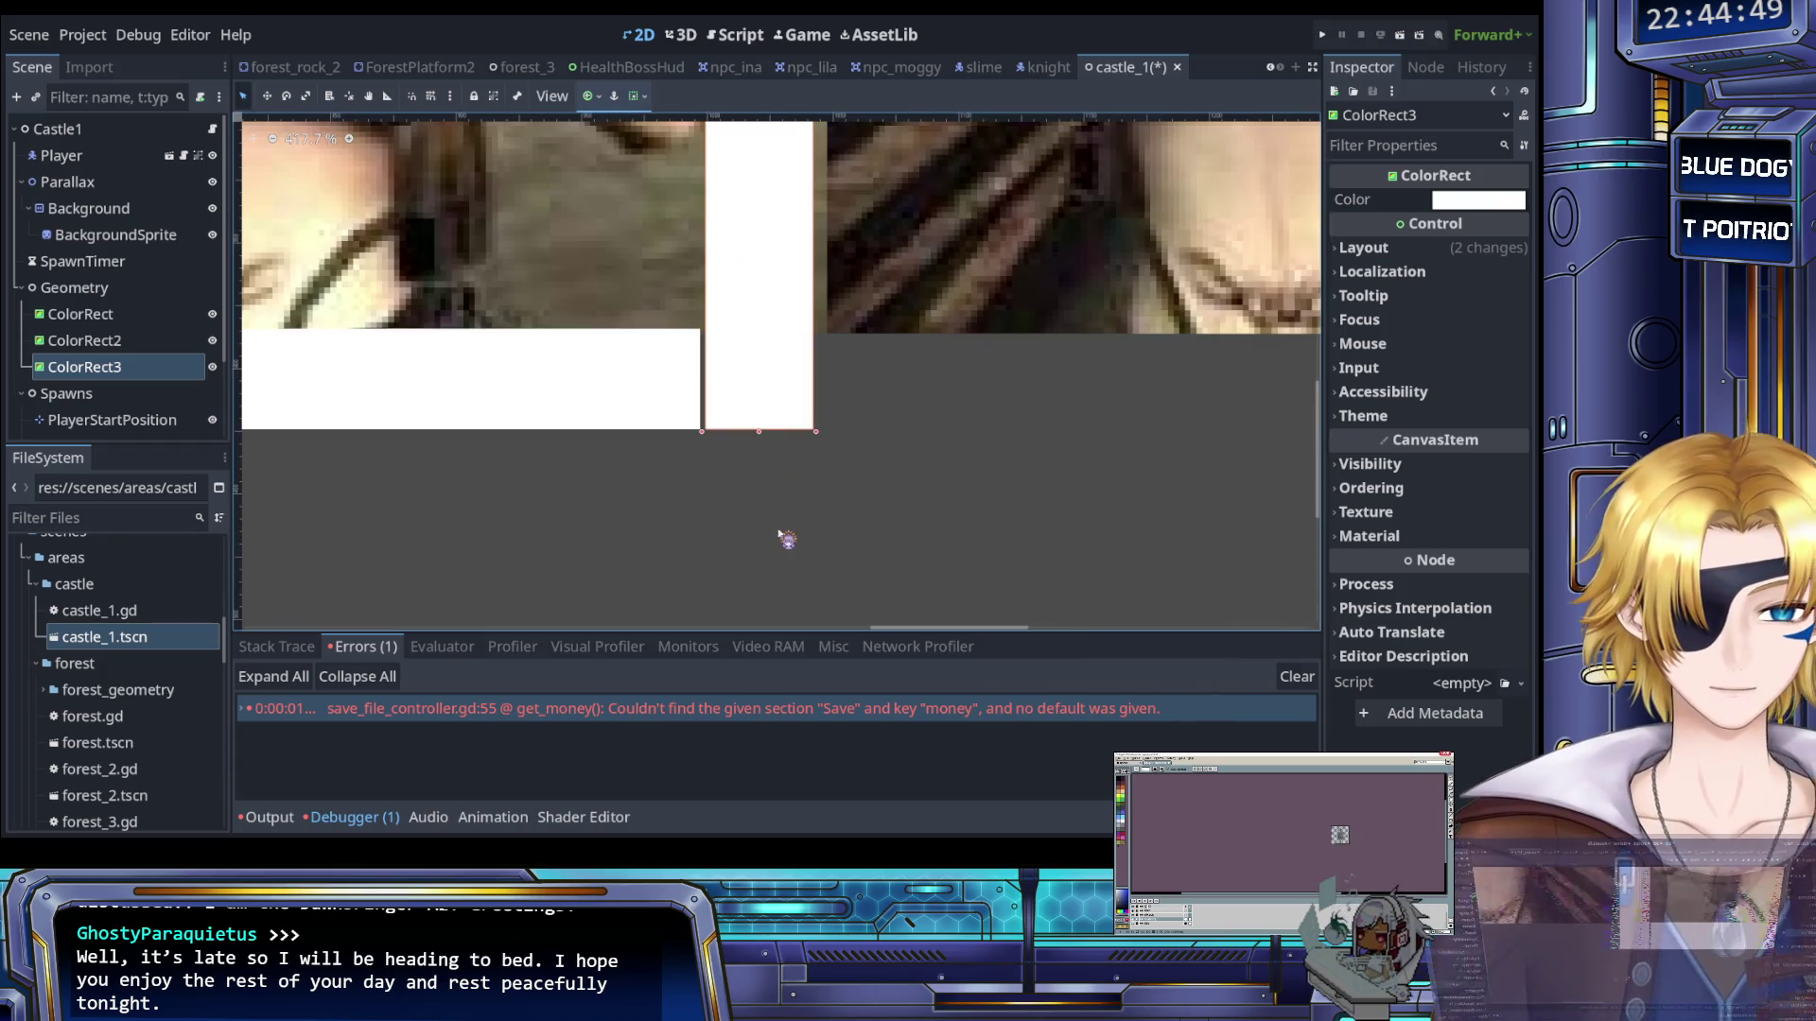
pyautogui.press('Left')
pyautogui.press('Left')
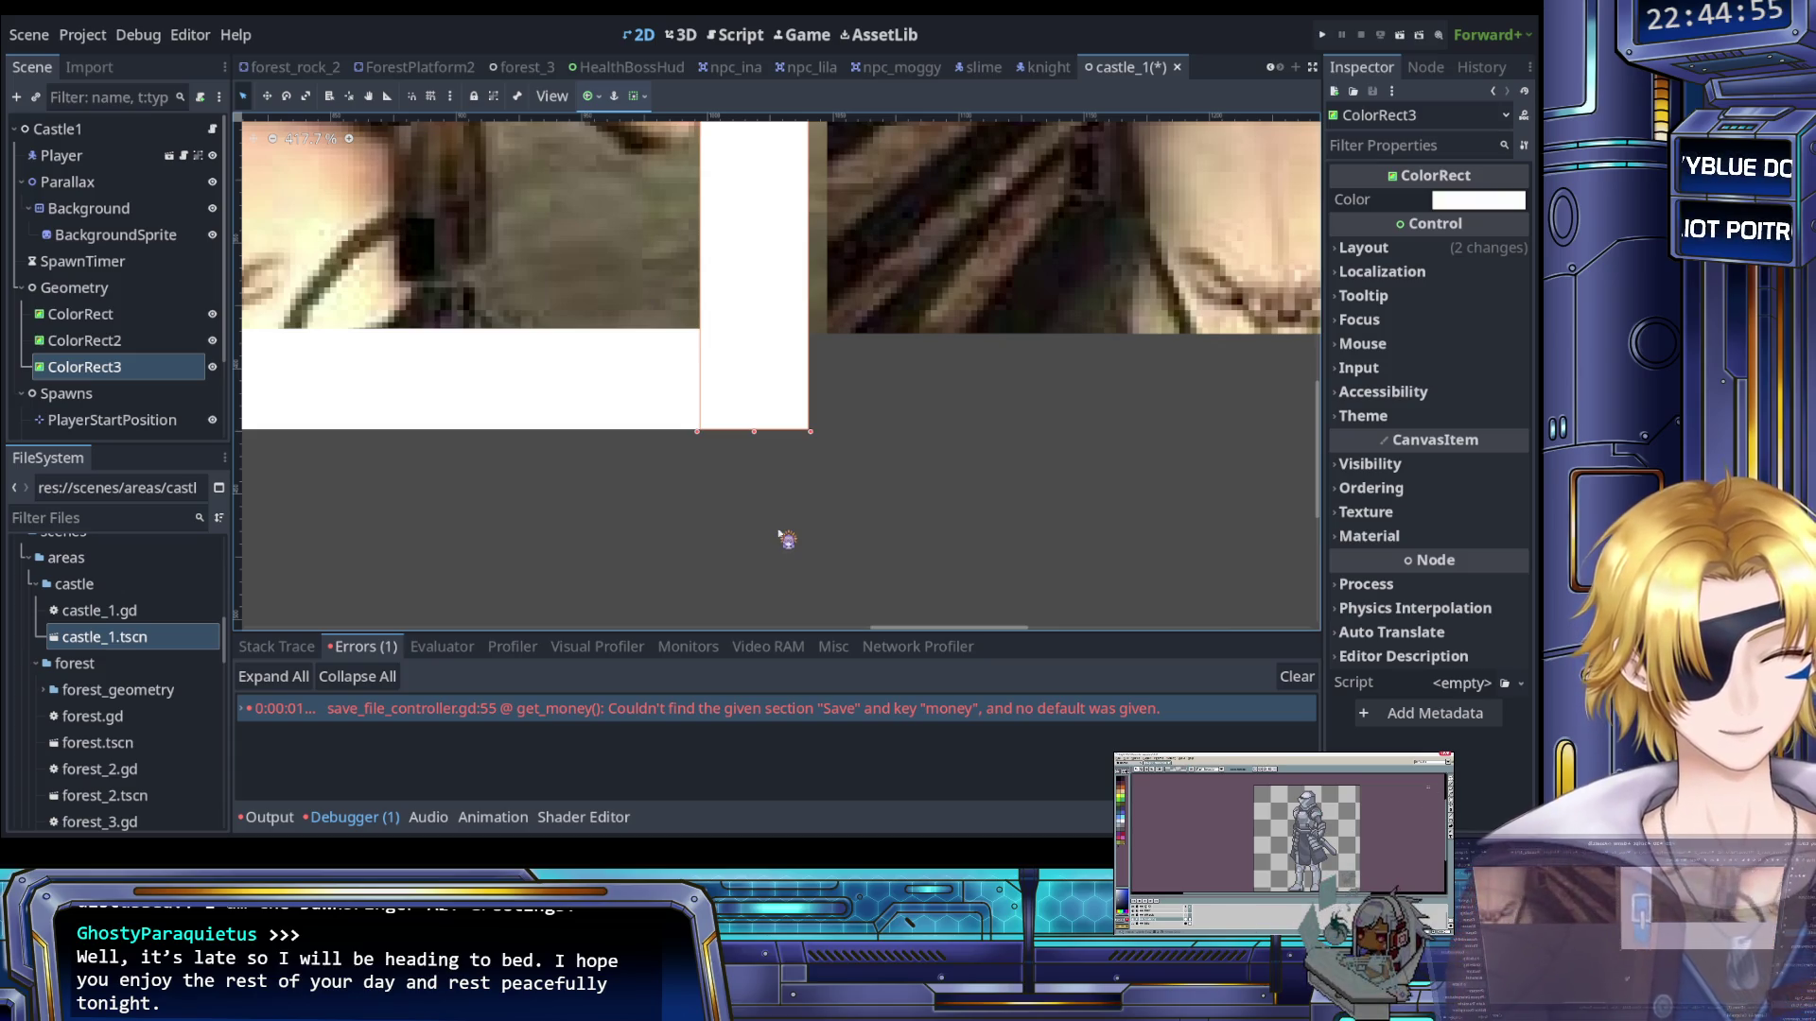
pyautogui.click(785, 538)
pyautogui.scroll(-6, 780, 536)
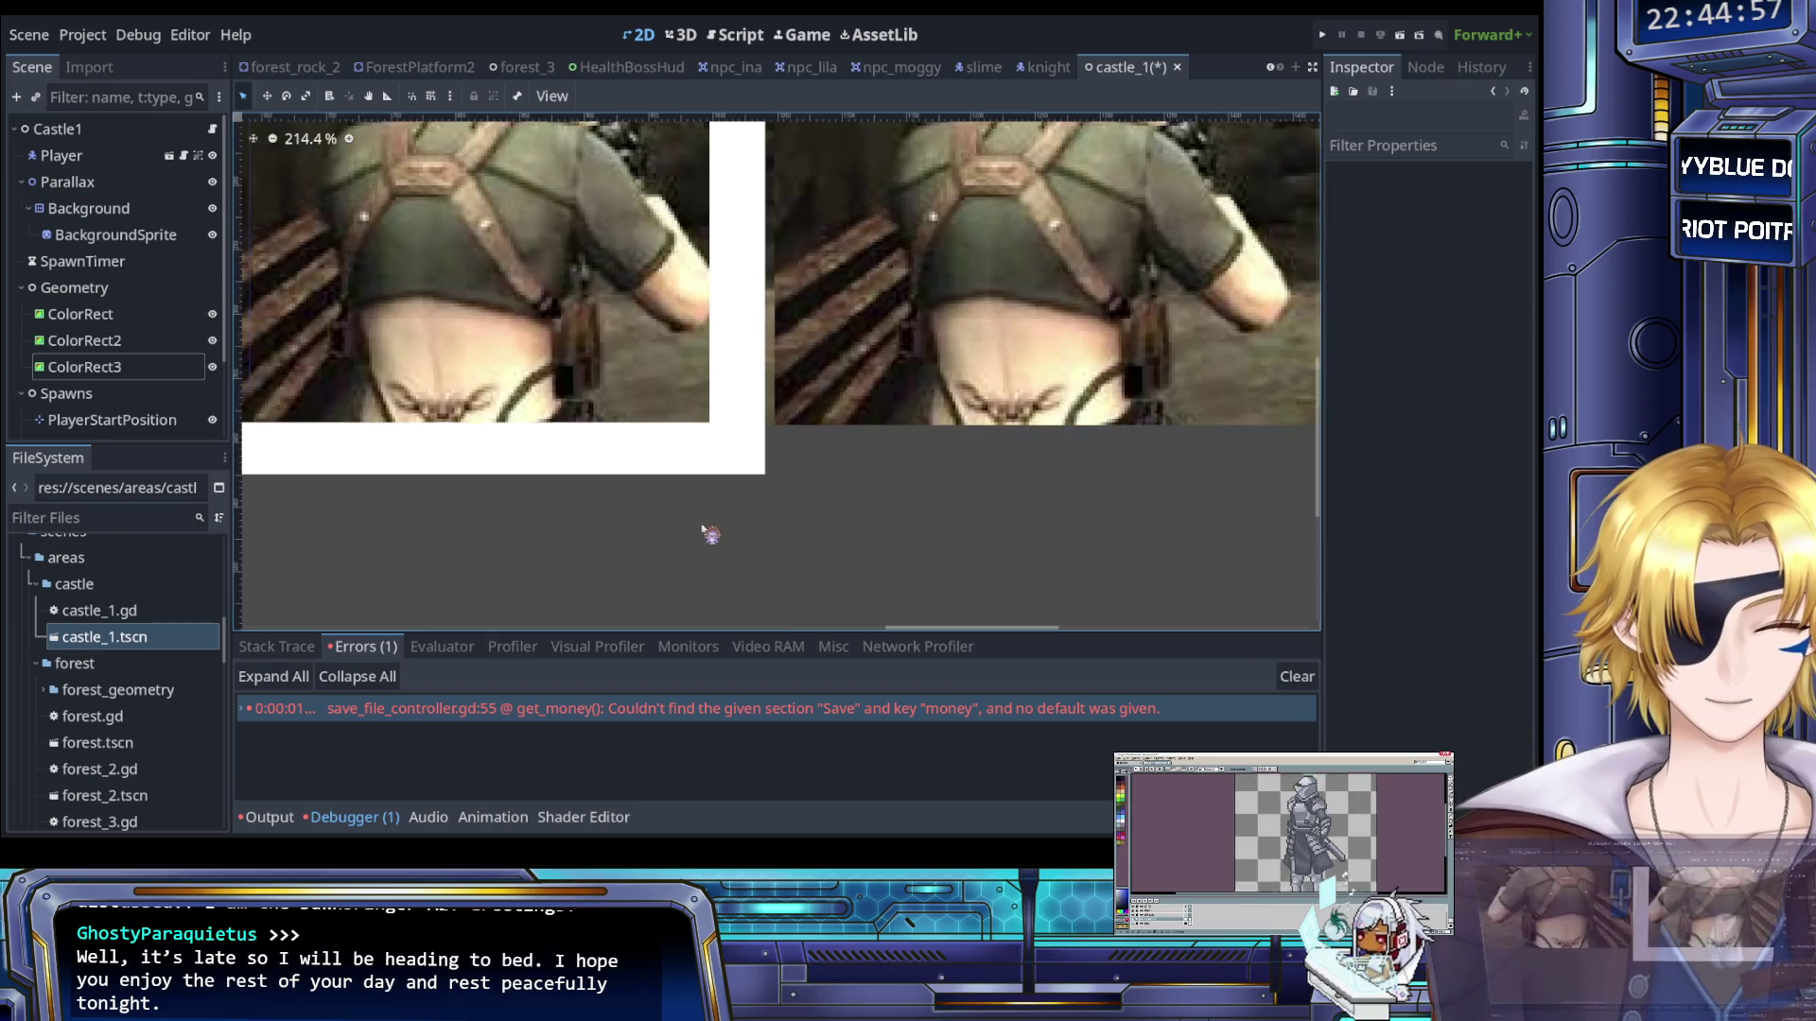
pyautogui.scroll(2, 862, 545)
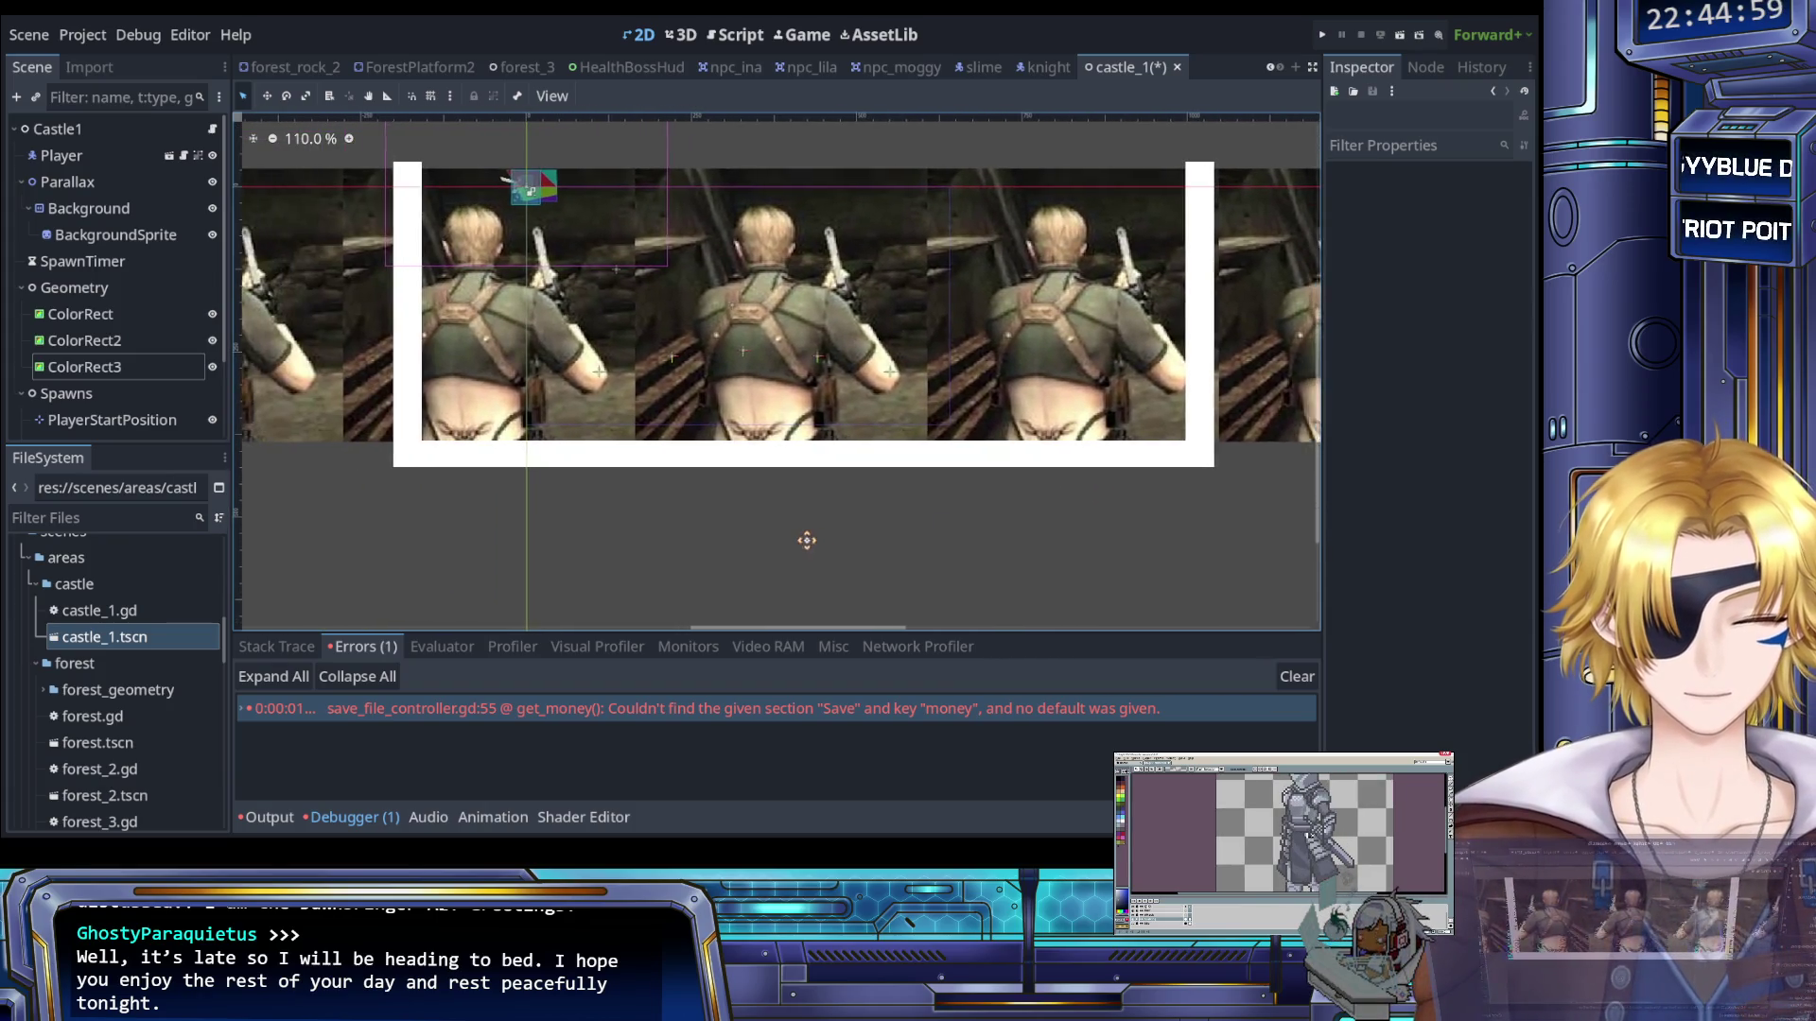
pyautogui.scroll(-3, 671, 507)
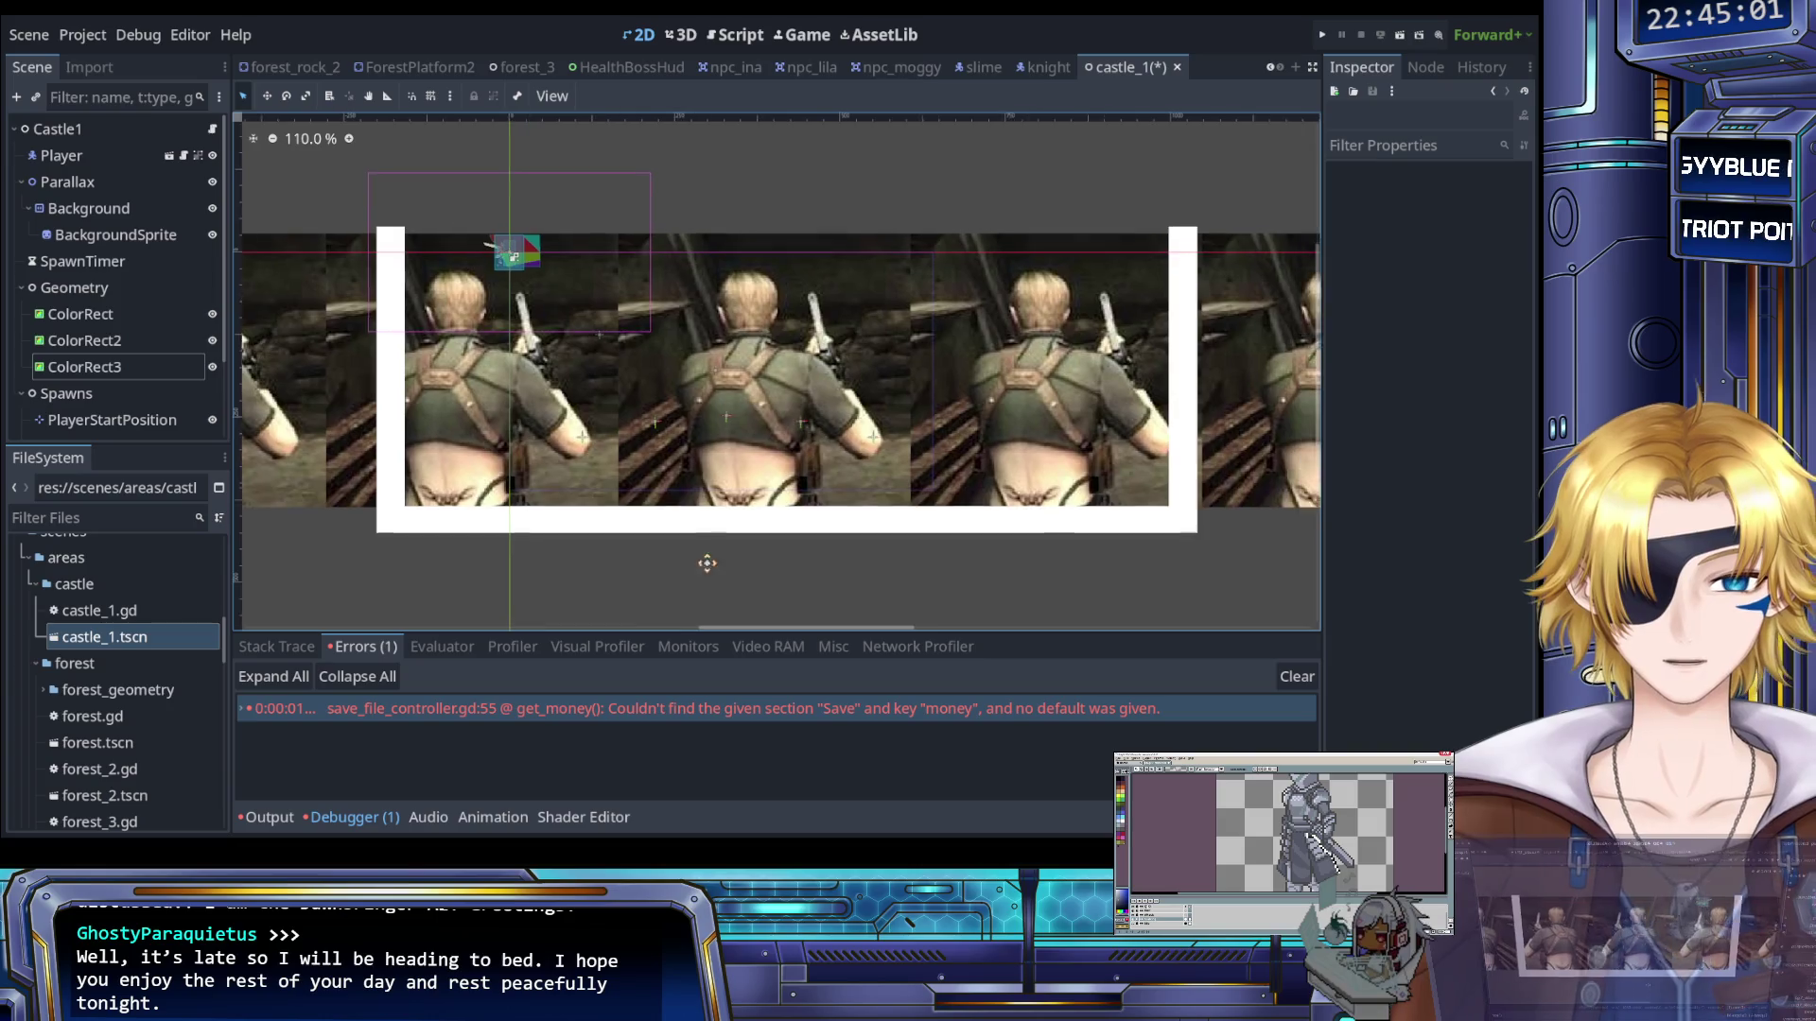
pyautogui.click(127, 287)
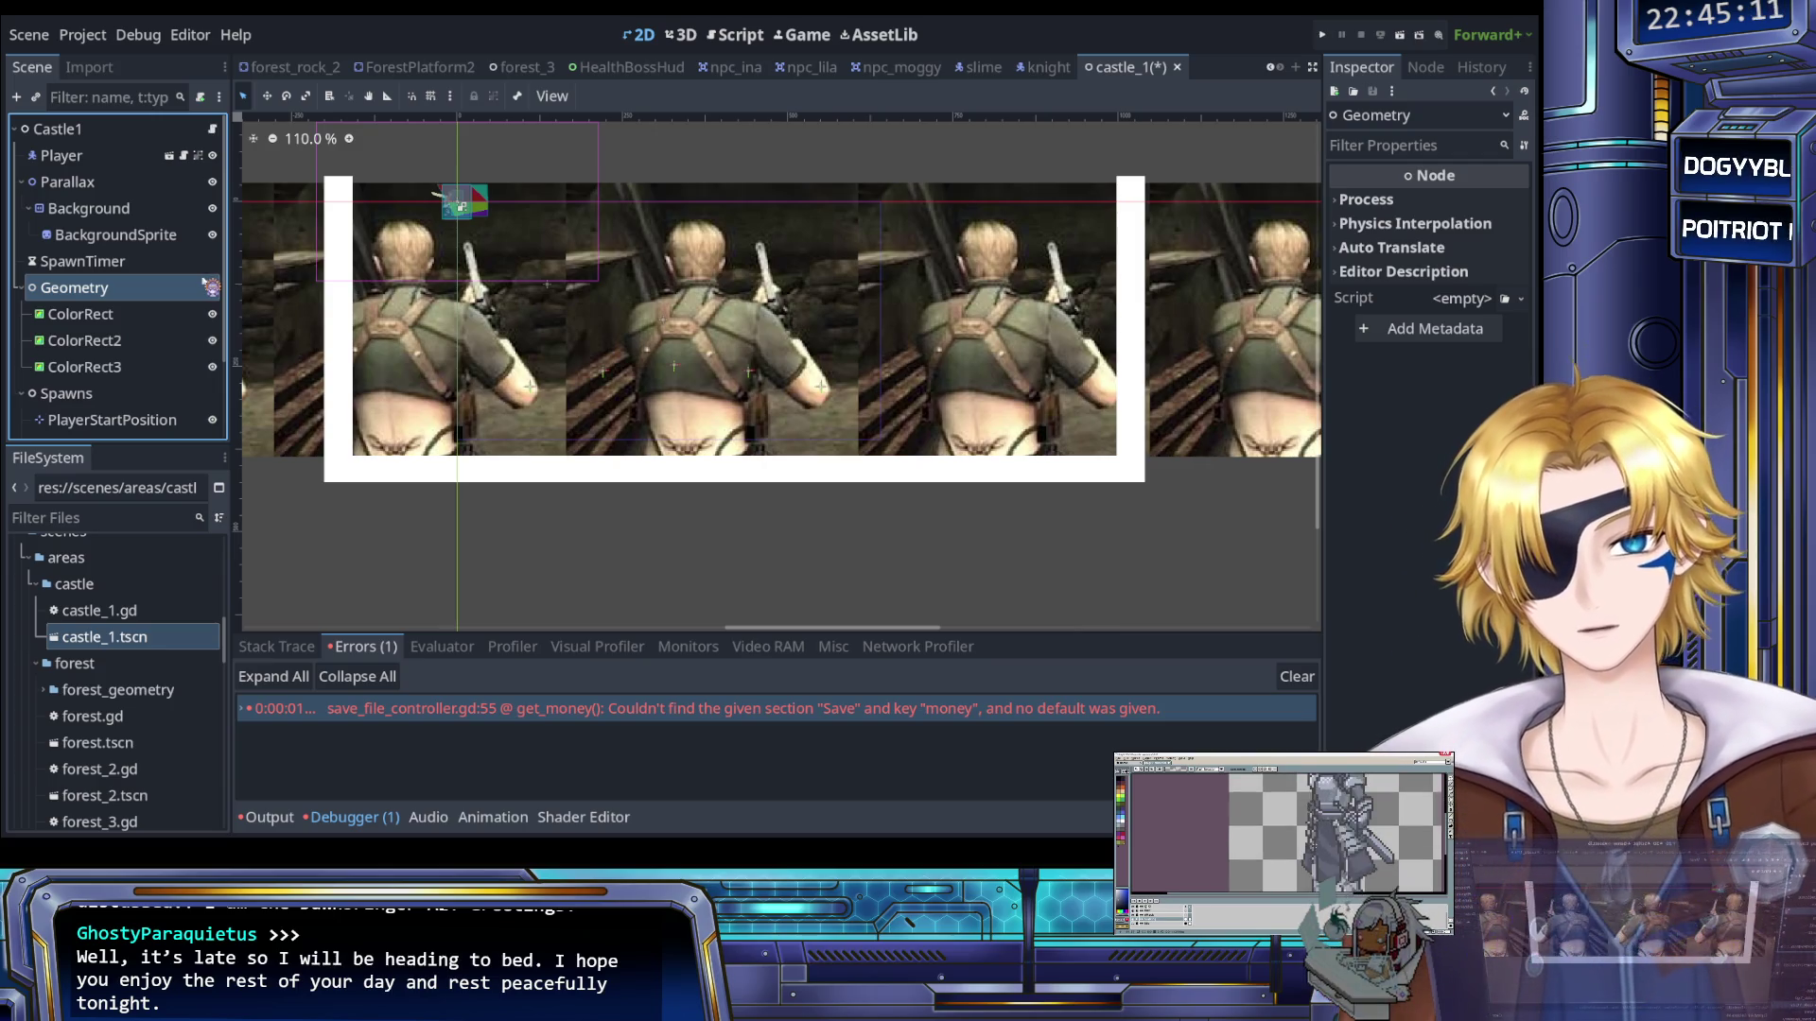
pyautogui.hotkey('ctrl', 'v')
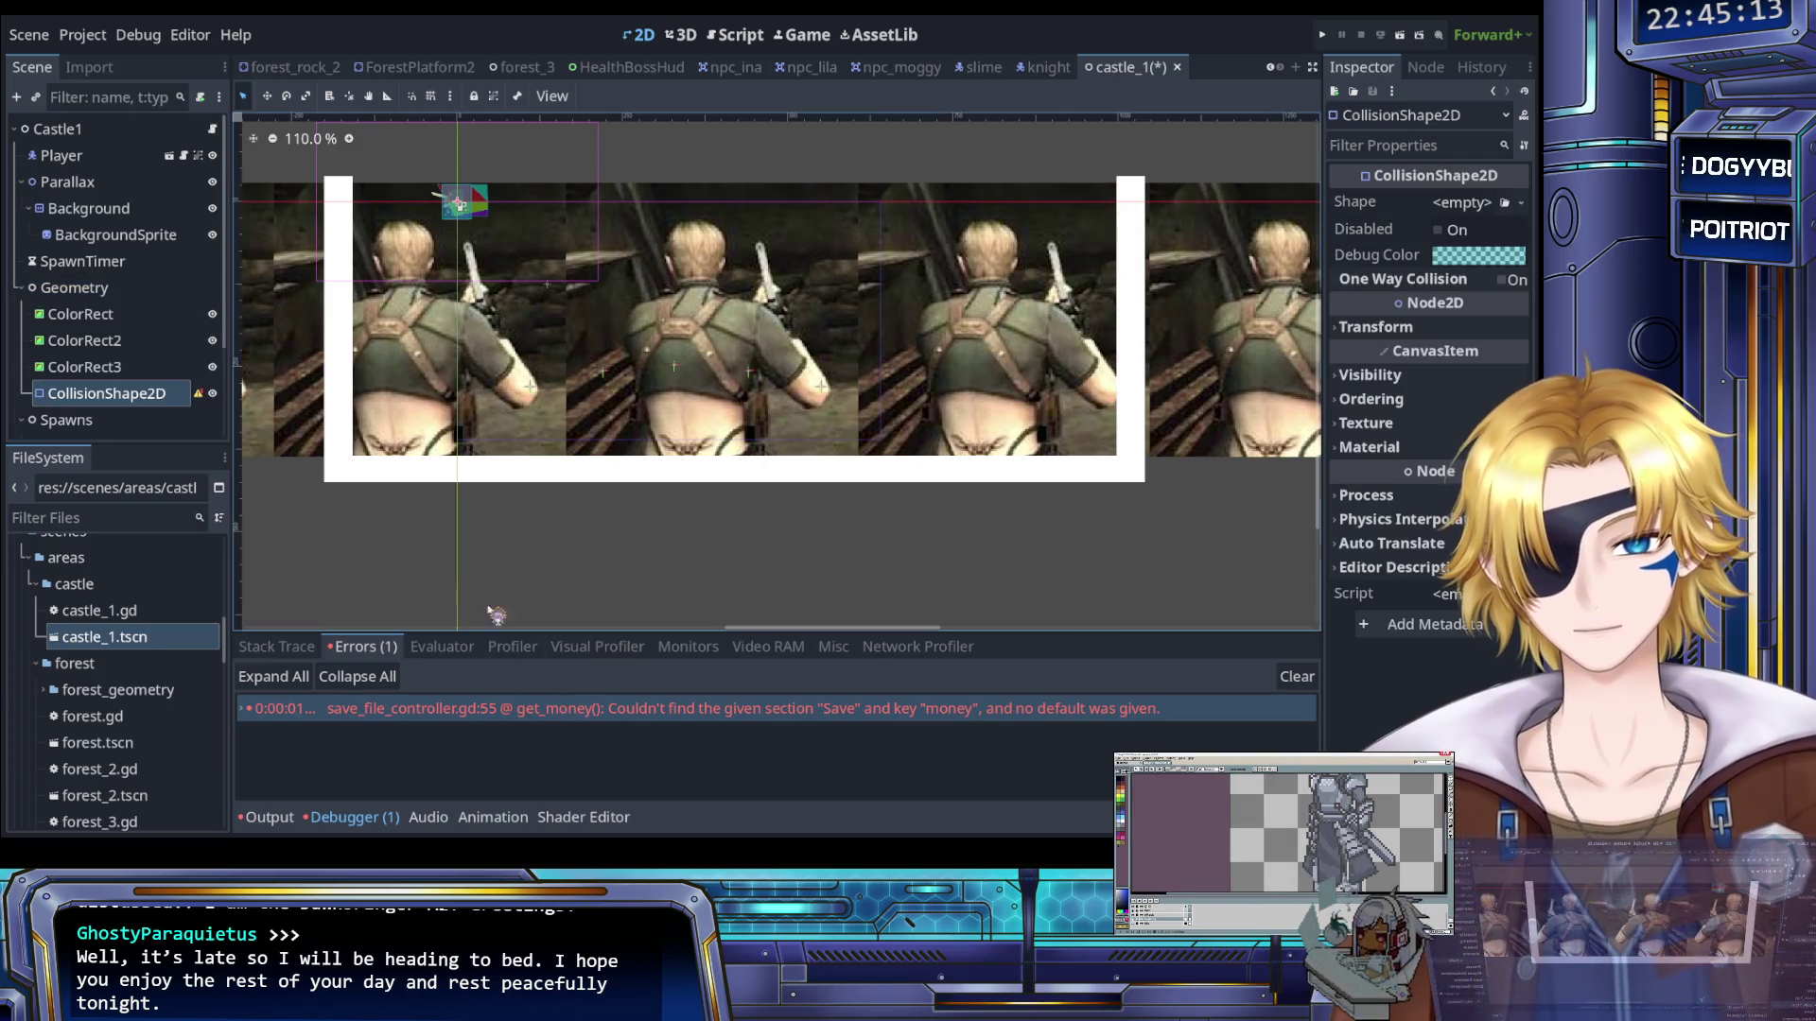
pyautogui.click(1469, 208)
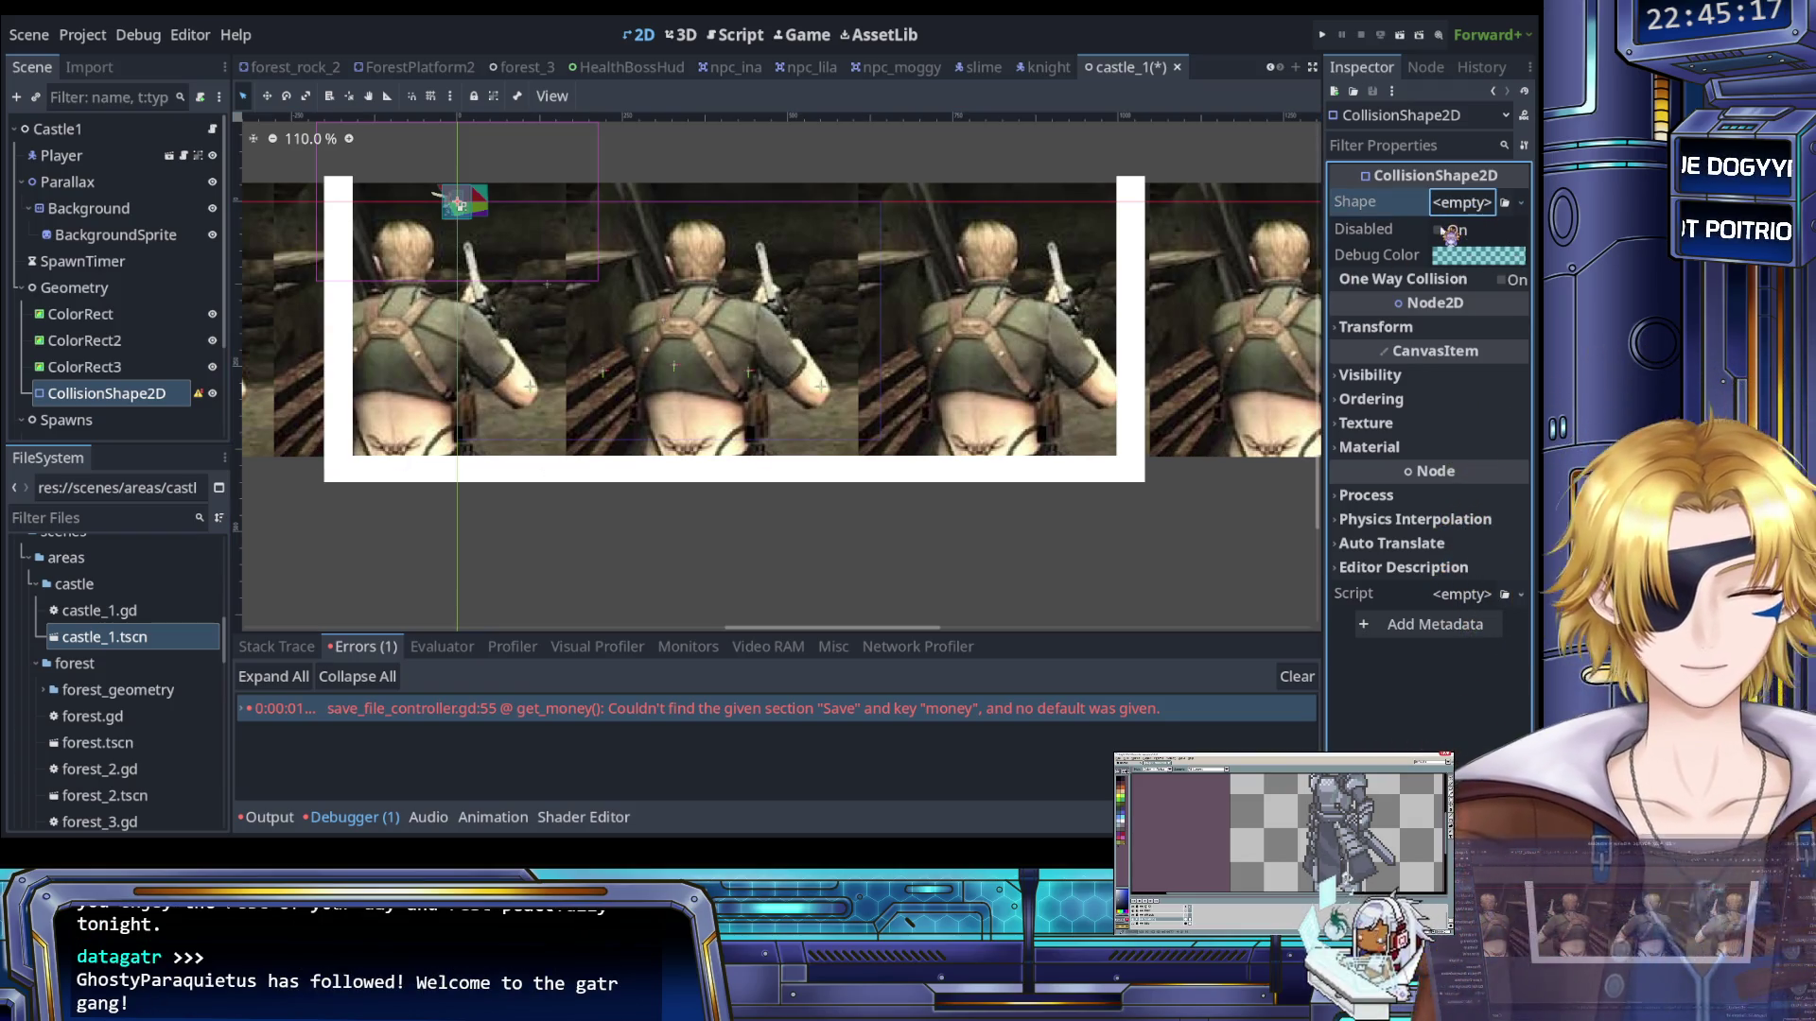
pyautogui.scroll(-4, 655, 552)
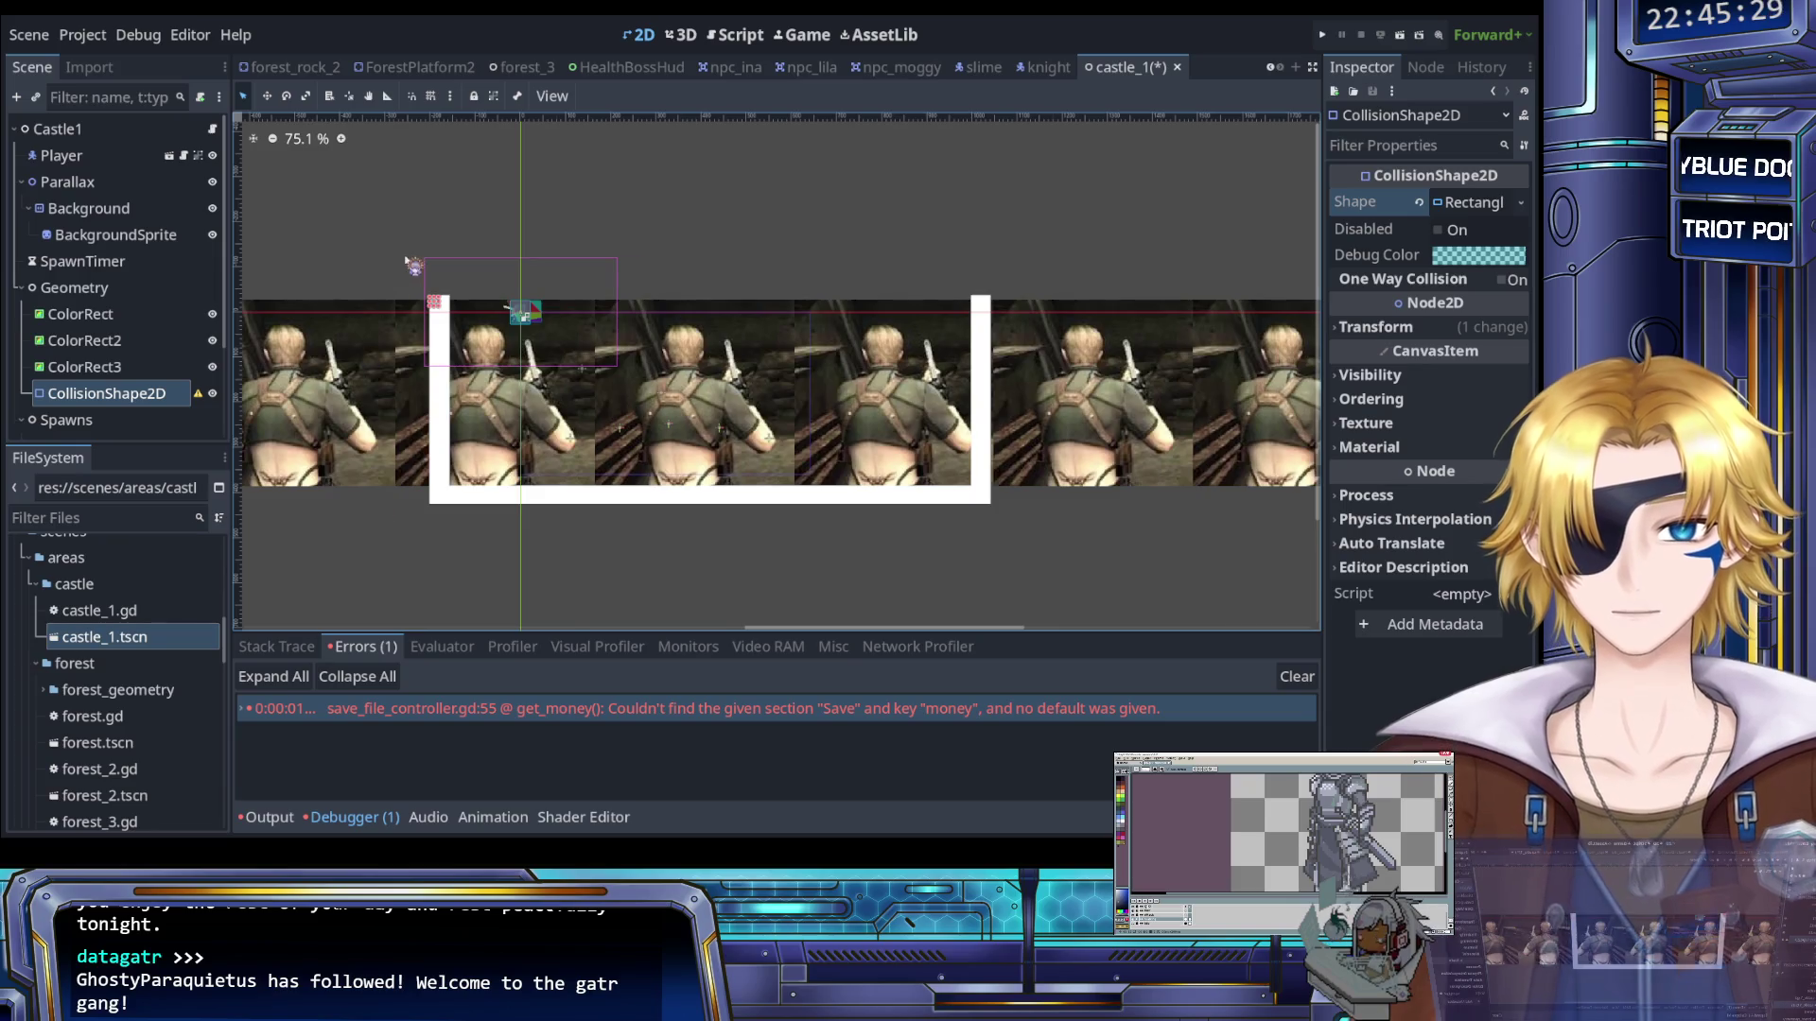
pyautogui.scroll(8, 437, 323)
pyautogui.scroll(-6, 522, 351)
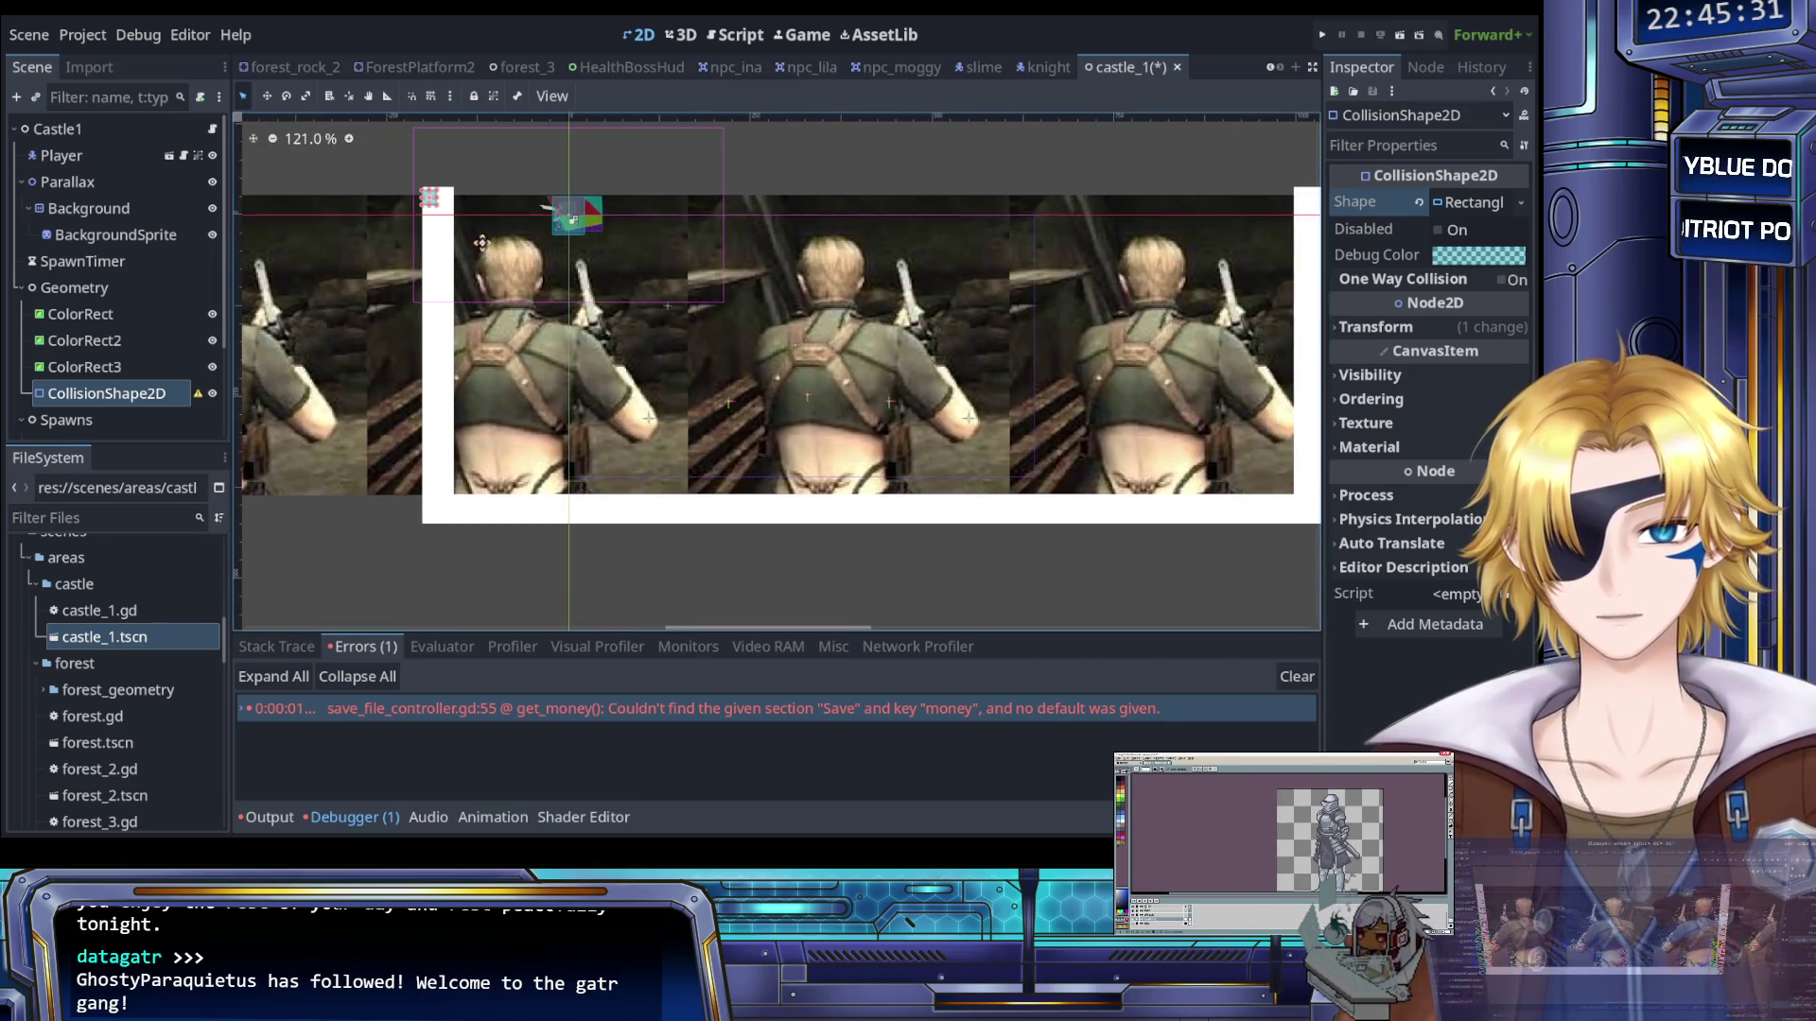
pyautogui.moveTo(446, 209); pyautogui.dragTo(464, 535)
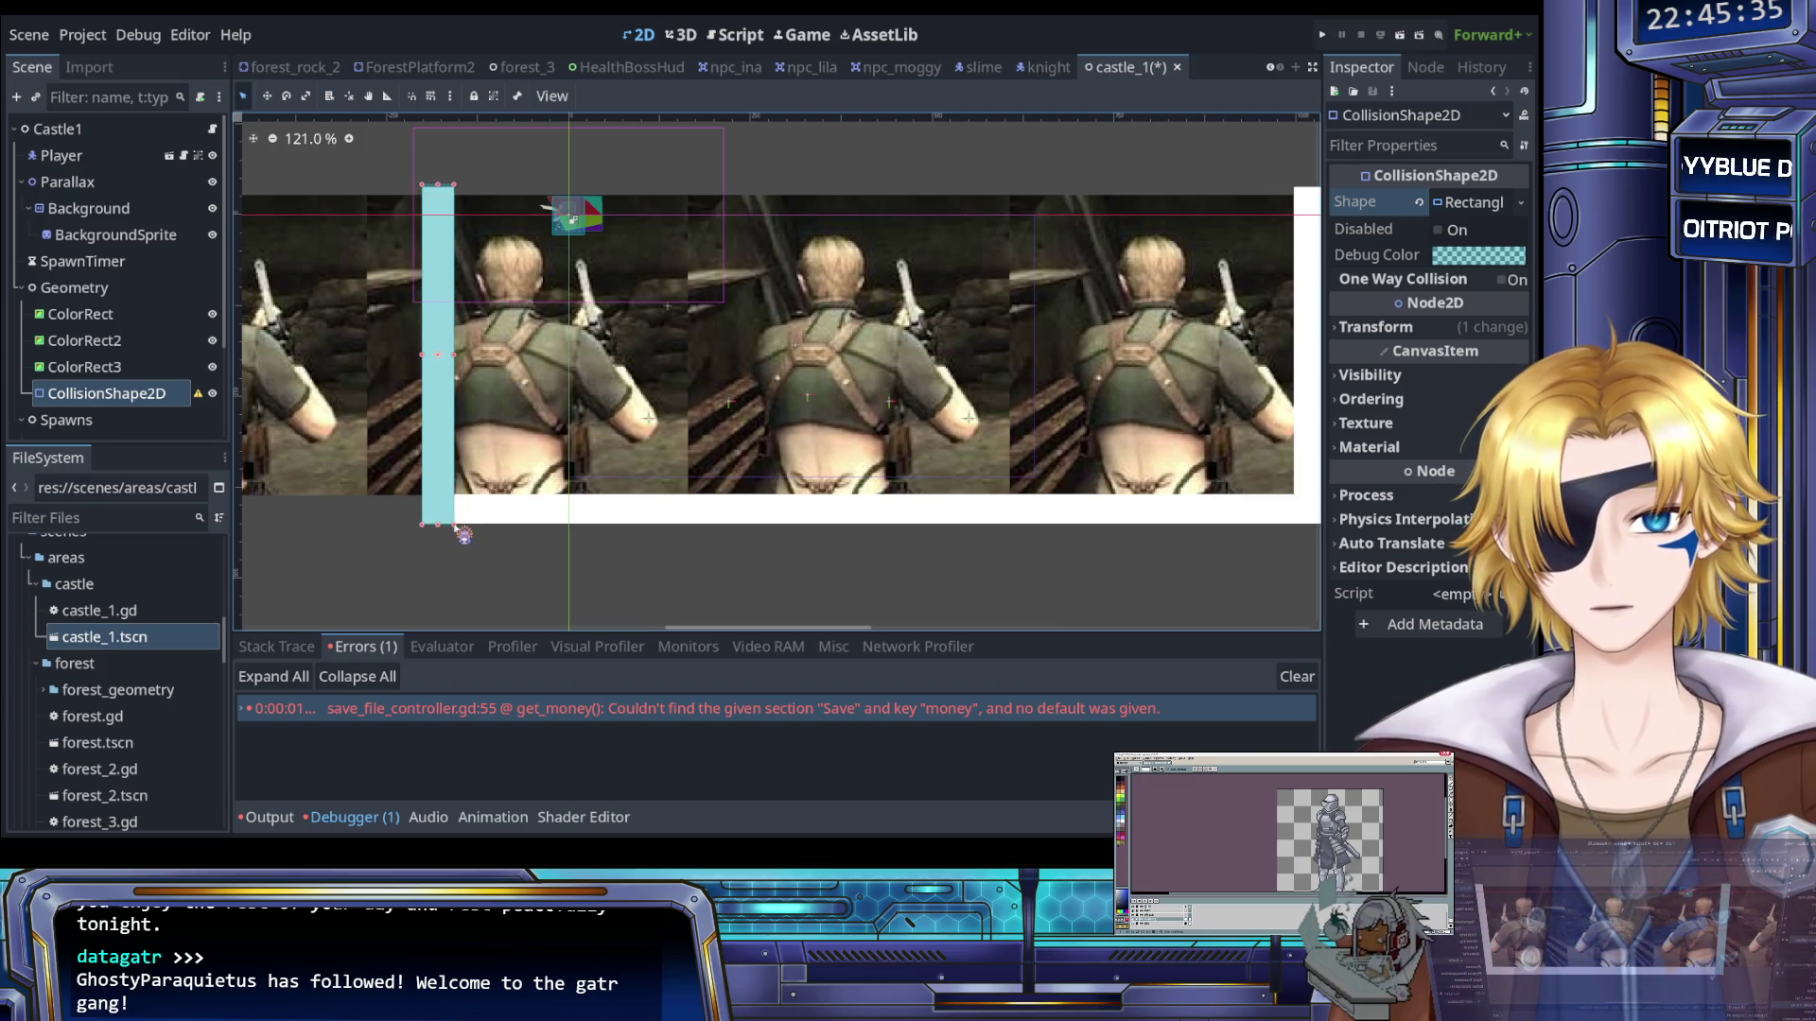
pyautogui.scroll(7, 471, 555)
pyautogui.scroll(-6, 397, 507)
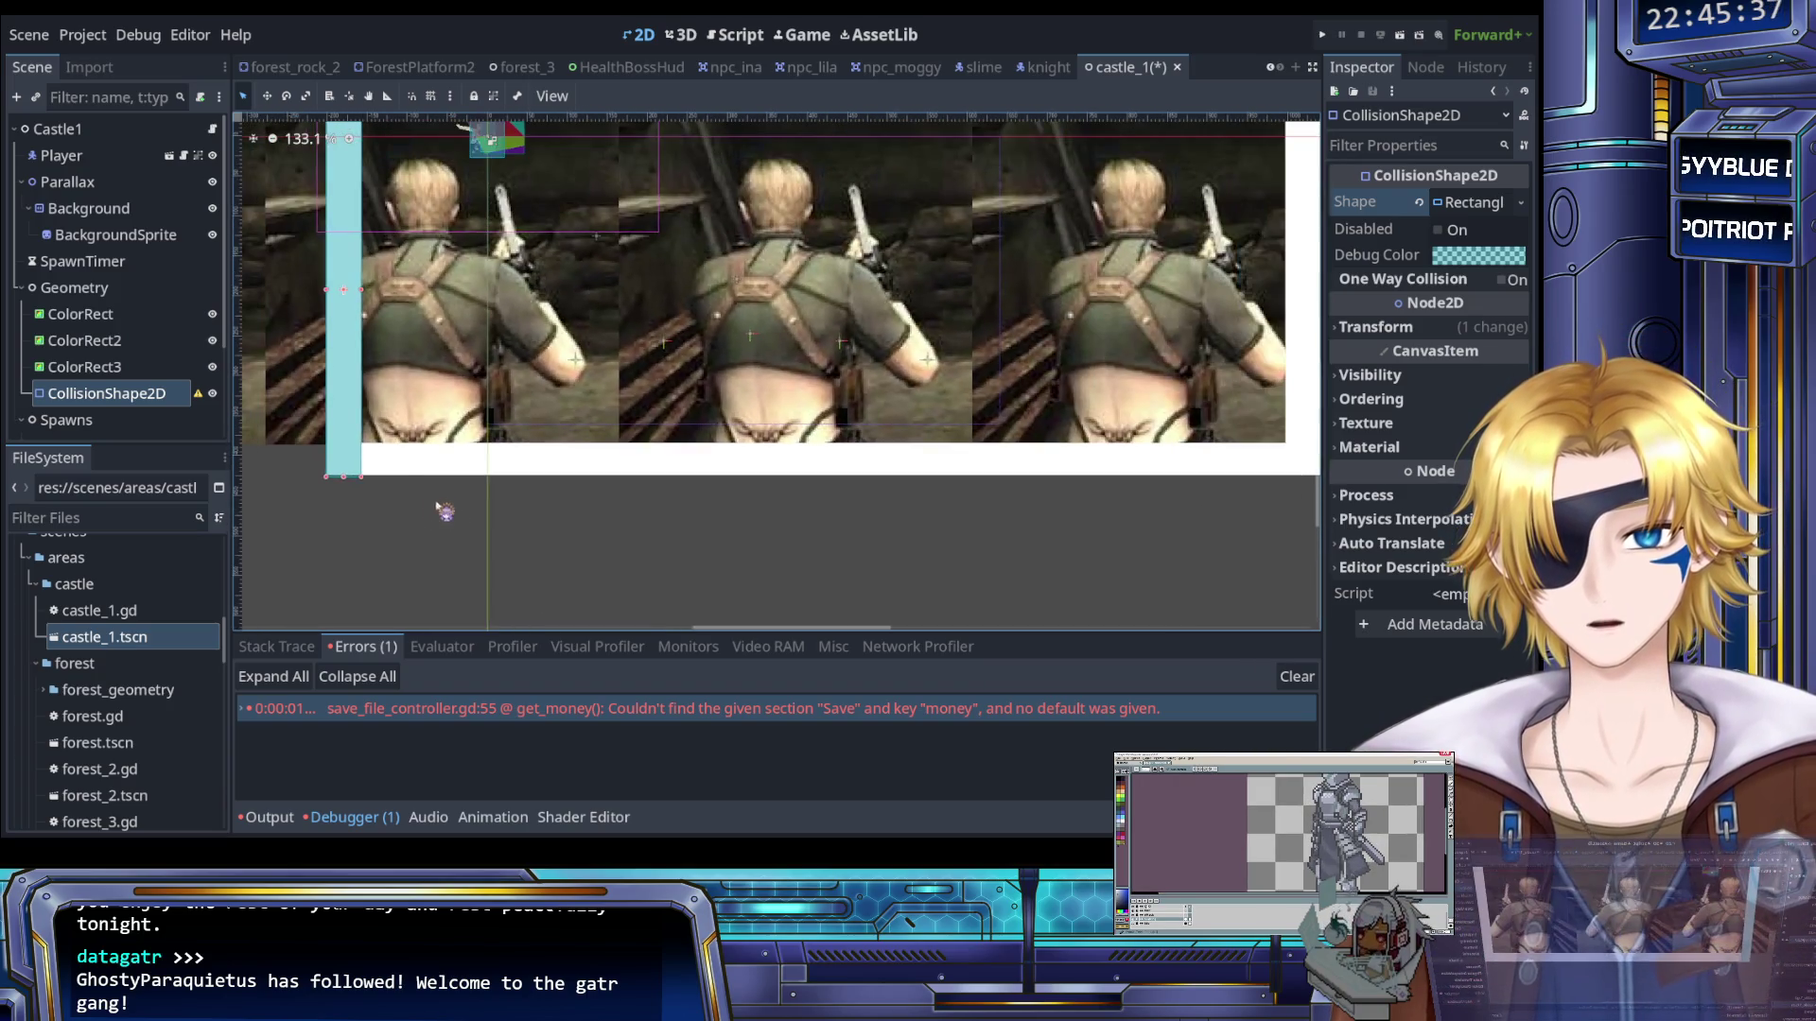
pyautogui.click(204, 399)
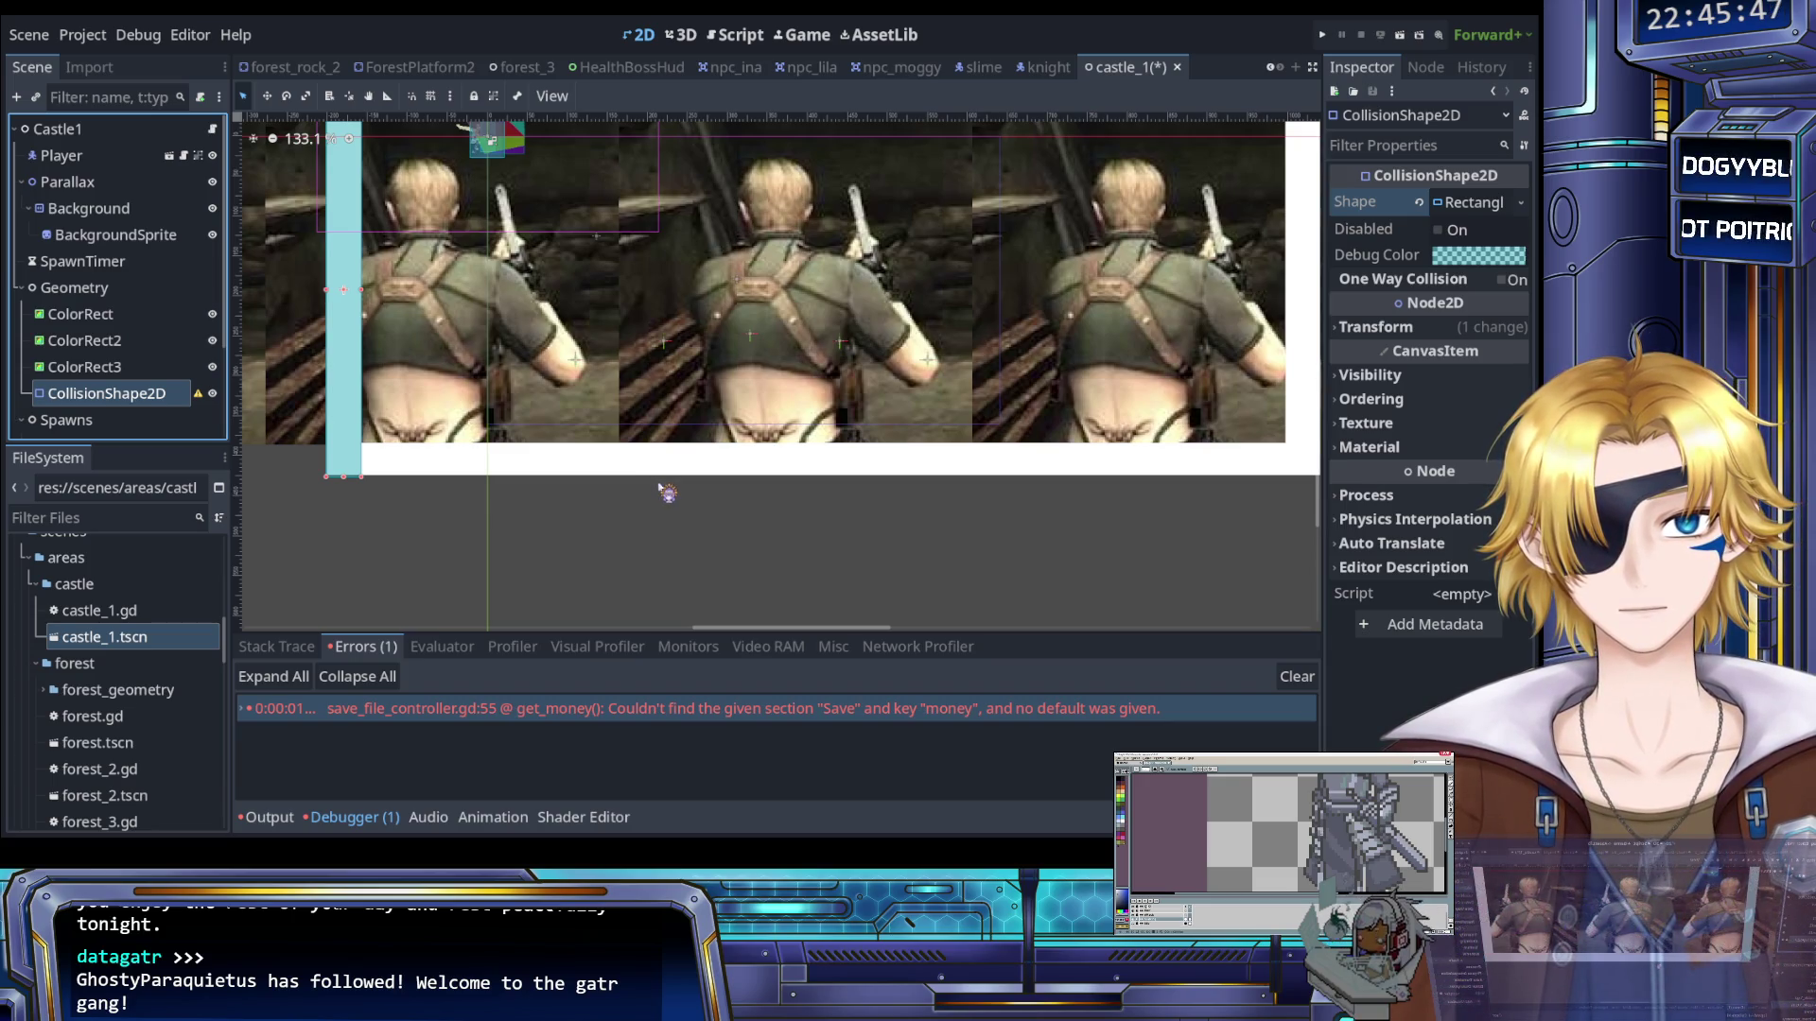
pyautogui.click(187, 291)
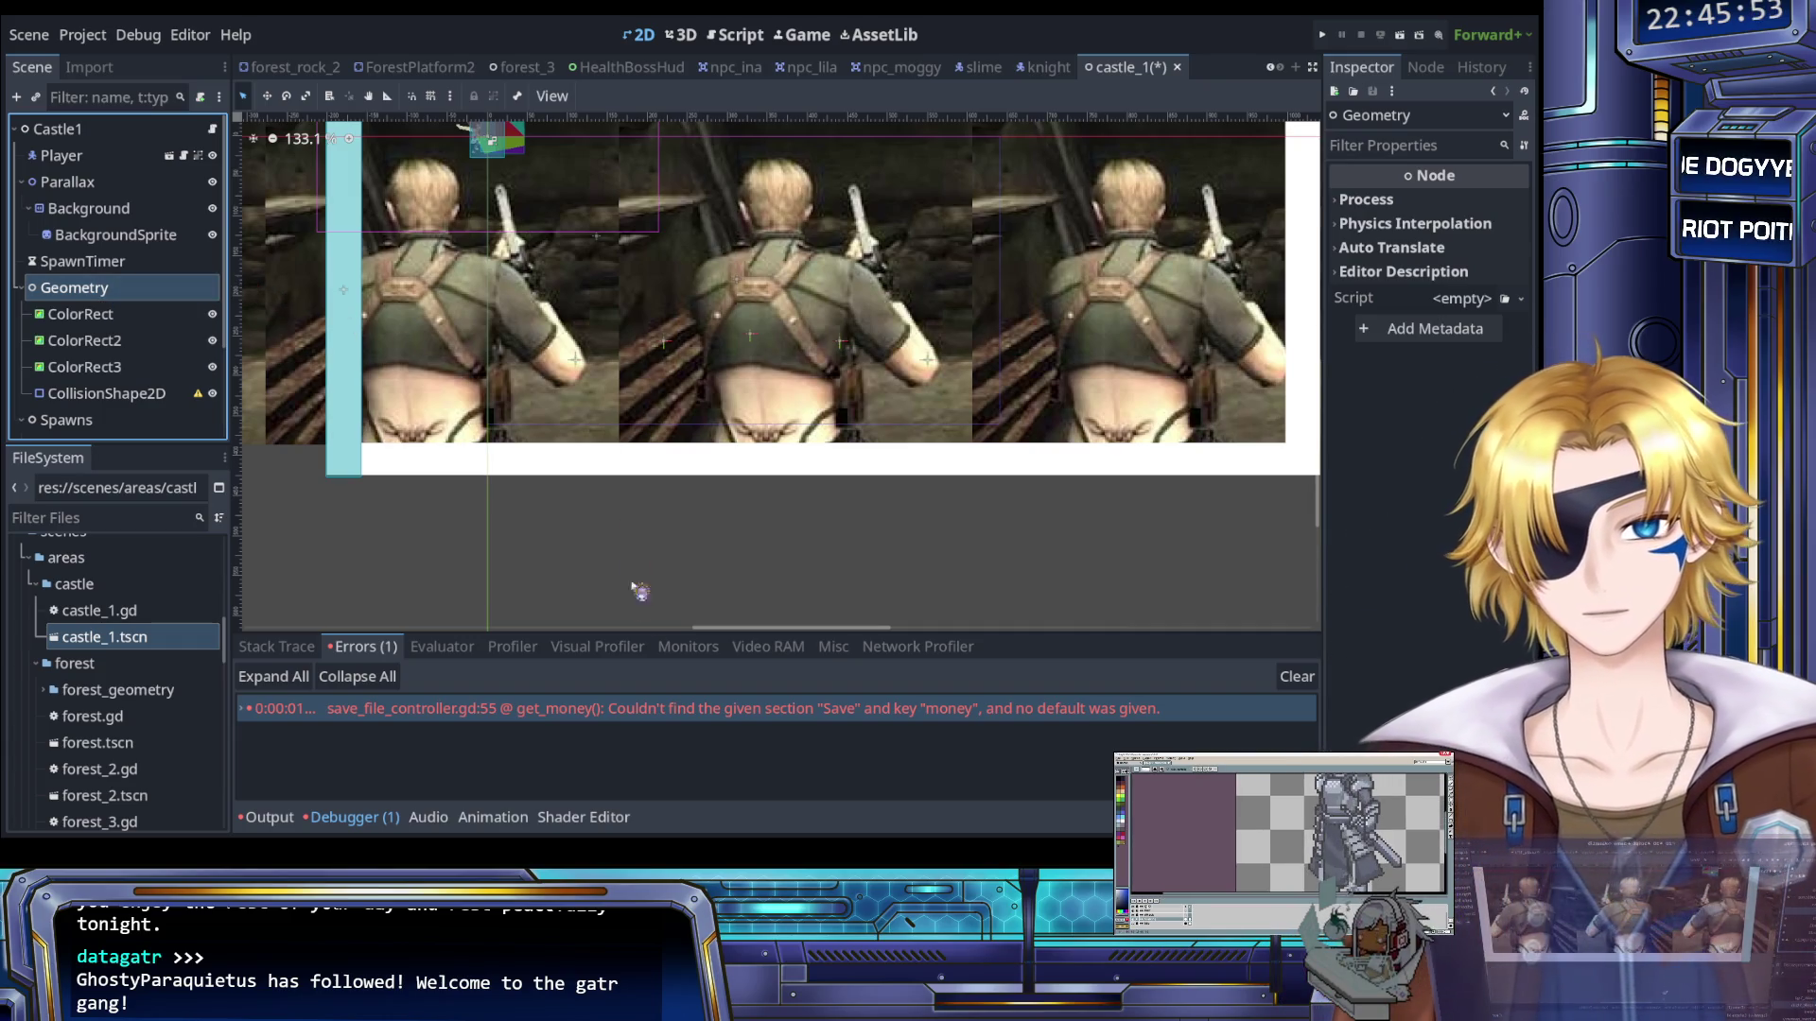
# Add an Area2D under Geometry, undoing an accidental nesting under CollisionShape2D
pyautogui.hotkey('ctrl', 'v')
pyautogui.moveTo(116, 419)
pyautogui.mouseDown()
pyautogui.moveTo(114, 322)
pyautogui.moveTo(111, 340)
pyautogui.mouseUp()
pyautogui.hotkey('ctrl', 'z')
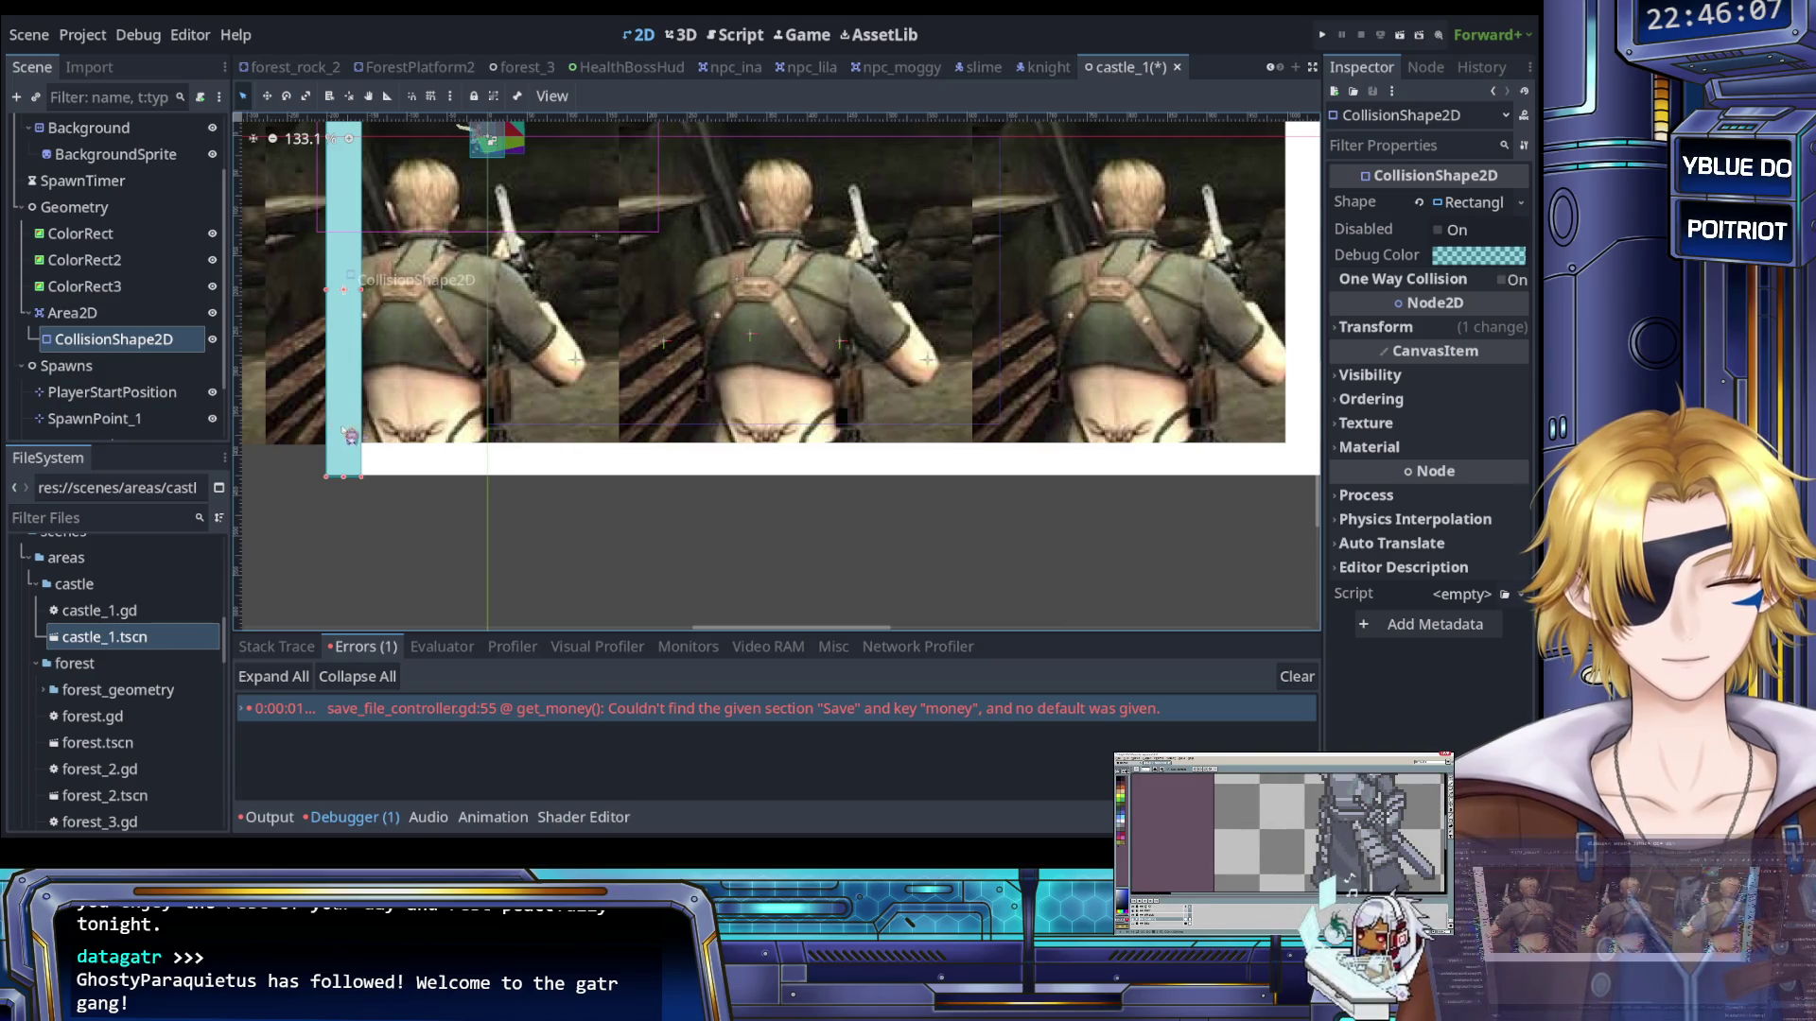
pyautogui.scroll(-4, 615, 527)
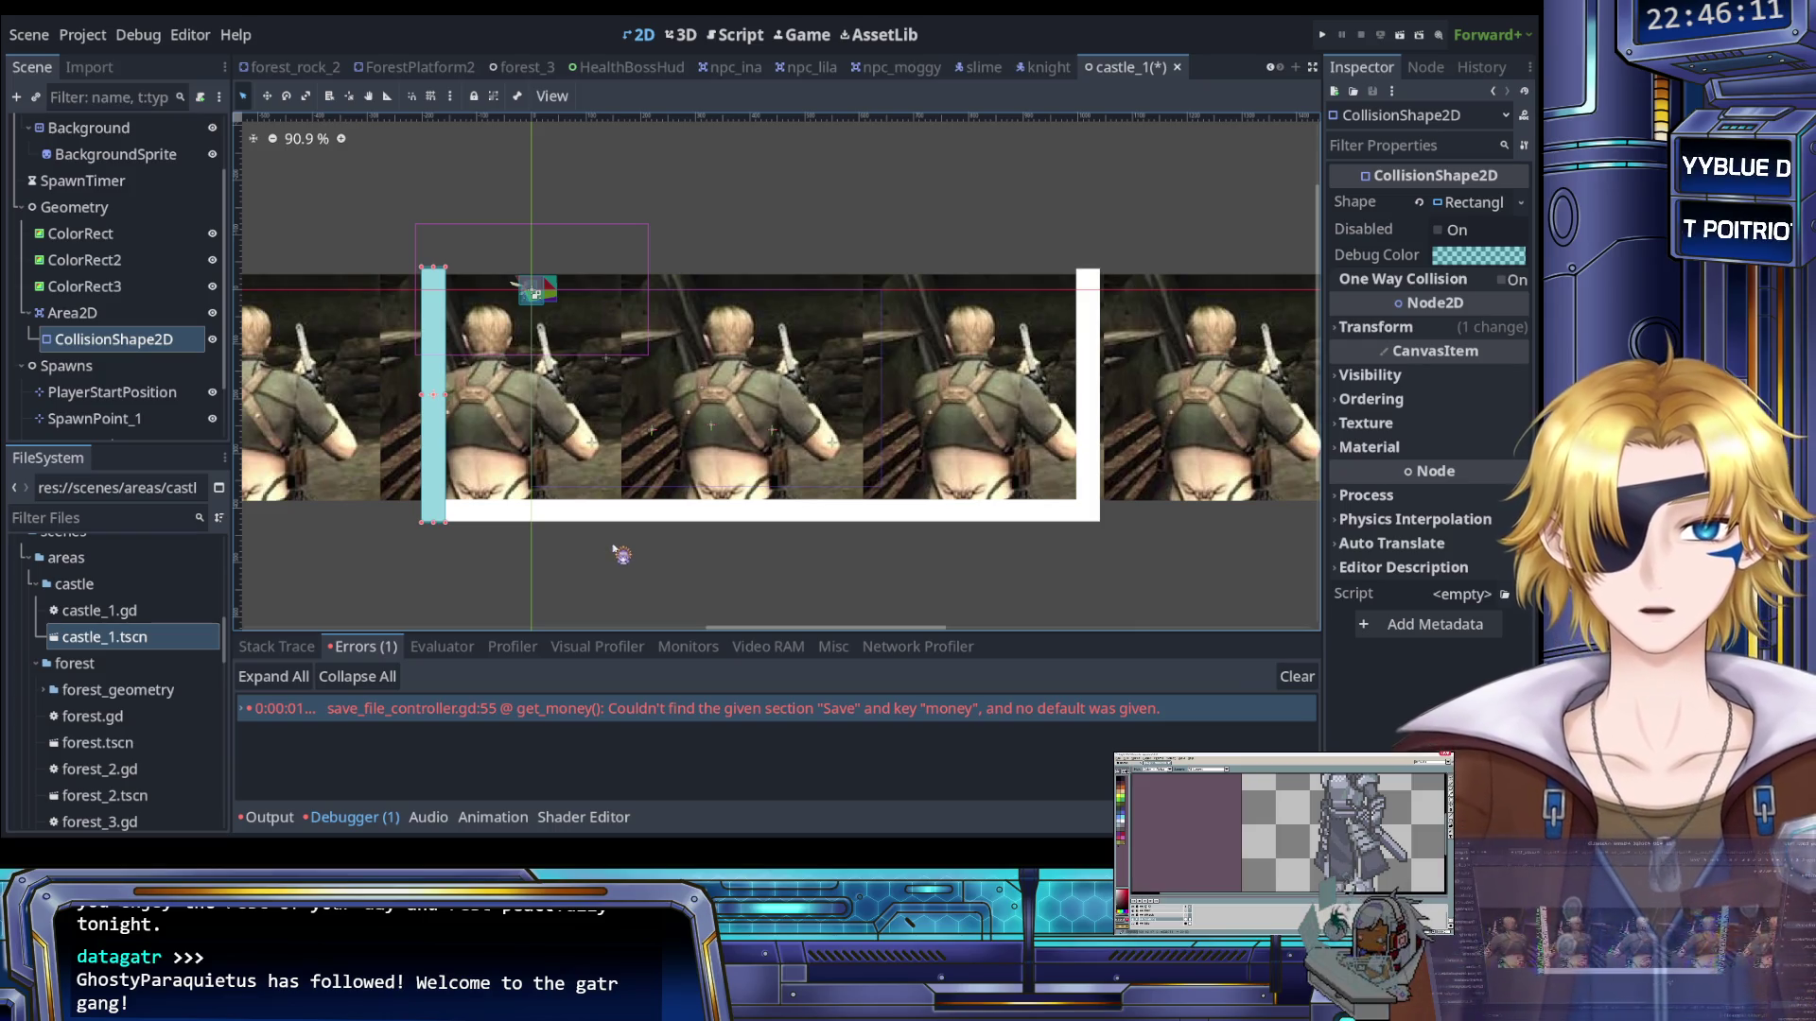
pyautogui.scroll(2, 622, 554)
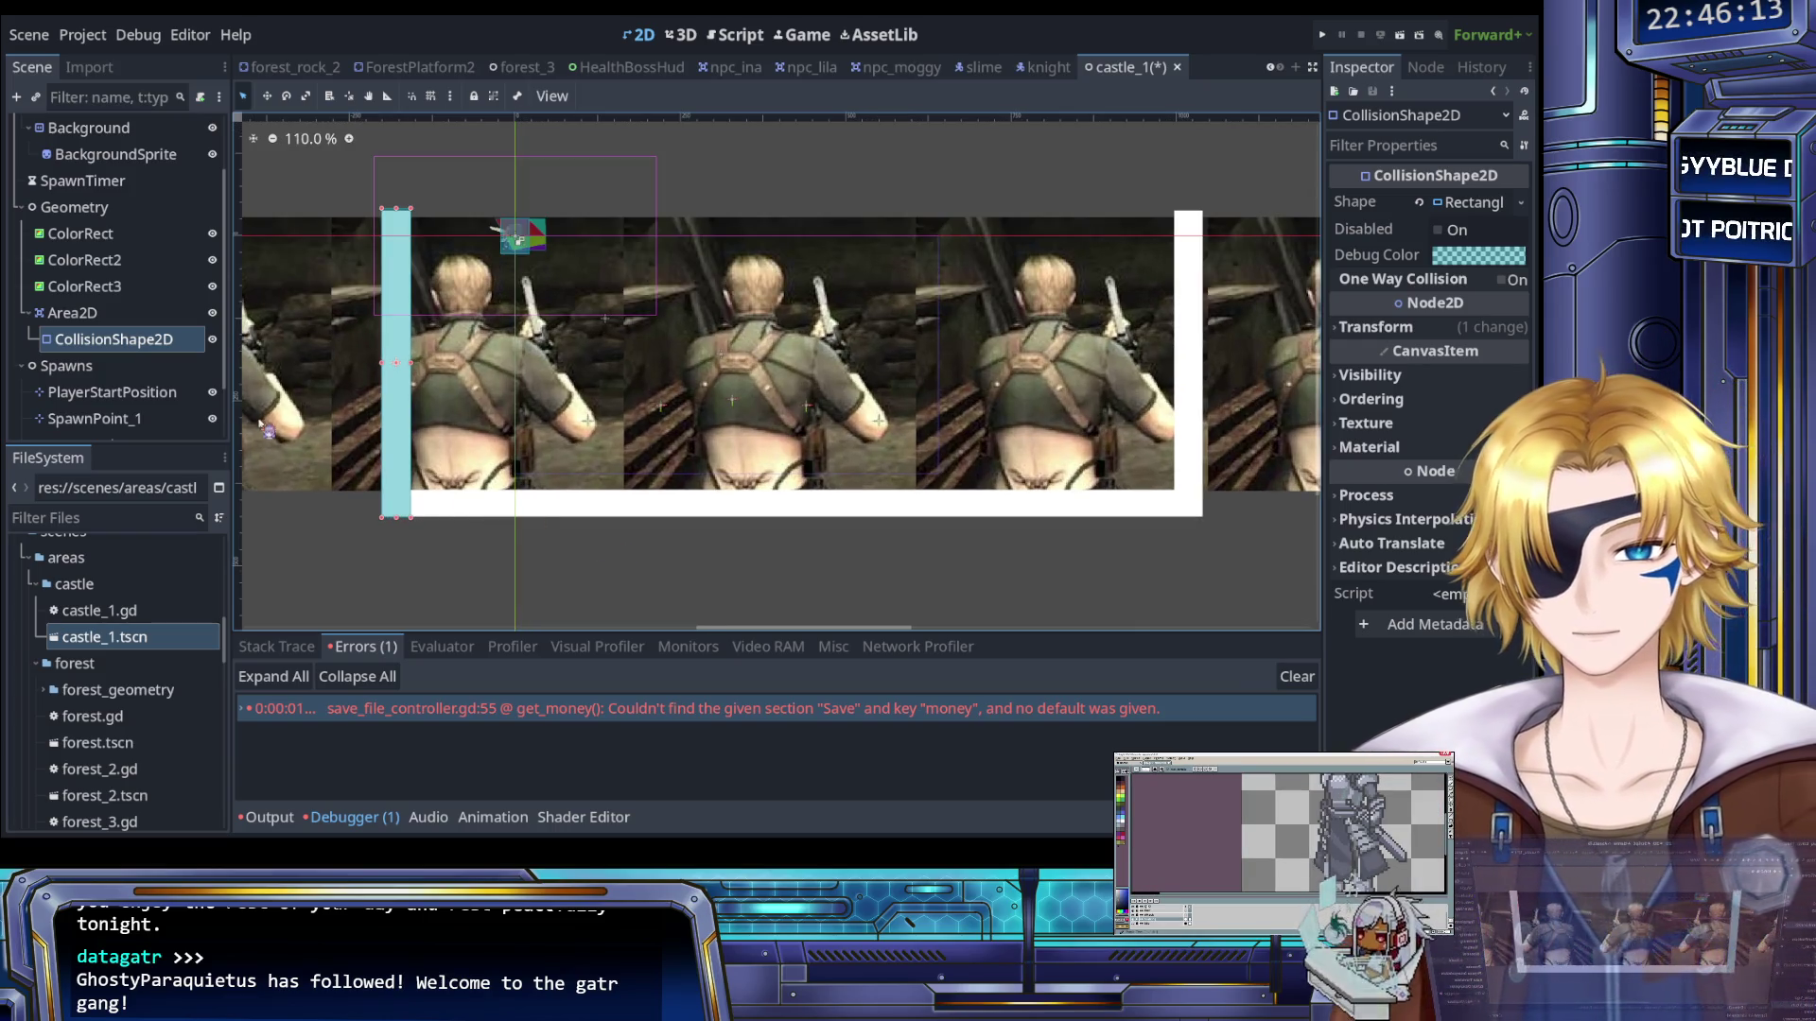
# Select the CollisionShape2D under Area2D and clear its rectangle shape
pyautogui.click(126, 315)
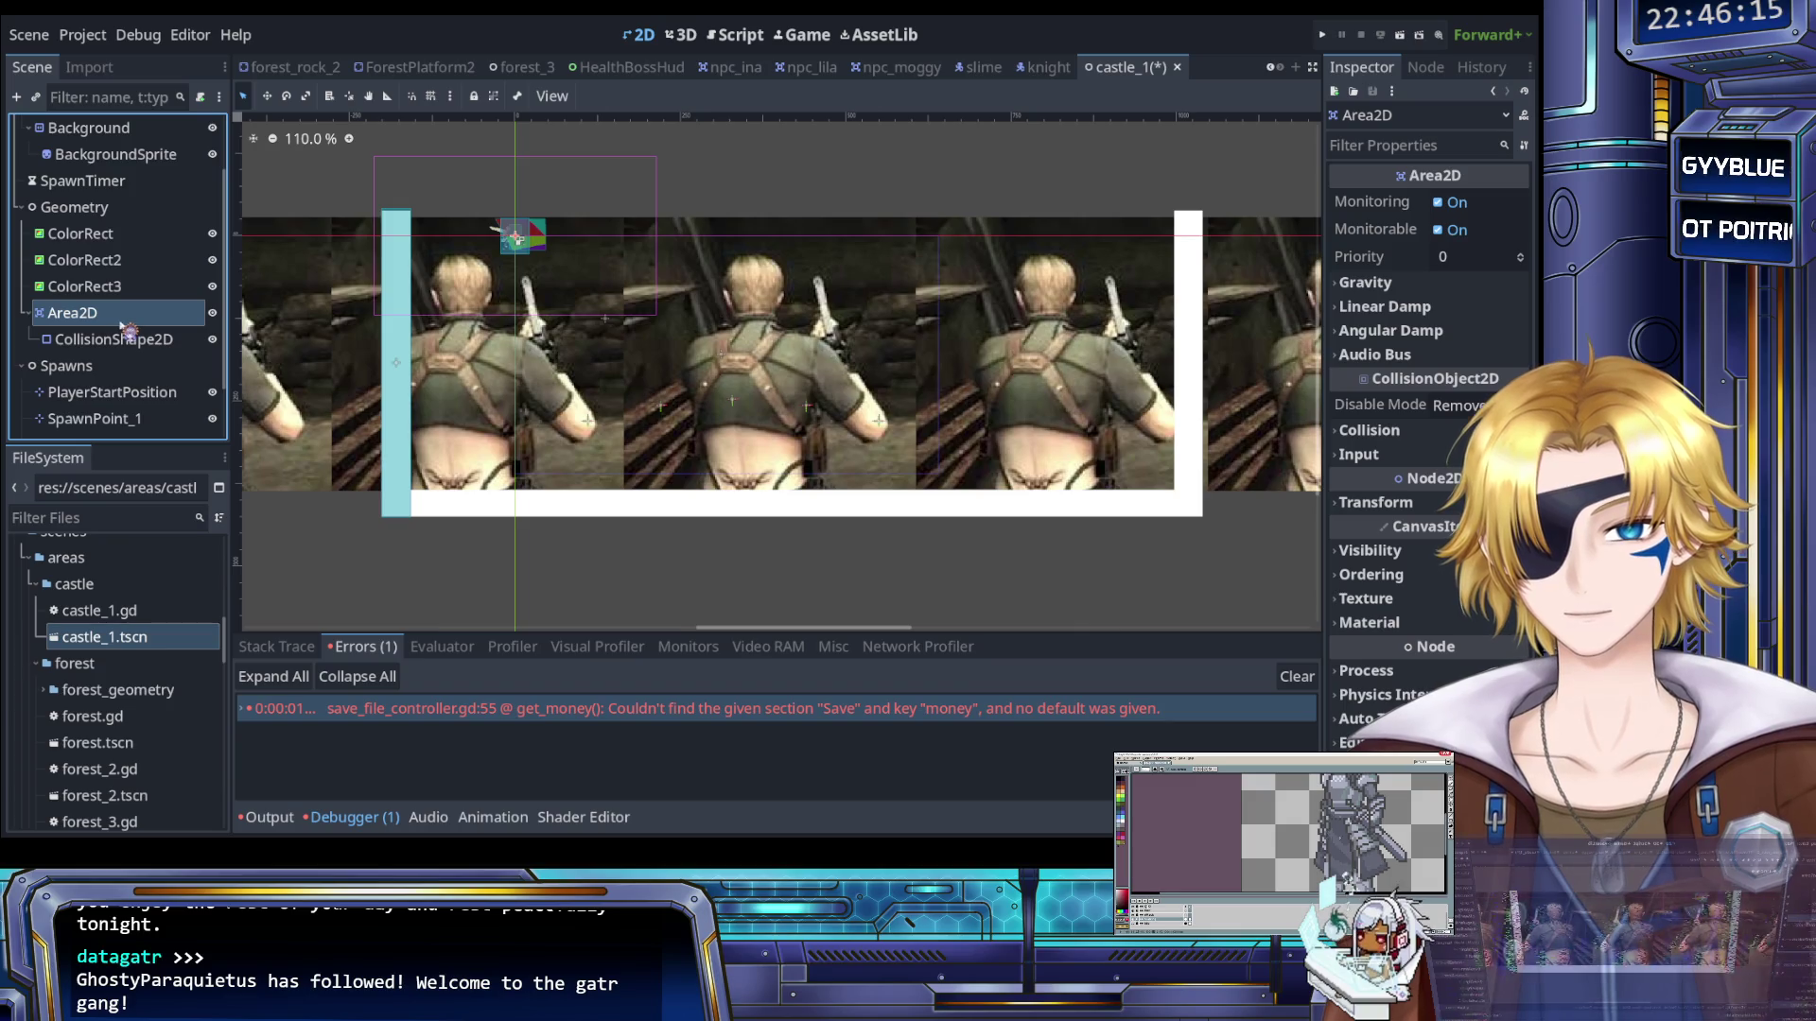
pyautogui.click(121, 343)
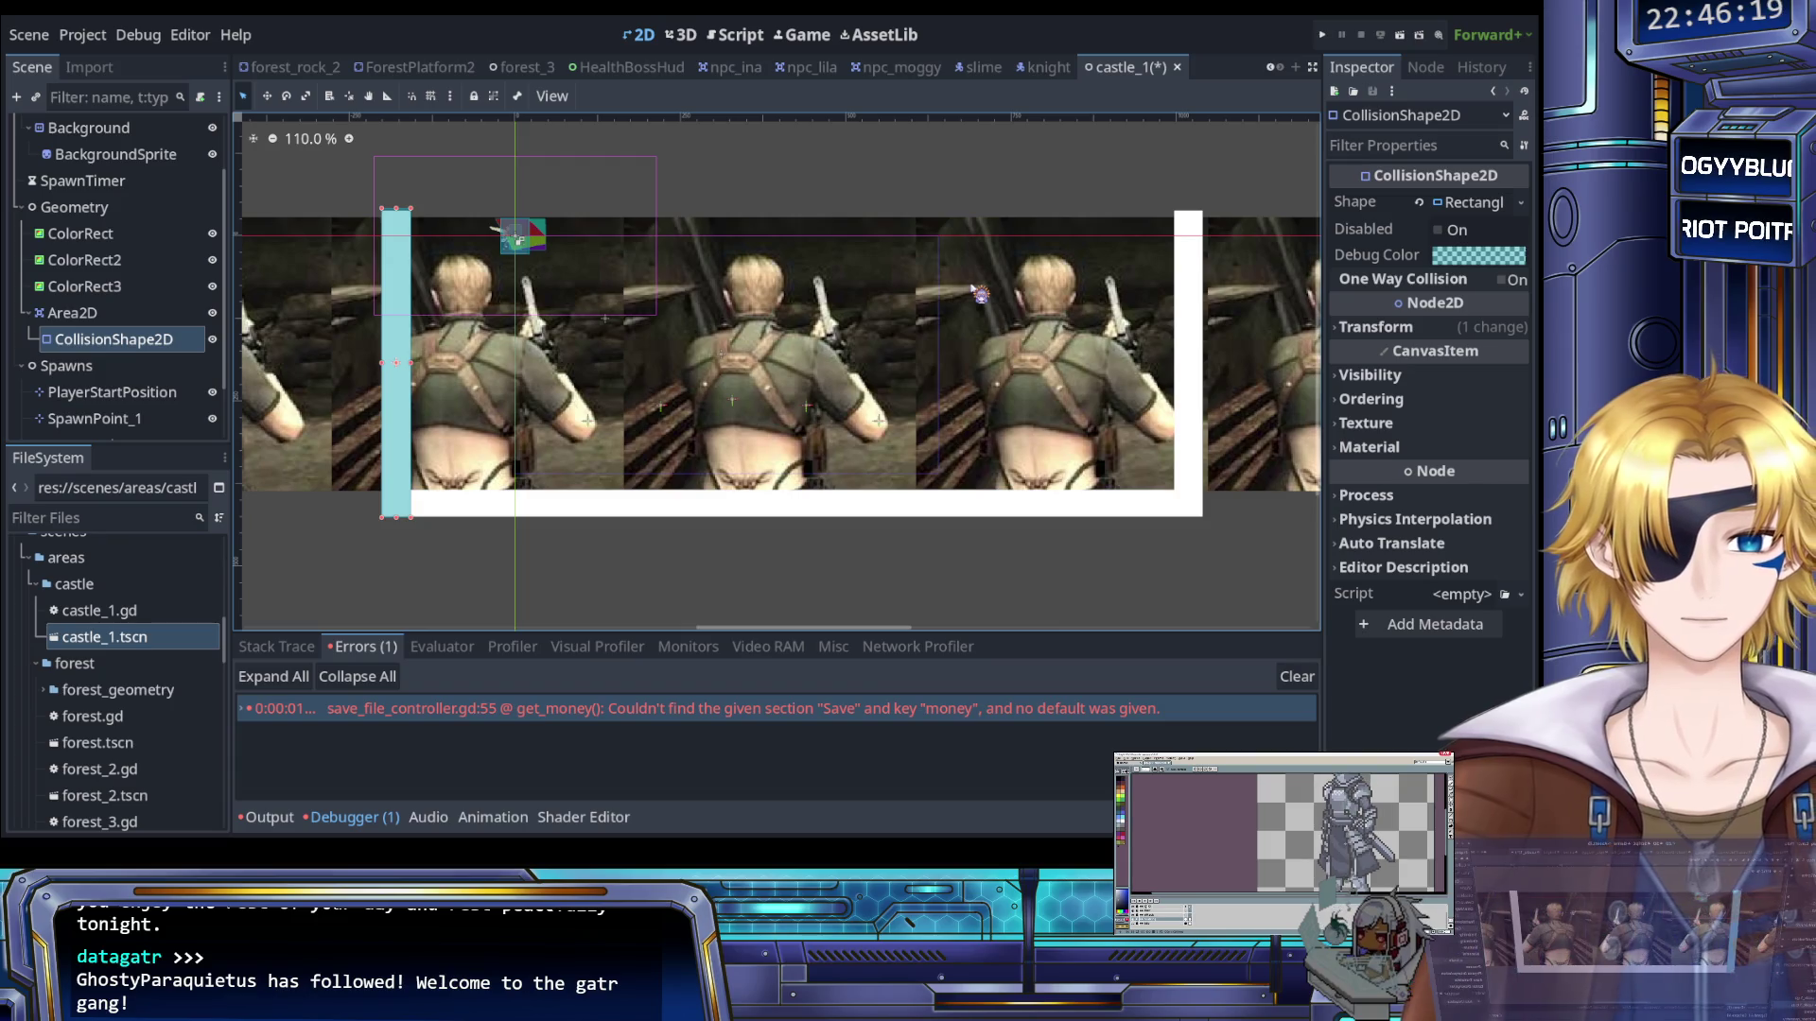
pyautogui.click(1470, 204)
pyautogui.click(1447, 208)
pyautogui.hotkey('ctrl', 'z')
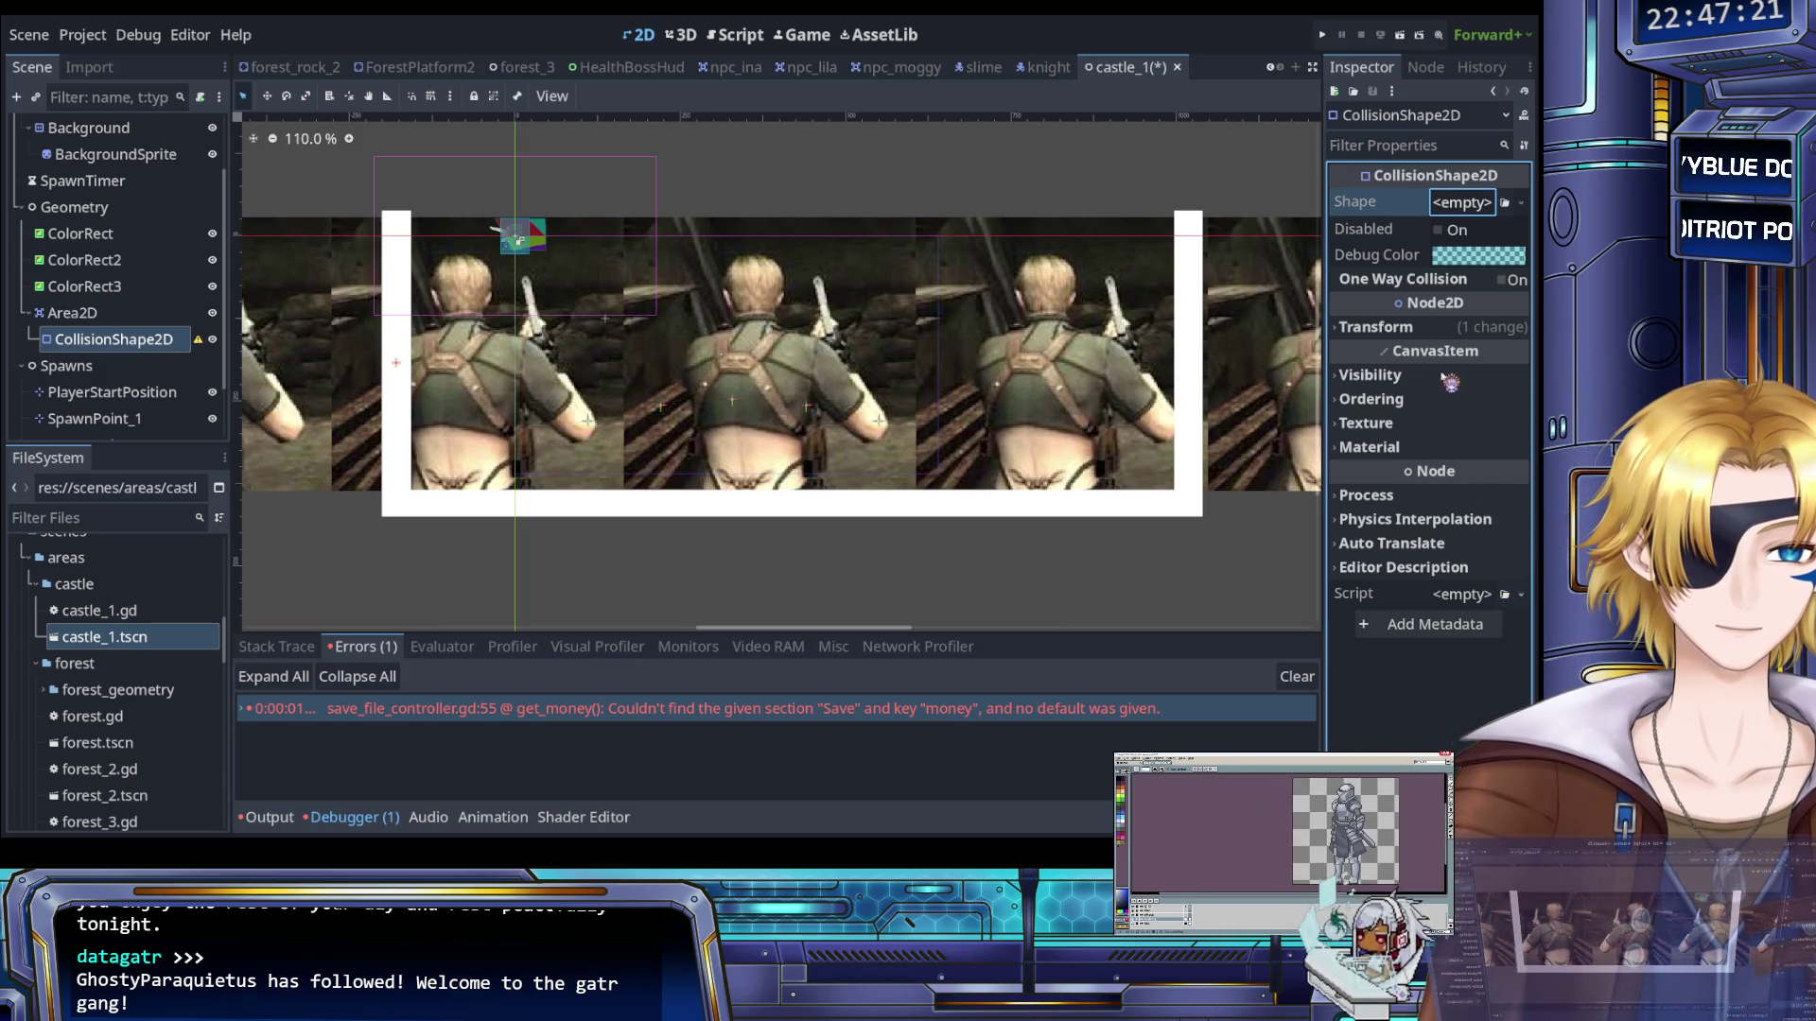
# Give CollisionShape2D a new RectangleShape2D stretched over the left white wall
pyautogui.click(1450, 383)
pyautogui.moveTo(541, 314); pyautogui.dragTo(659, 308)
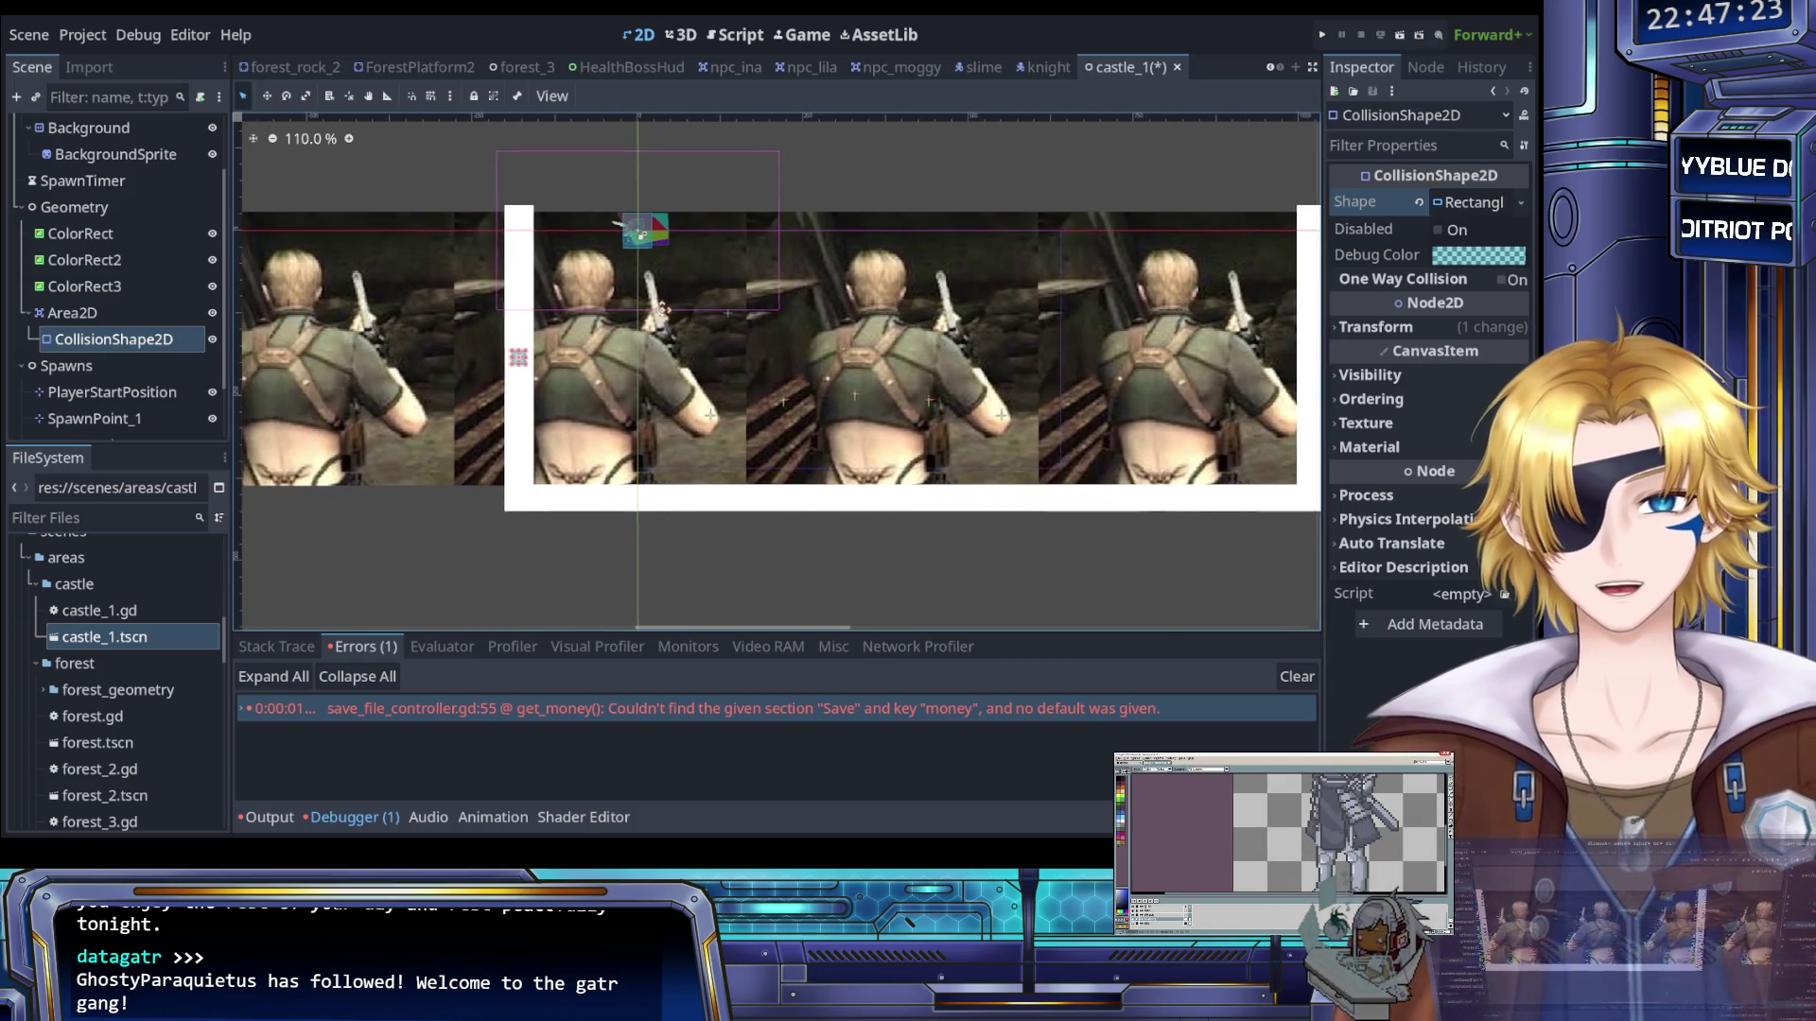
pyautogui.scroll(3, 659, 308)
pyautogui.moveTo(475, 380); pyautogui.dragTo(469, 192)
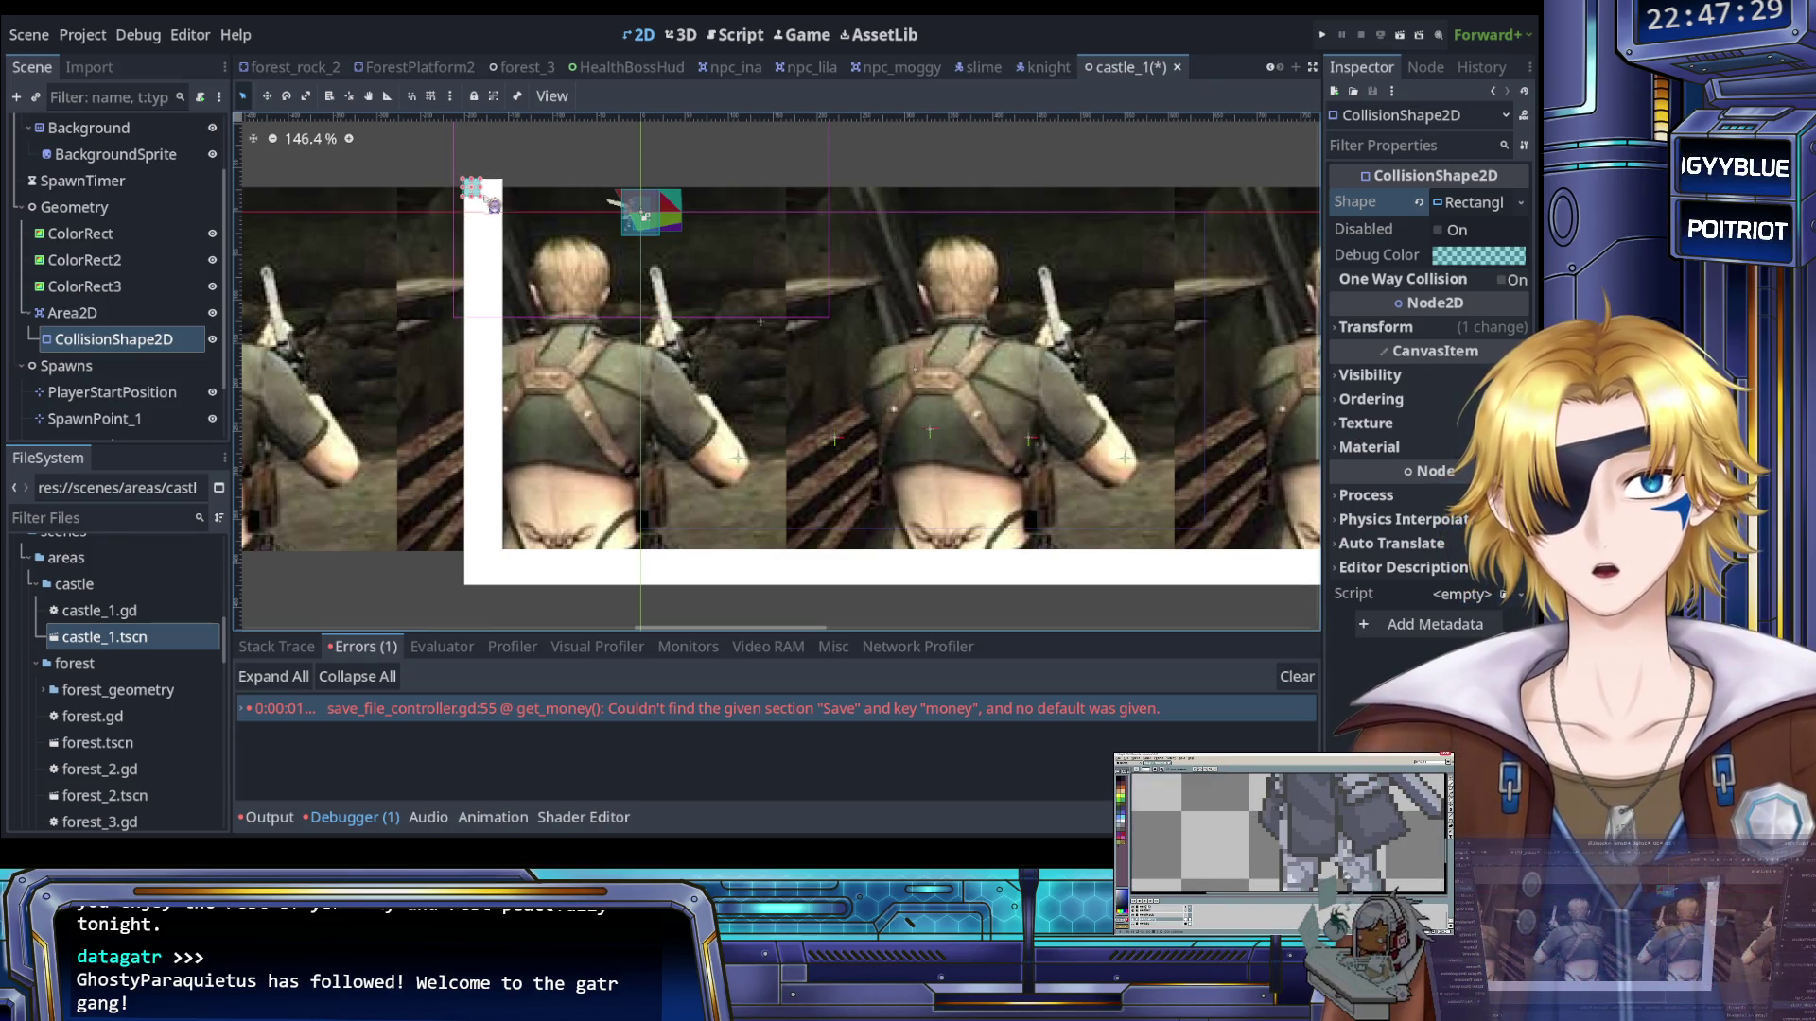
pyautogui.moveTo(490, 204)
pyautogui.mouseDown()
pyautogui.moveTo(516, 610)
pyautogui.moveTo(511, 594)
pyautogui.mouseUp()
# Duplicate the collision shape as a test copy and try nudging and shortening it
pyautogui.click(101, 322)
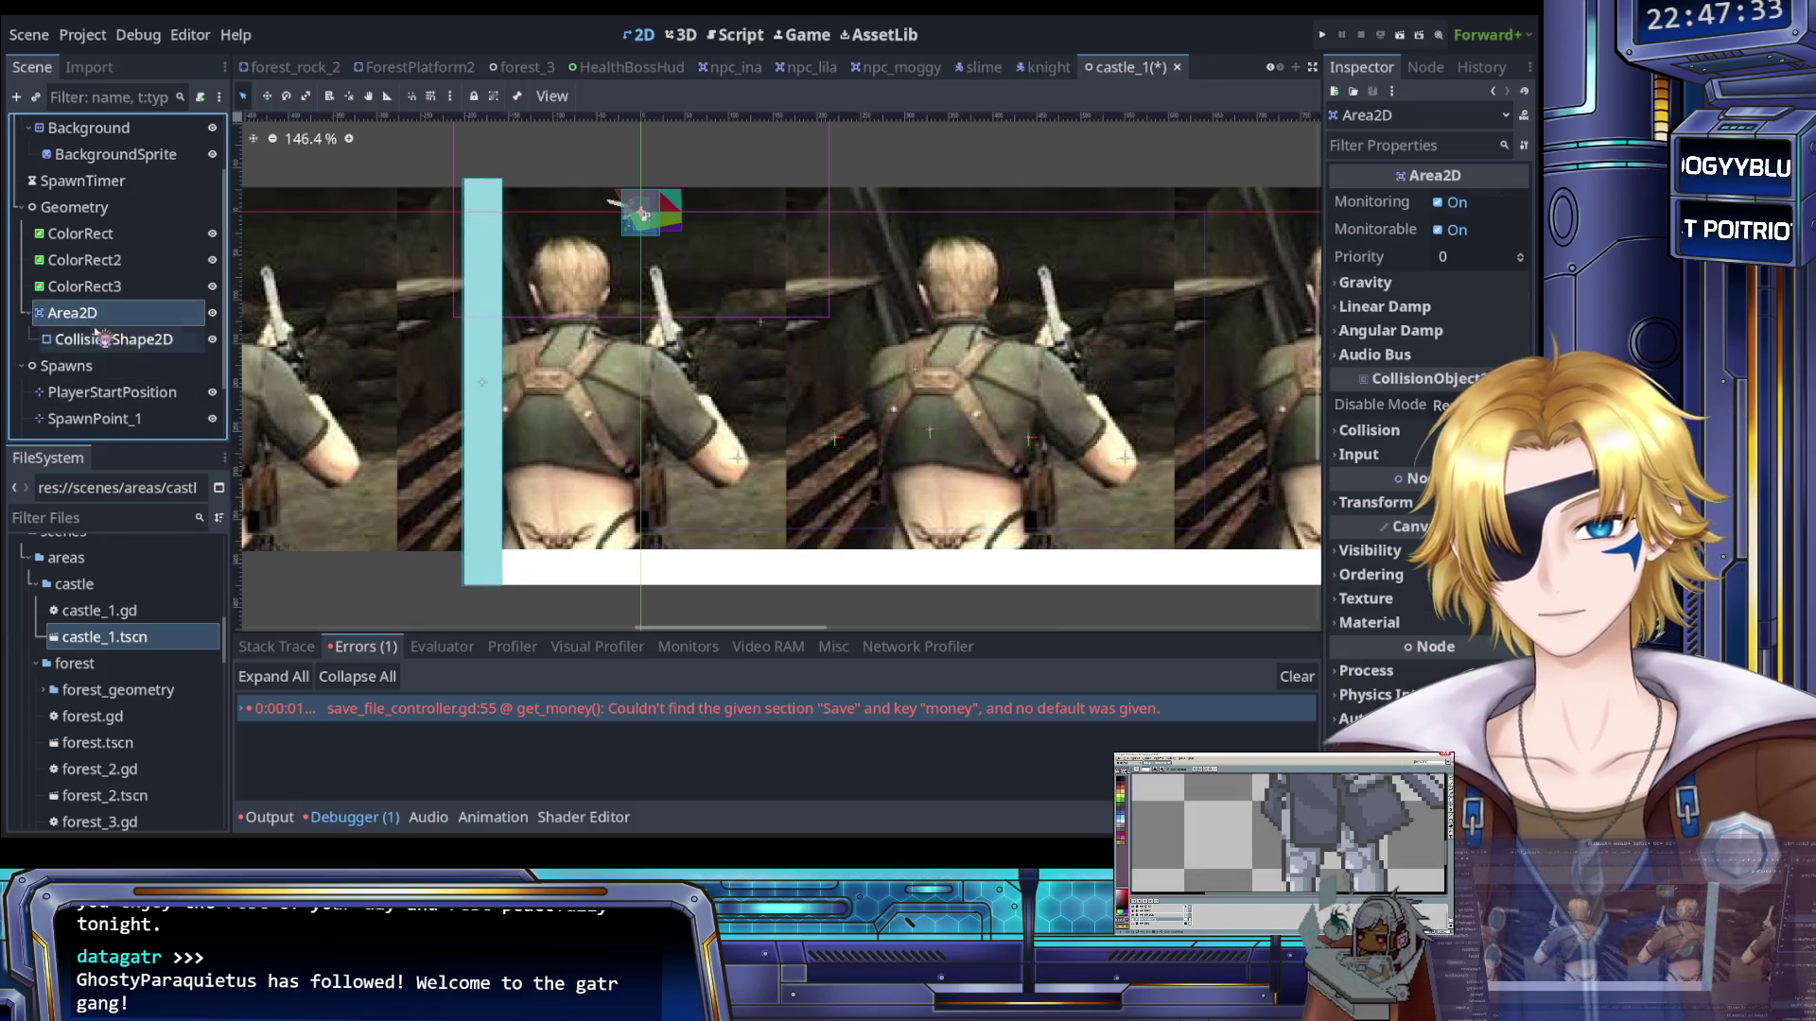
pyautogui.click(102, 333)
pyautogui.hotkey('ctrl', 'd')
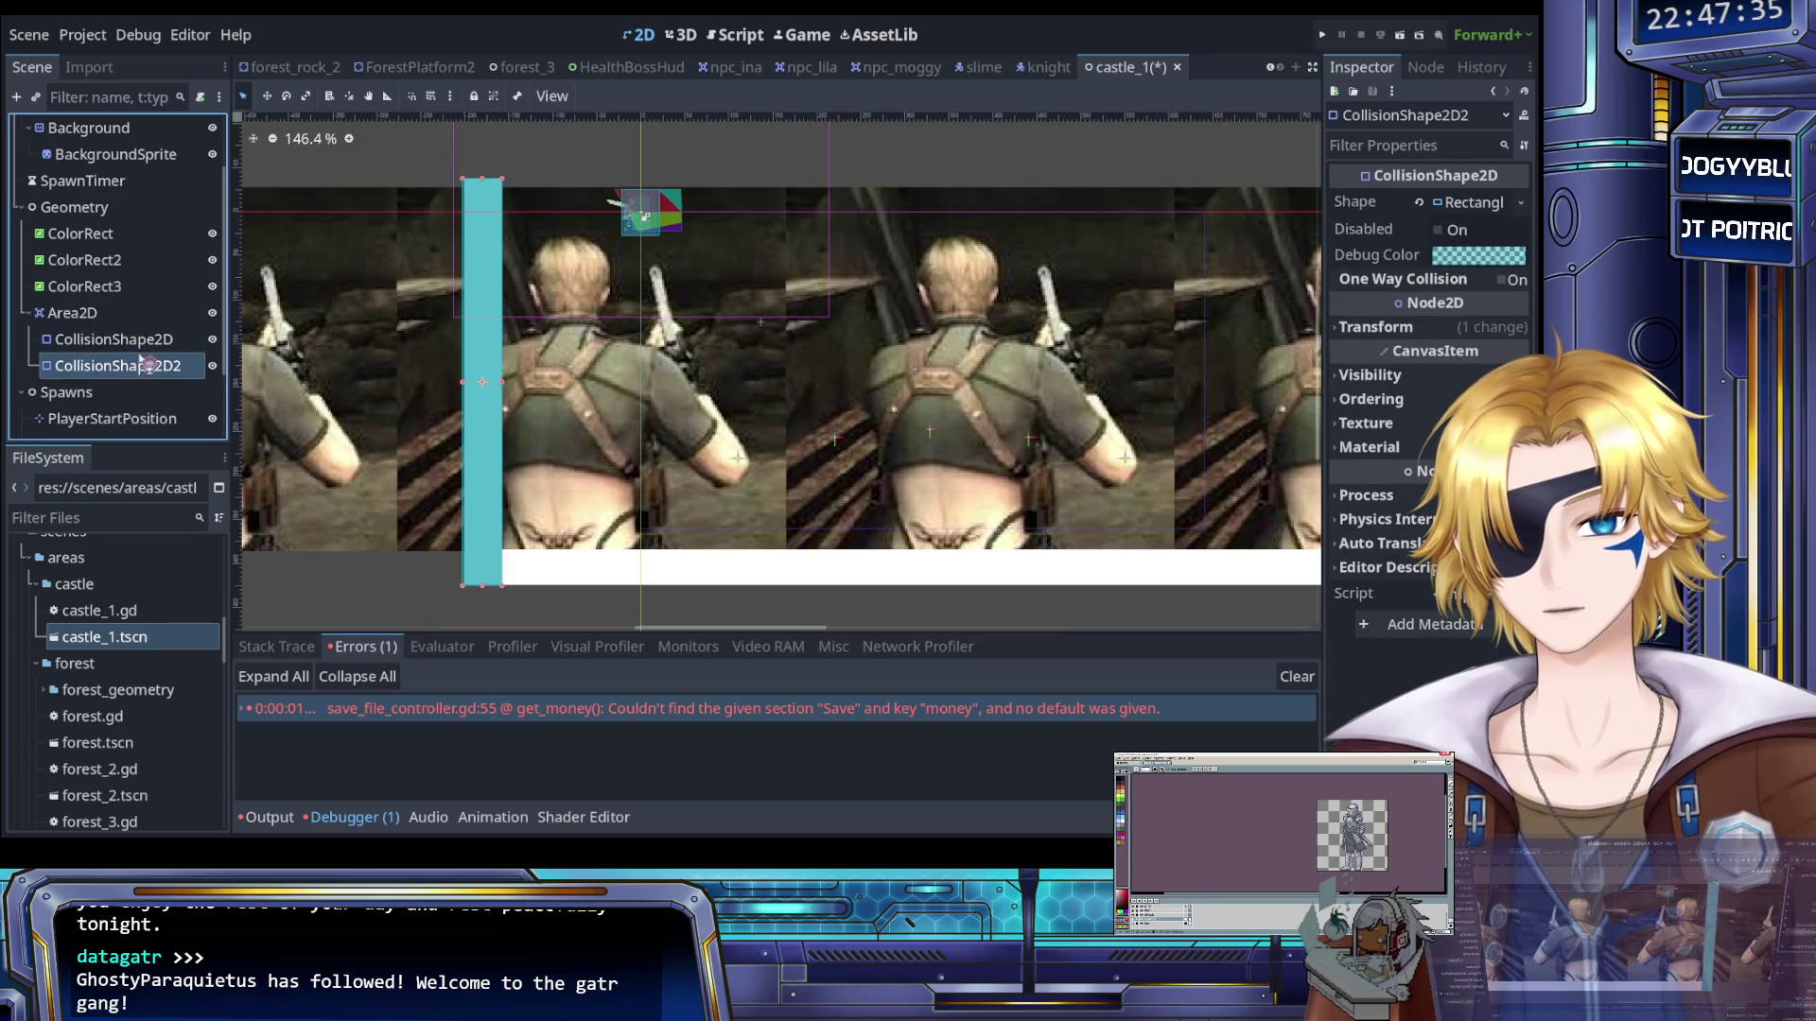
pyautogui.scroll(-5, 422, 243)
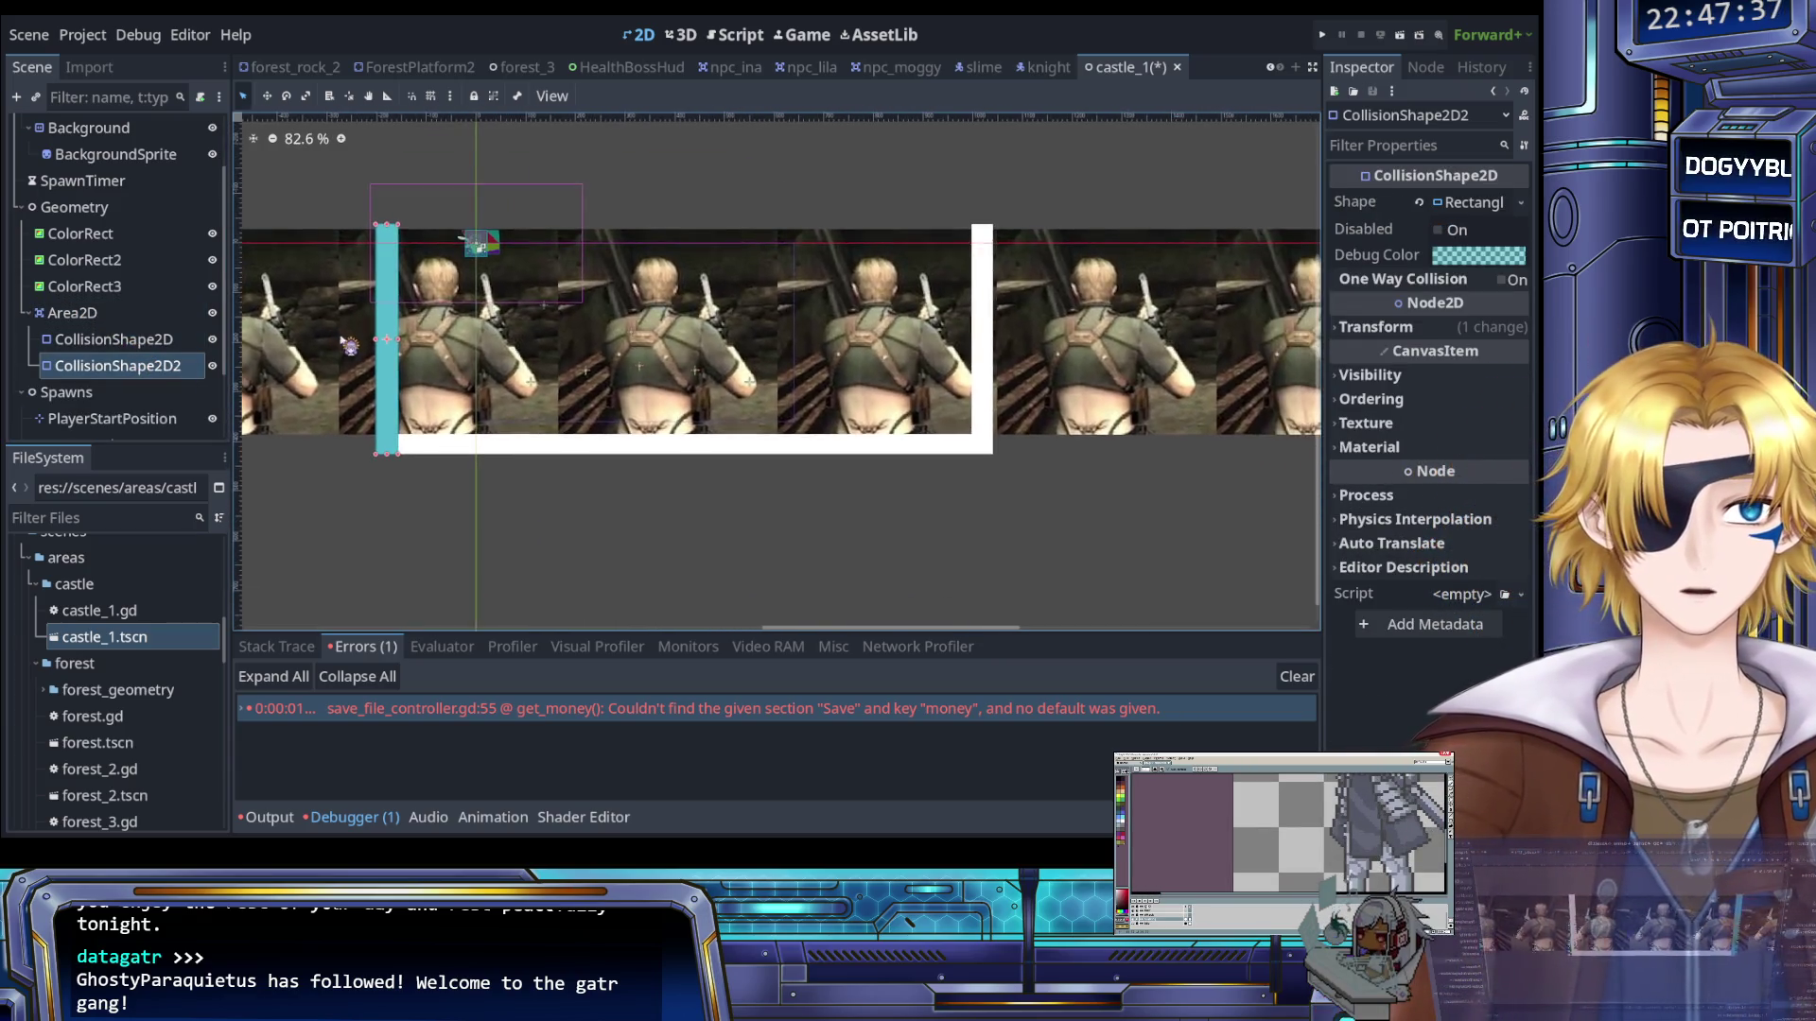
pyautogui.scroll(5, 423, 243)
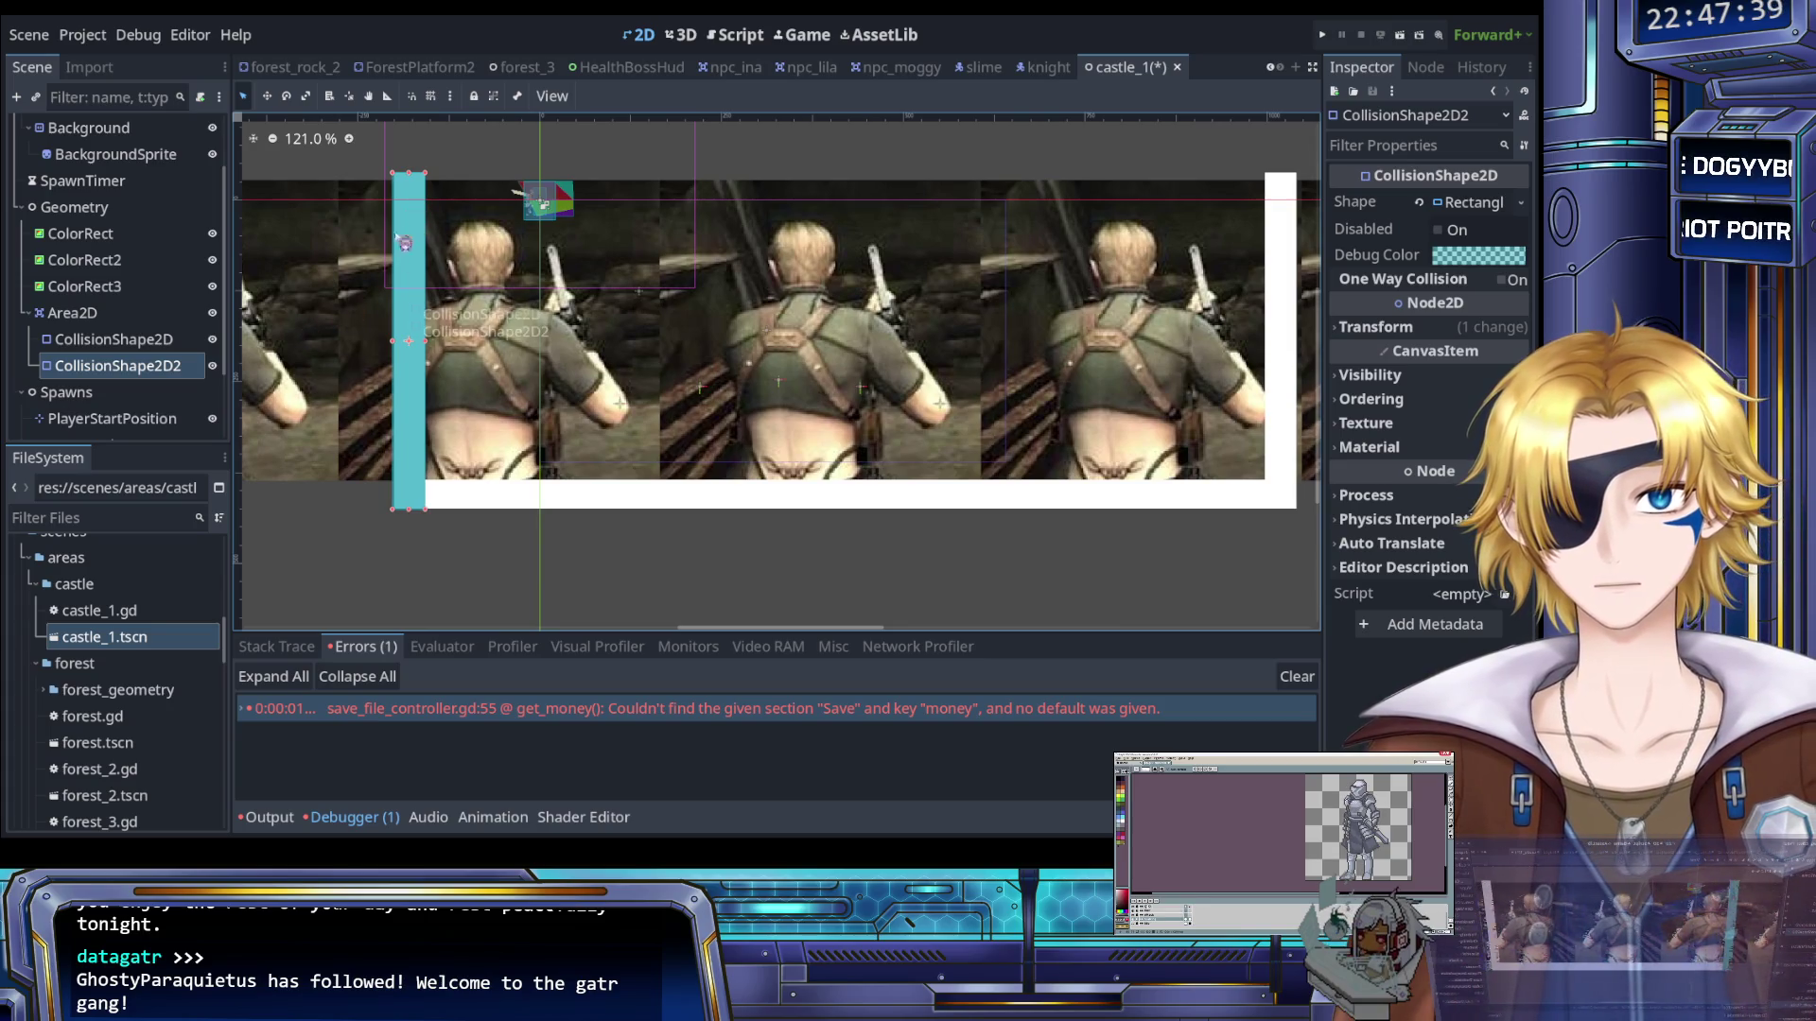
pyautogui.press('Right')
pyautogui.press('Right')
pyautogui.press('Right')
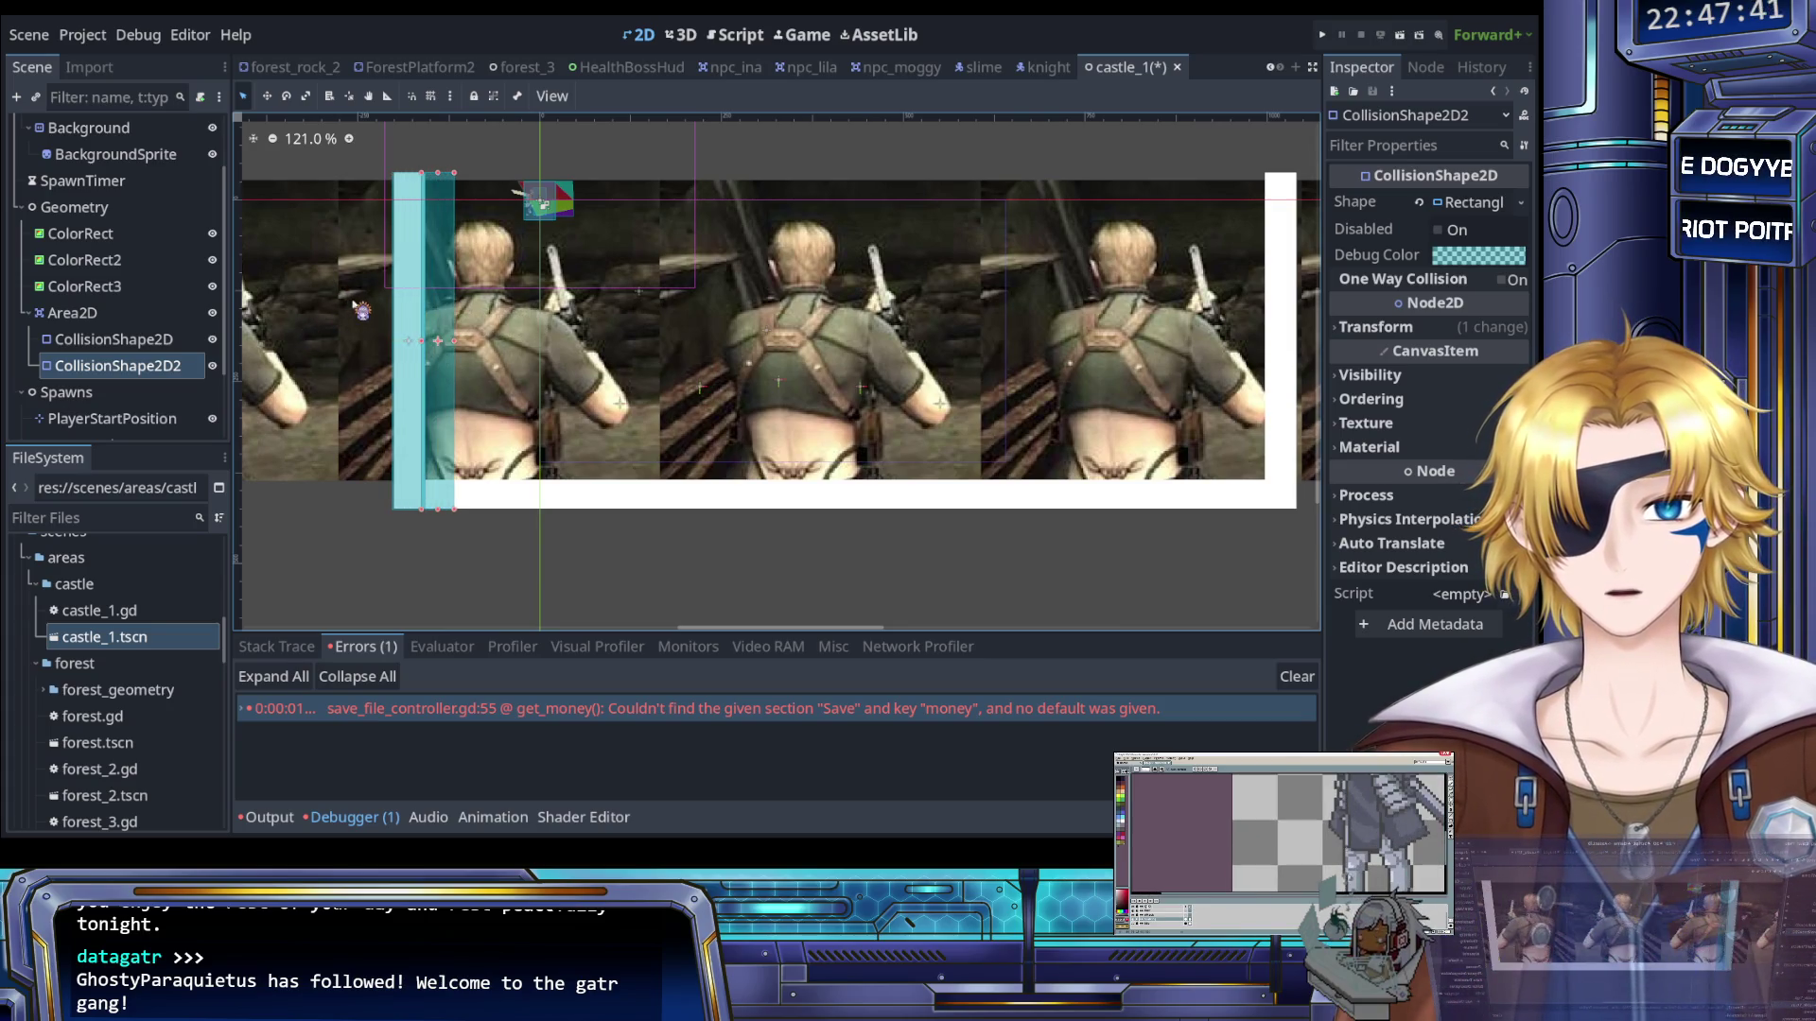
pyautogui.moveTo(438, 174)
pyautogui.mouseDown()
pyautogui.moveTo(452, 435)
pyautogui.moveTo(452, 325)
pyautogui.mouseUp()
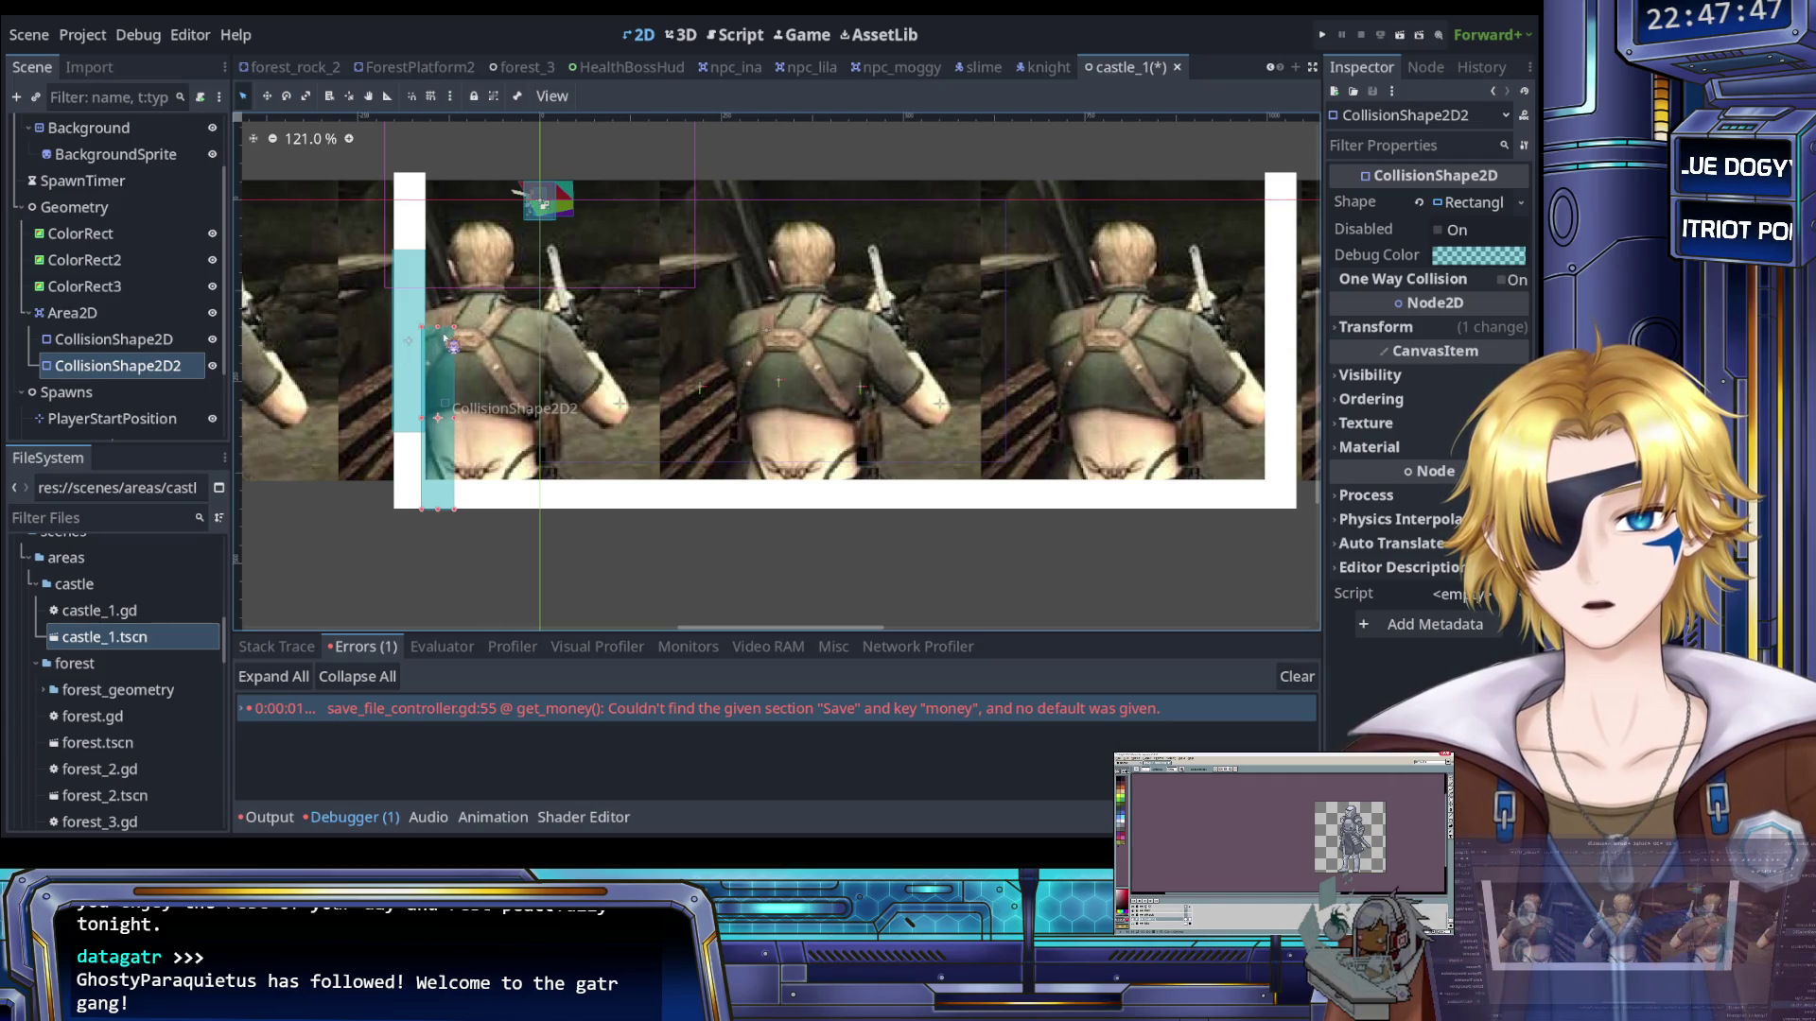
pyautogui.hotkey('ctrl', 'z')
pyautogui.hotkey('ctrl', 'z')
# Delete the test CollisionShape2D2 and duplicate Area2D as Area2D2
pyautogui.moveTo(448, 181)
pyautogui.mouseDown()
pyautogui.moveTo(479, 207)
pyautogui.moveTo(470, 438)
pyautogui.mouseUp()
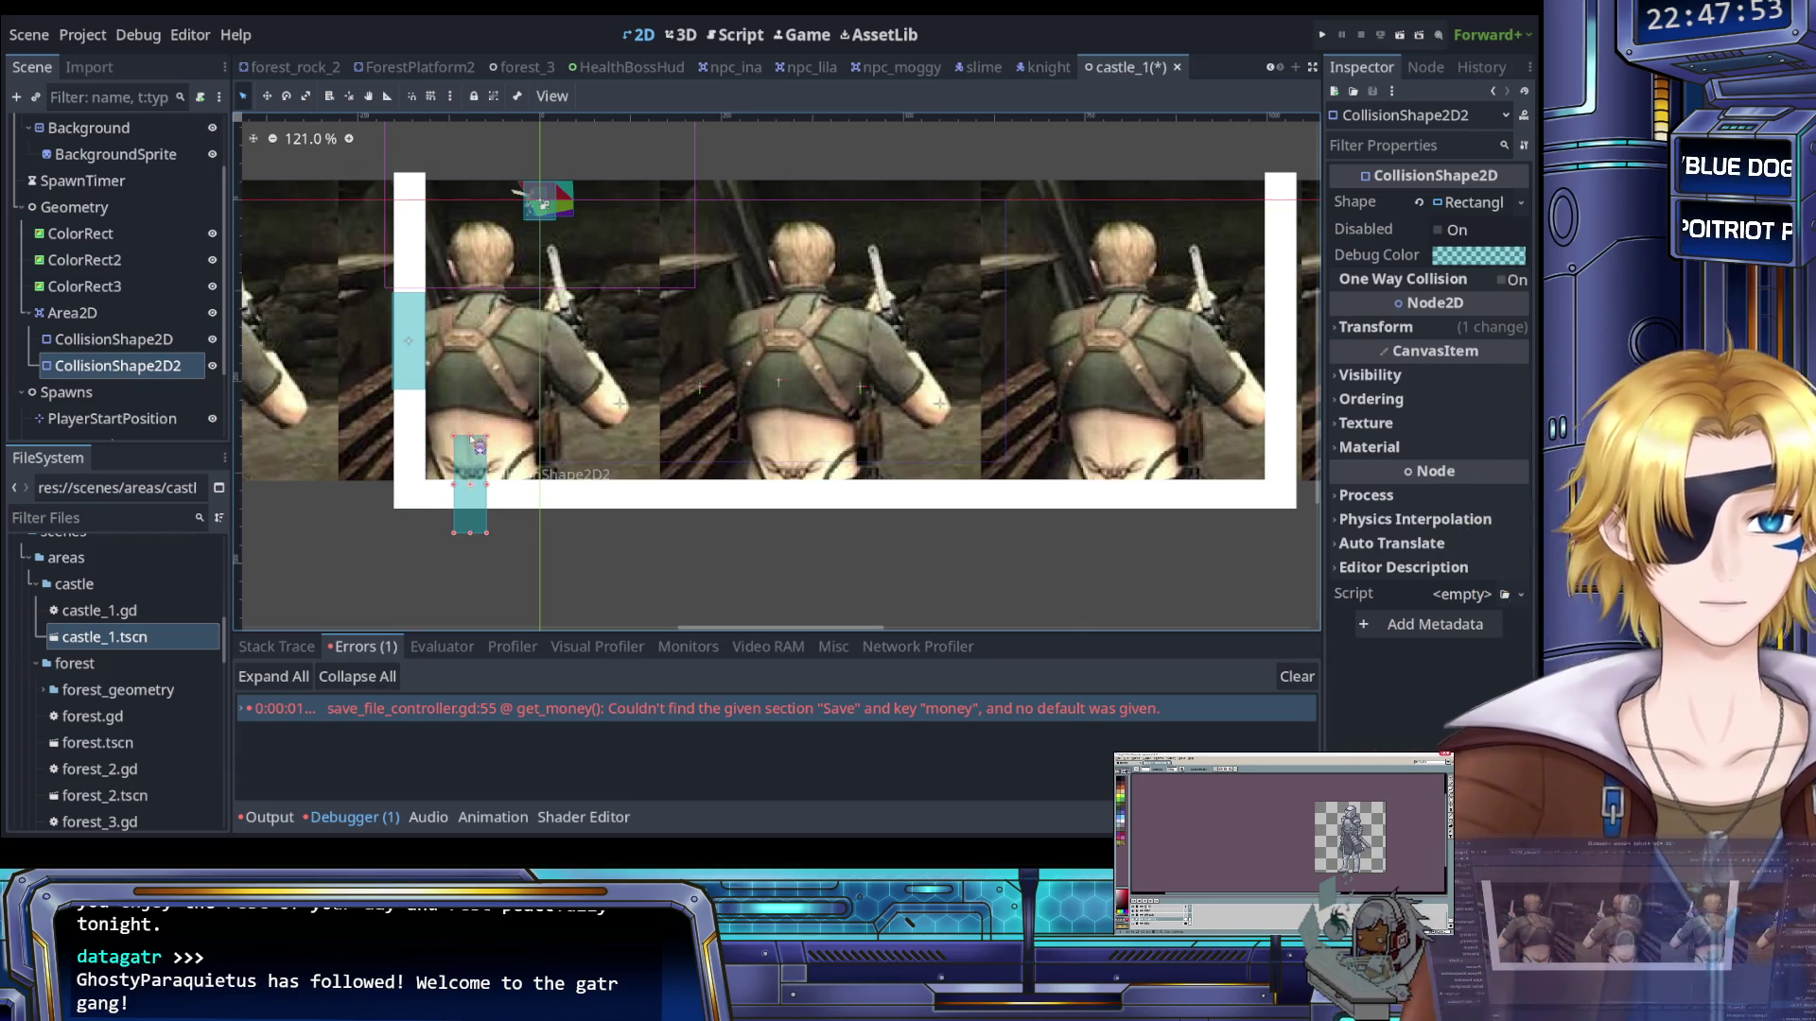
pyautogui.click(143, 369)
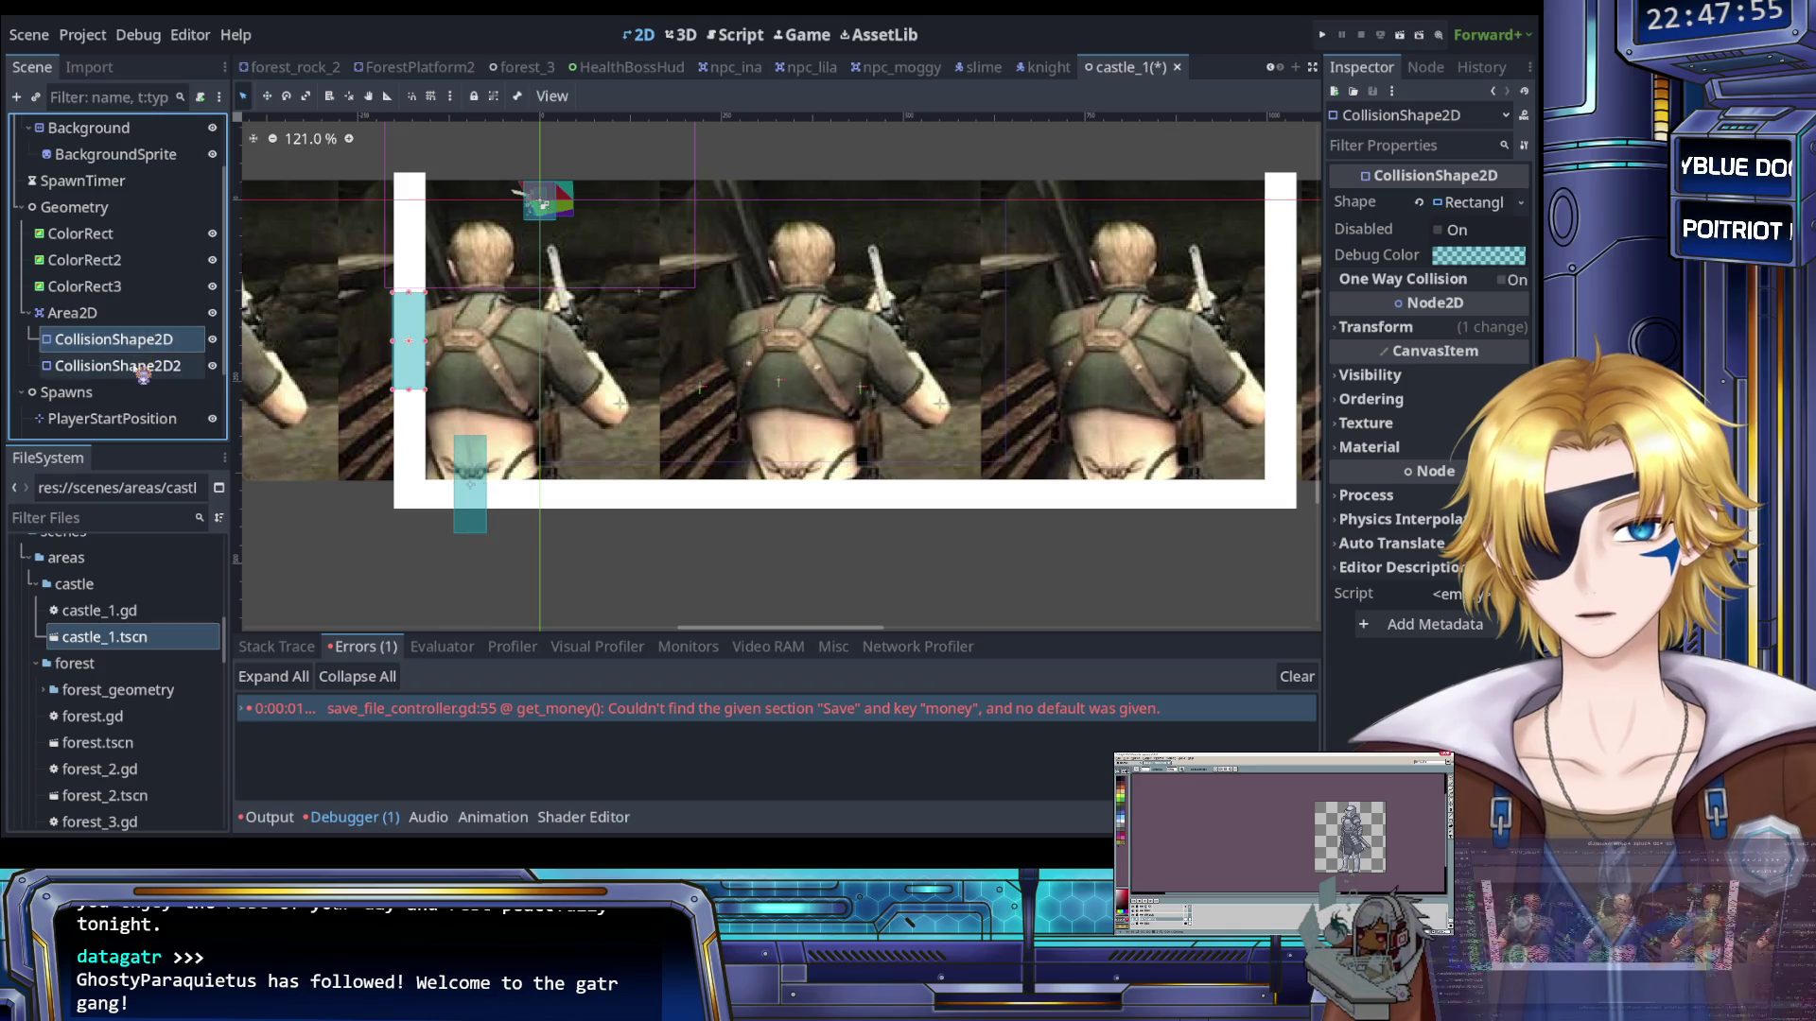
pyautogui.hotkey('ctrl', 'z')
pyautogui.hotkey('ctrl', 'z')
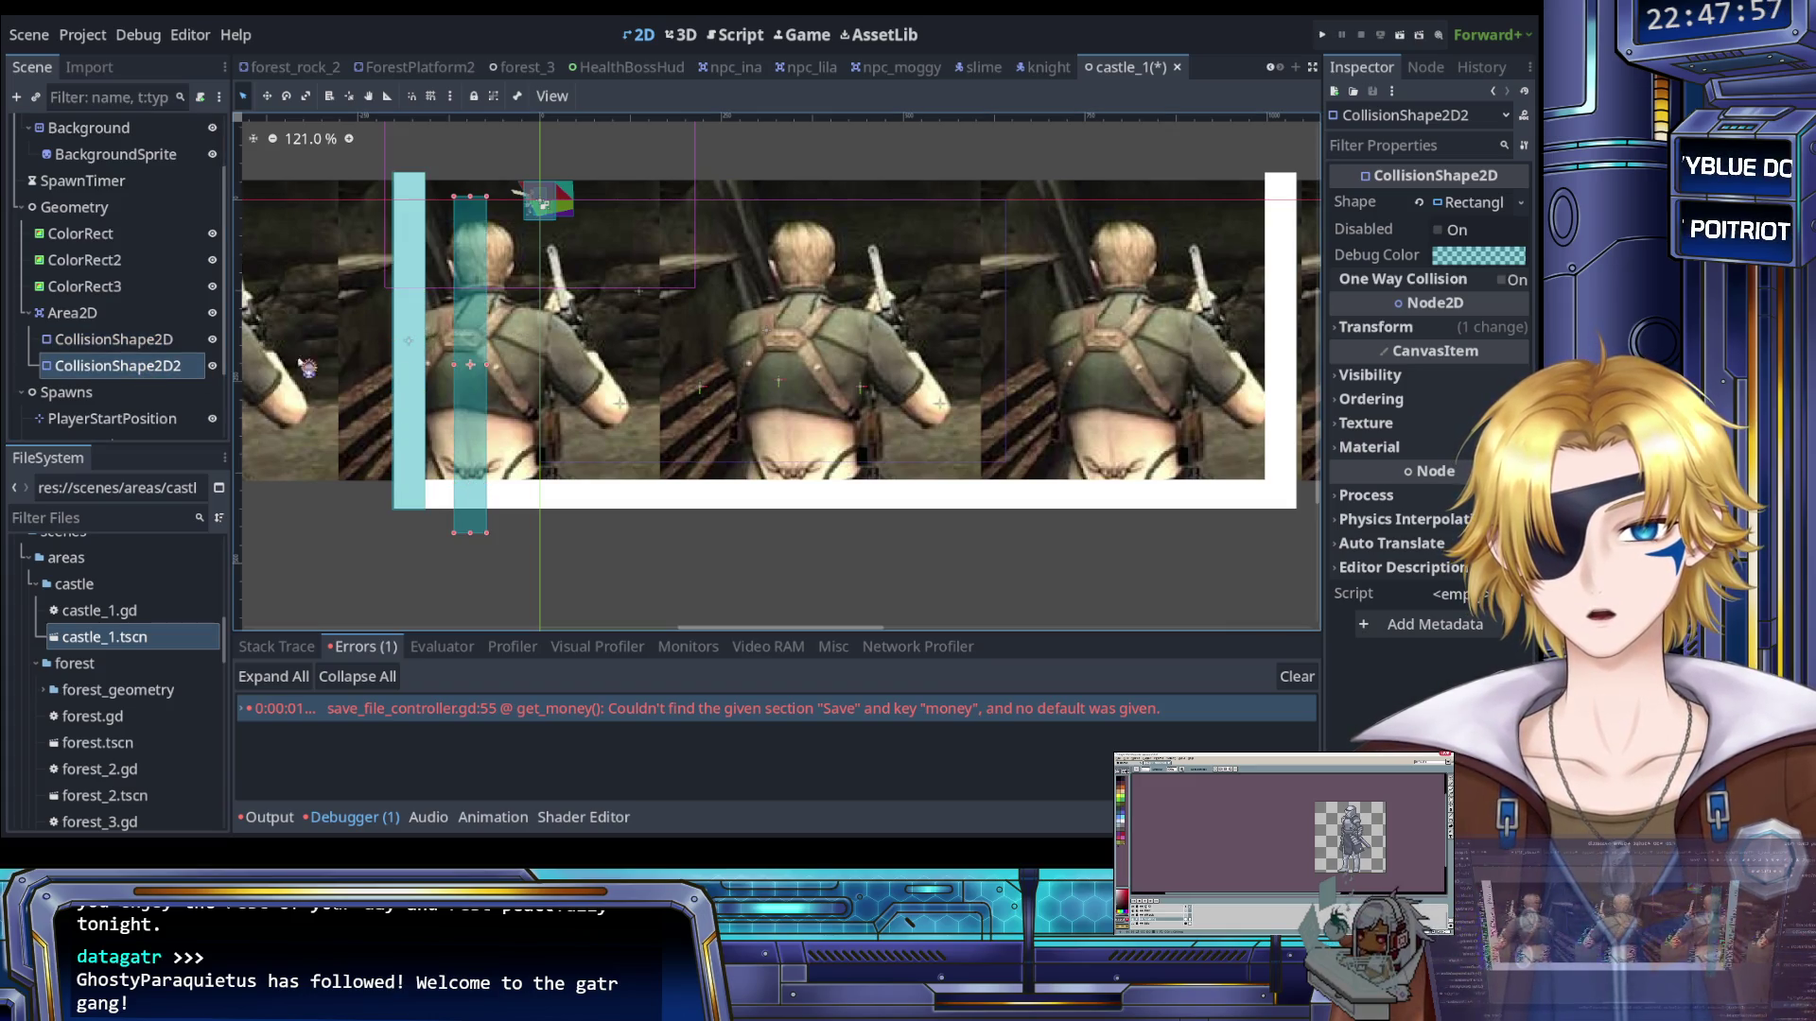
pyautogui.press('Delete')
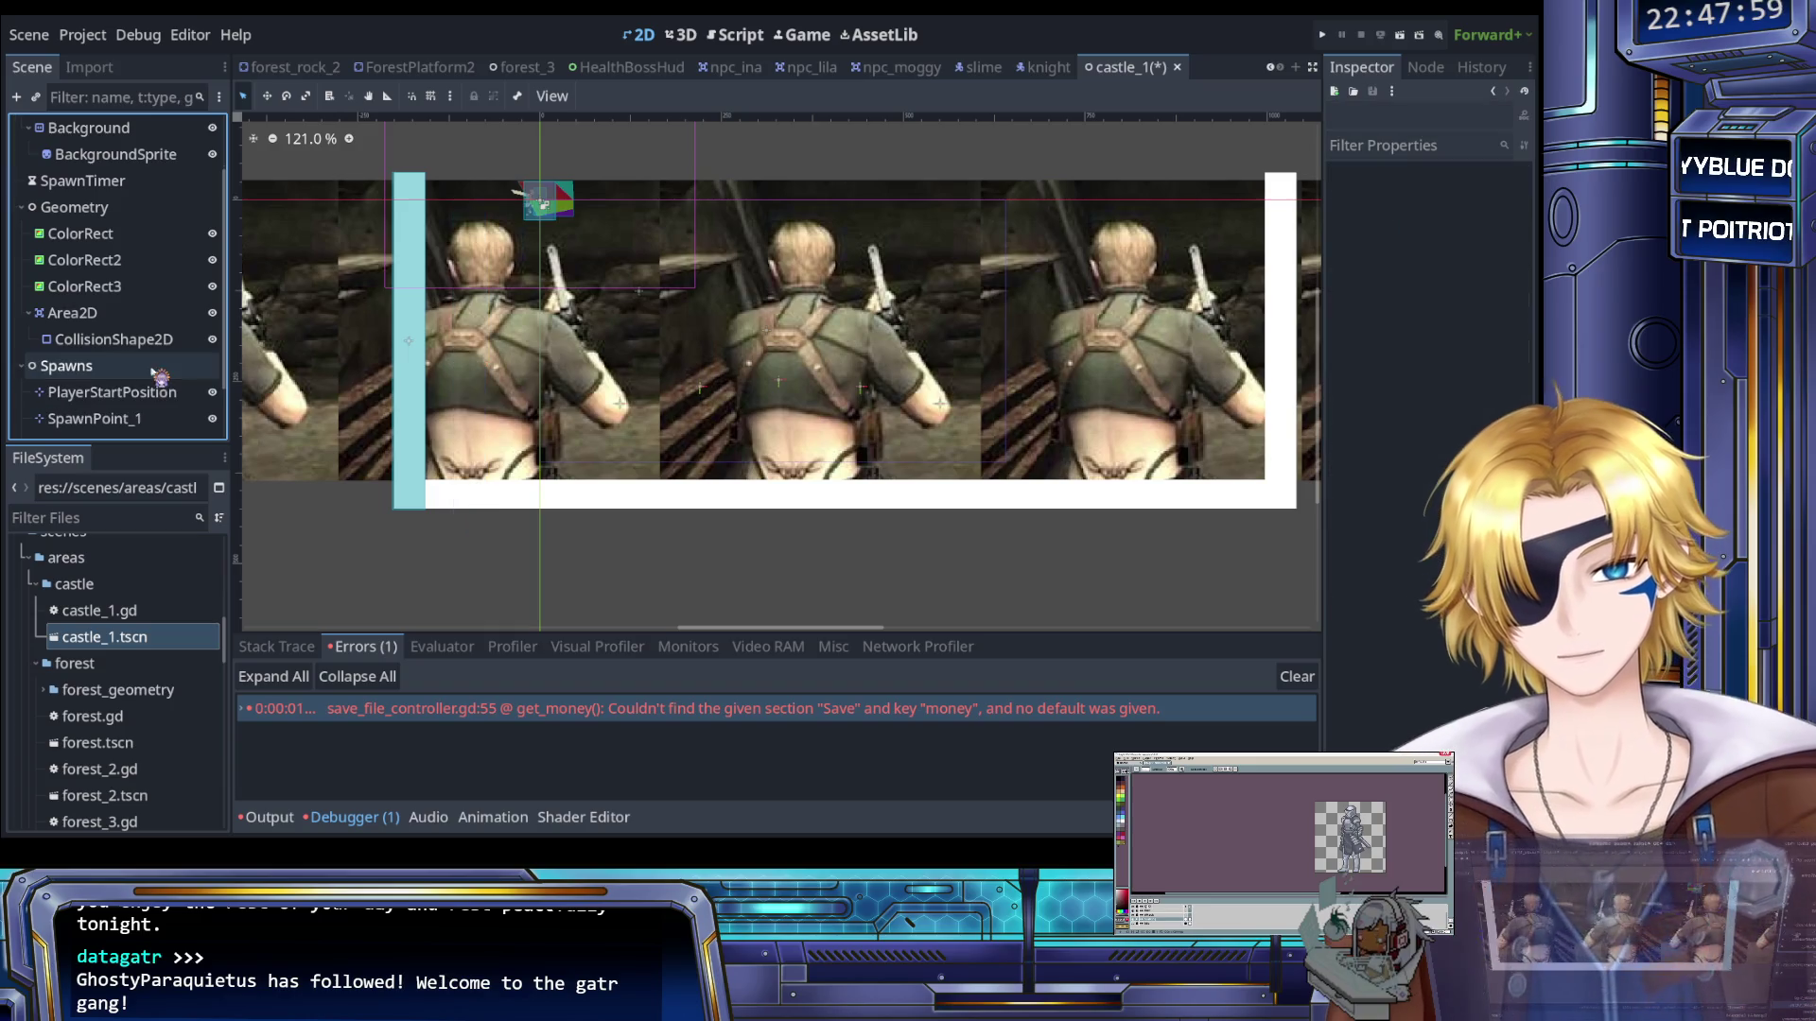
pyautogui.click(45, 320)
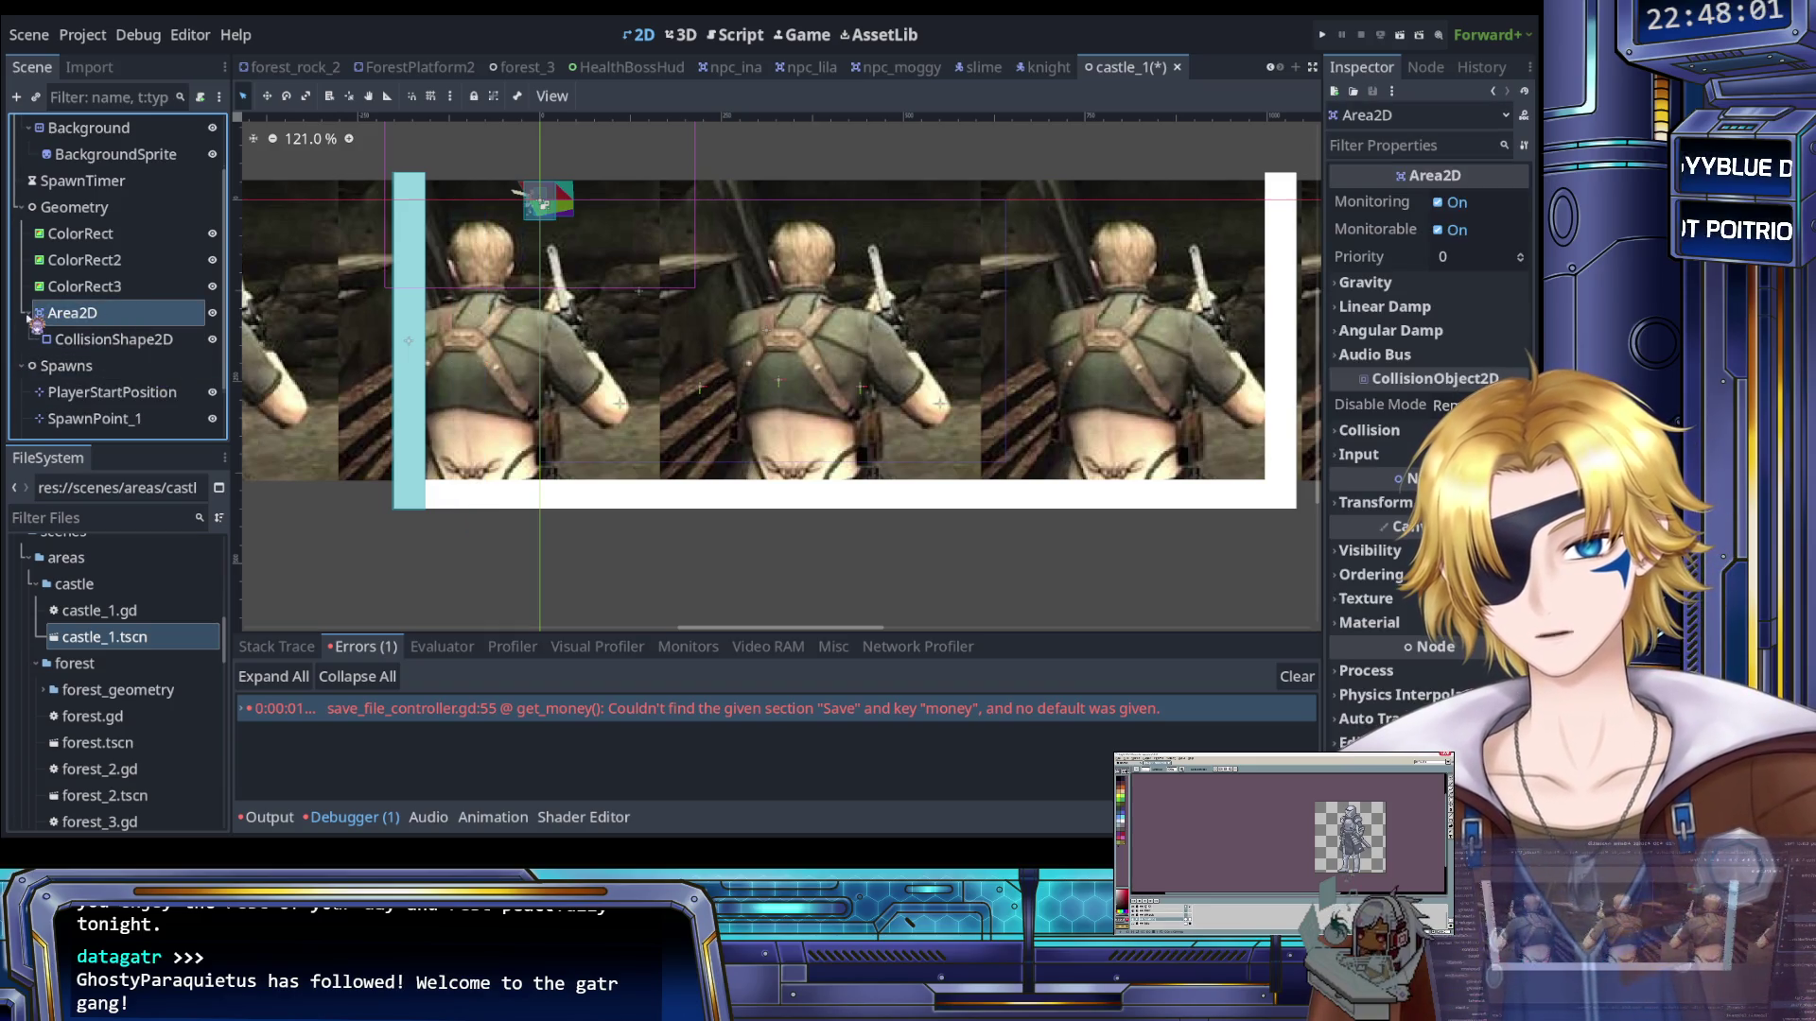
pyautogui.hotkey('ctrl', 'd')
# Move Area2D2's collision shape aside and reset its rectangle shape
pyautogui.moveTo(111, 365); pyautogui.dragTo(431, 347)
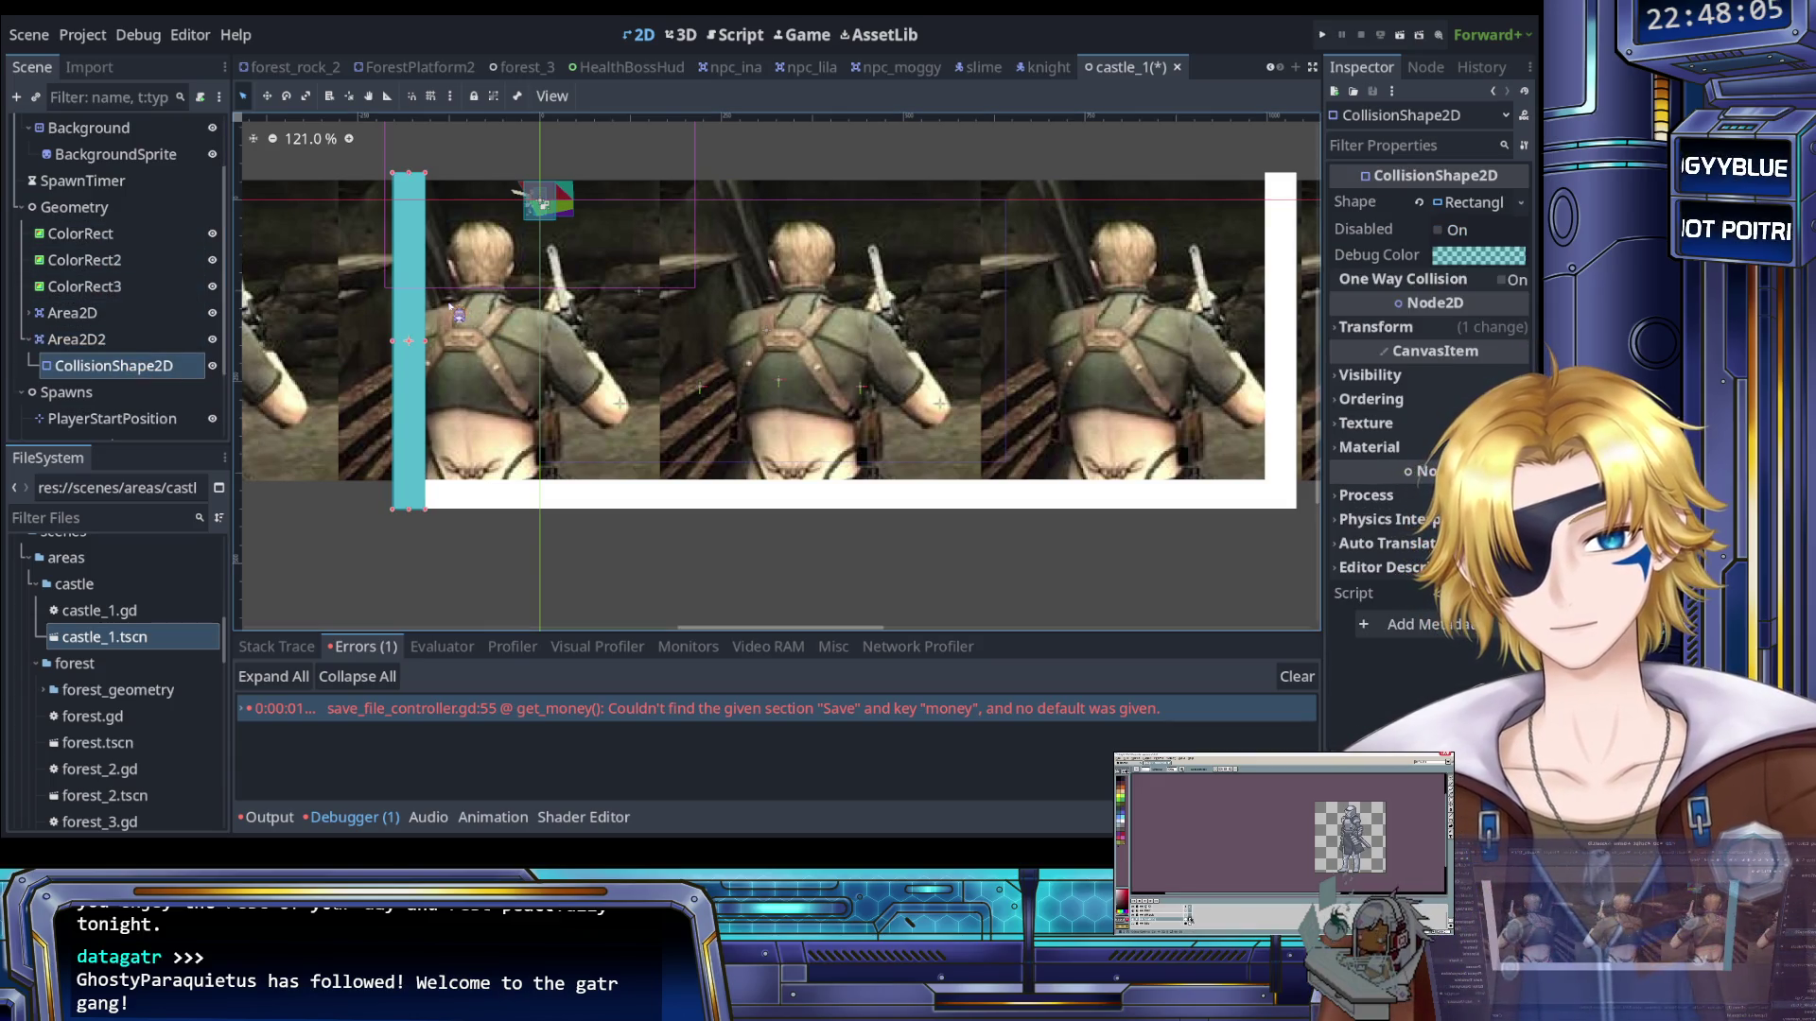
pyautogui.moveTo(418, 319); pyautogui.dragTo(452, 316)
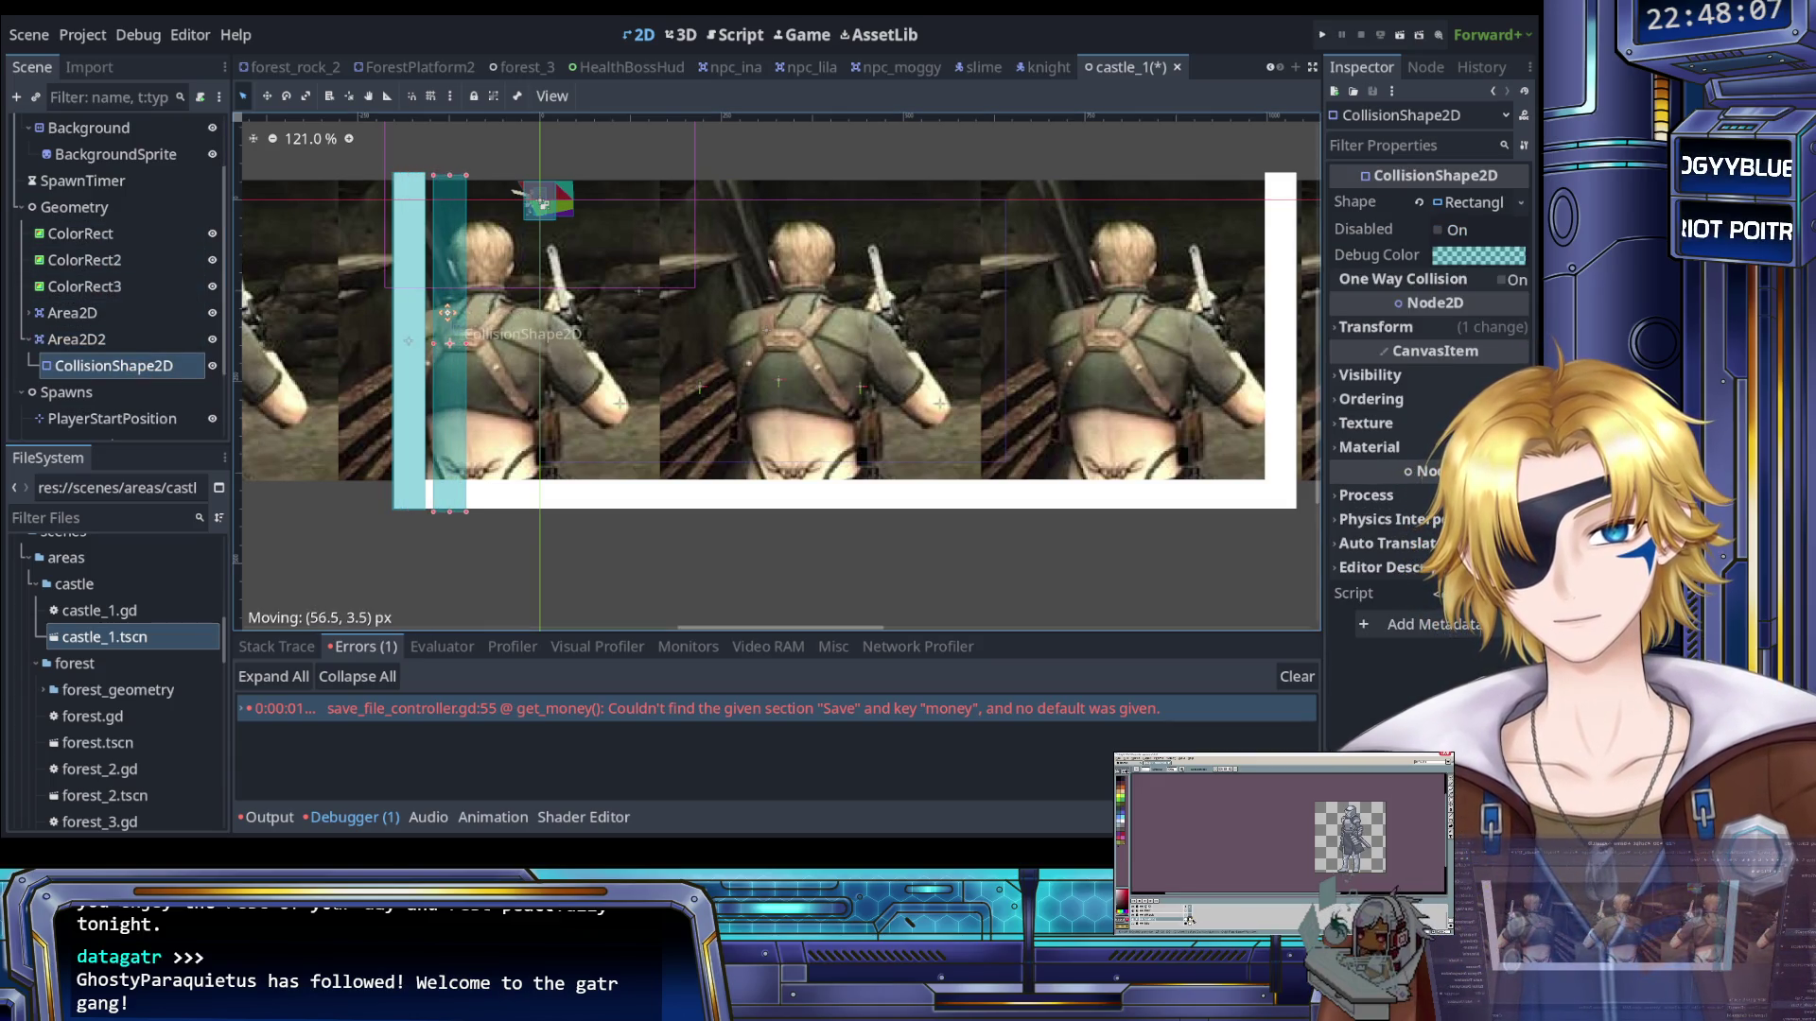
pyautogui.moveTo(457, 198)
pyautogui.mouseDown()
pyautogui.moveTo(558, 390)
pyautogui.moveTo(515, 242)
pyautogui.moveTo(520, 336)
pyautogui.moveTo(512, 248)
pyautogui.mouseUp()
pyautogui.click(135, 376)
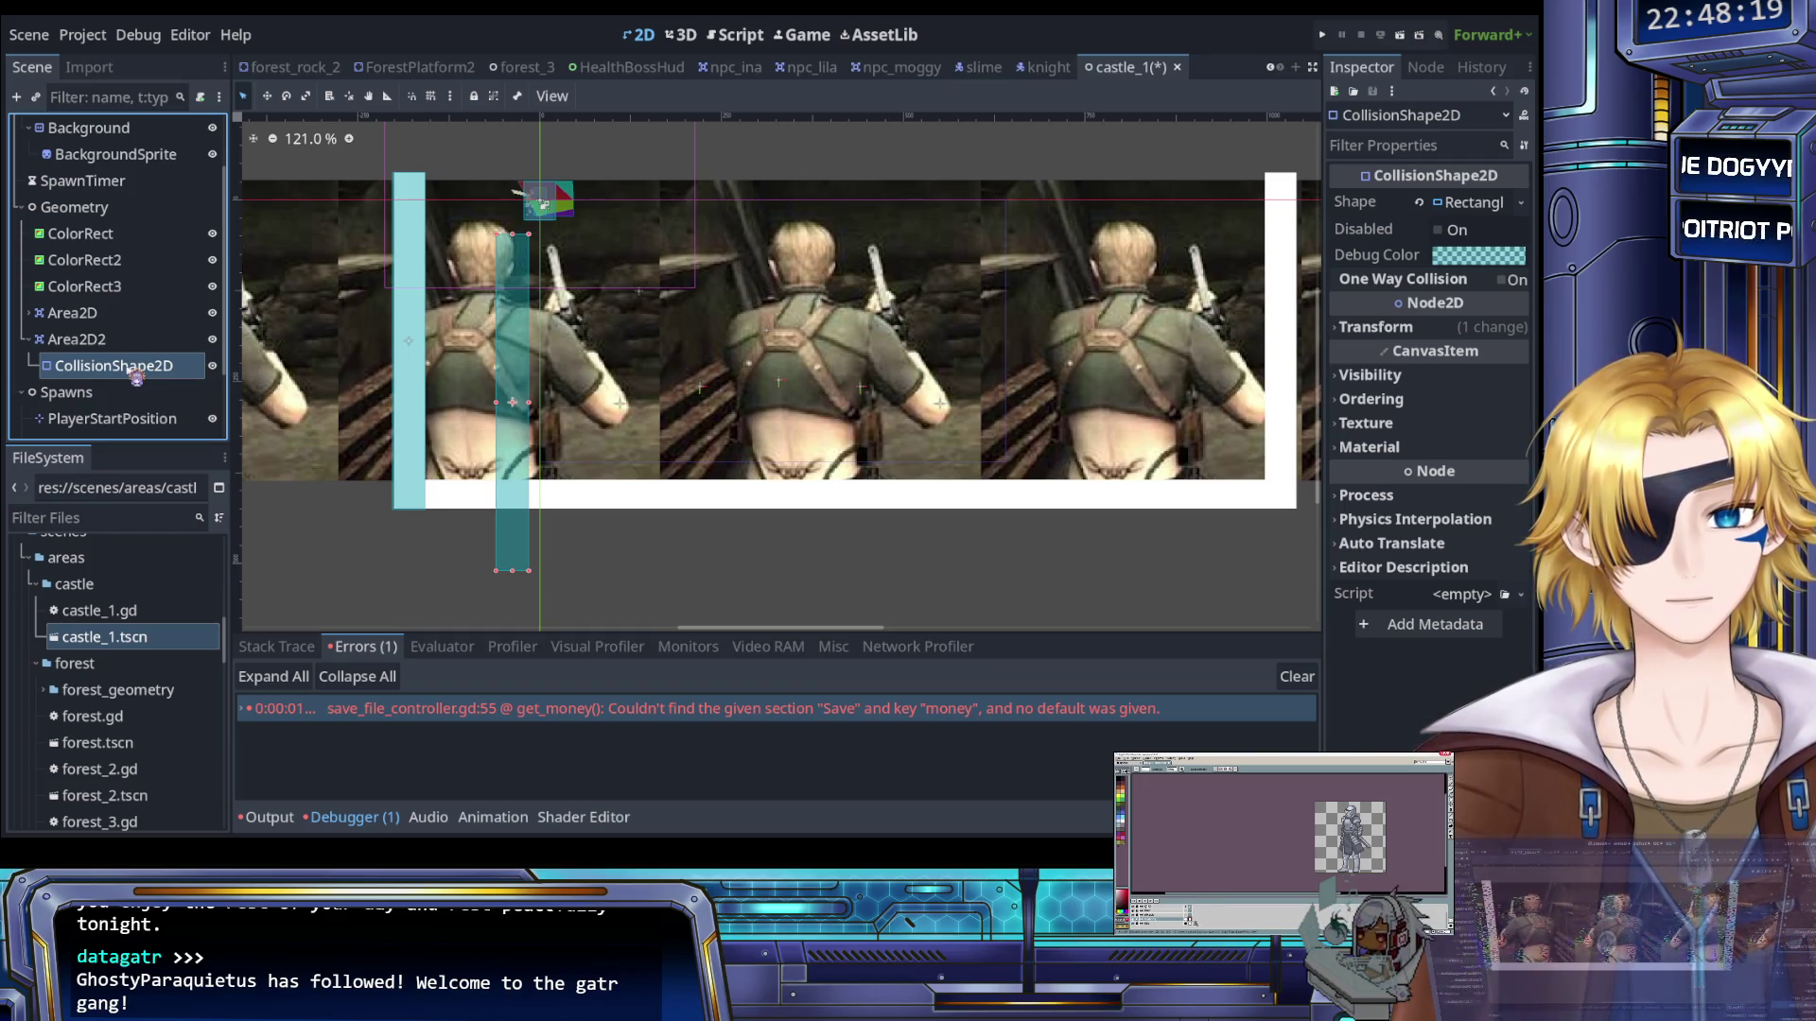
pyautogui.click(1419, 202)
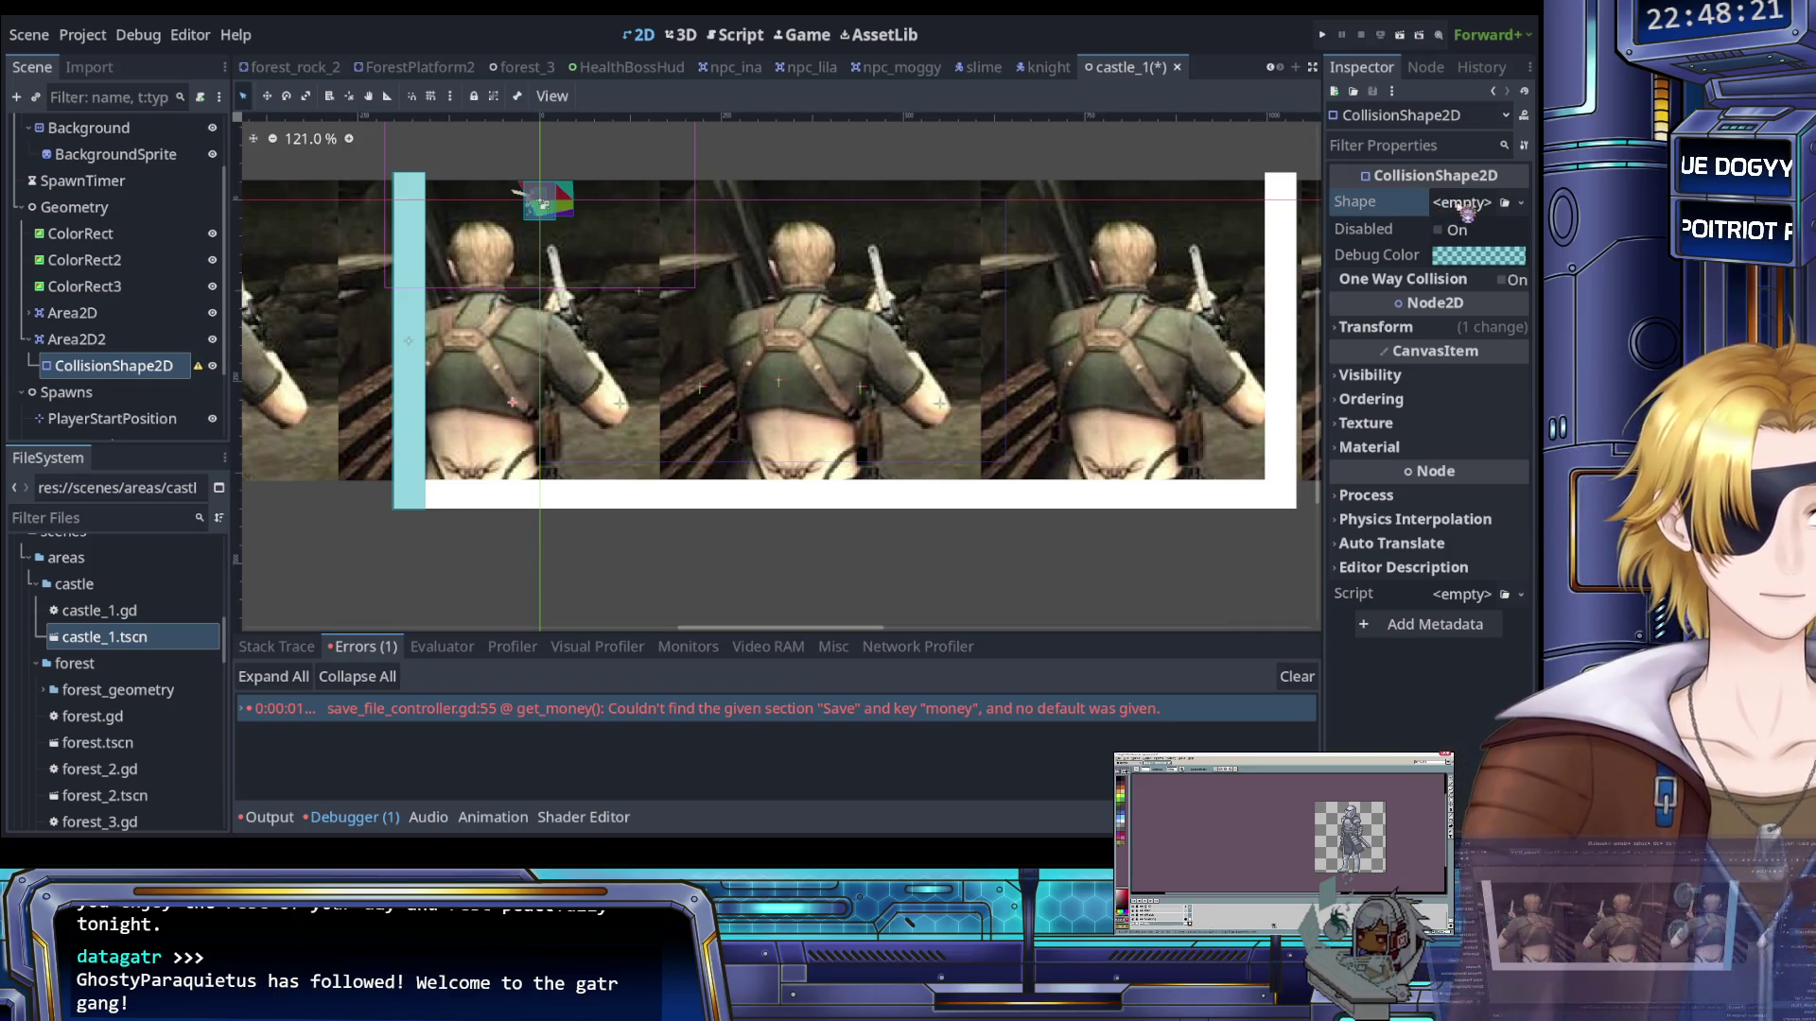
pyautogui.hotkey('ctrl', 'z')
# Stretch Area2D2's collision rectangle into a long bar spanning the white floor
pyautogui.moveTo(515, 407); pyautogui.dragTo(408, 536)
pyautogui.scroll(4, 439, 500)
pyautogui.scroll(15, 442, 527)
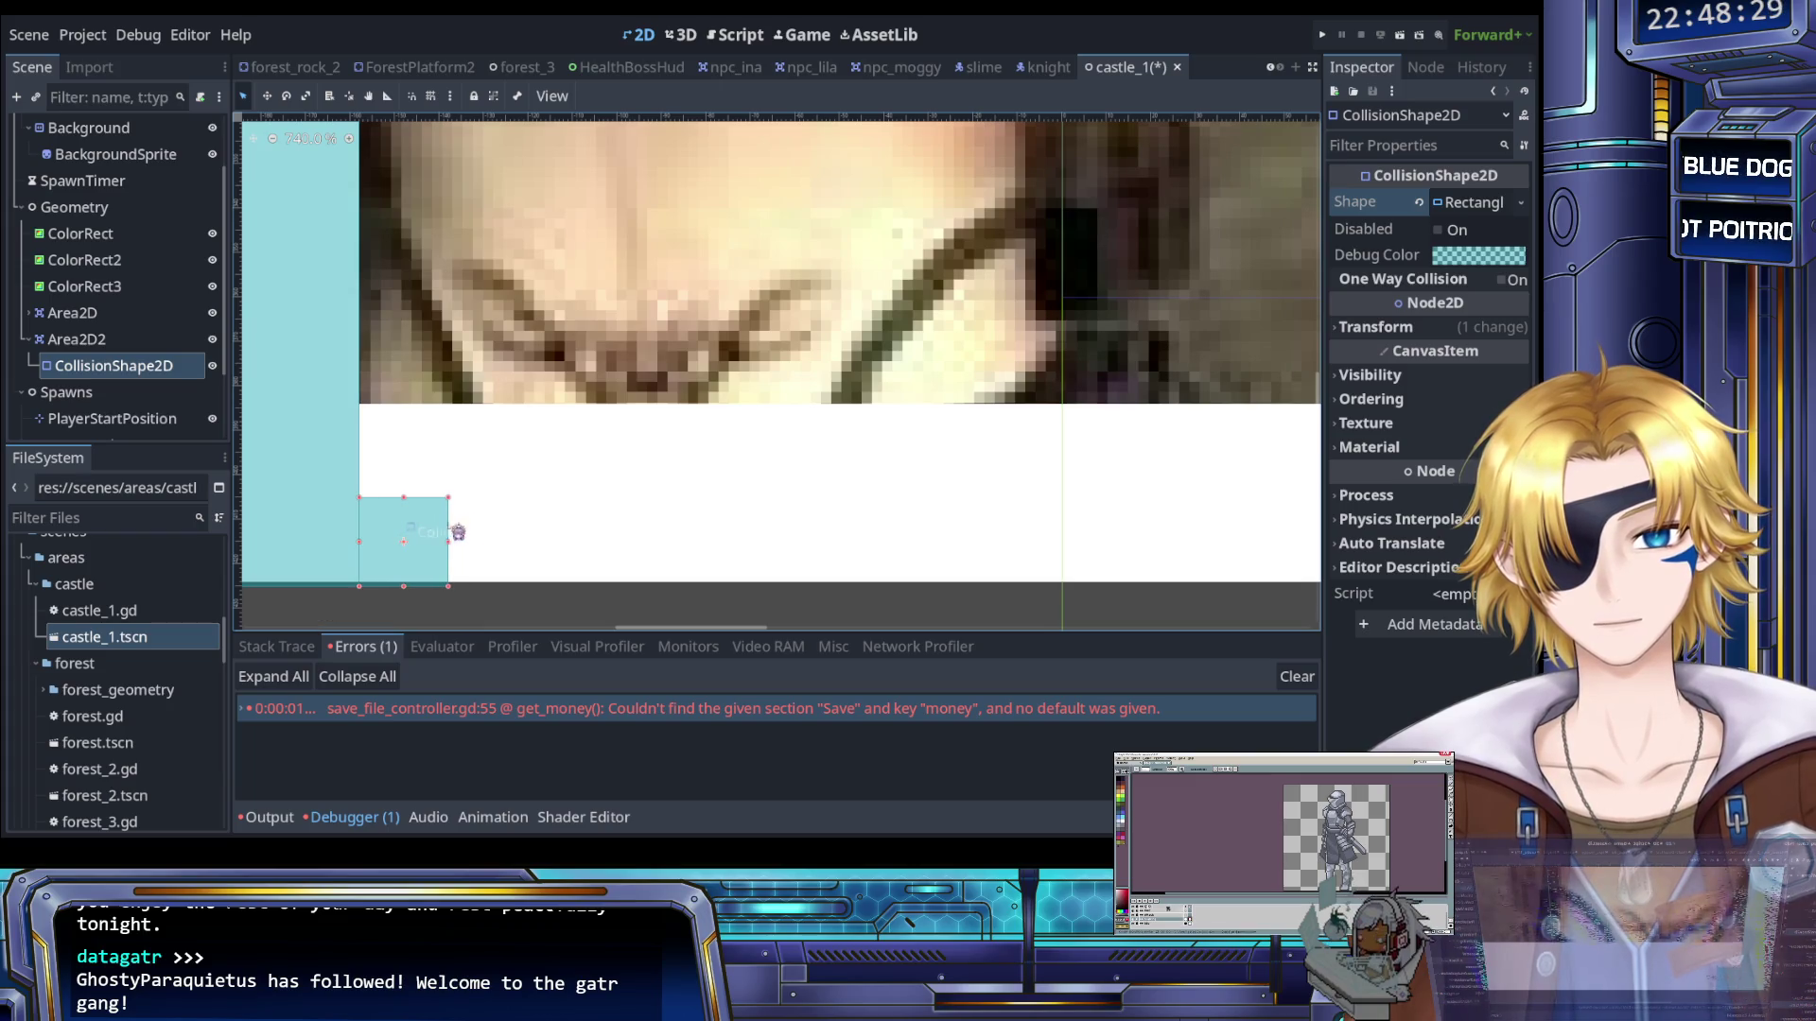
pyautogui.scroll(-17, 409, 535)
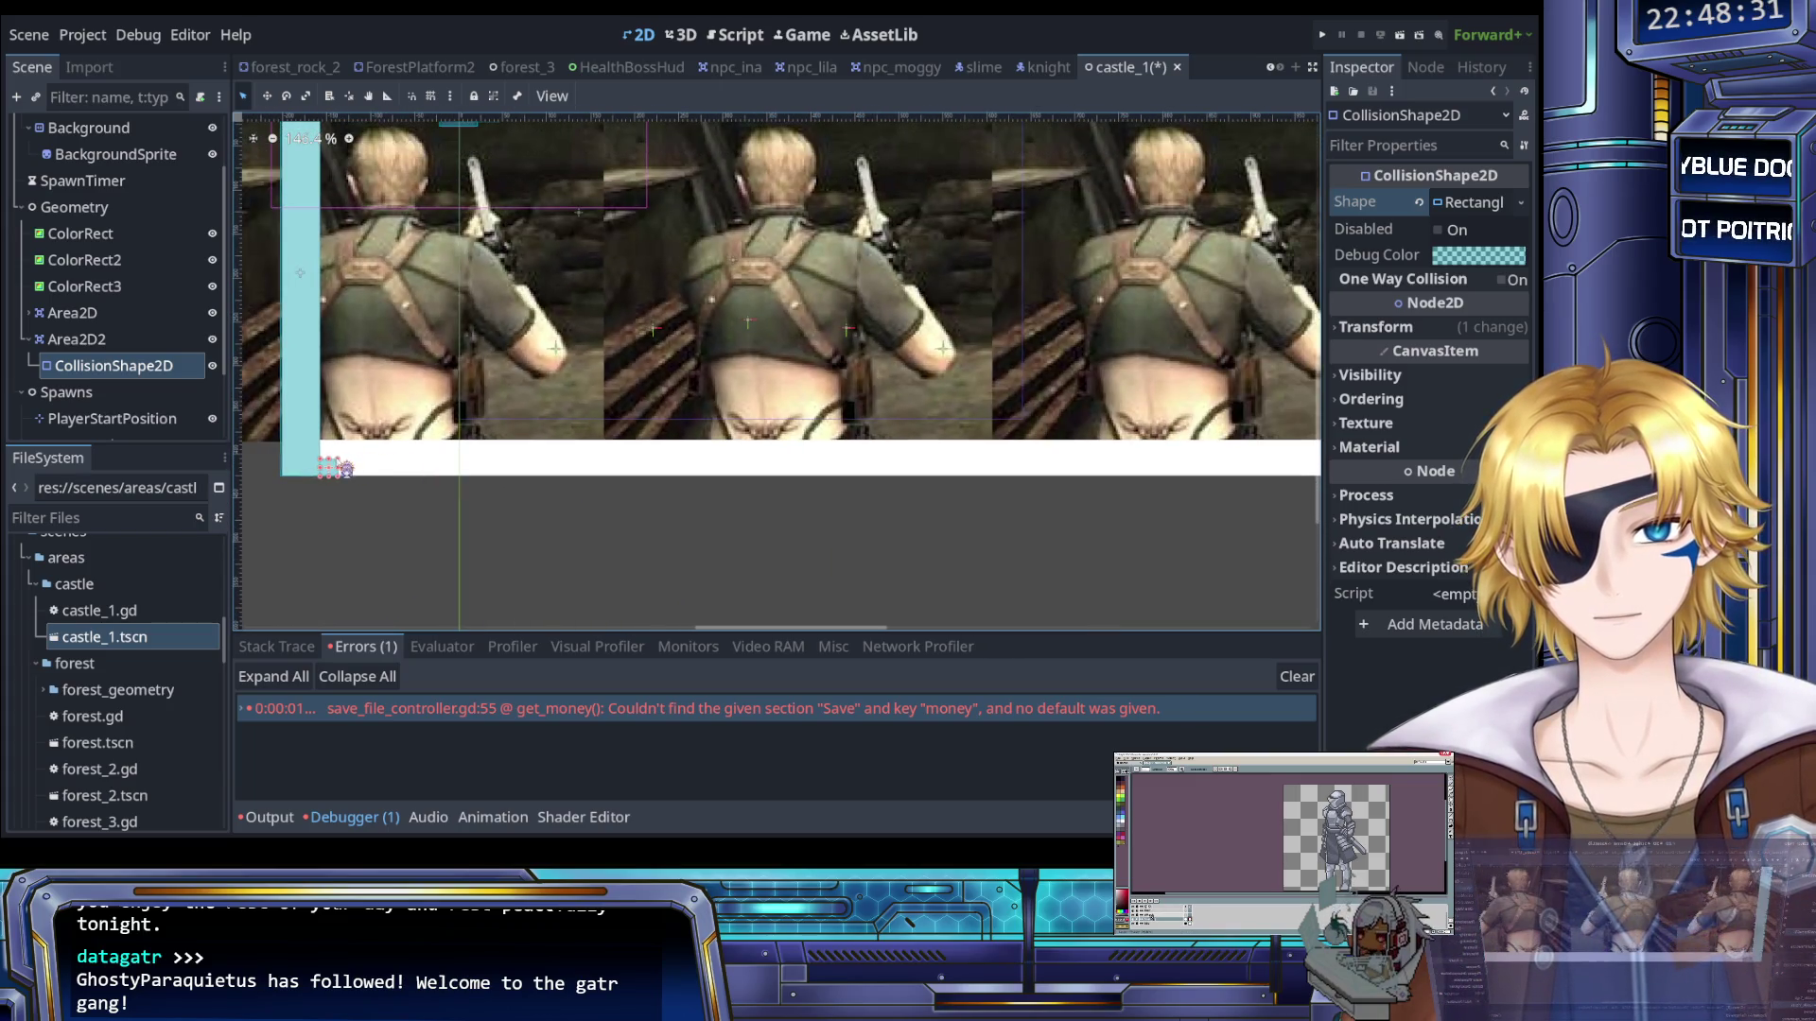
pyautogui.moveTo(356, 467)
pyautogui.mouseDown()
pyautogui.moveTo(1301, 443)
pyautogui.moveTo(1288, 454)
pyautogui.mouseUp()
pyautogui.scroll(4, 763, 481)
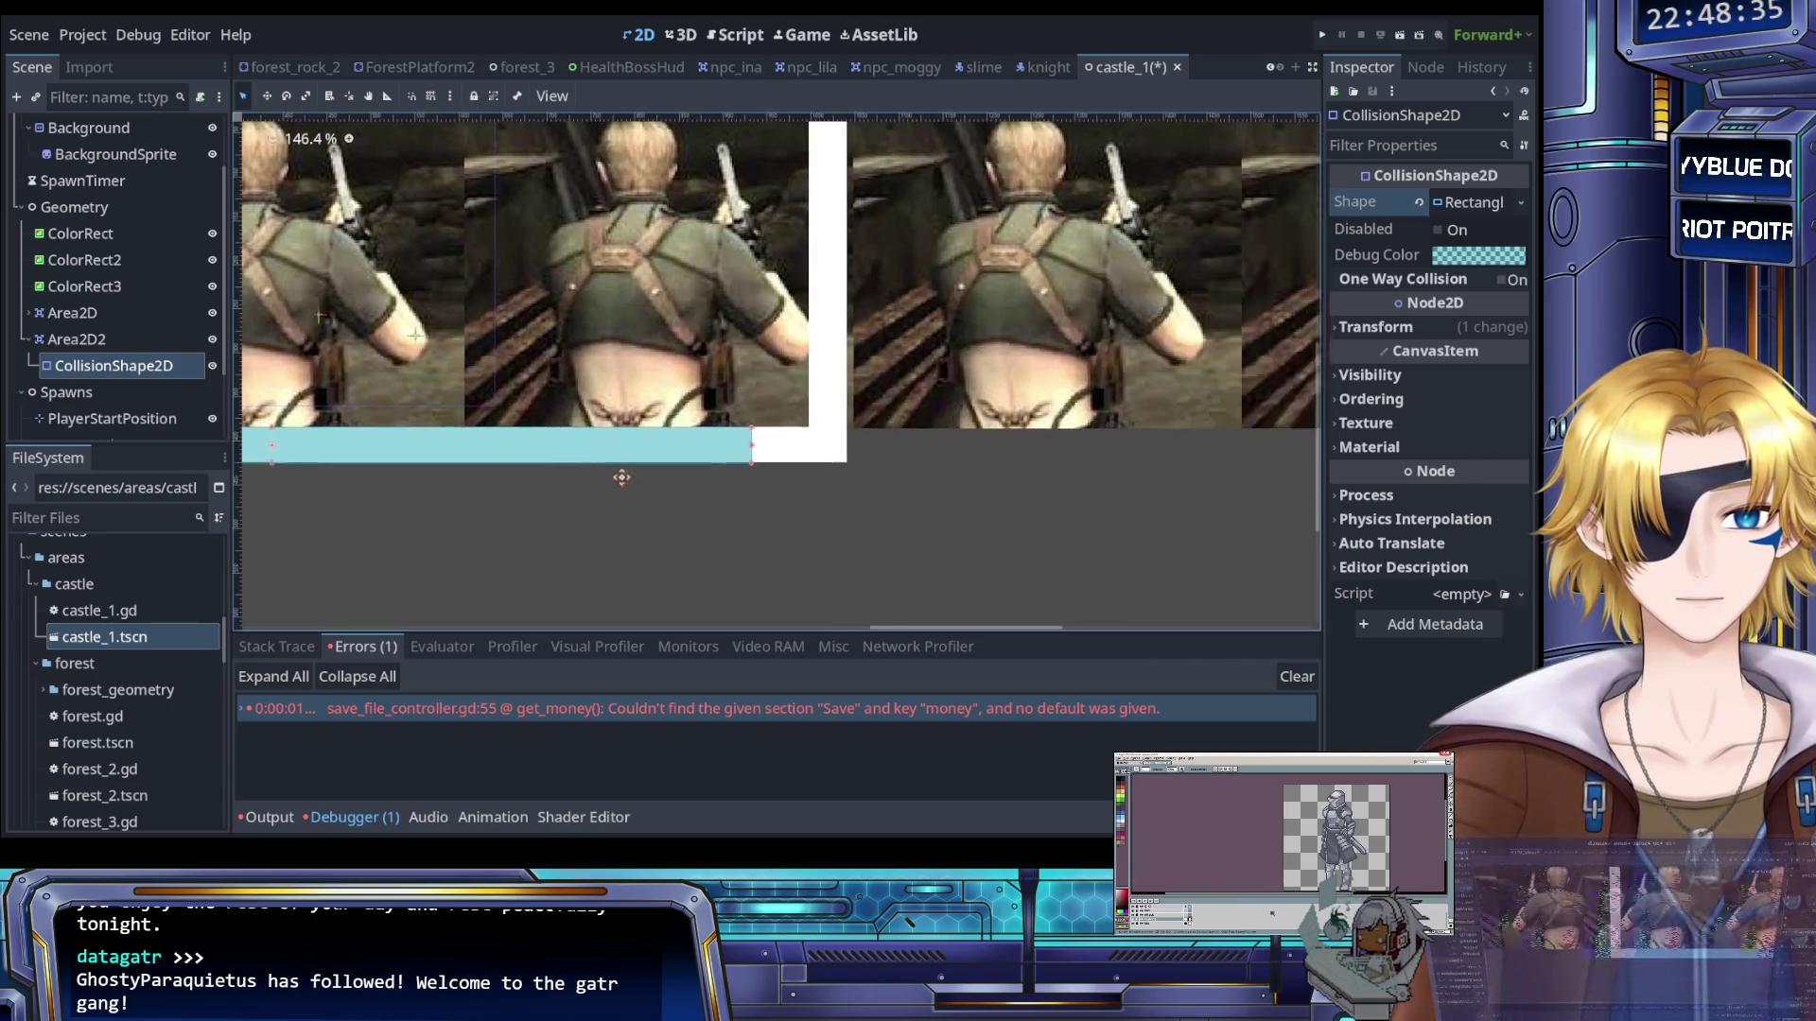
pyautogui.scroll(8, 719, 439)
pyautogui.moveTo(585, 408); pyautogui.dragTo(764, 410)
# Duplicate the wall area to create Area2D3 with its own CollisionShape2D
pyautogui.click(799, 435)
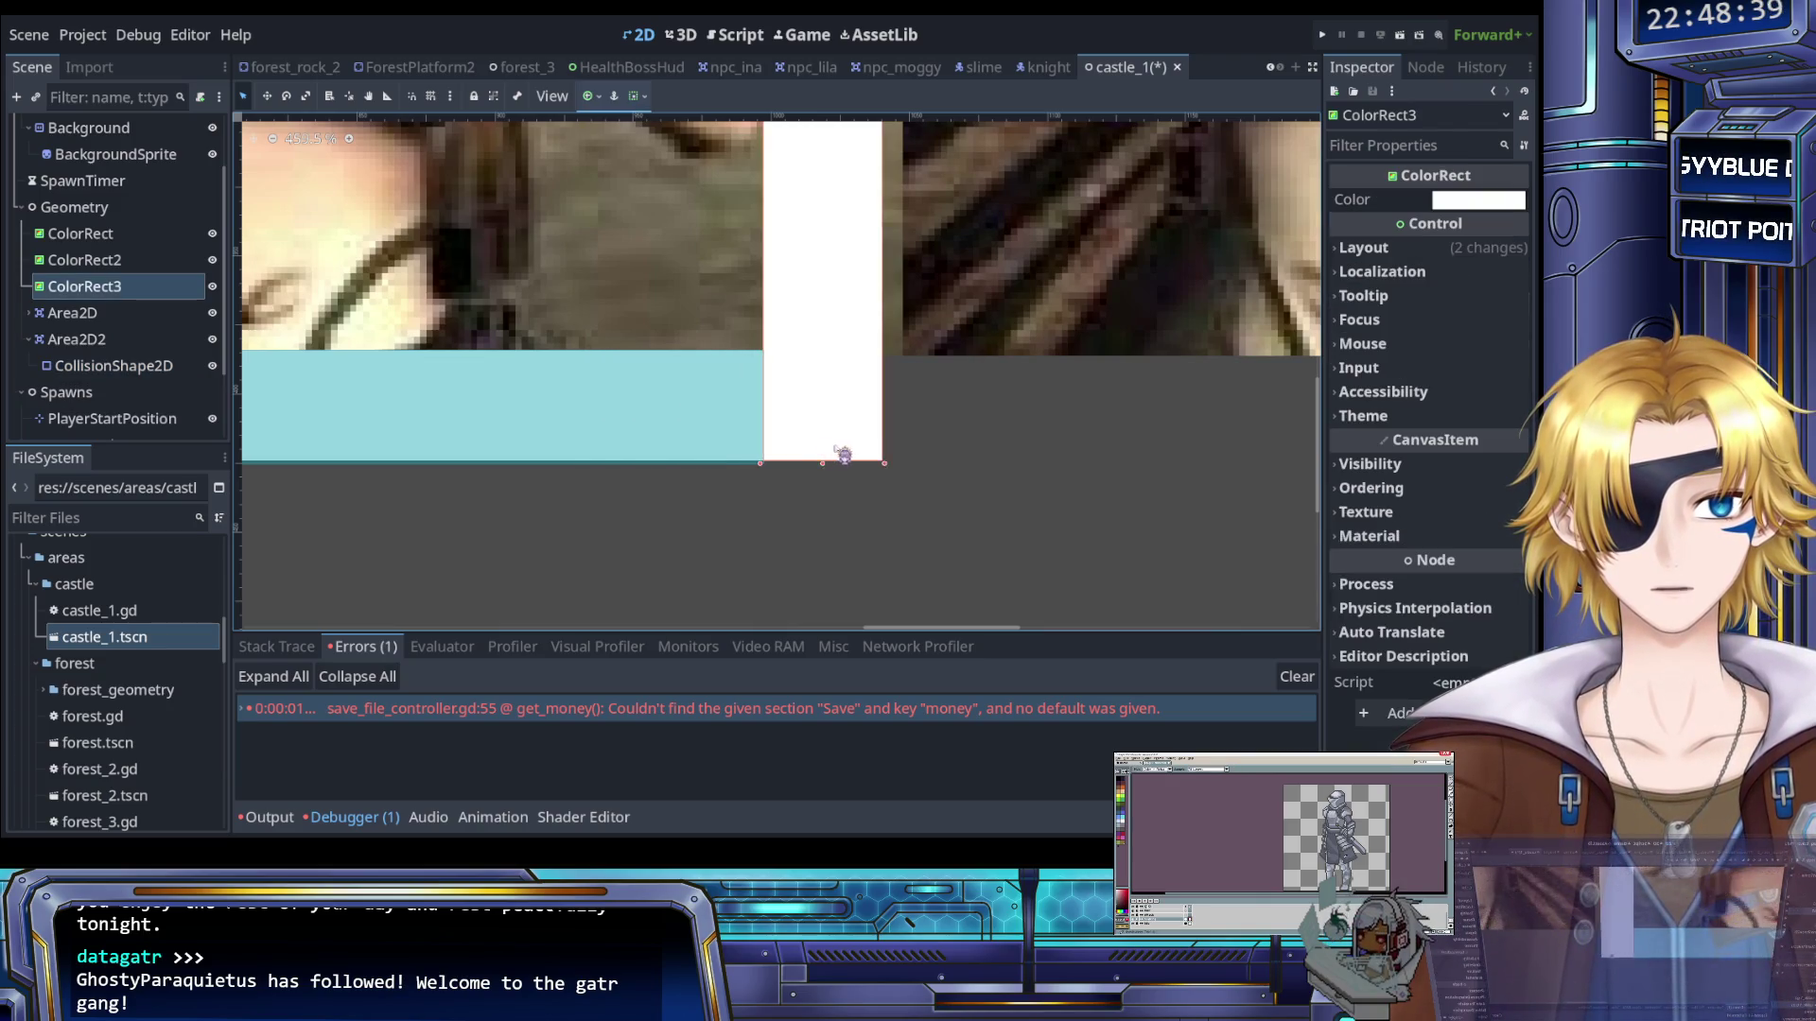
pyautogui.scroll(-15, 807, 446)
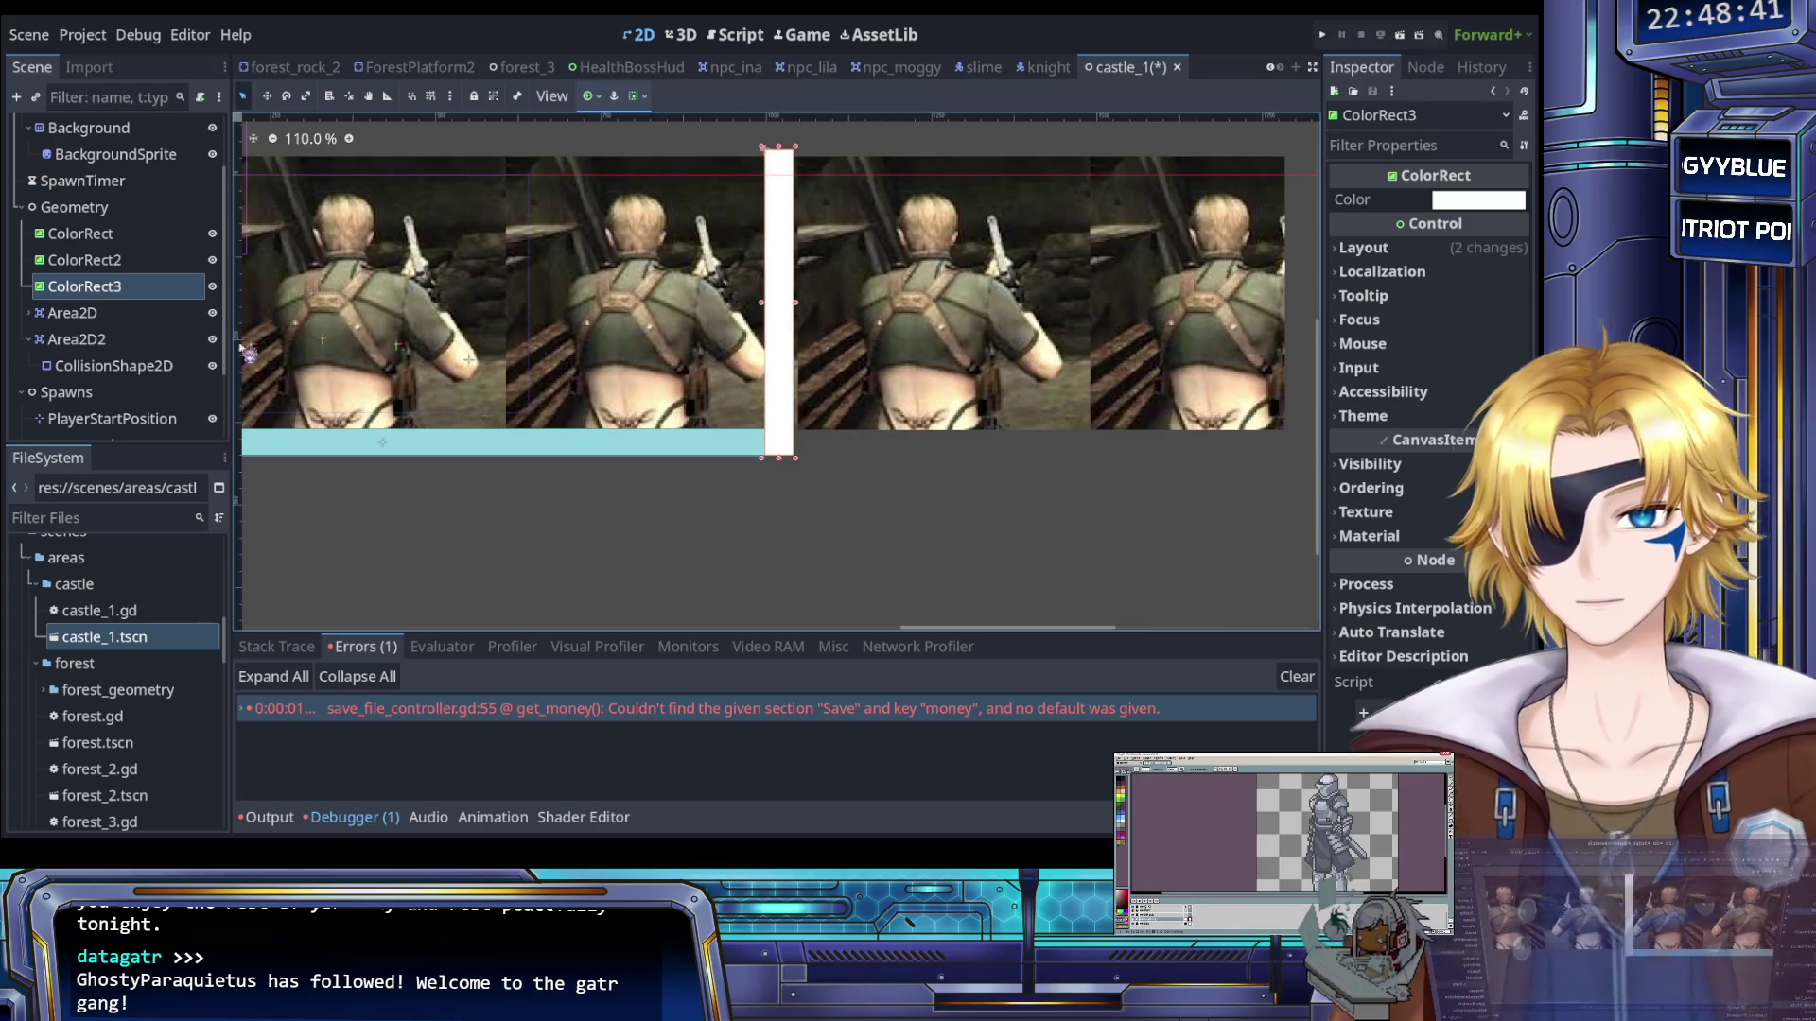
pyautogui.click(85, 313)
pyautogui.click(112, 214)
pyautogui.hotkey('ctrl', 'v')
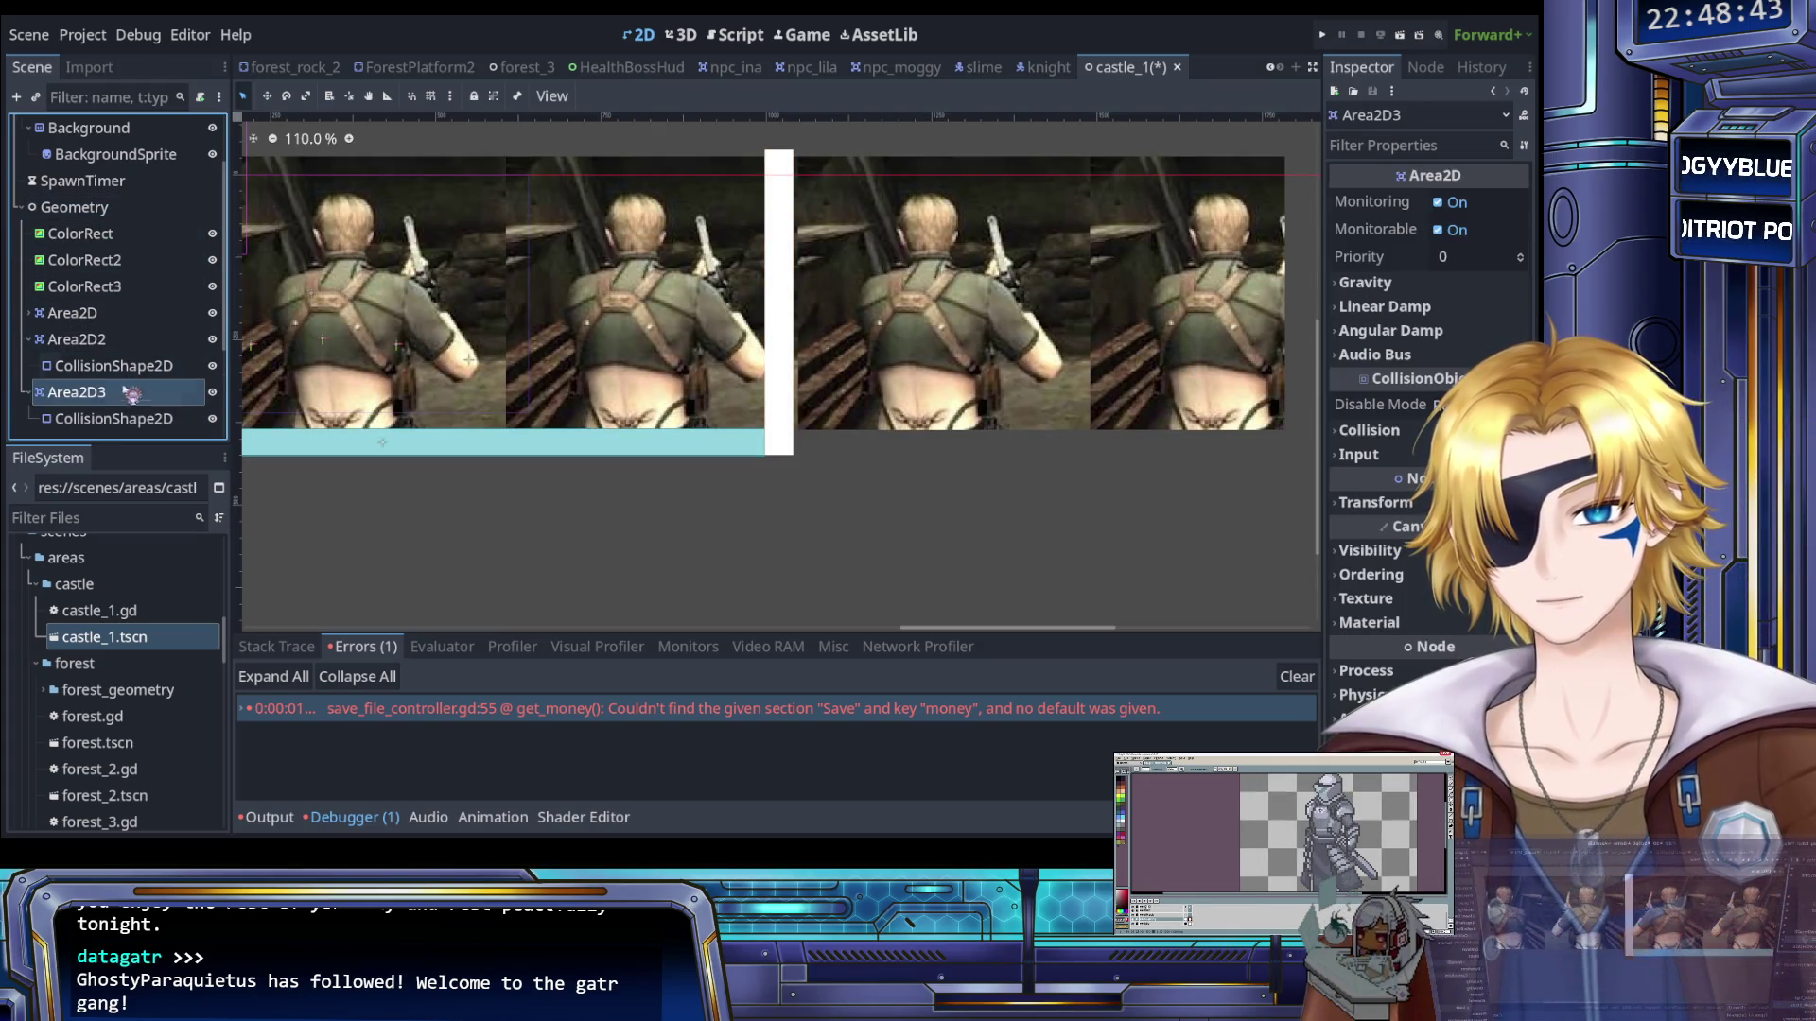
# Select Area2D3's CollisionShape2D and bring the white right-hand column into view
pyautogui.click(113, 418)
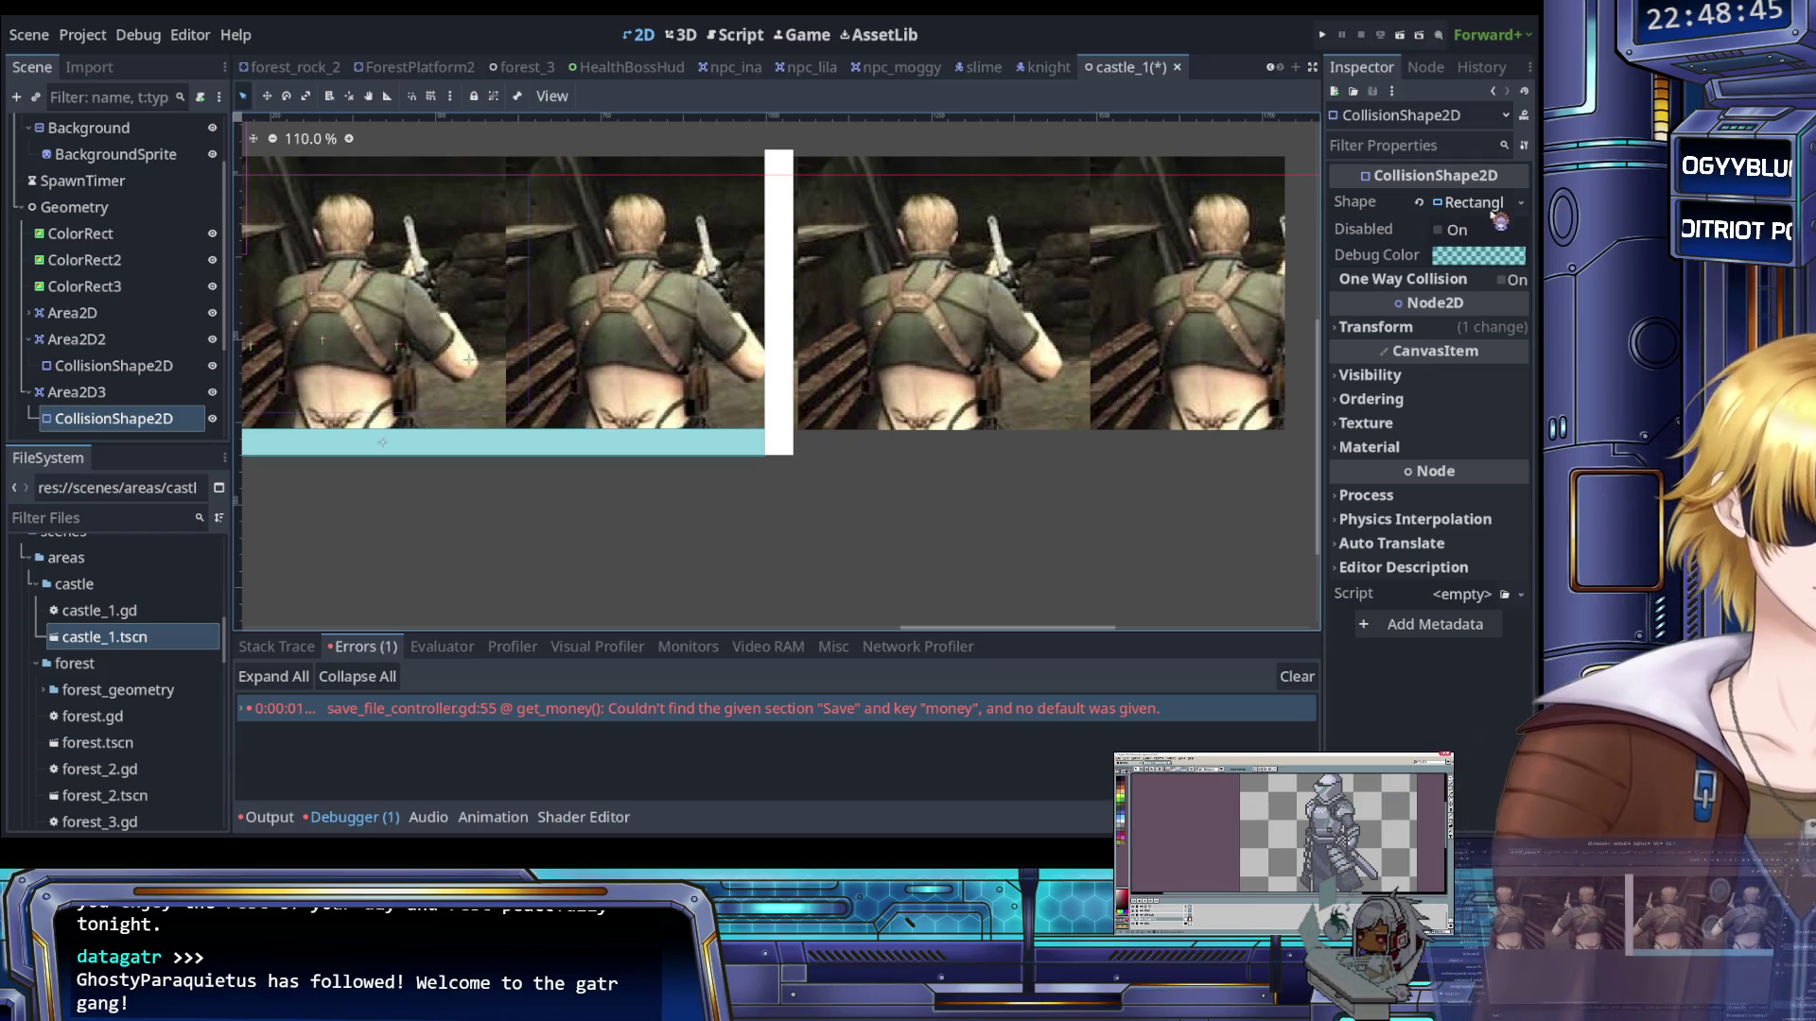
pyautogui.click(1419, 203)
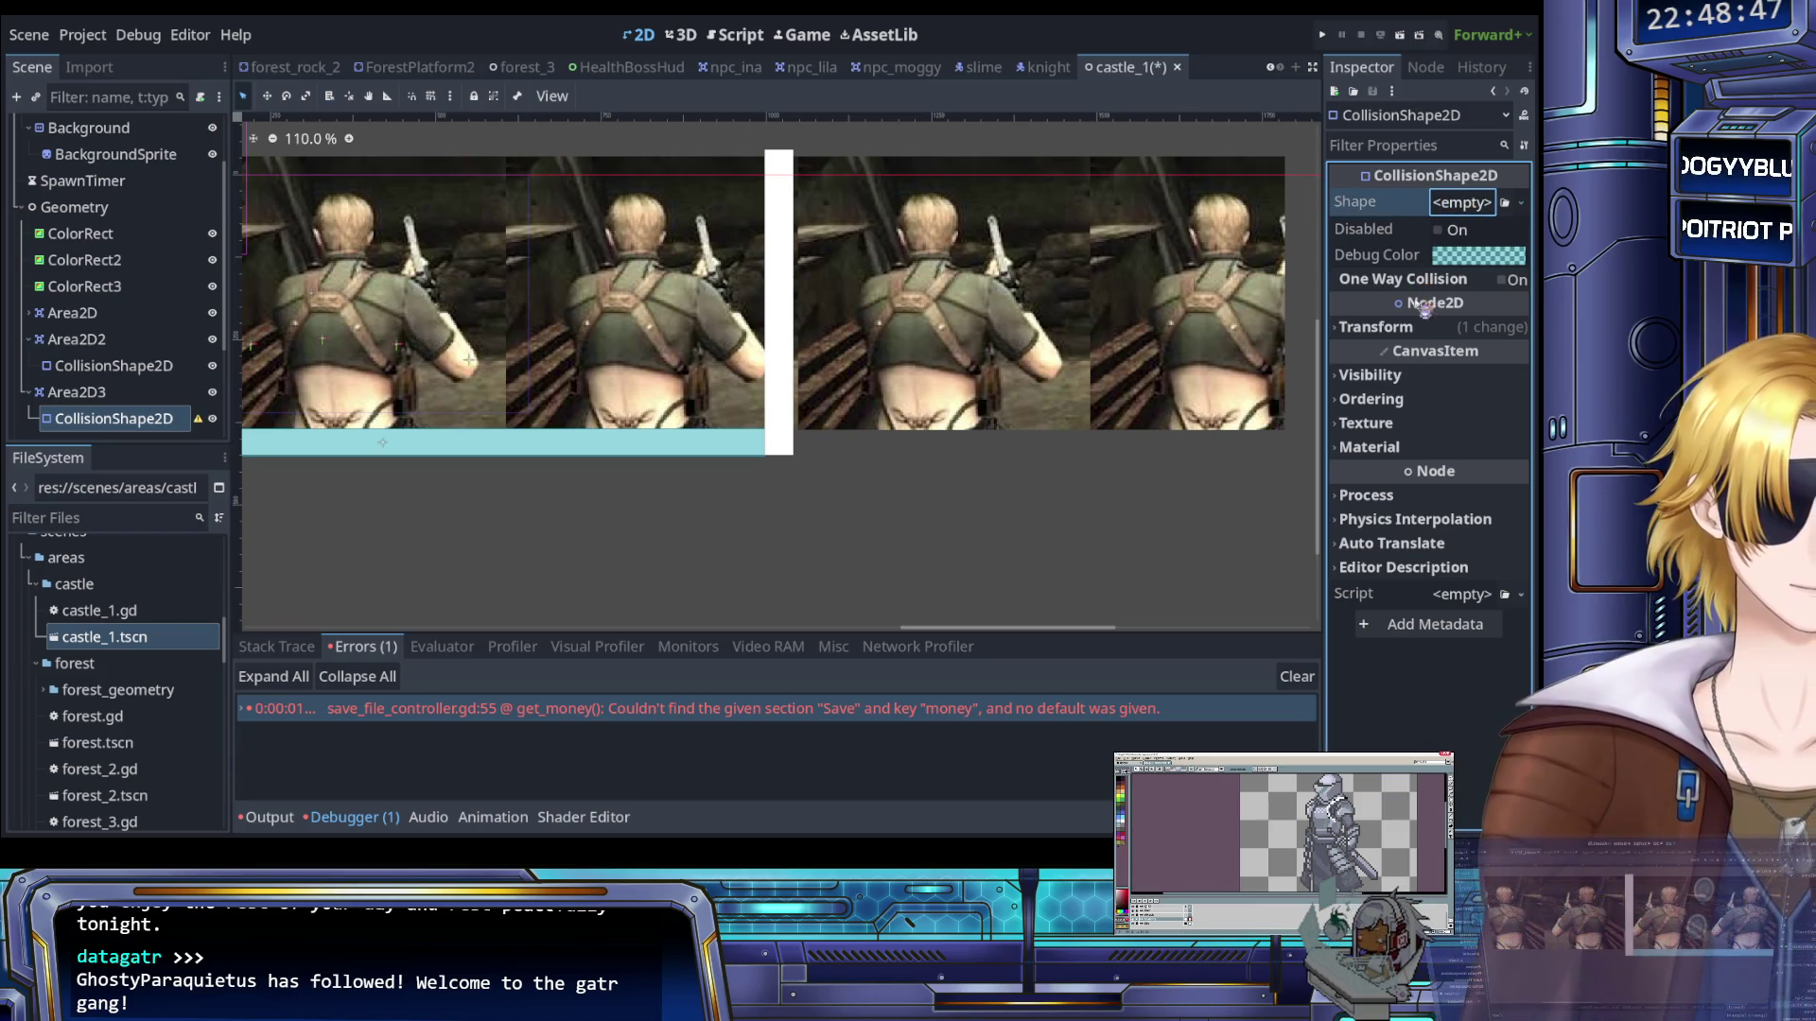
pyautogui.hotkey('ctrl', 'z')
pyautogui.scroll(3, 874, 445)
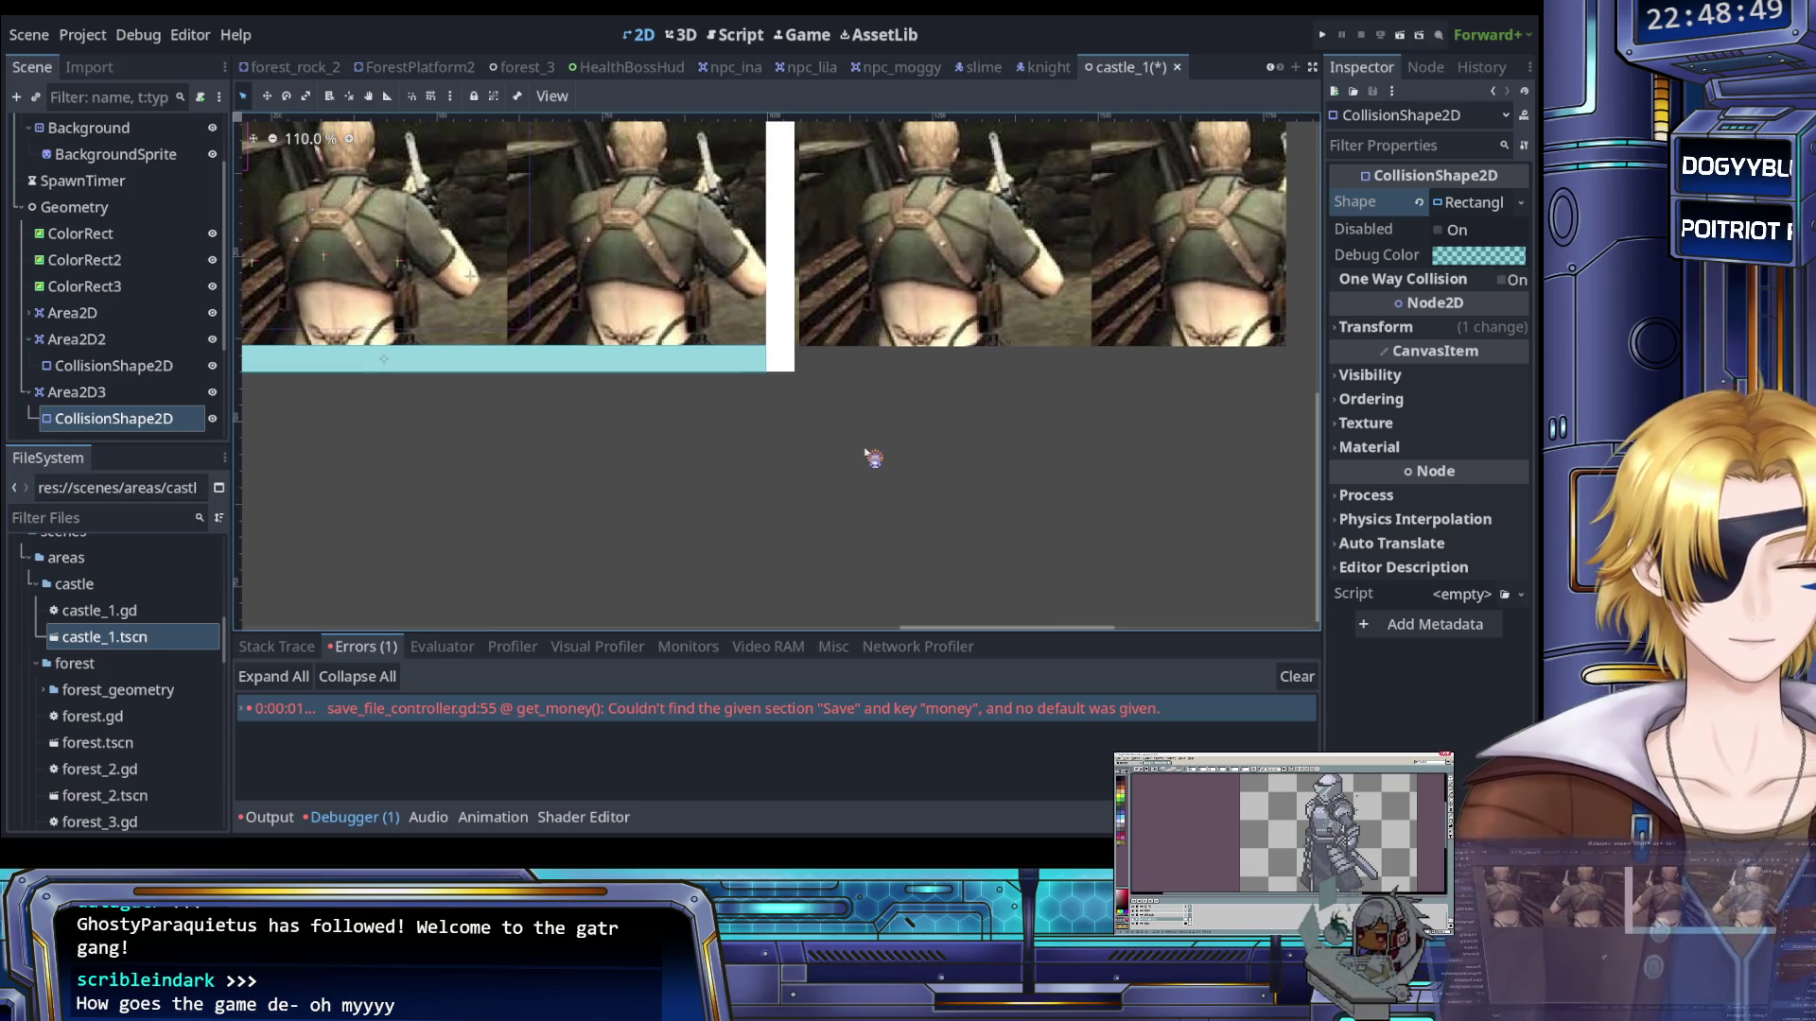
pyautogui.scroll(6, 889, 409)
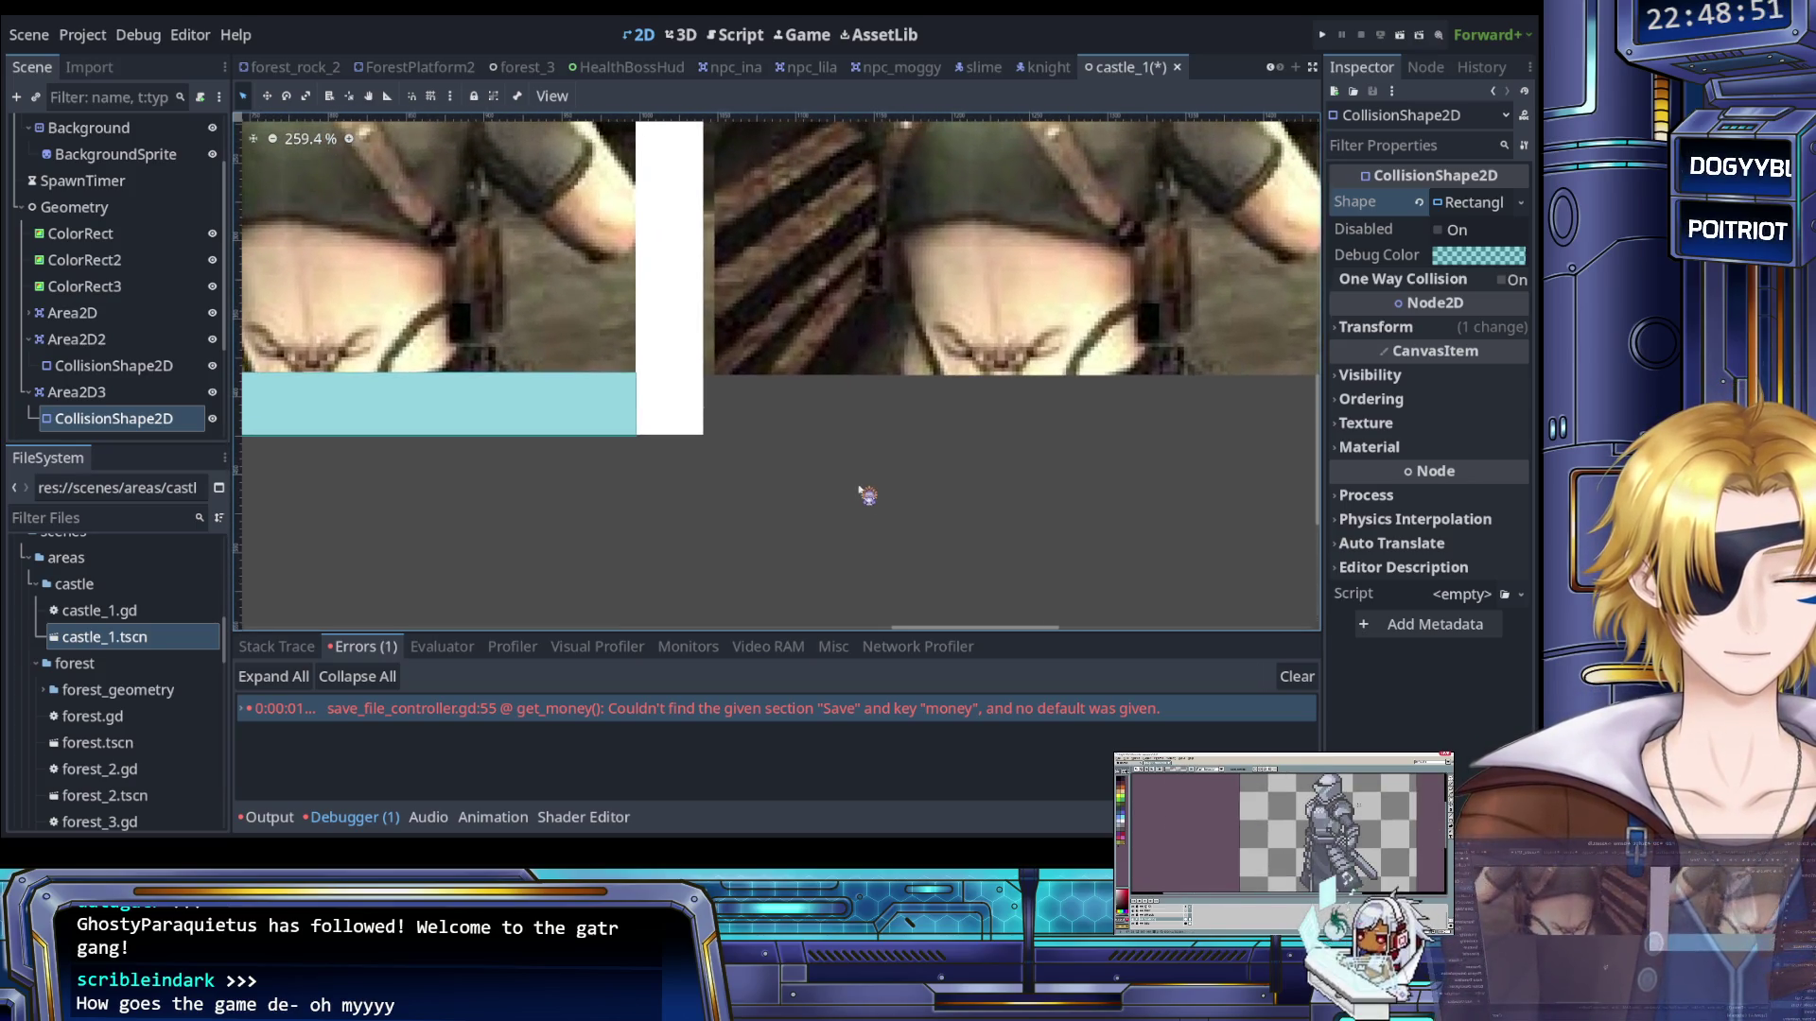
pyautogui.moveTo(810, 441); pyautogui.dragTo(851, 482)
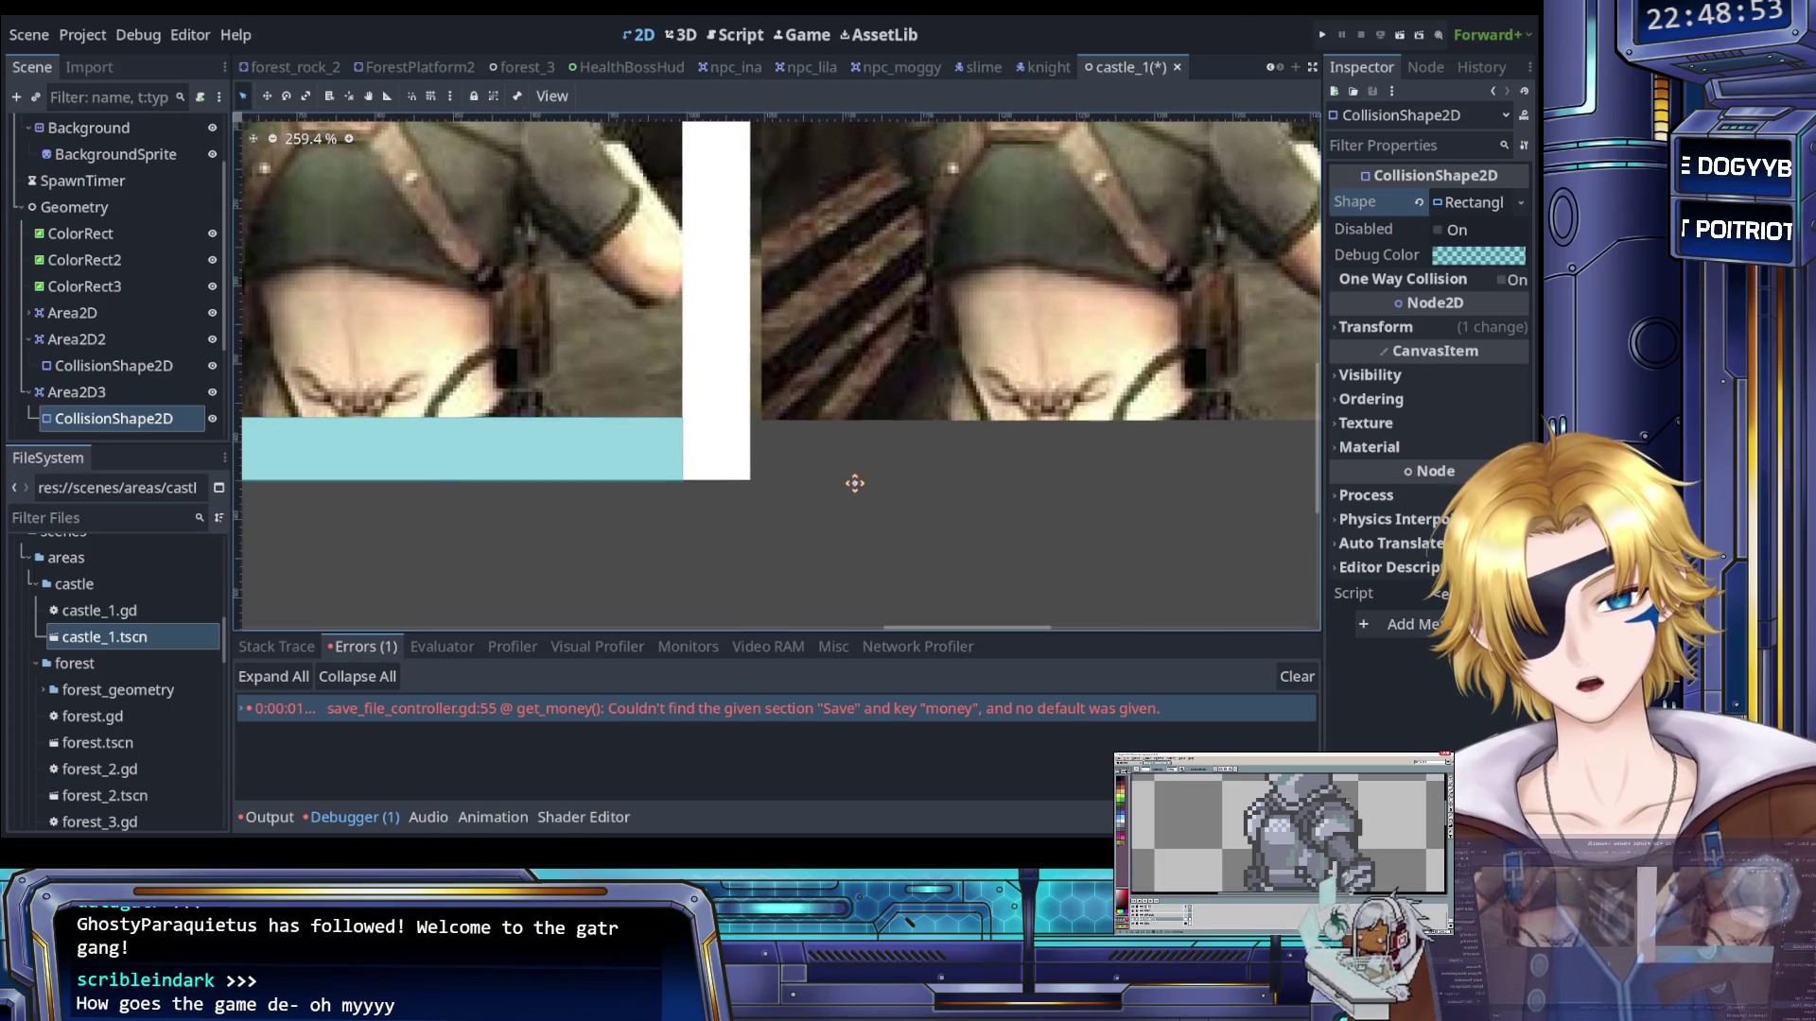
pyautogui.scroll(-2, 851, 489)
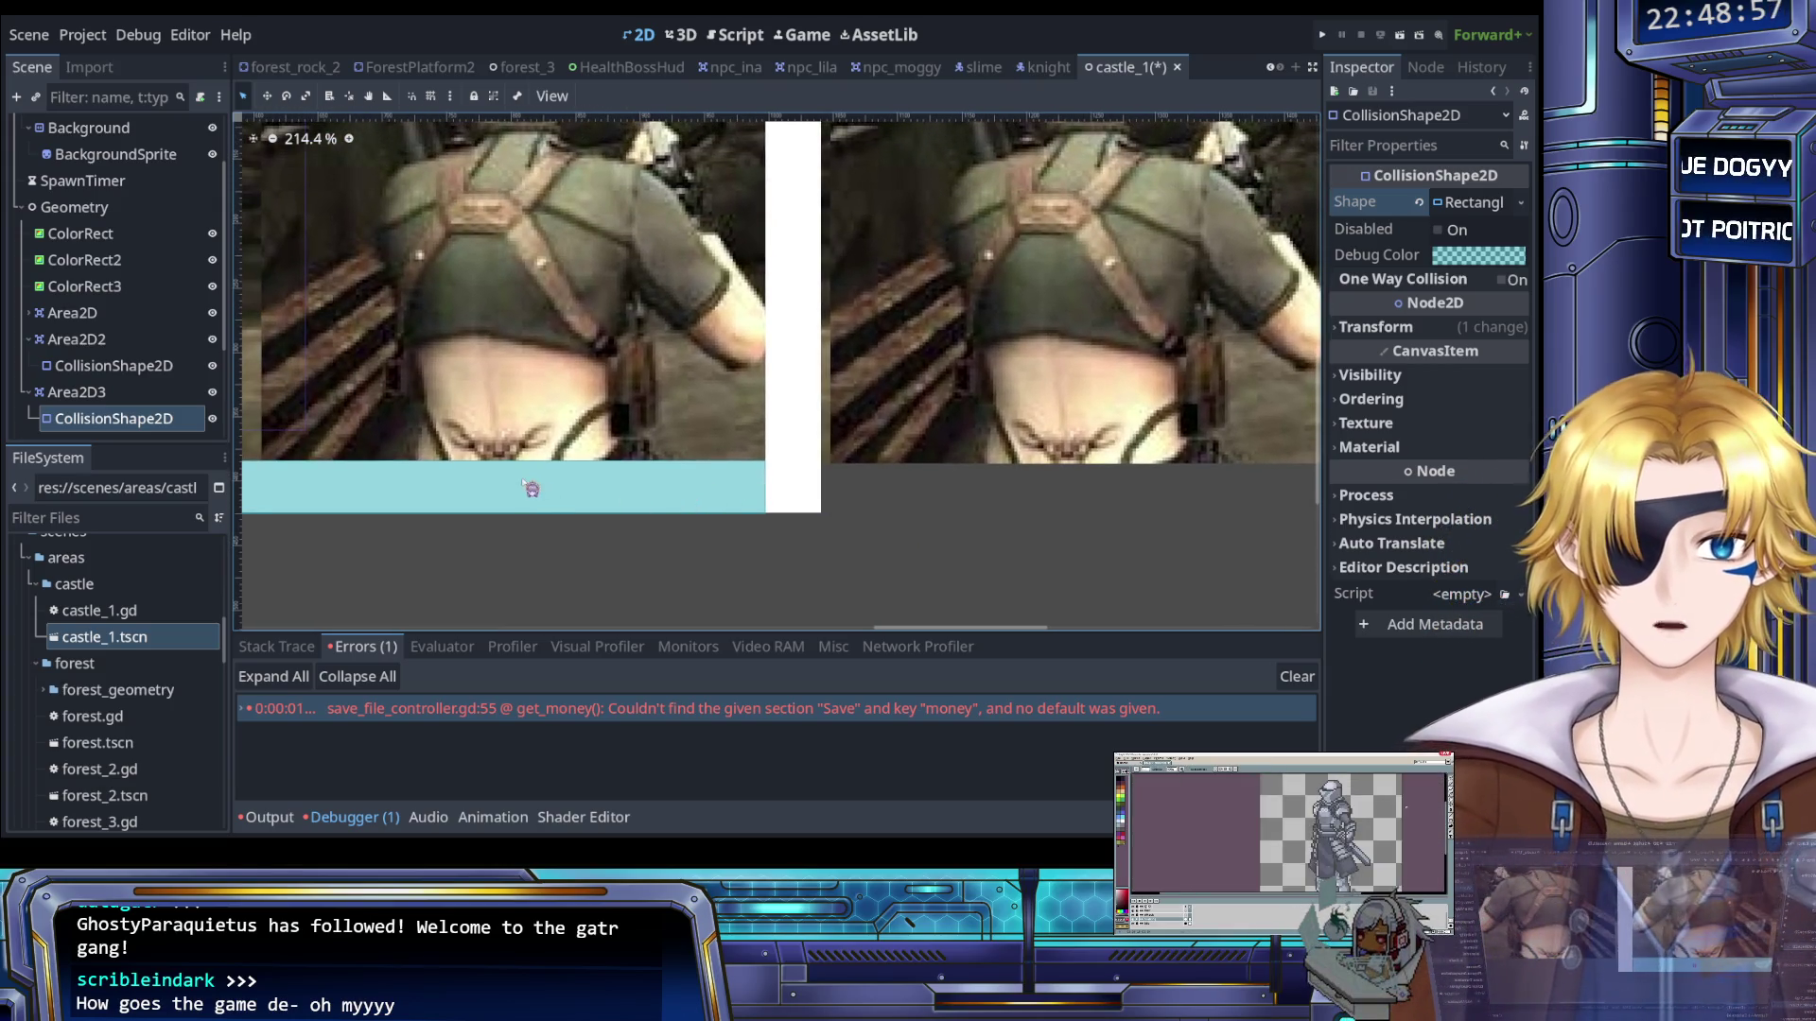
pyautogui.click(129, 392)
pyautogui.click(133, 418)
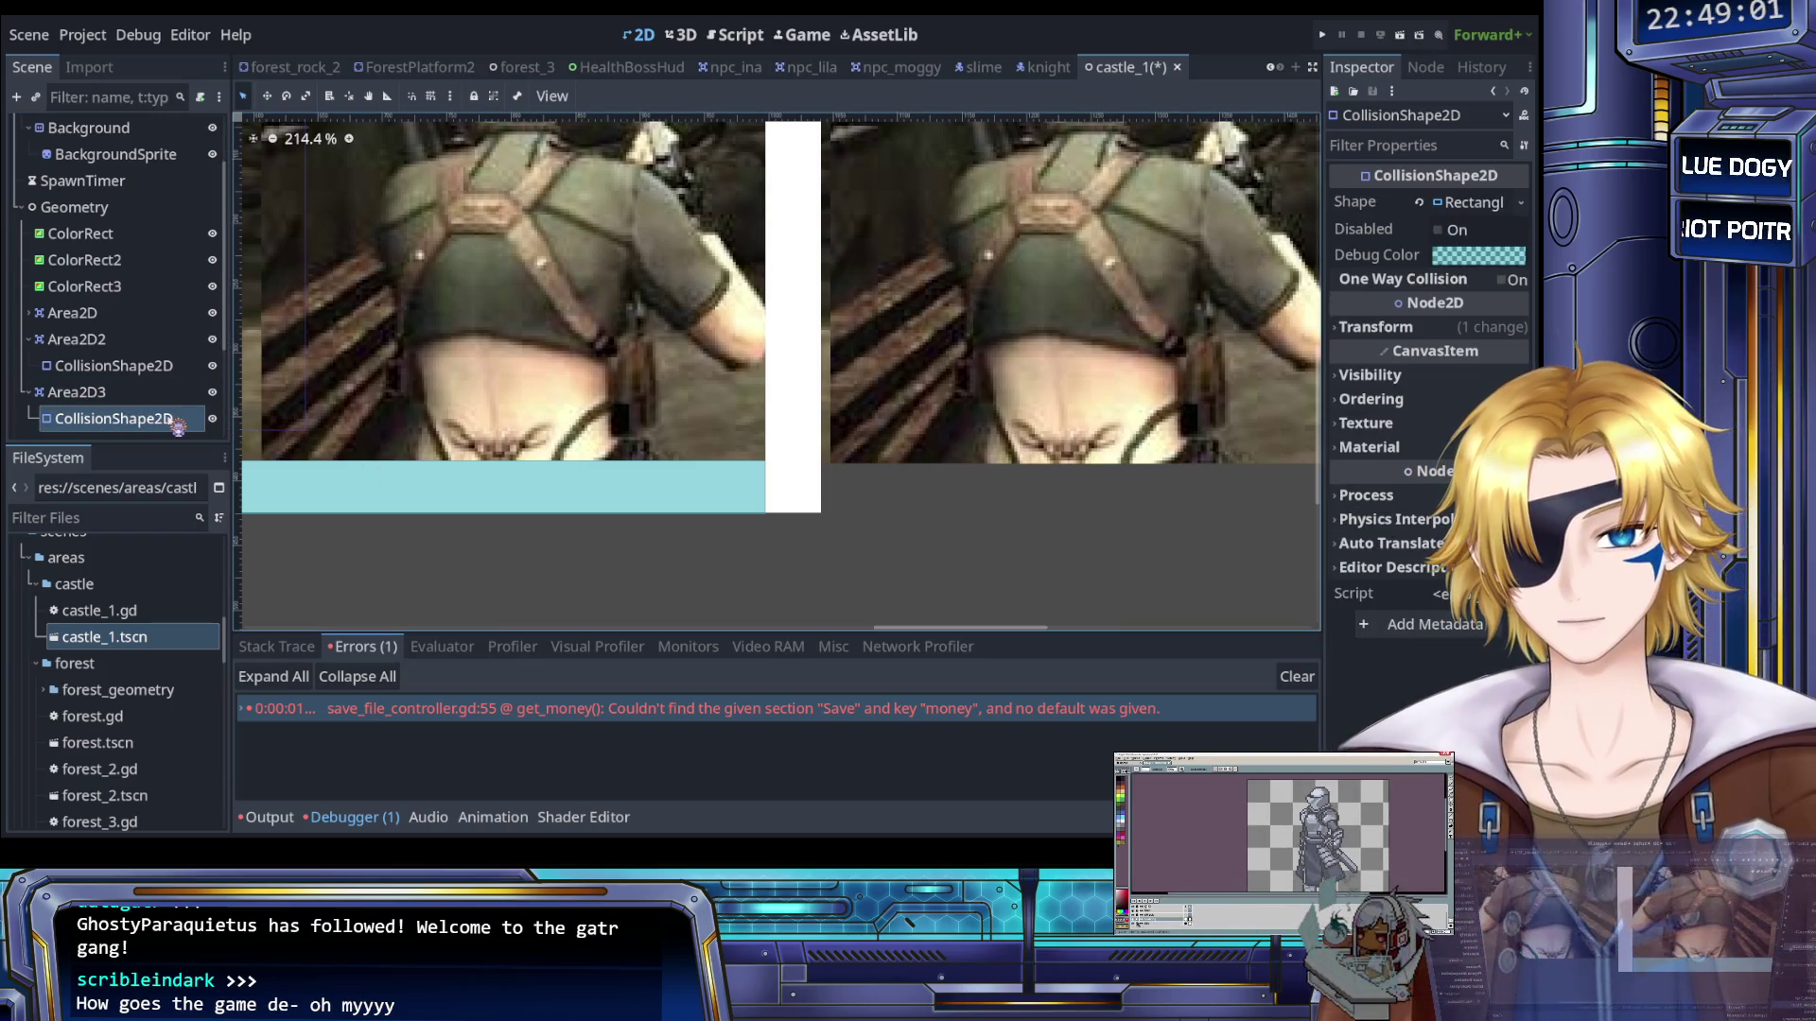
# Stretch Area2D3's collision rectangle to cover the entire white ColorRect3 column
pyautogui.scroll(-5, 610, 539)
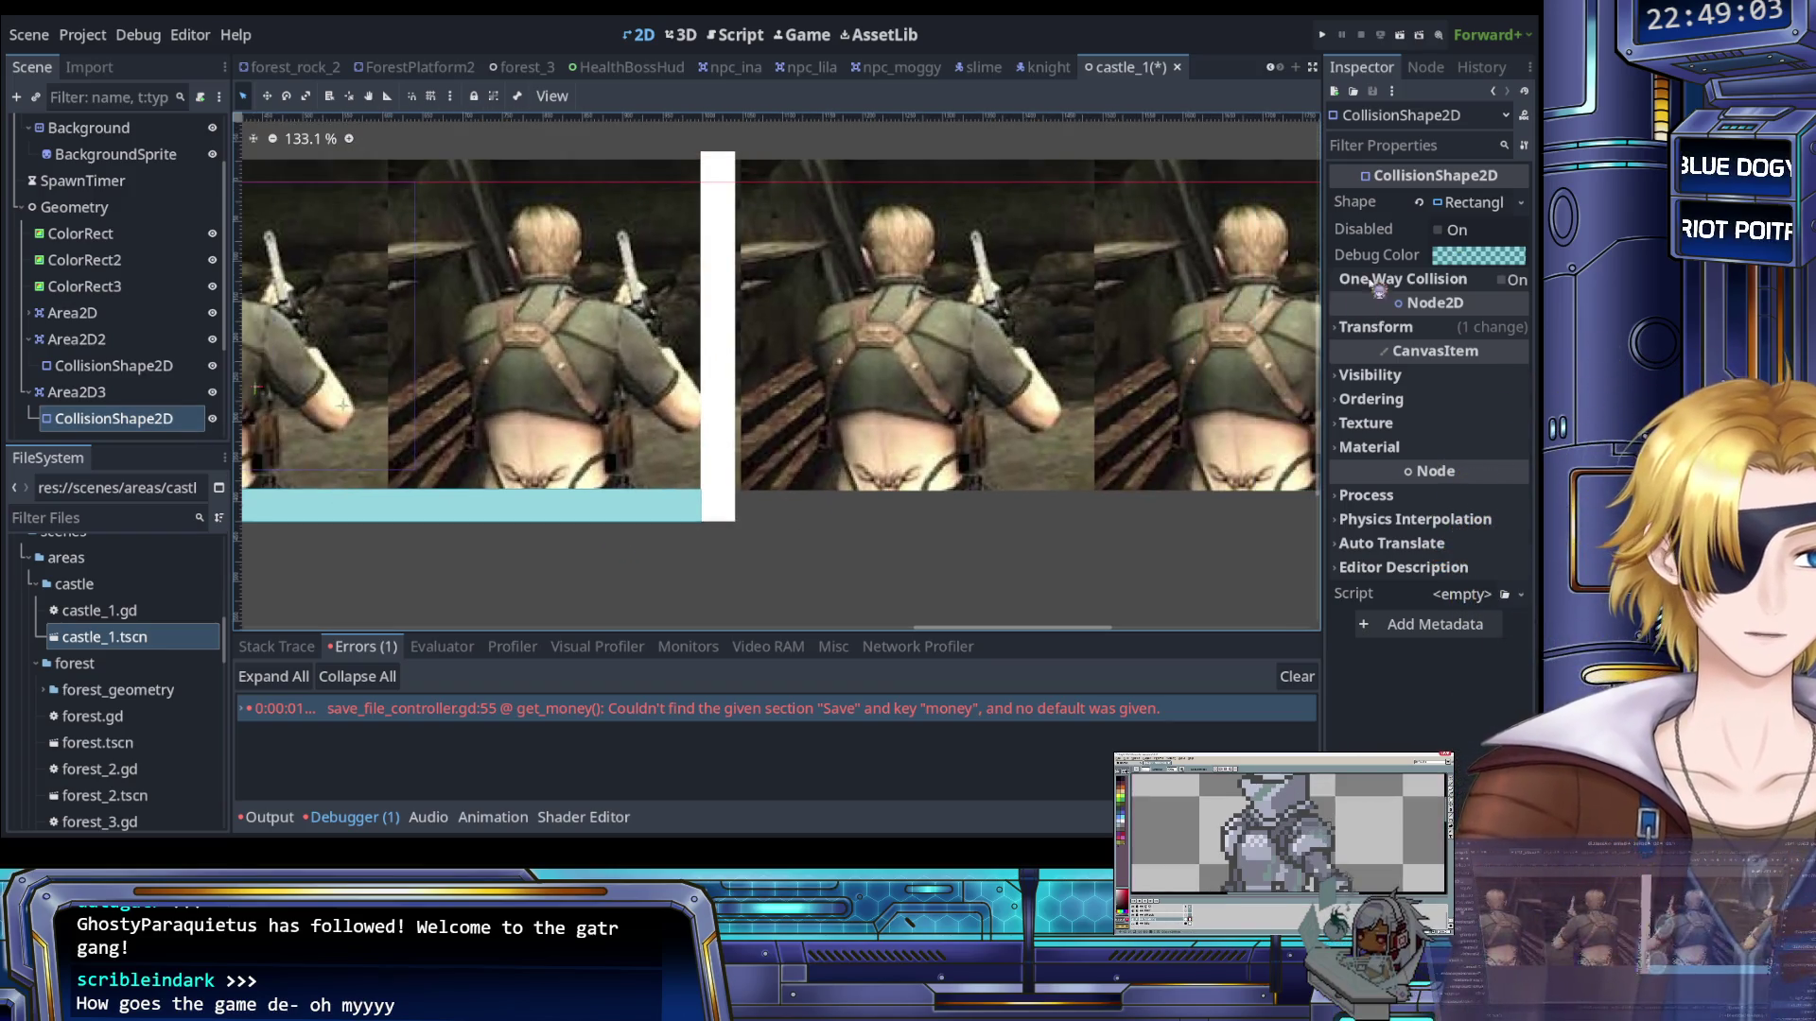
pyautogui.scroll(-11, 809, 379)
pyautogui.scroll(7, 652, 379)
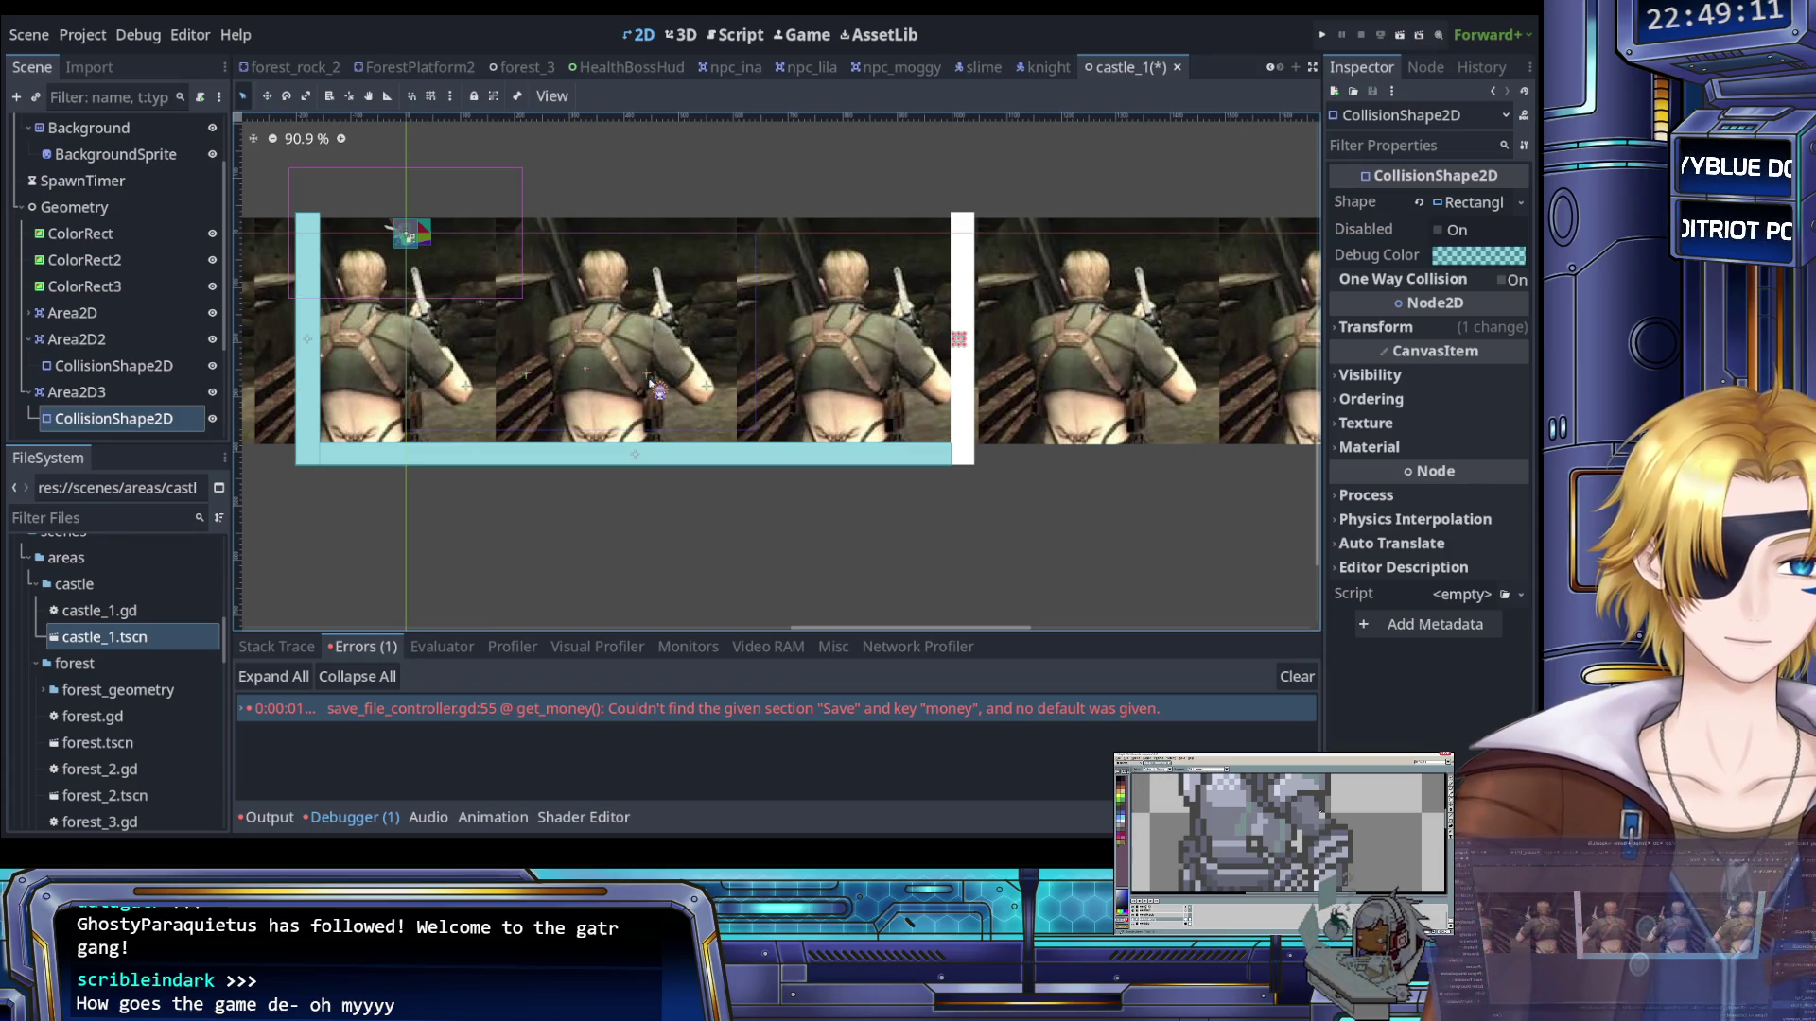
pyautogui.scroll(7, 1199, 488)
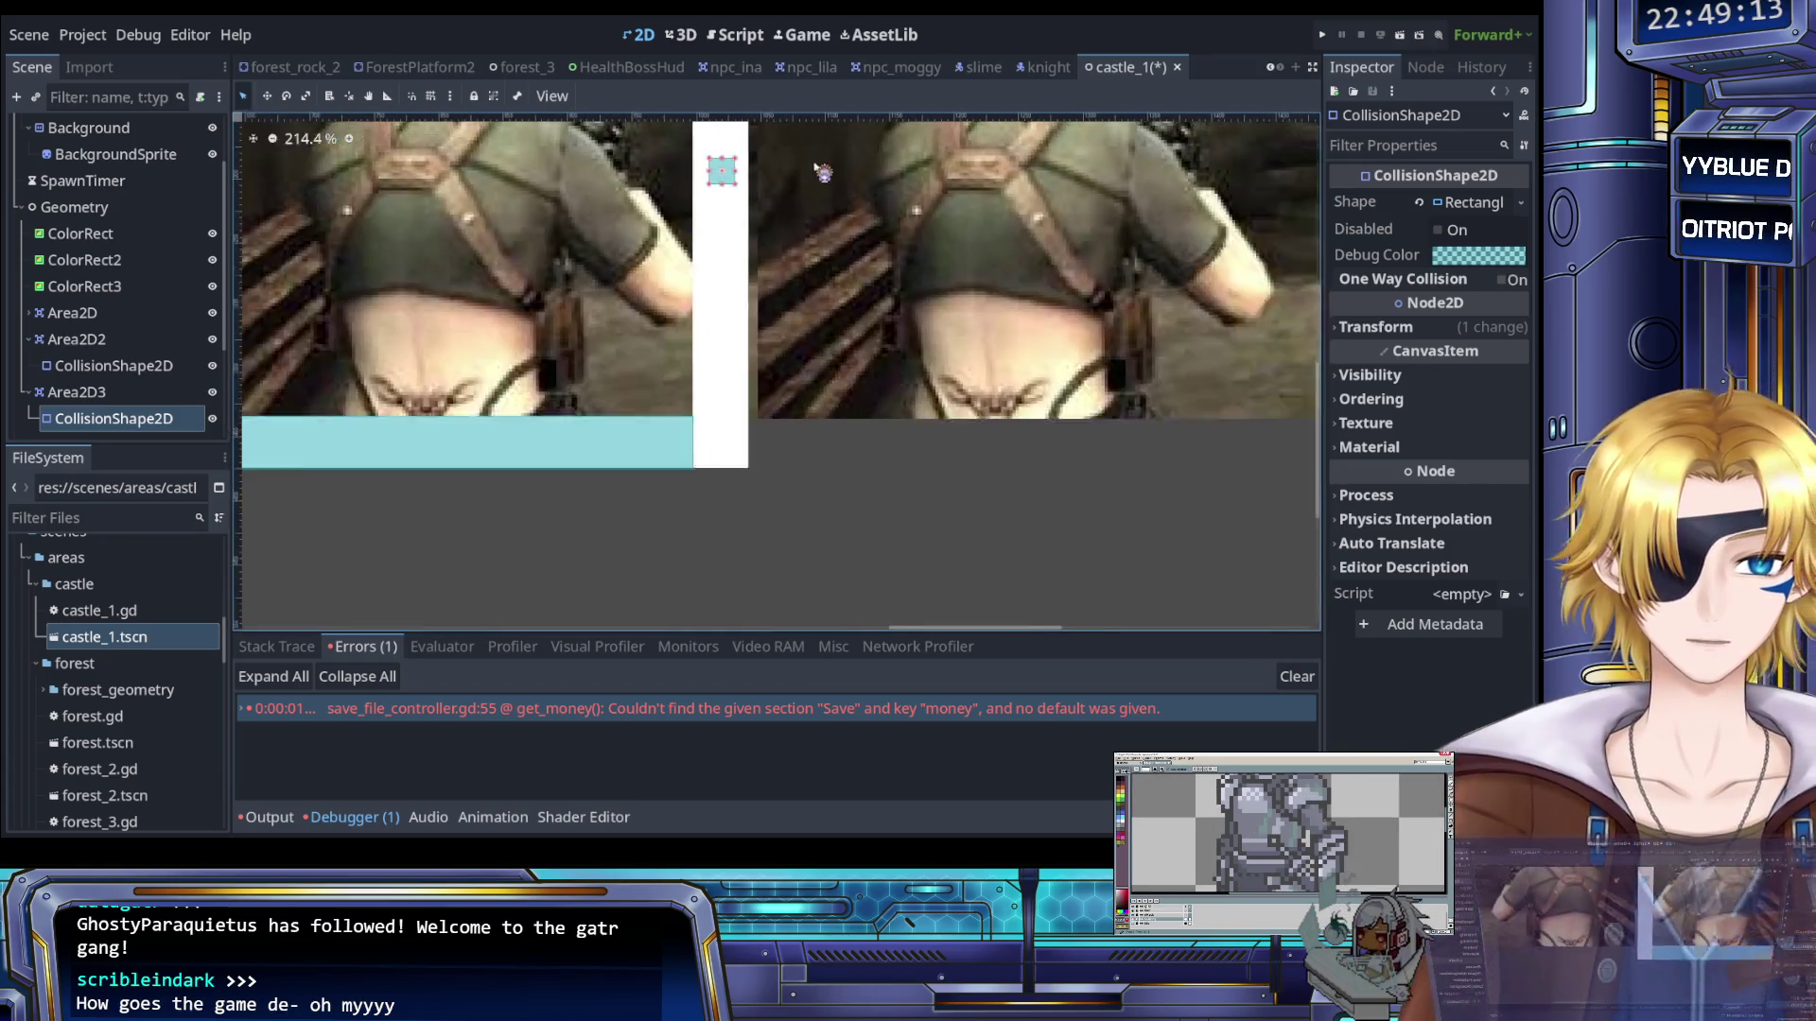
pyautogui.scroll(2, 799, 228)
pyautogui.moveTo(744, 311); pyautogui.dragTo(755, 546)
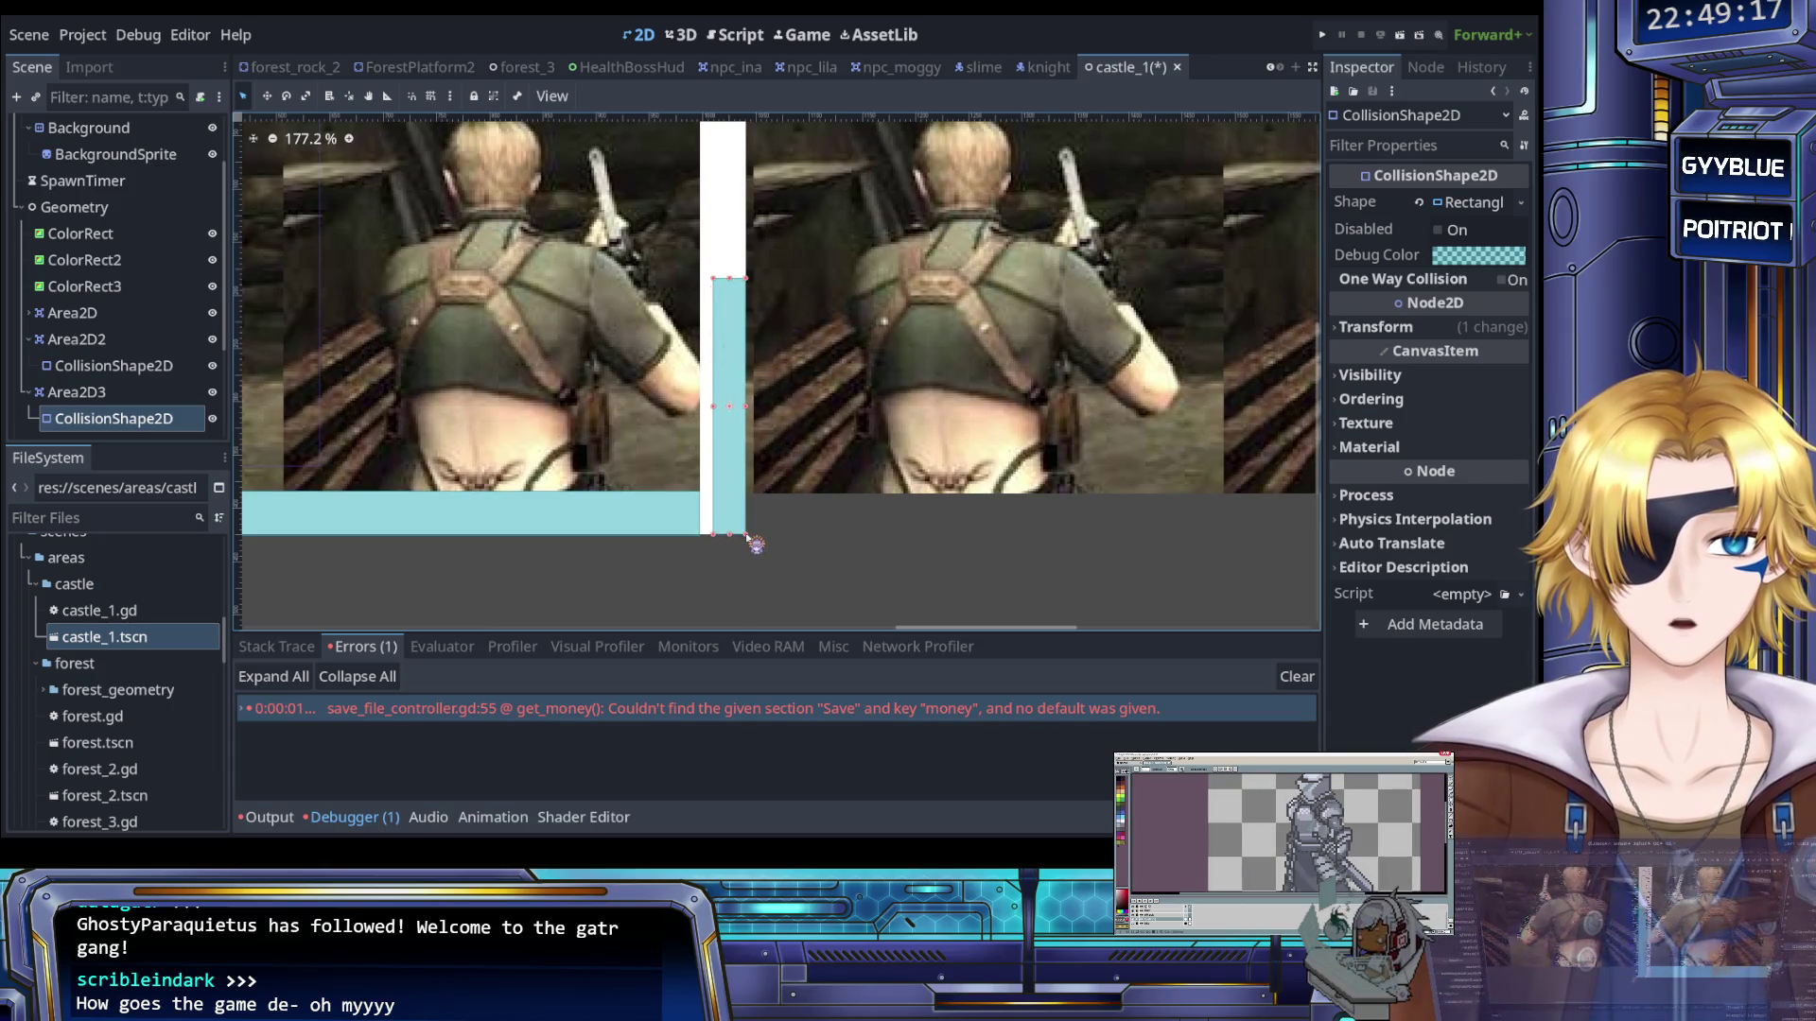
pyautogui.scroll(8, 747, 504)
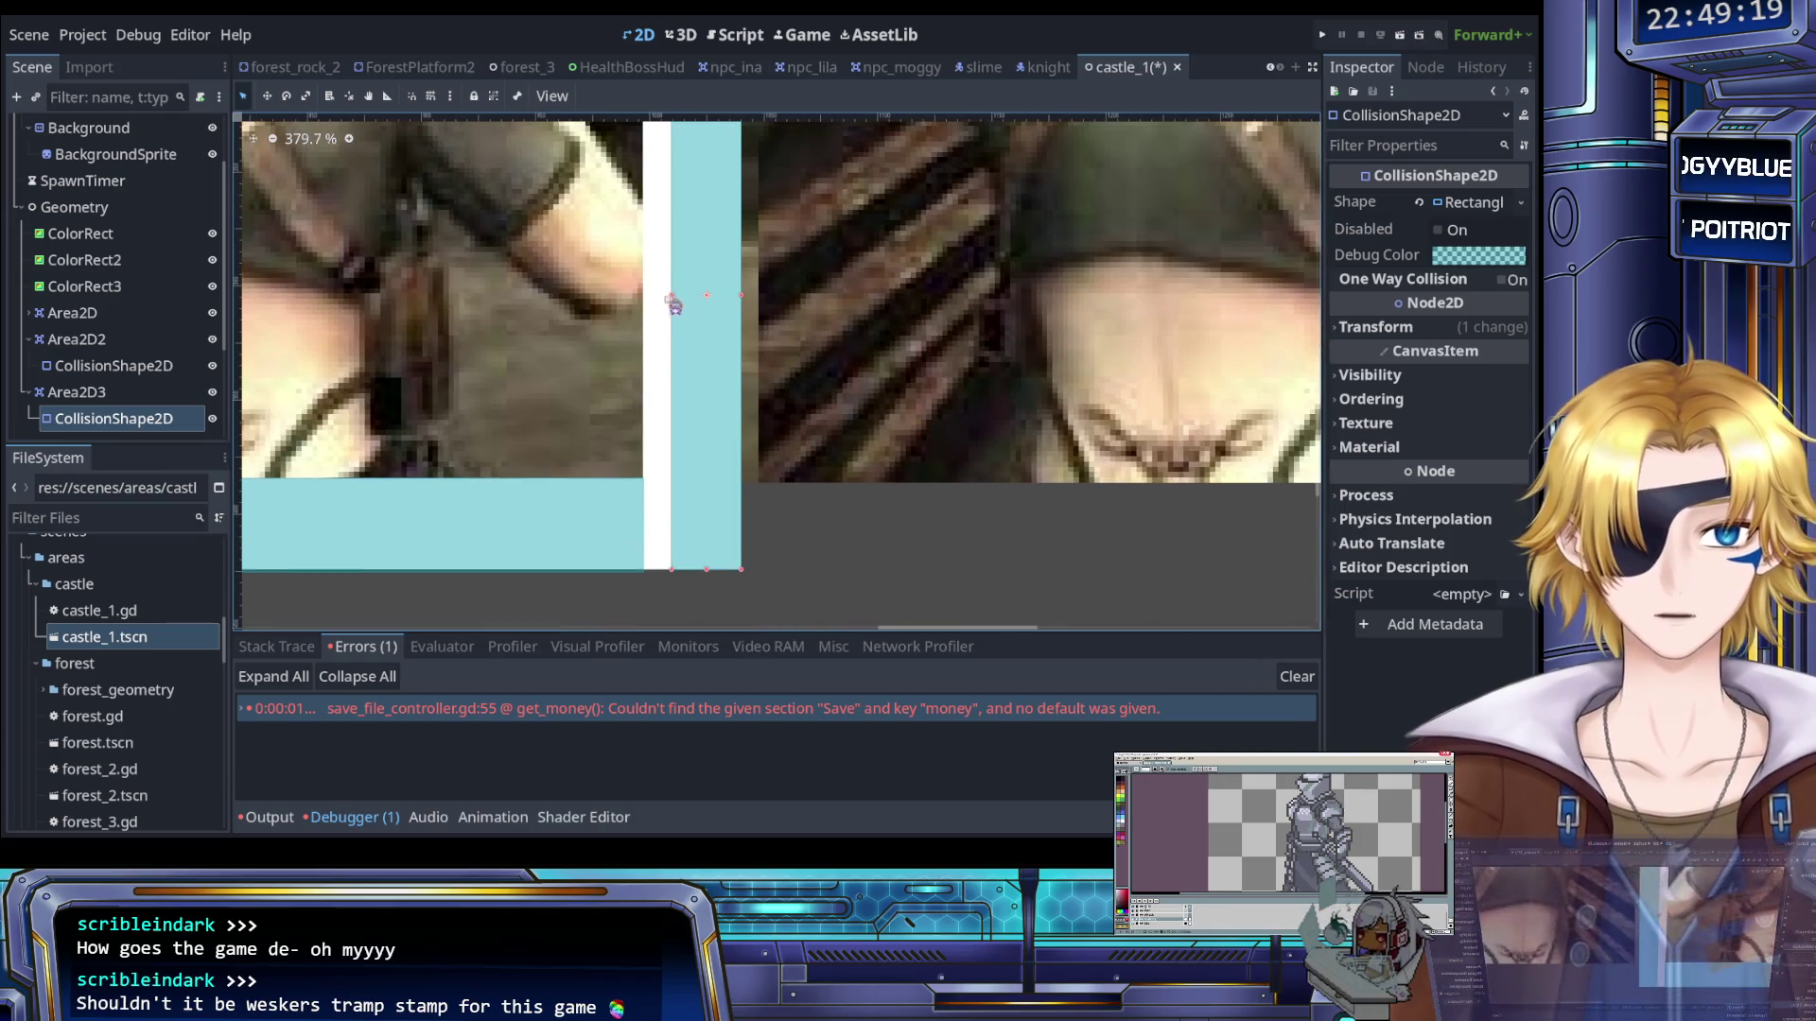
pyautogui.moveTo(676, 301); pyautogui.dragTo(653, 306)
pyautogui.scroll(-6, 598, 300)
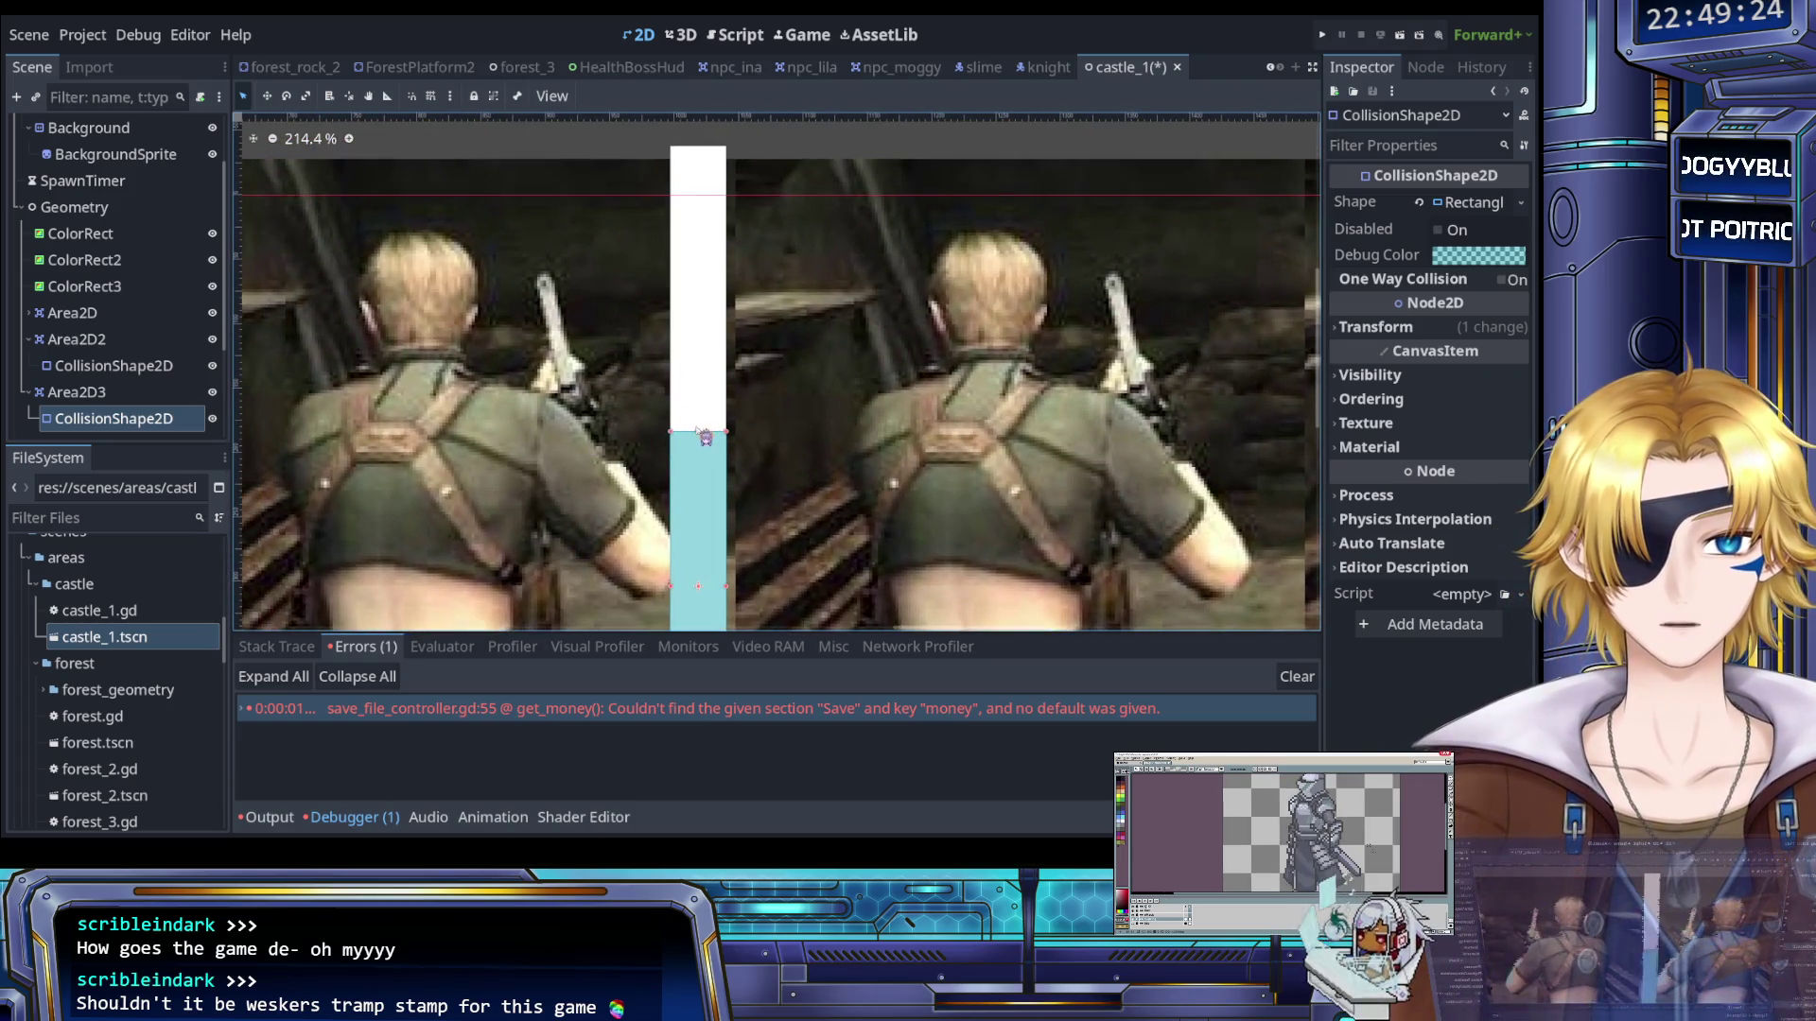
pyautogui.moveTo(698, 432); pyautogui.dragTo(739, 149)
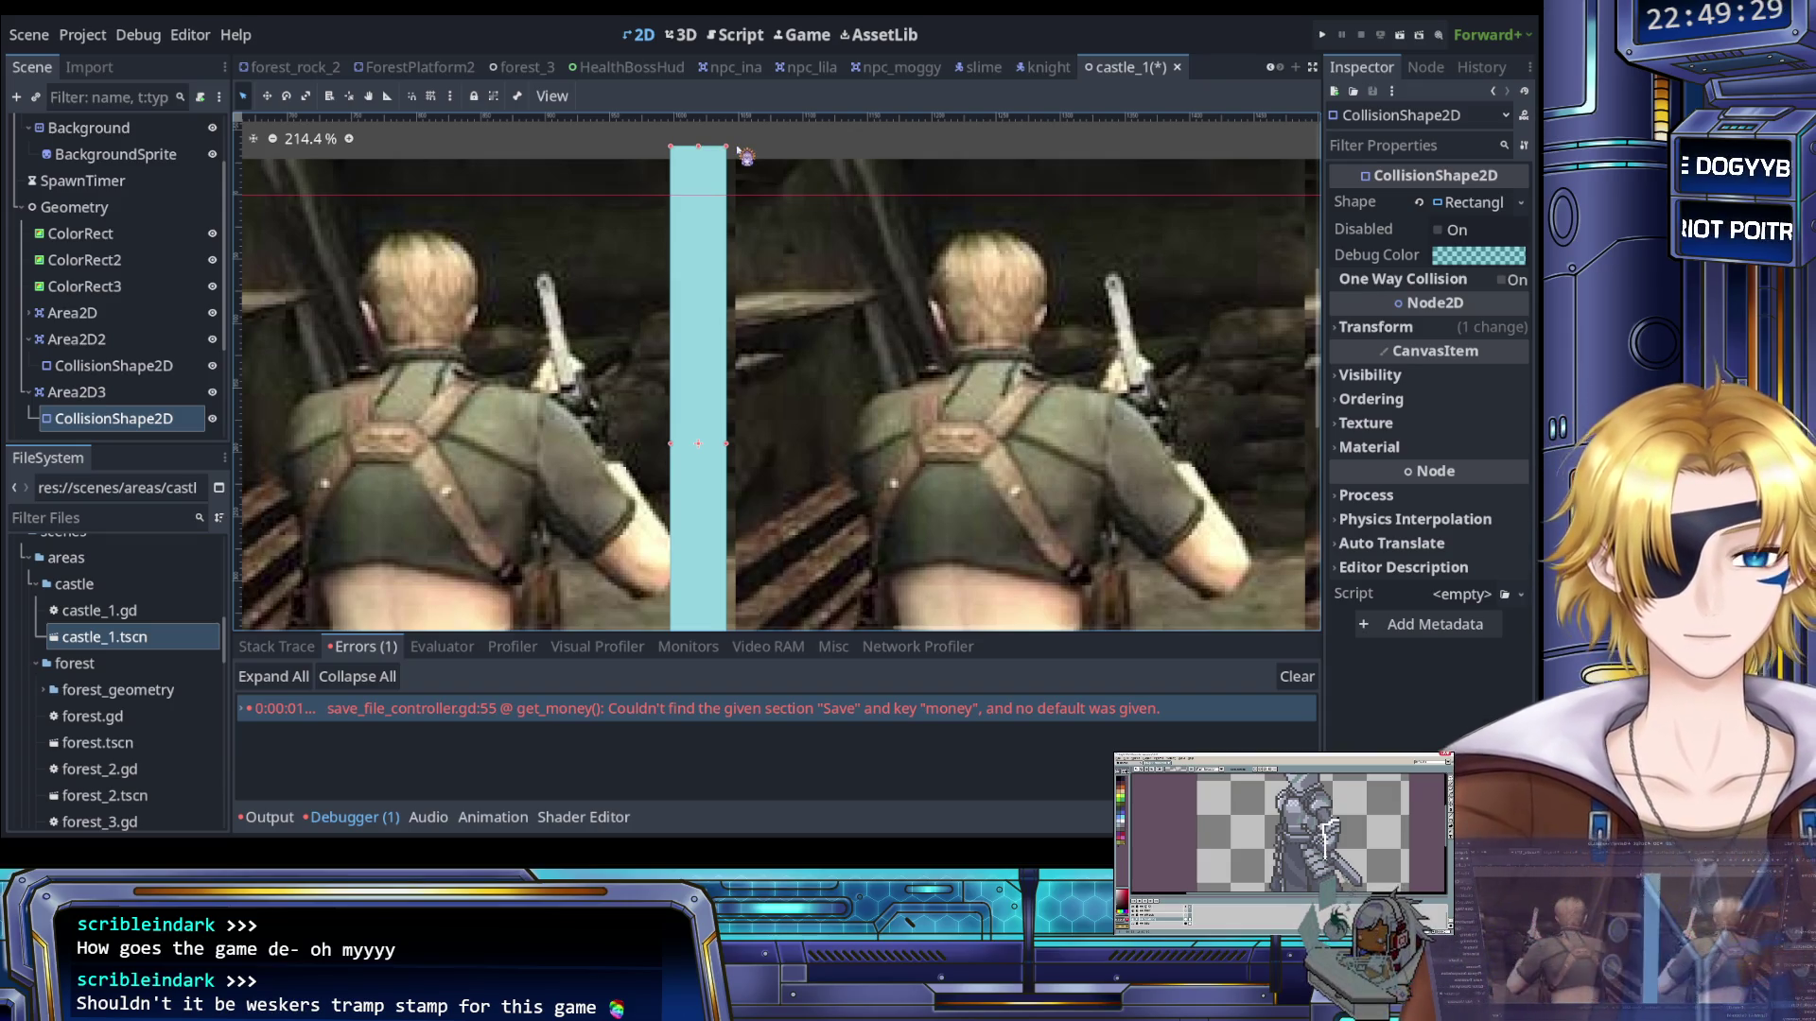
# Deselect the shape and save the castle_1 scene
pyautogui.click(773, 147)
pyautogui.scroll(-5, 788, 181)
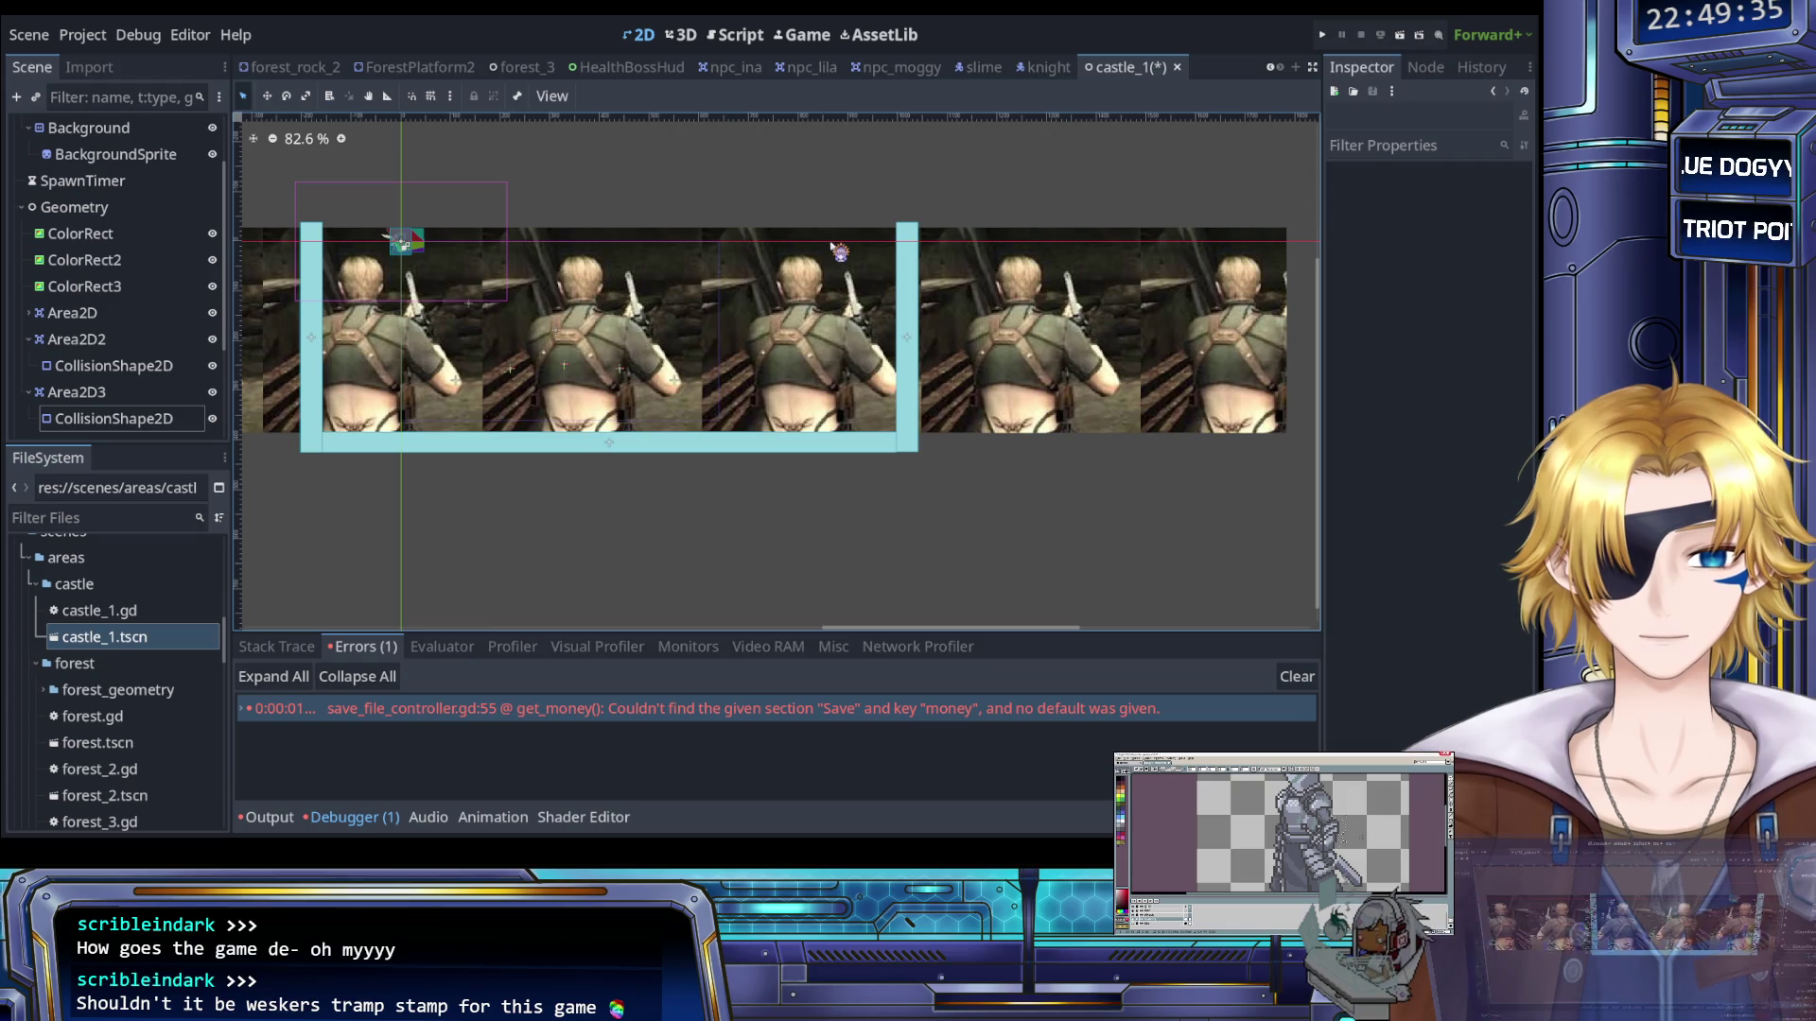
pyautogui.hotkey('ctrl', 's')
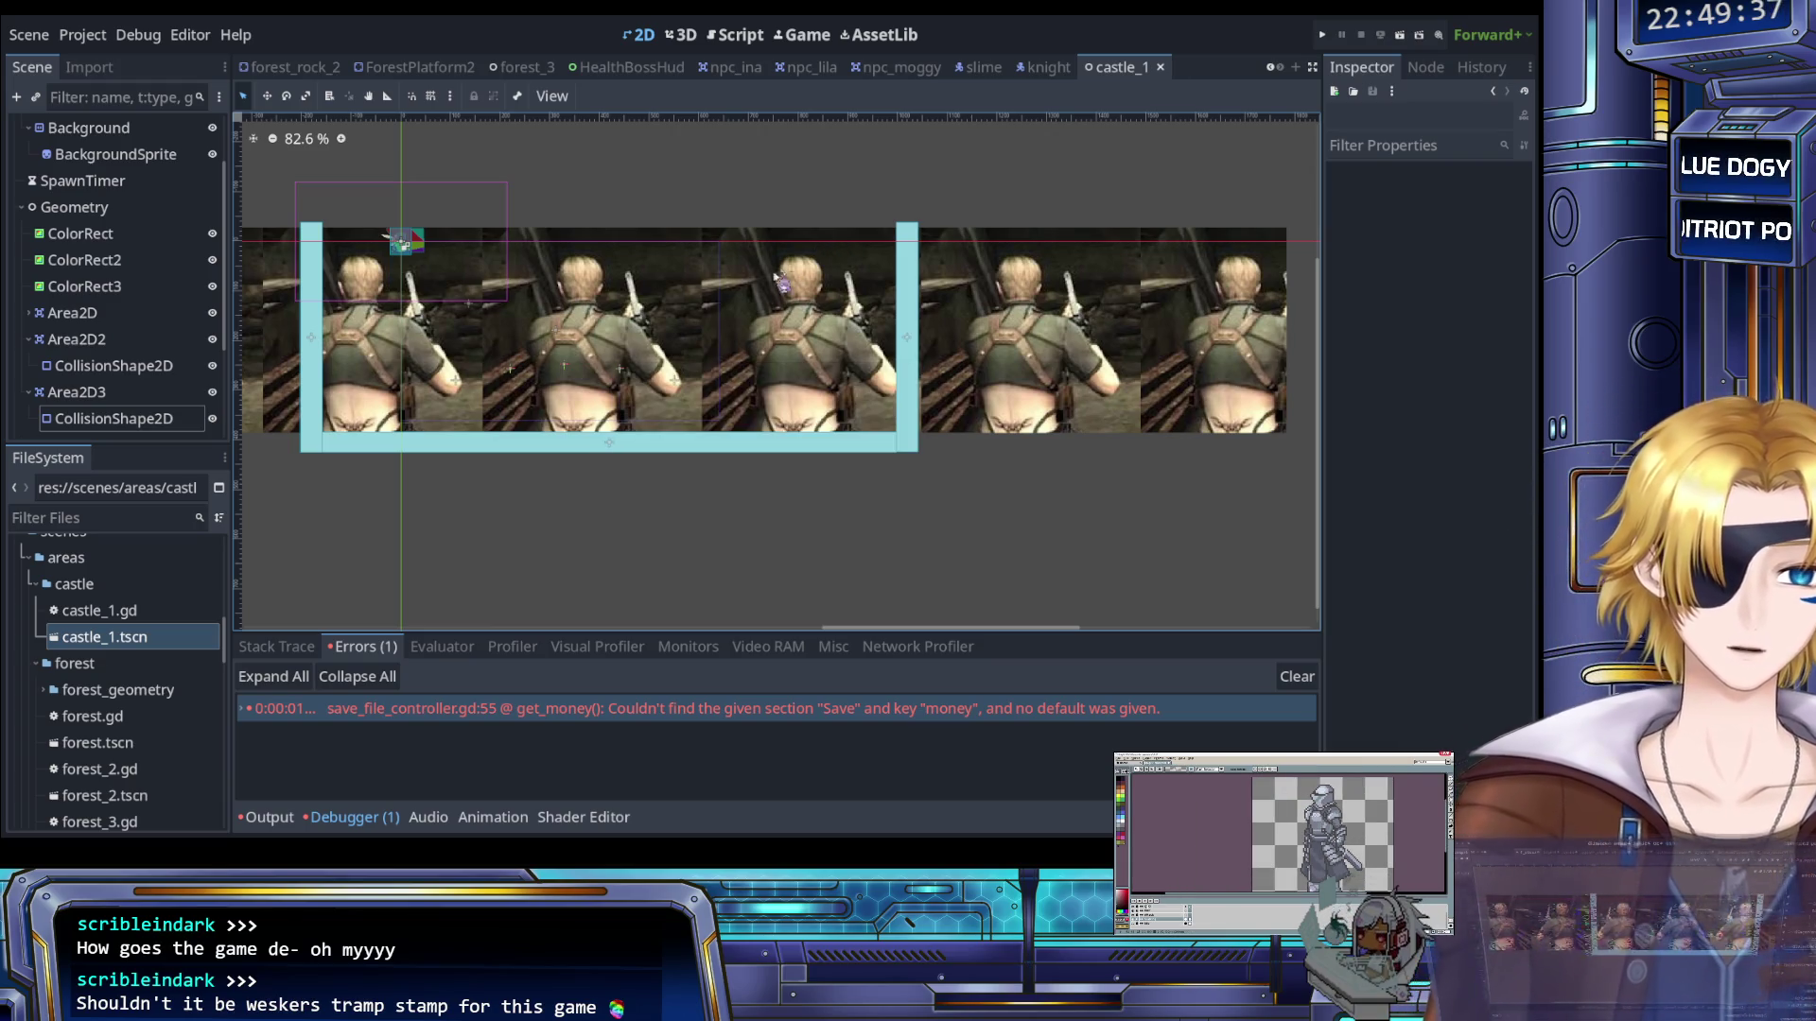
# Run the game to test the level, stopping it at the script error
pyautogui.scroll(4, 918, 286)
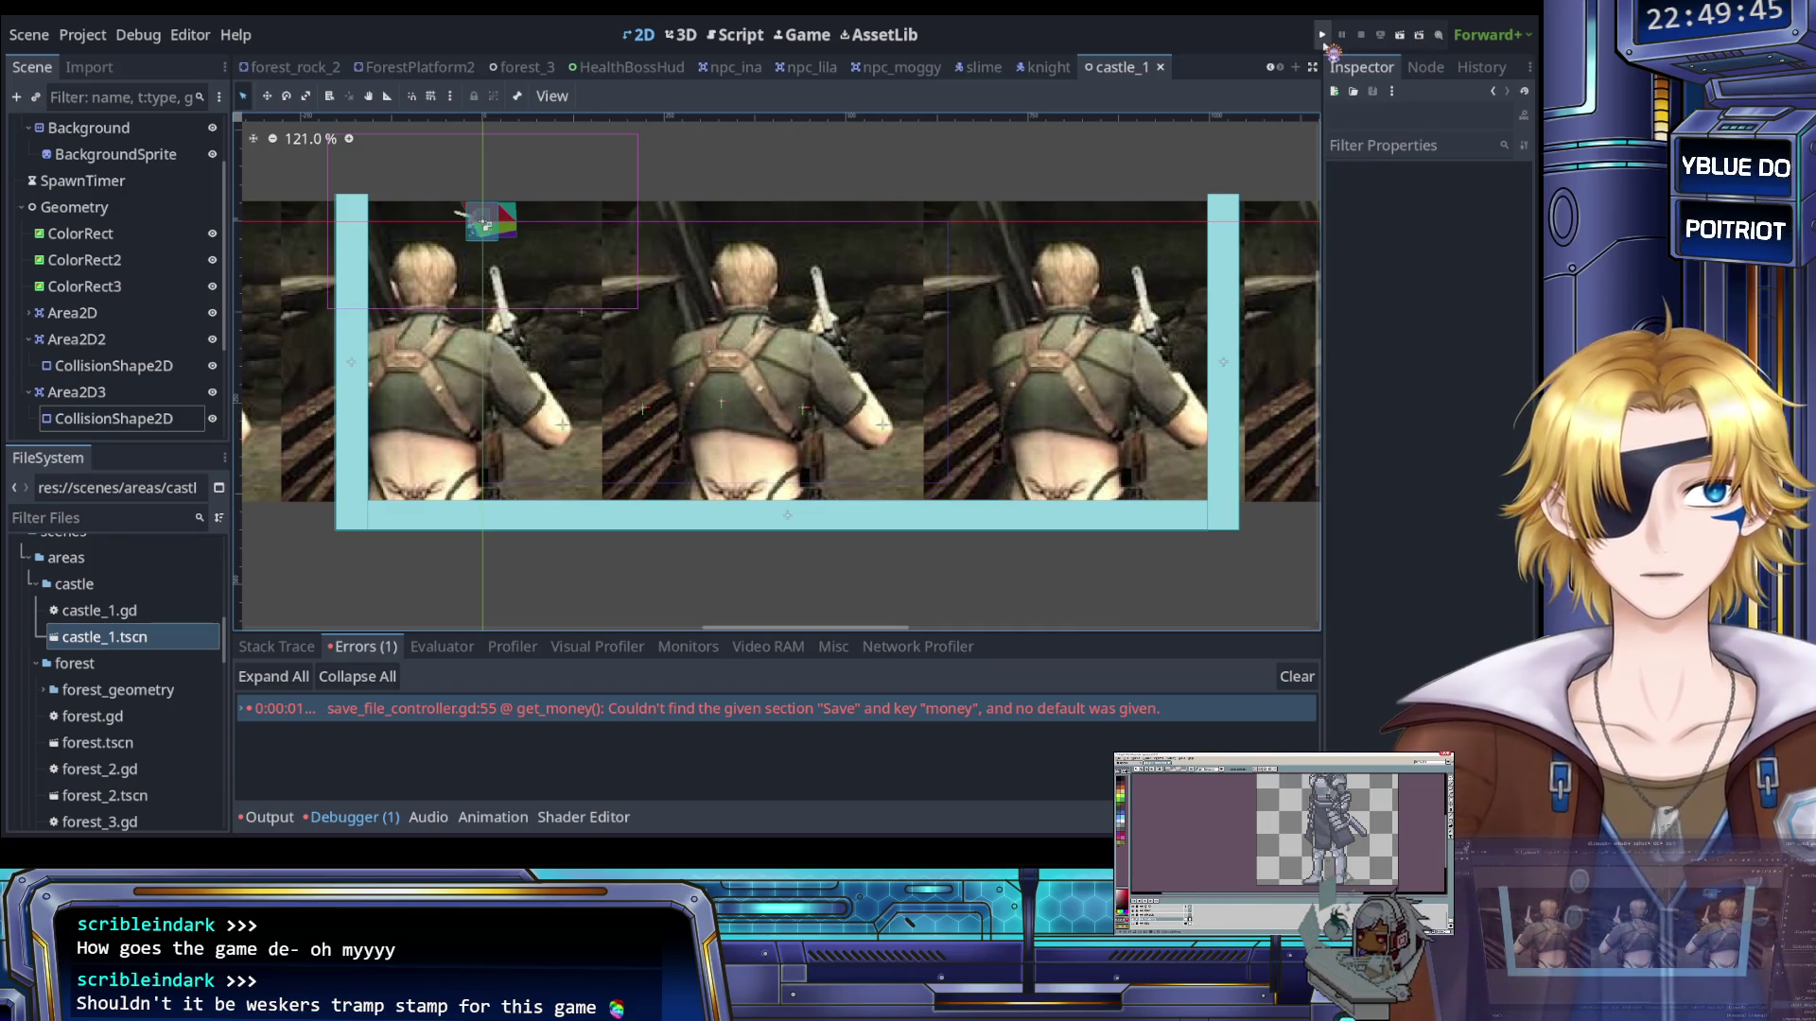
pyautogui.click(1323, 38)
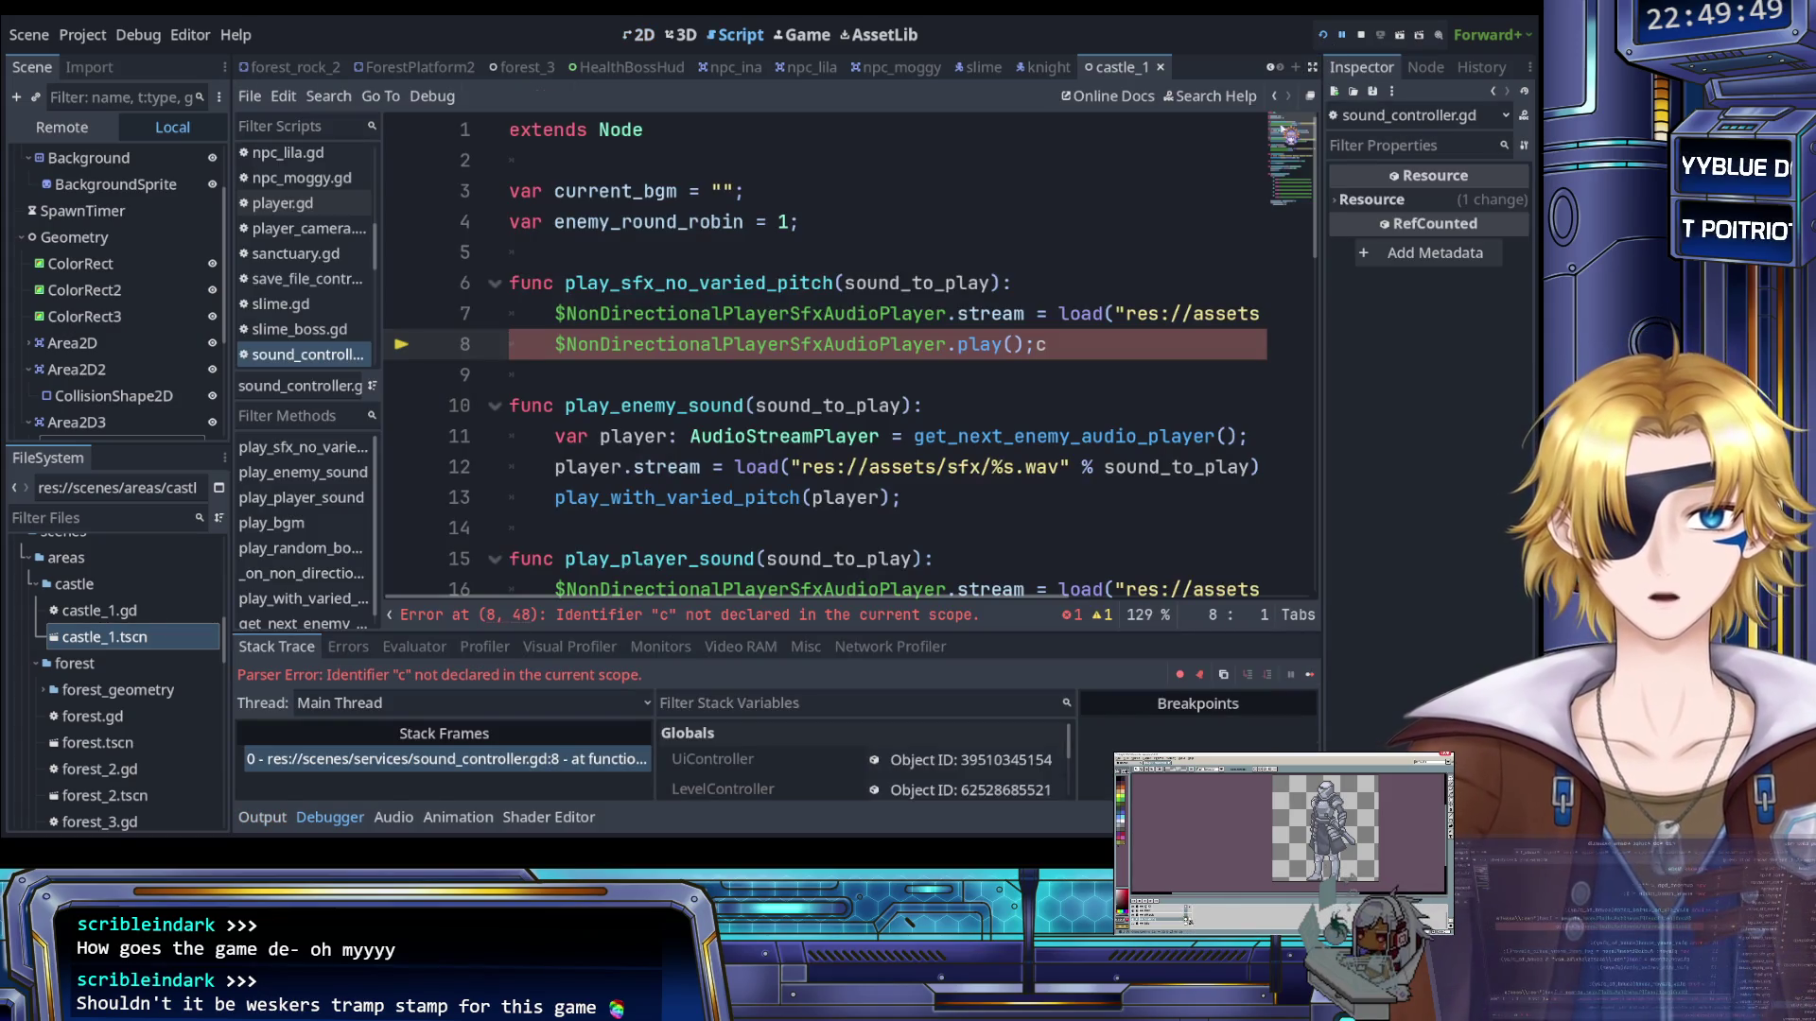
pyautogui.click(1360, 35)
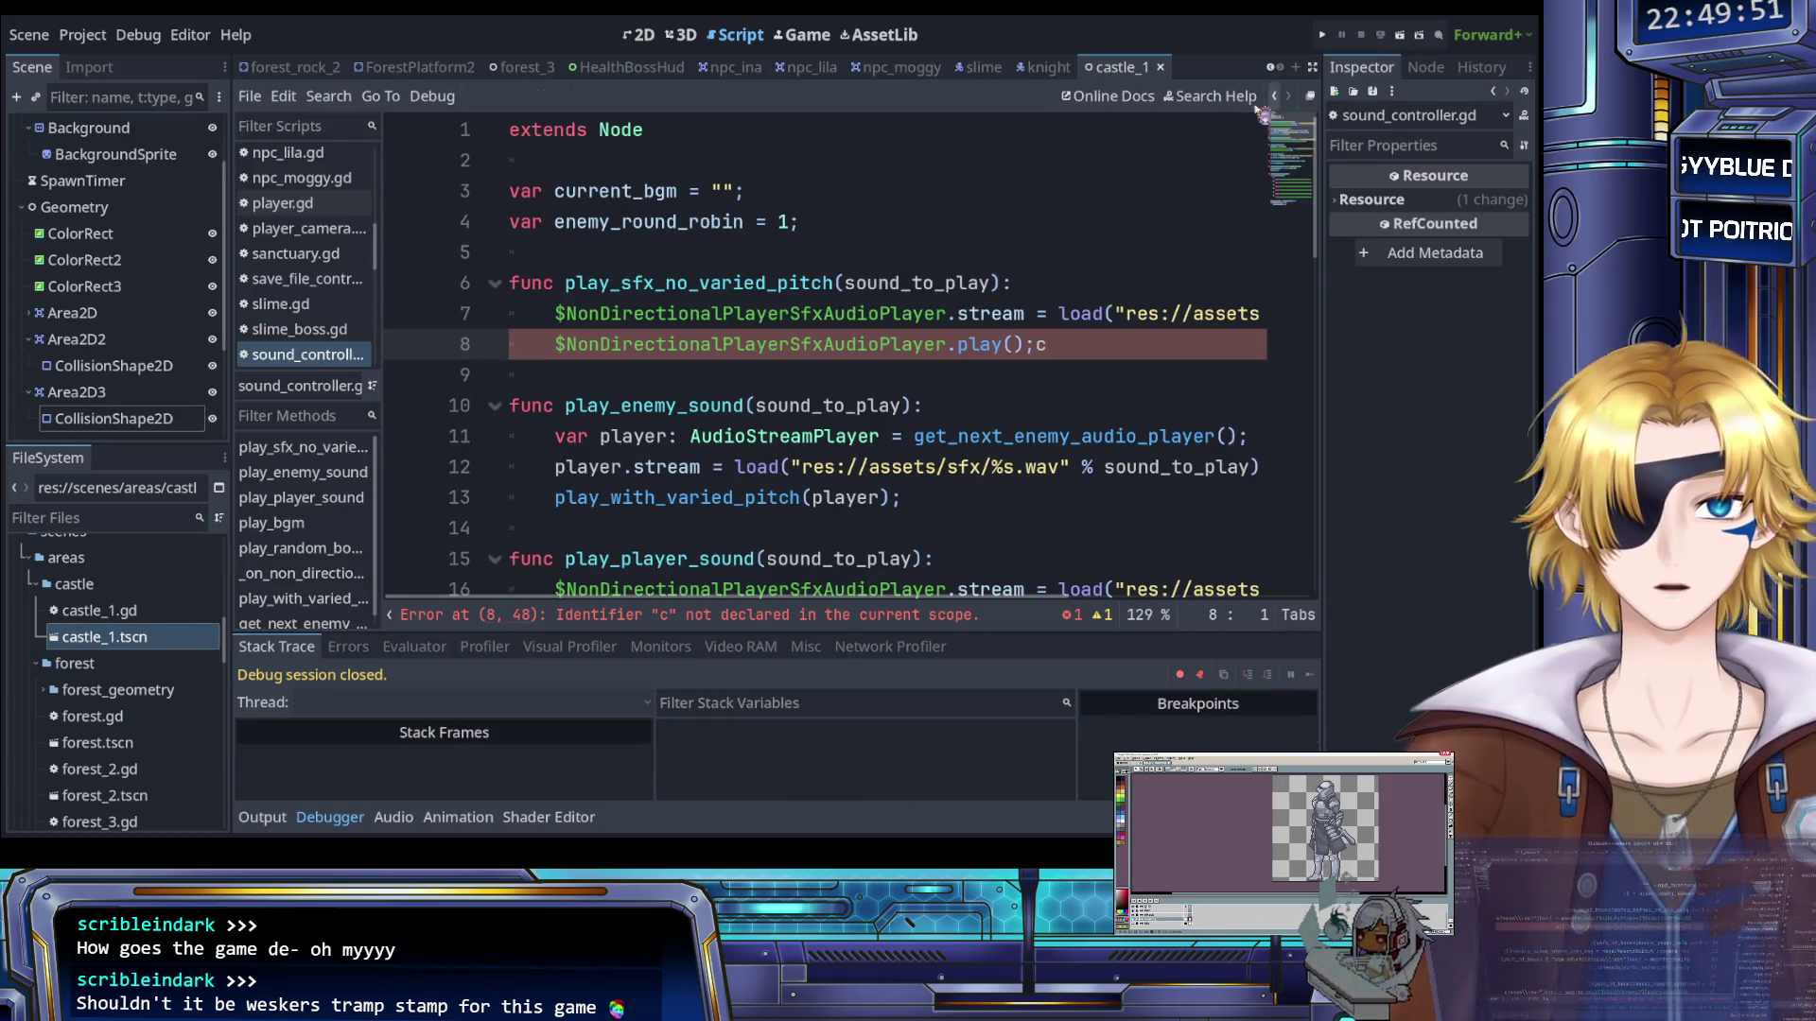
# Remove the stray 'c' after play(); on line 8 of sound_controller.gd and rerun the game
pyautogui.click(939, 284)
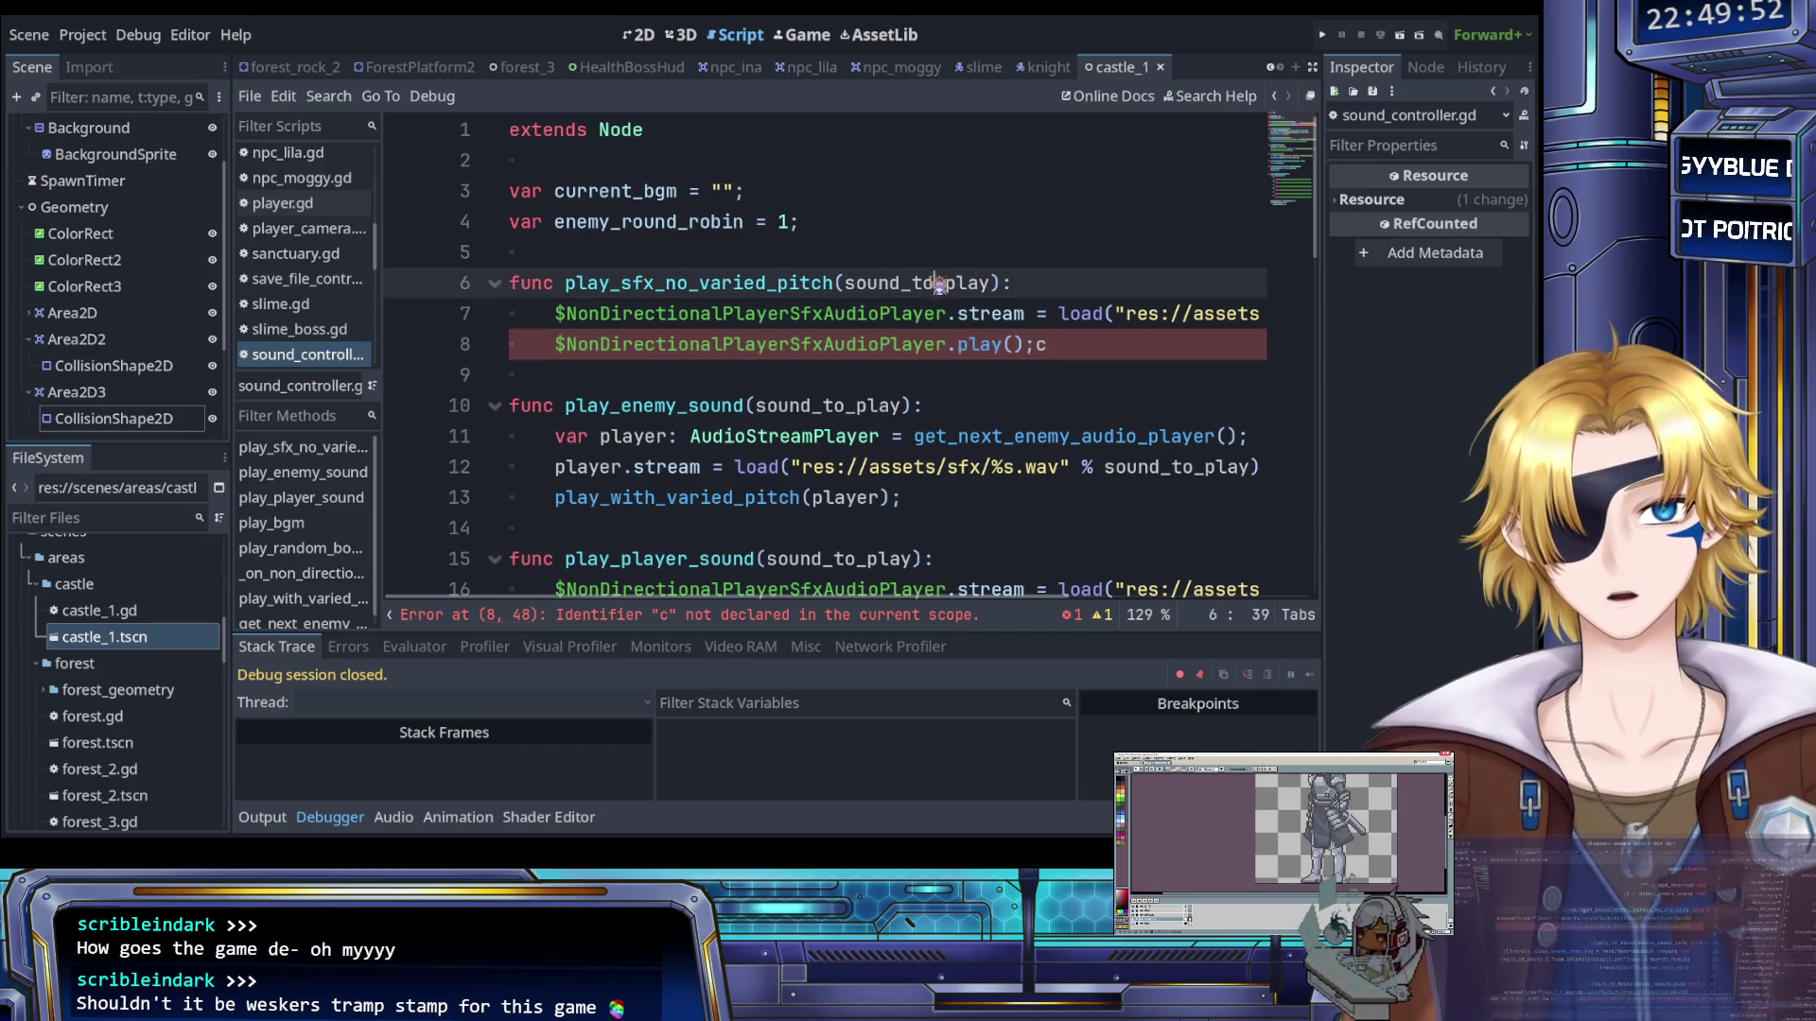
pyautogui.click(837, 345)
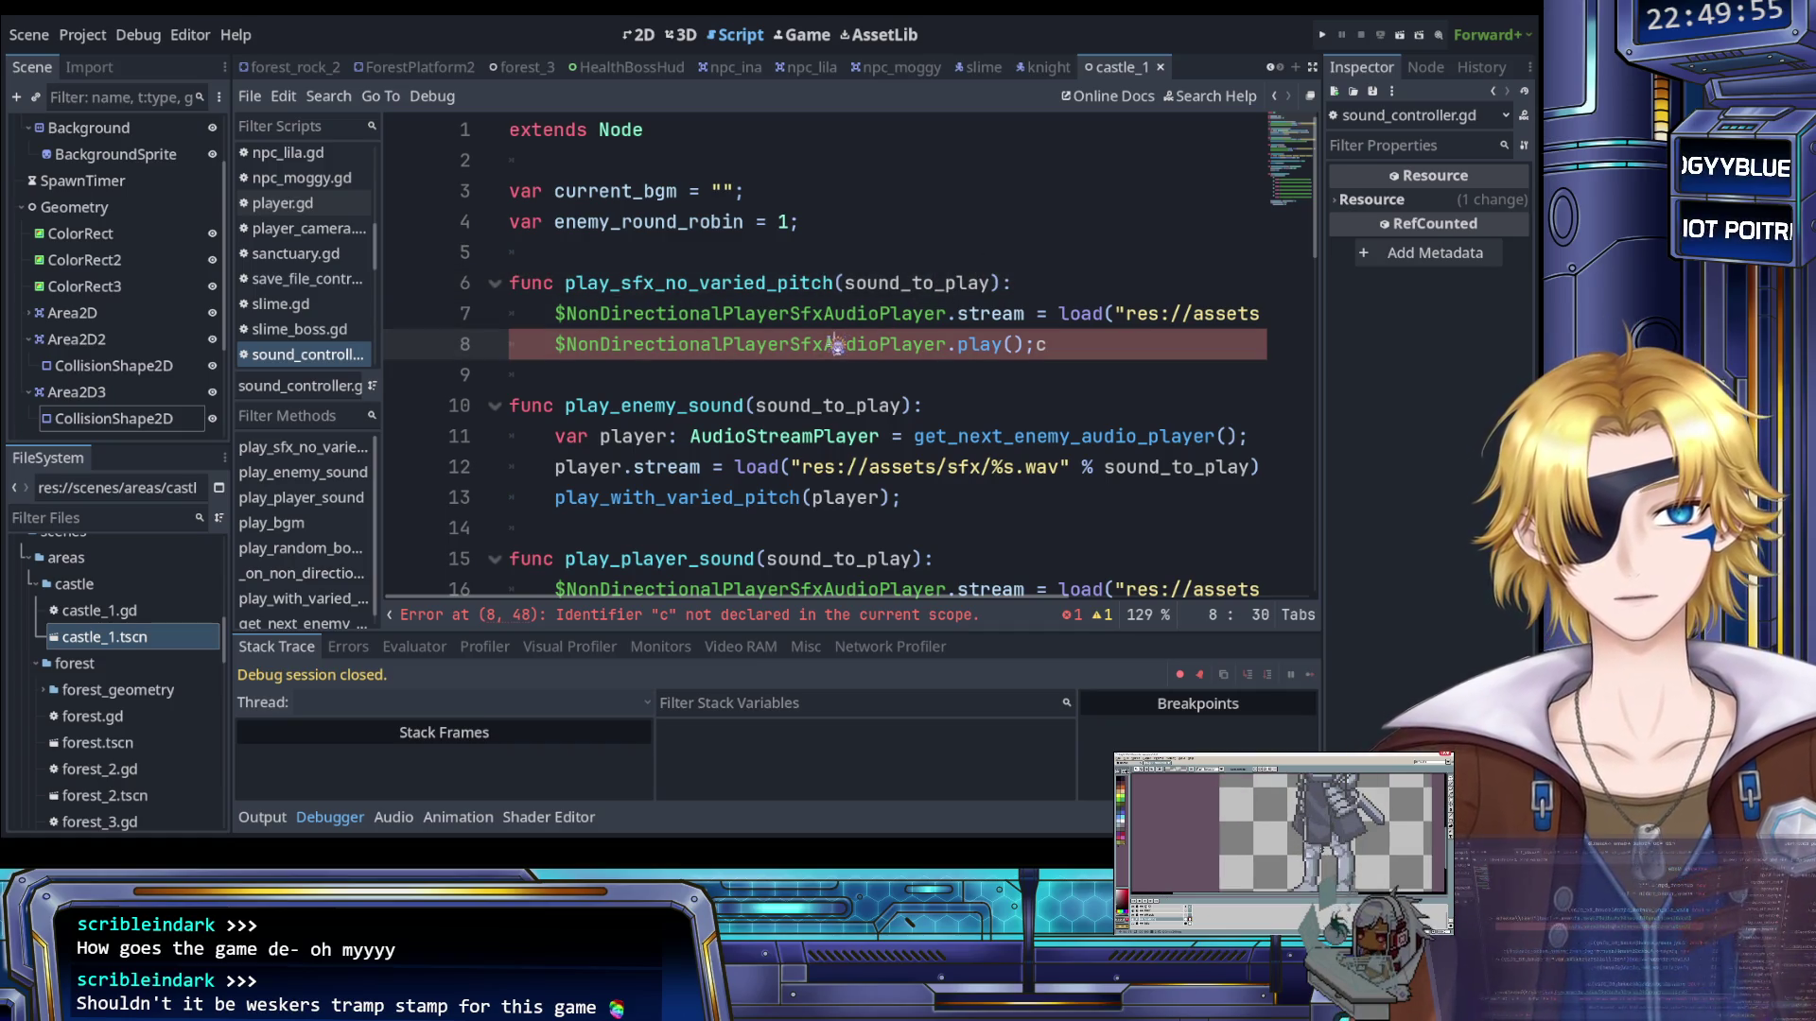
pyautogui.click(1074, 344)
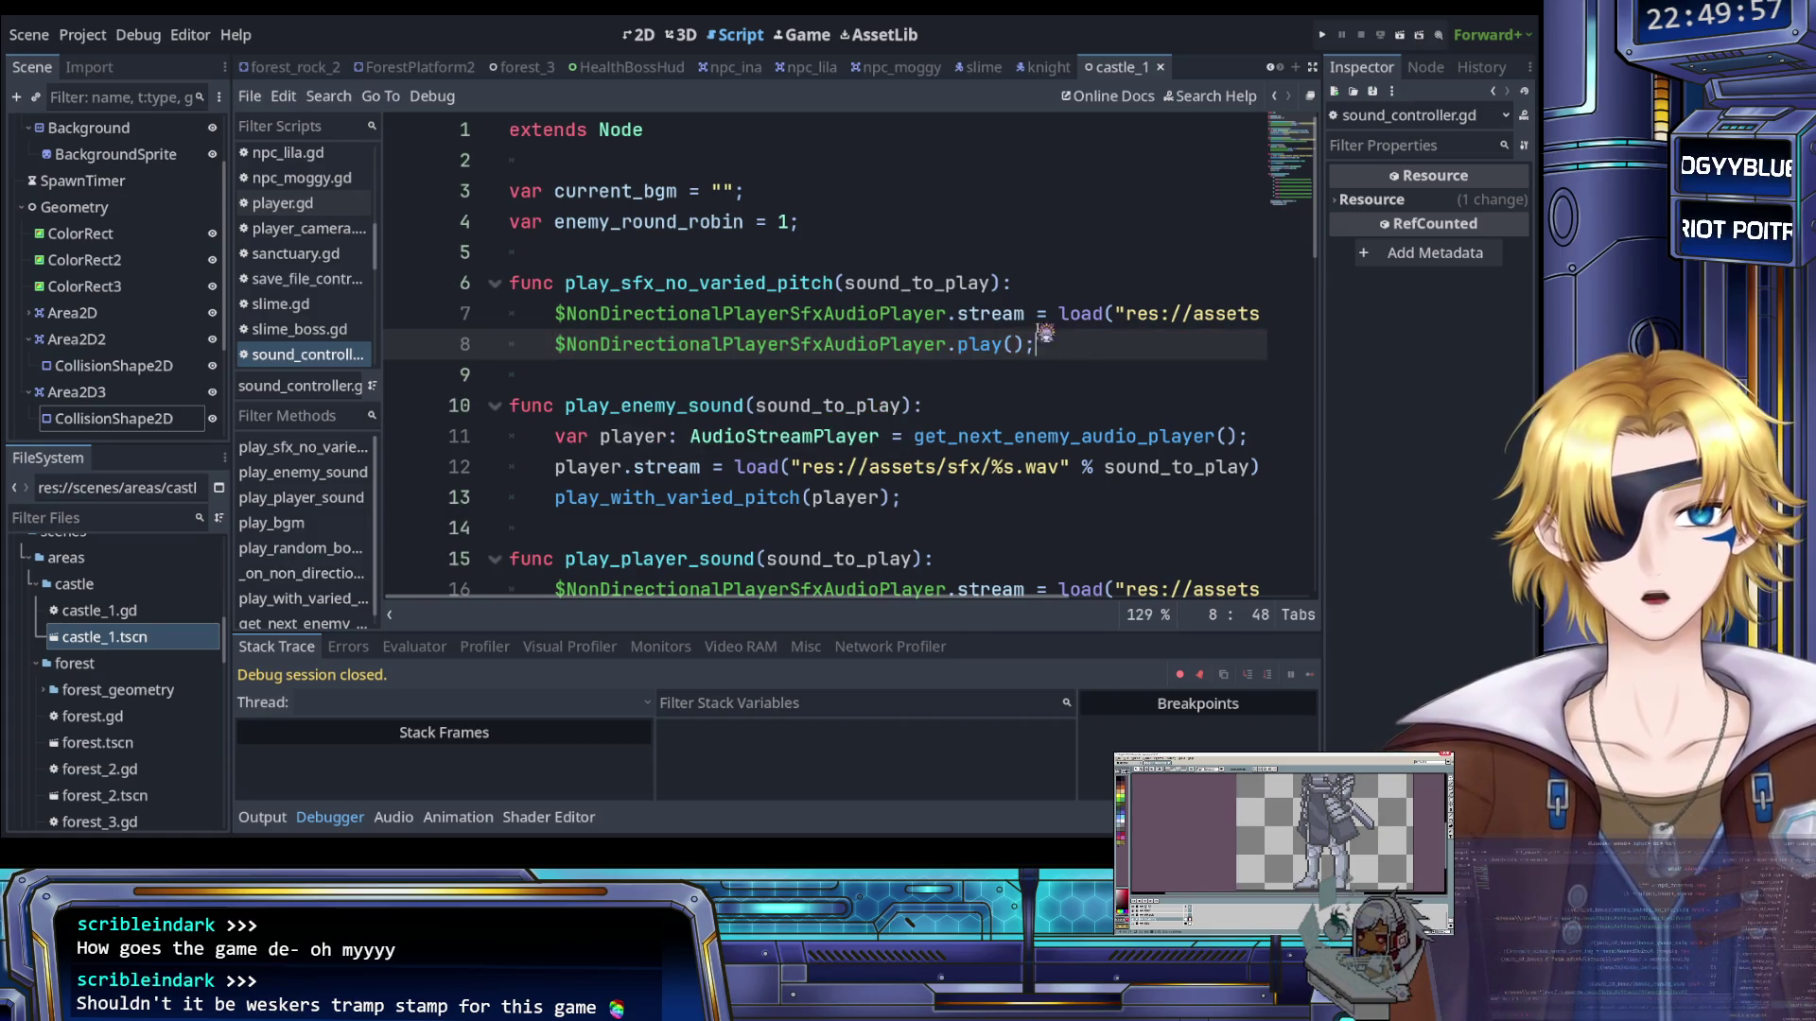
pyautogui.click(1004, 344)
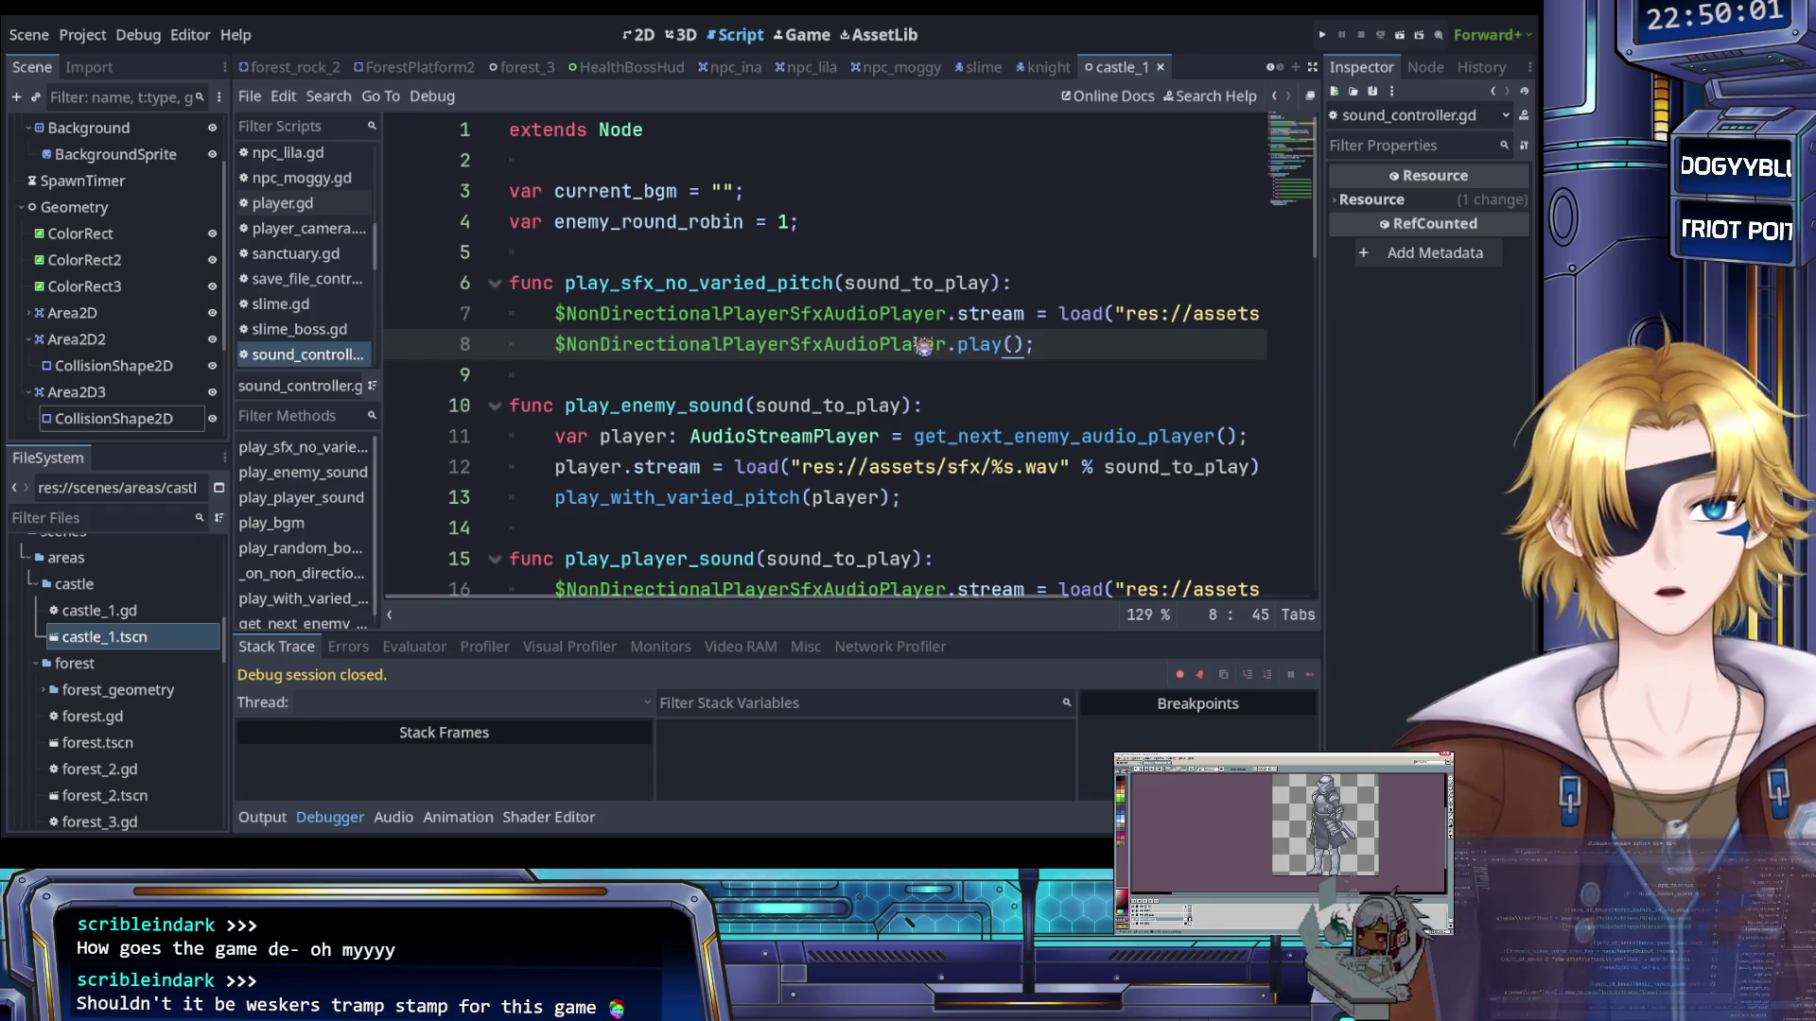
pyautogui.click(1324, 36)
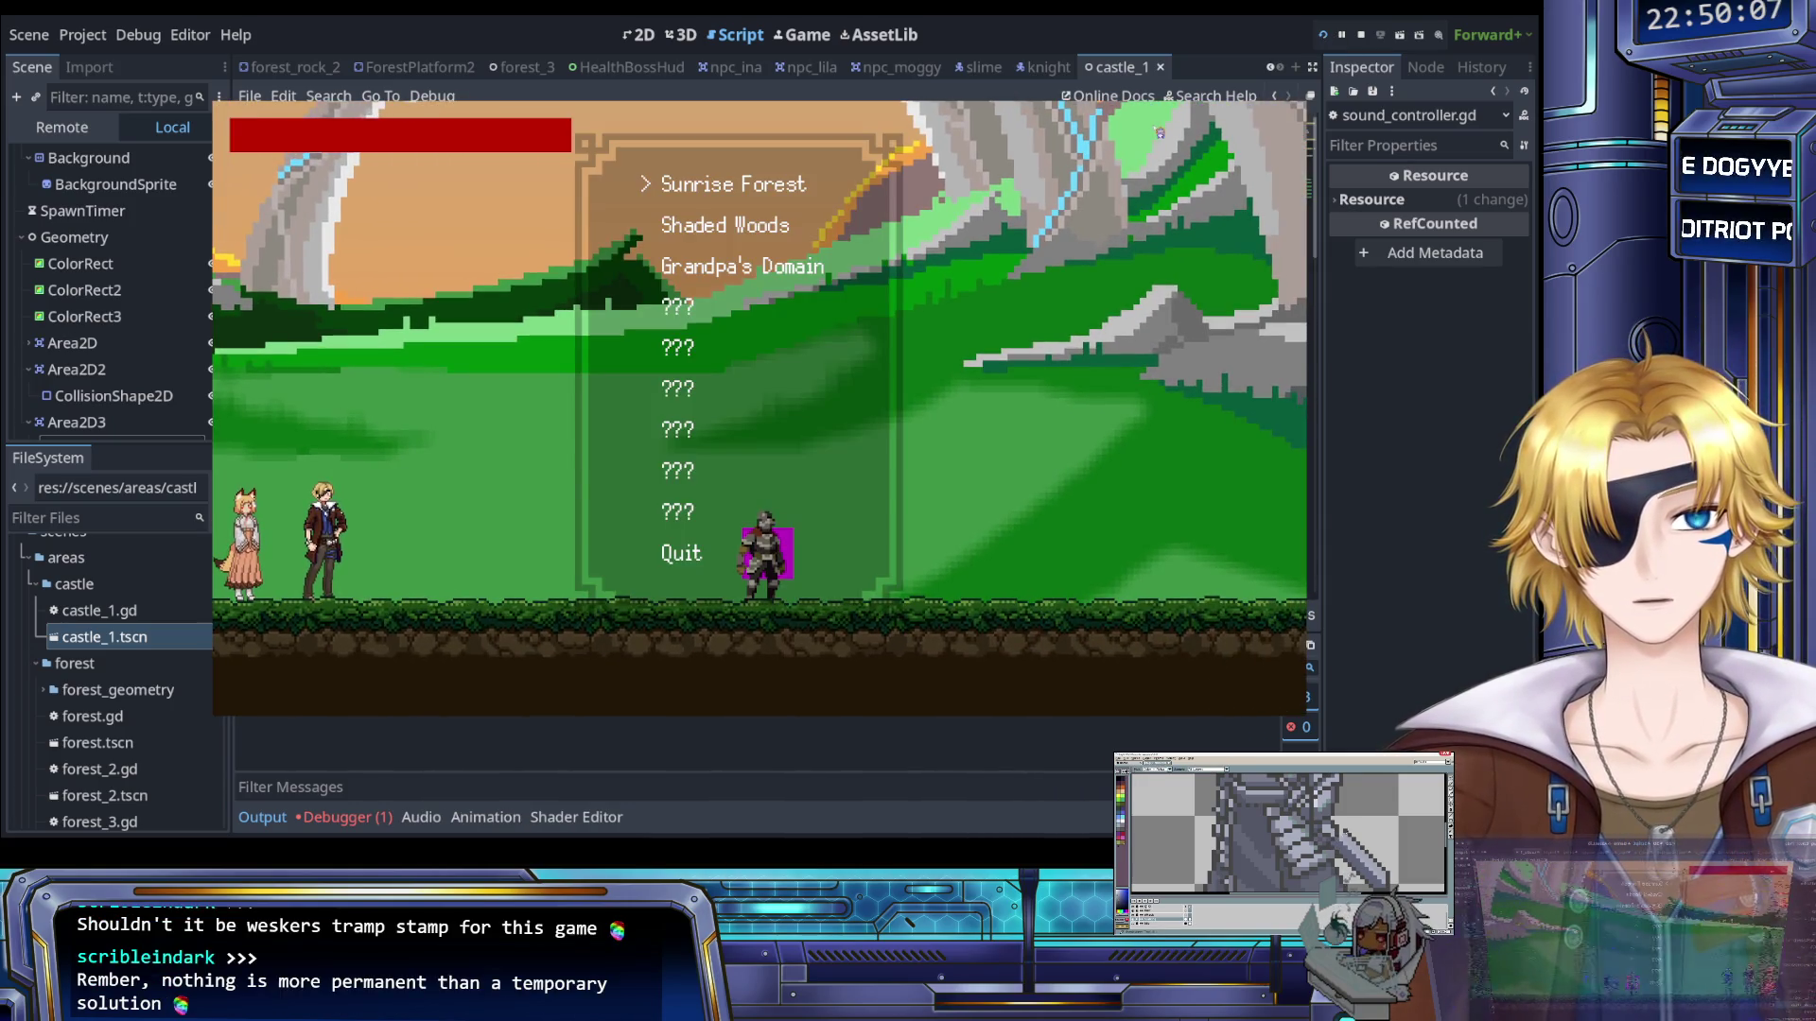
pyautogui.press('Return')
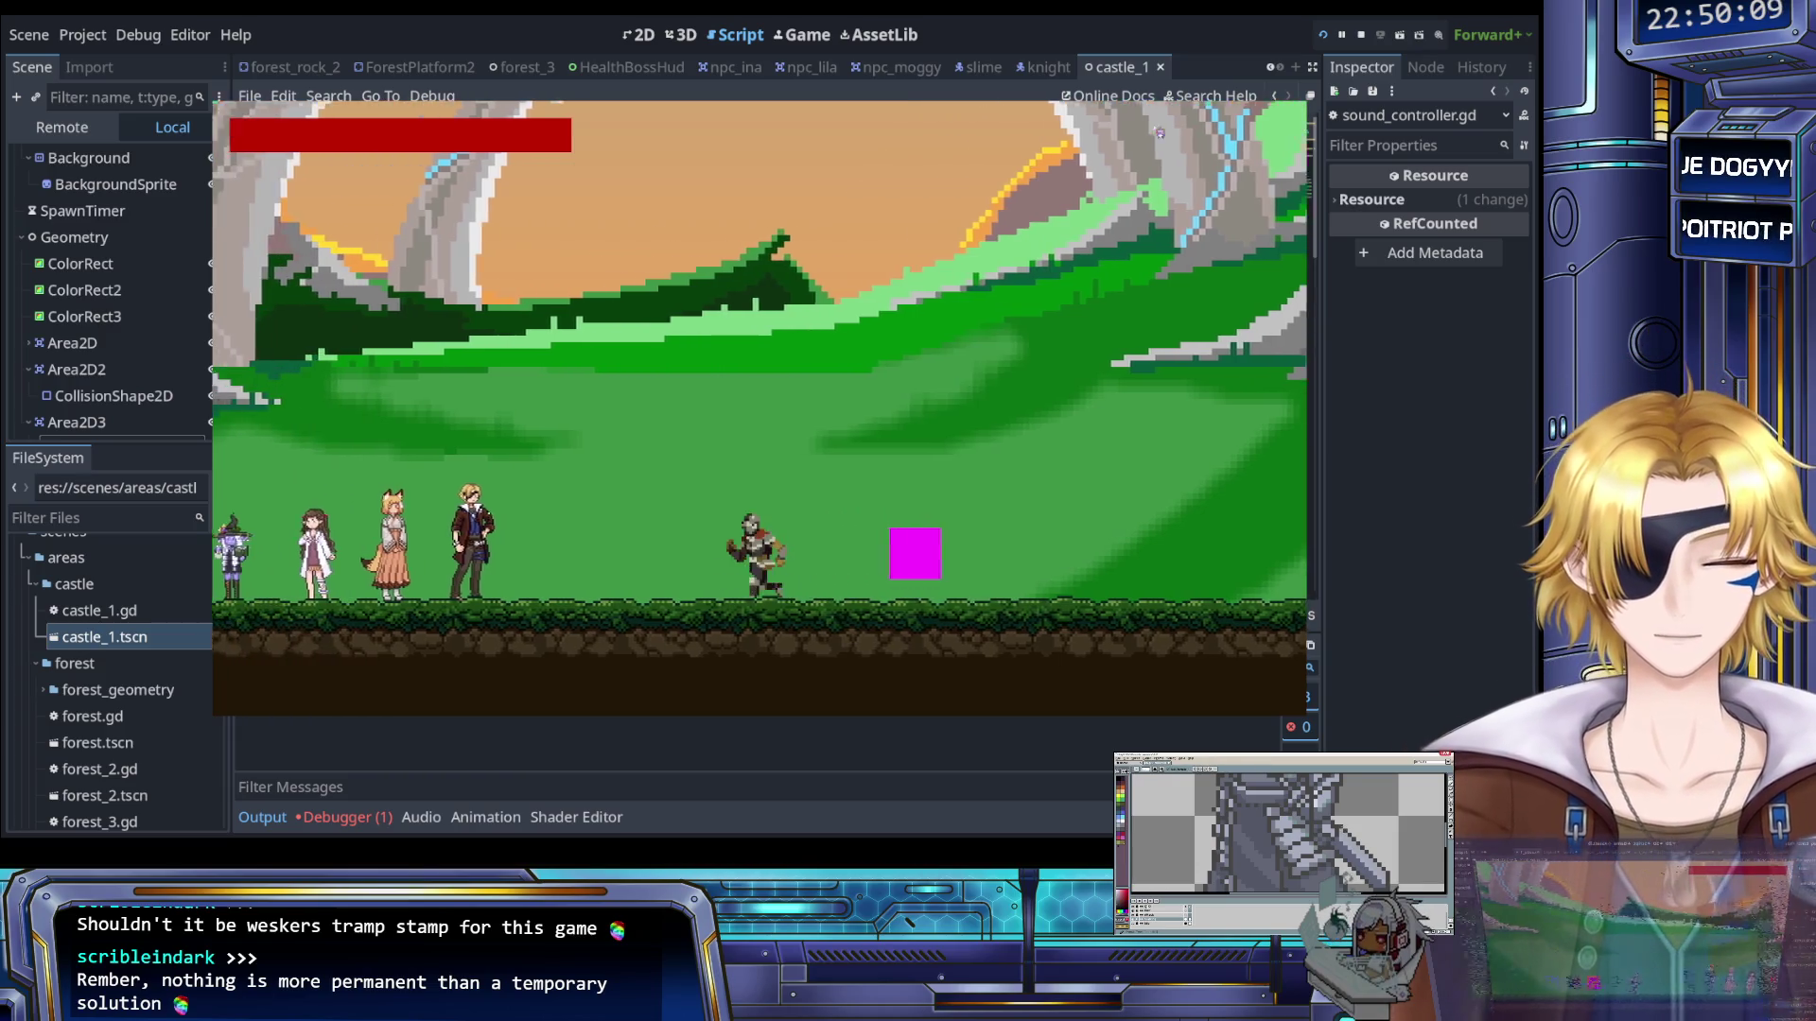
pyautogui.press('F8')
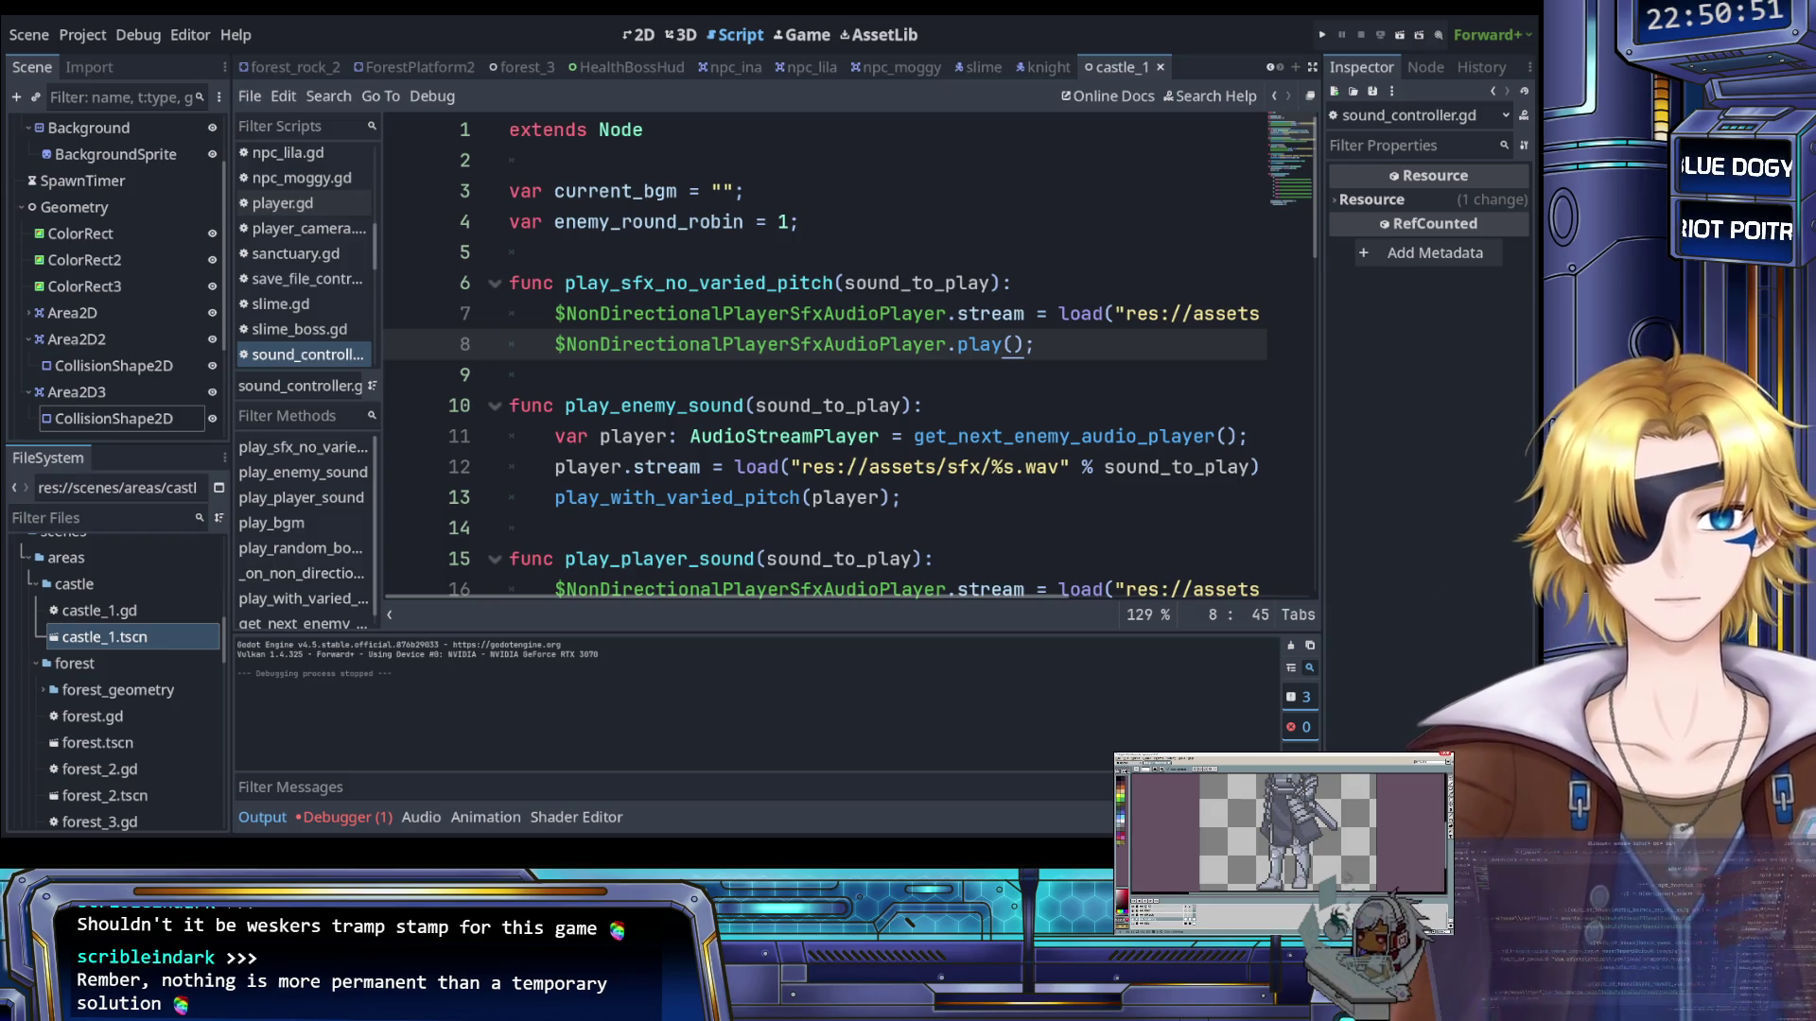
# Open ui_controller.gd from the script list in the script editor
pyautogui.click(866, 316)
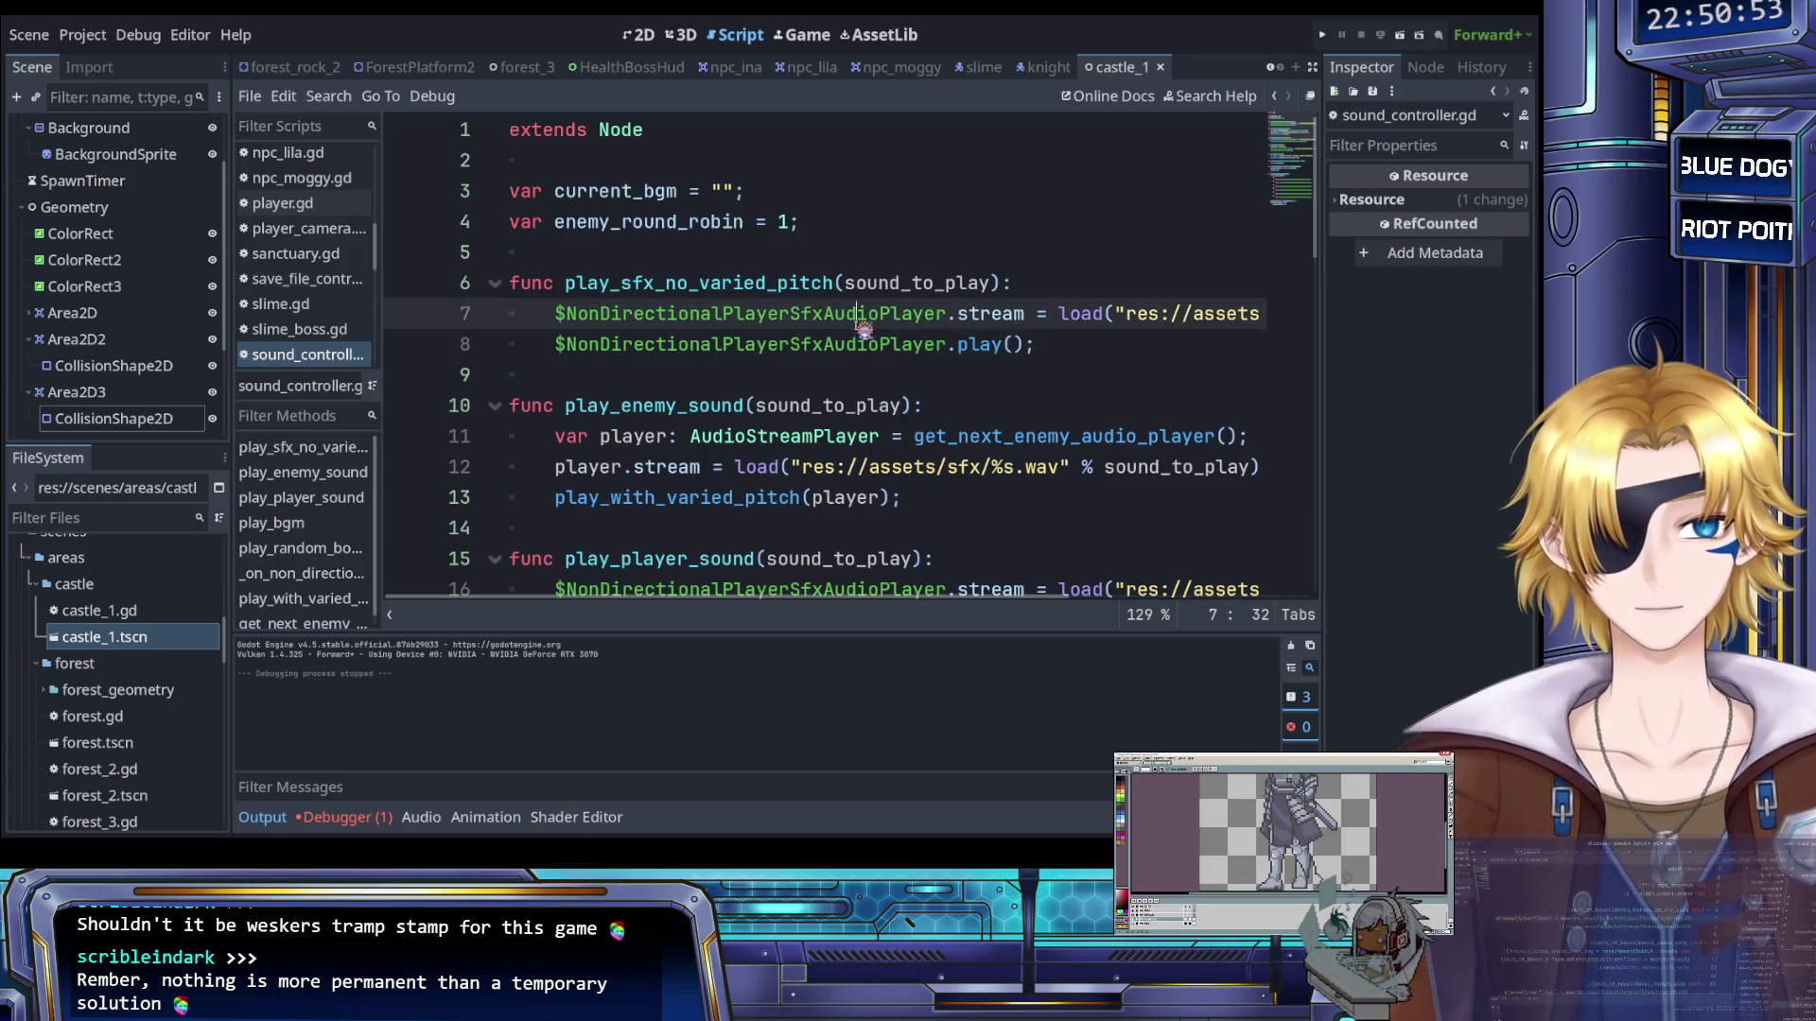
pyautogui.scroll(-1, 662, 289)
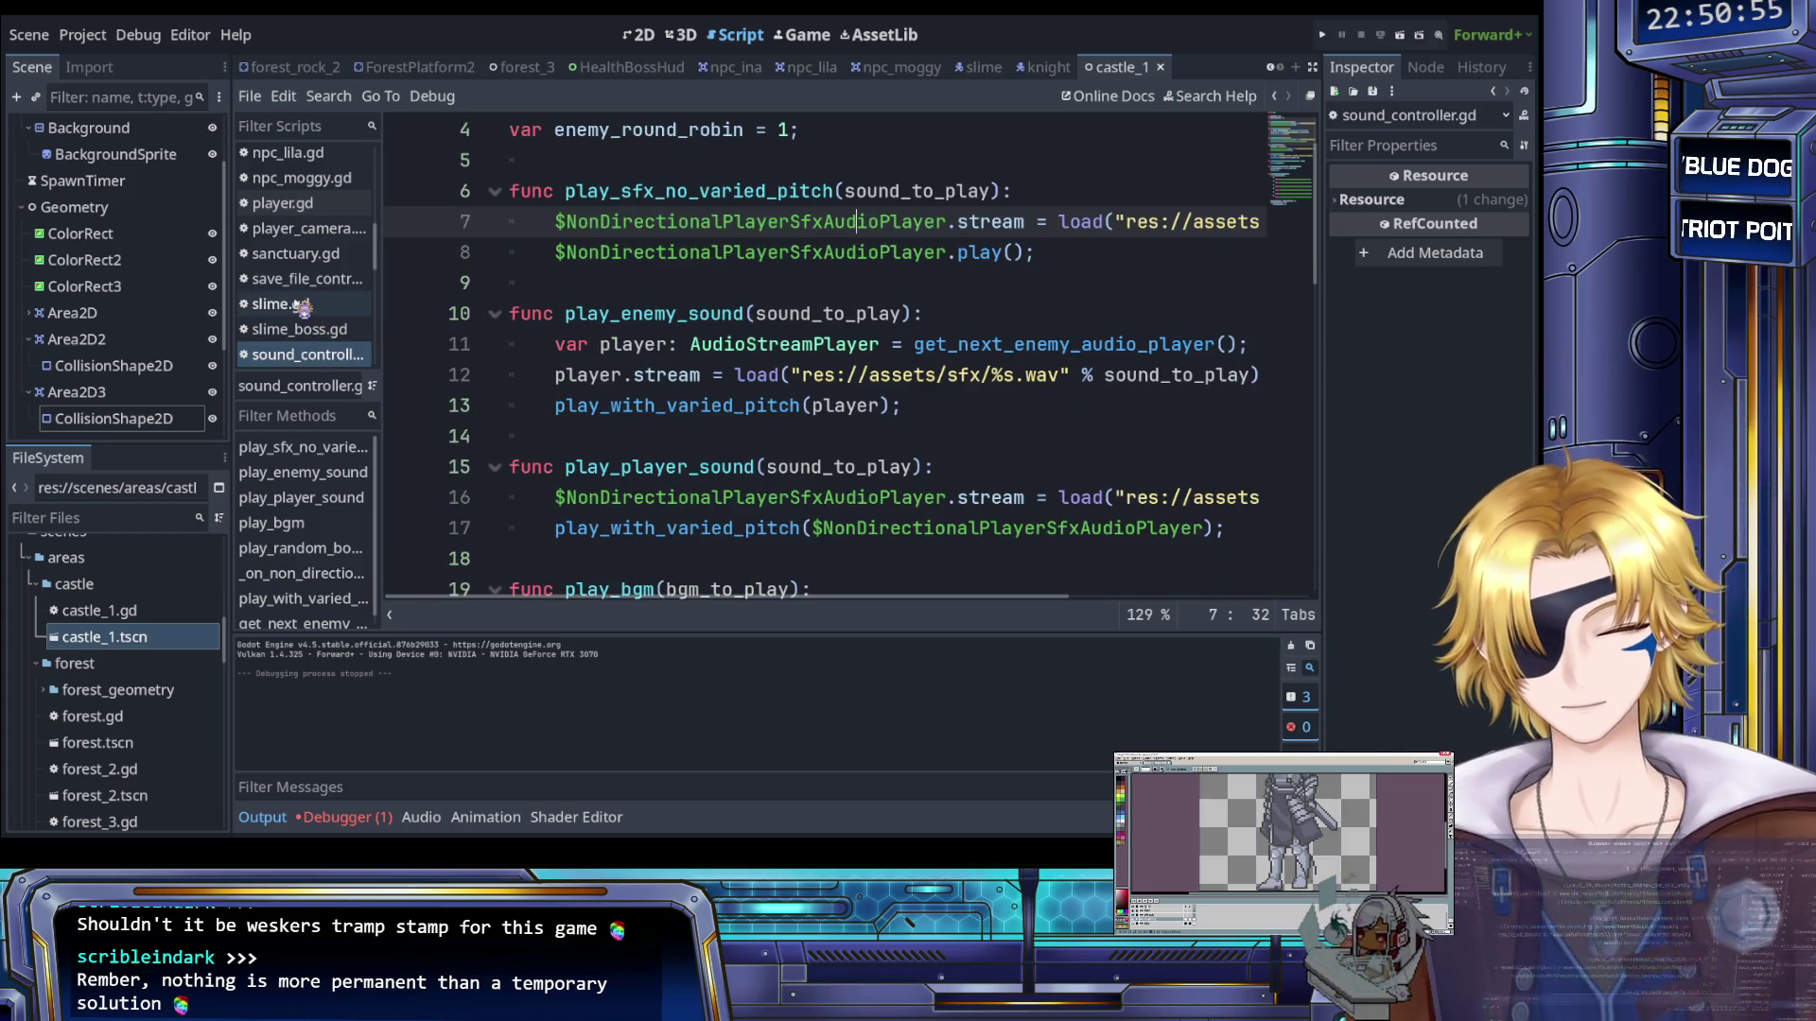
pyautogui.scroll(-3, 301, 305)
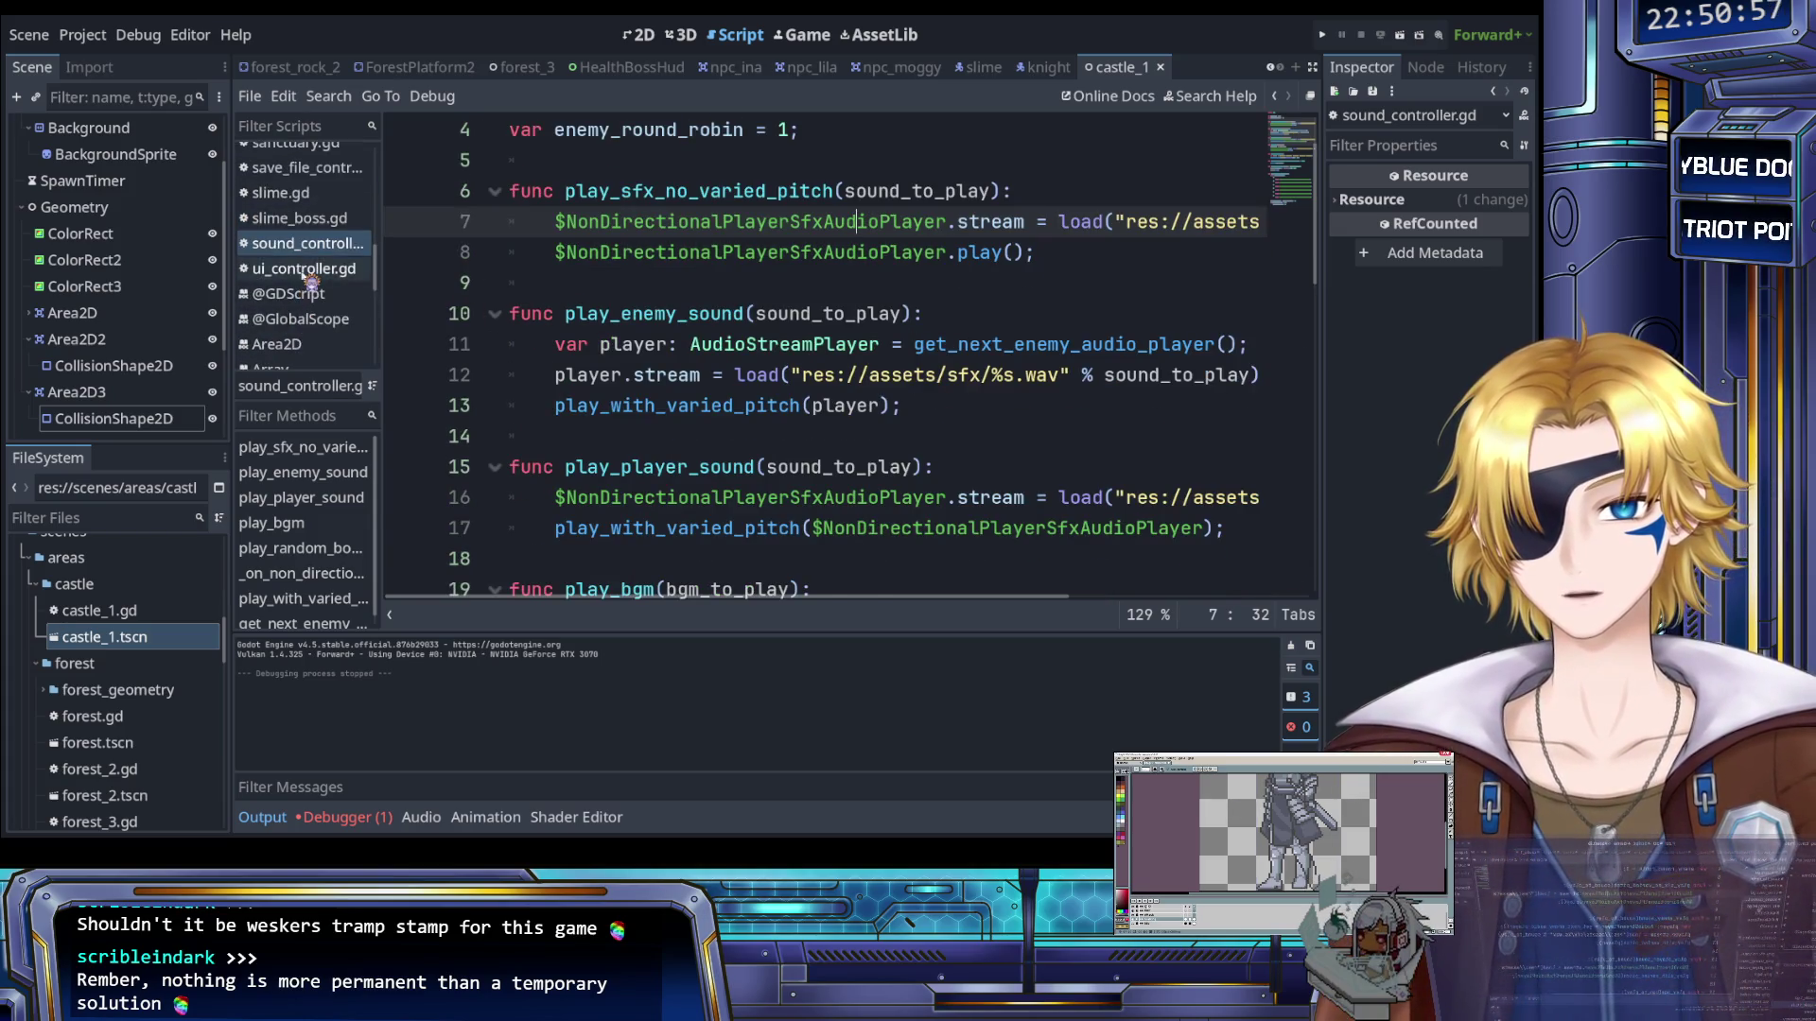
pyautogui.click(304, 268)
pyautogui.scroll(2, 577, 303)
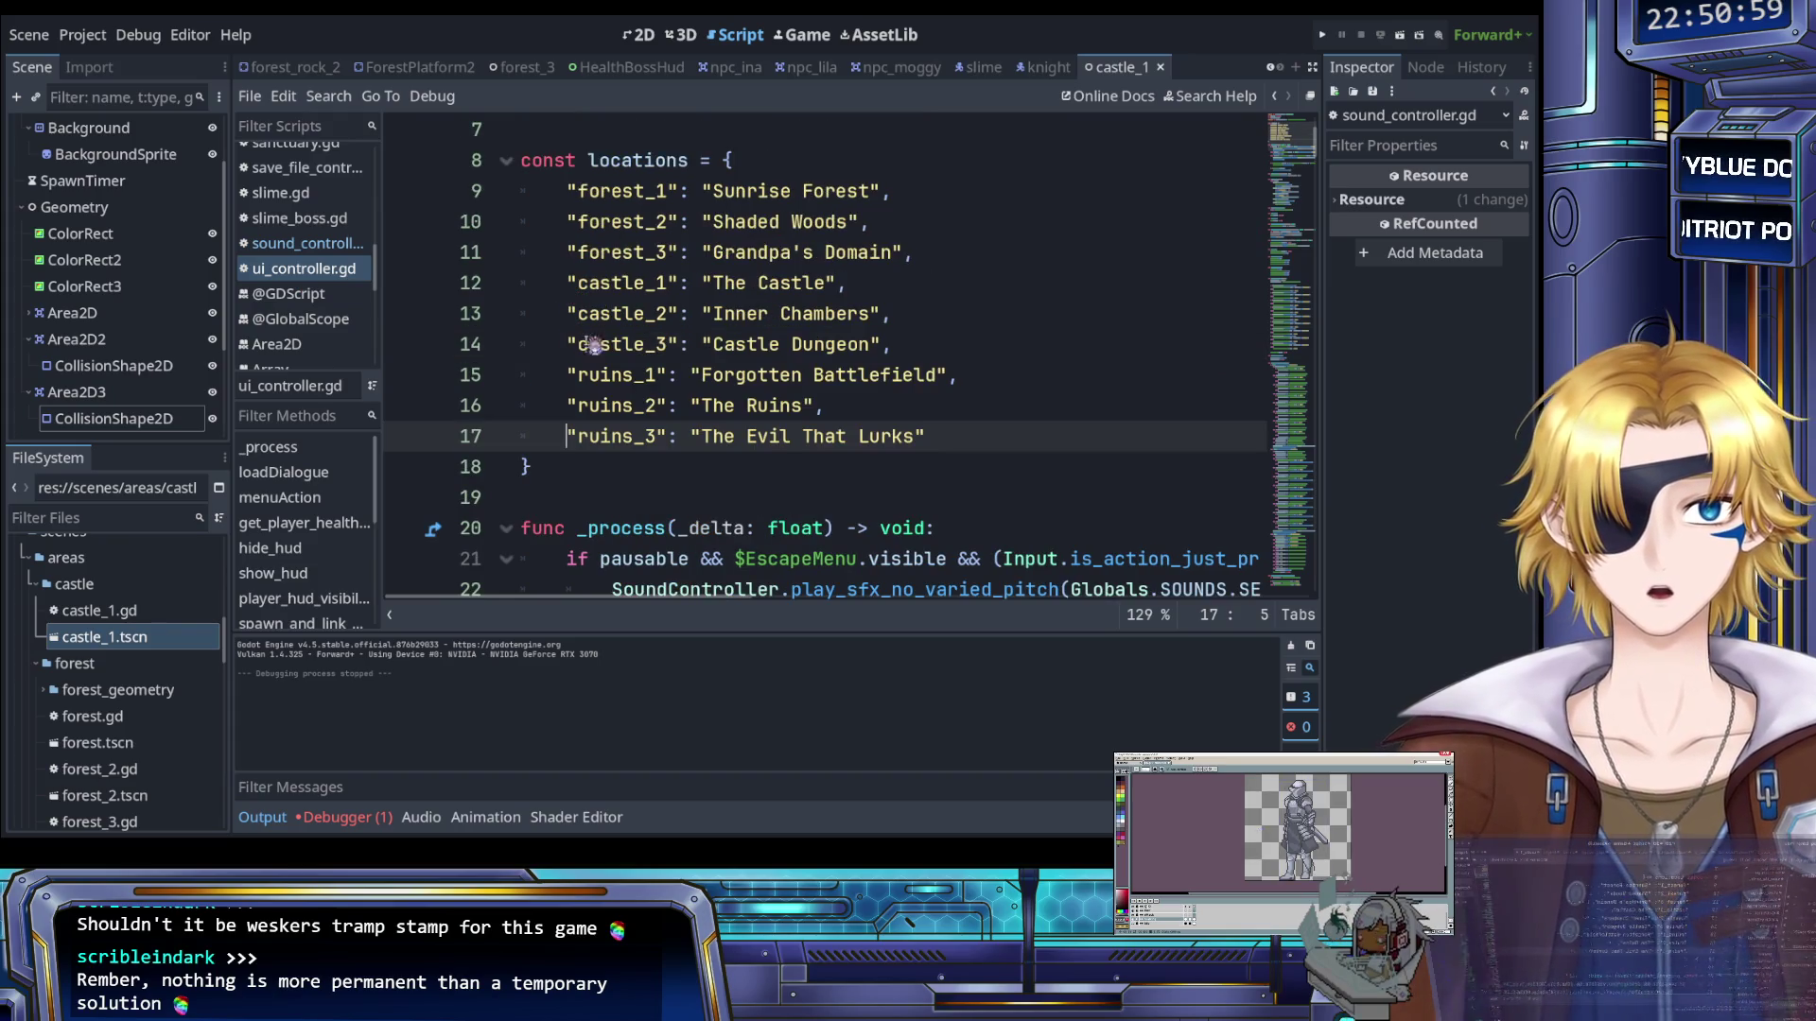
# Read through the location names, including the castle_3 entry, and the code below them
pyautogui.click(614, 344)
pyautogui.scroll(-5, 634, 326)
pyautogui.scroll(5, 643, 307)
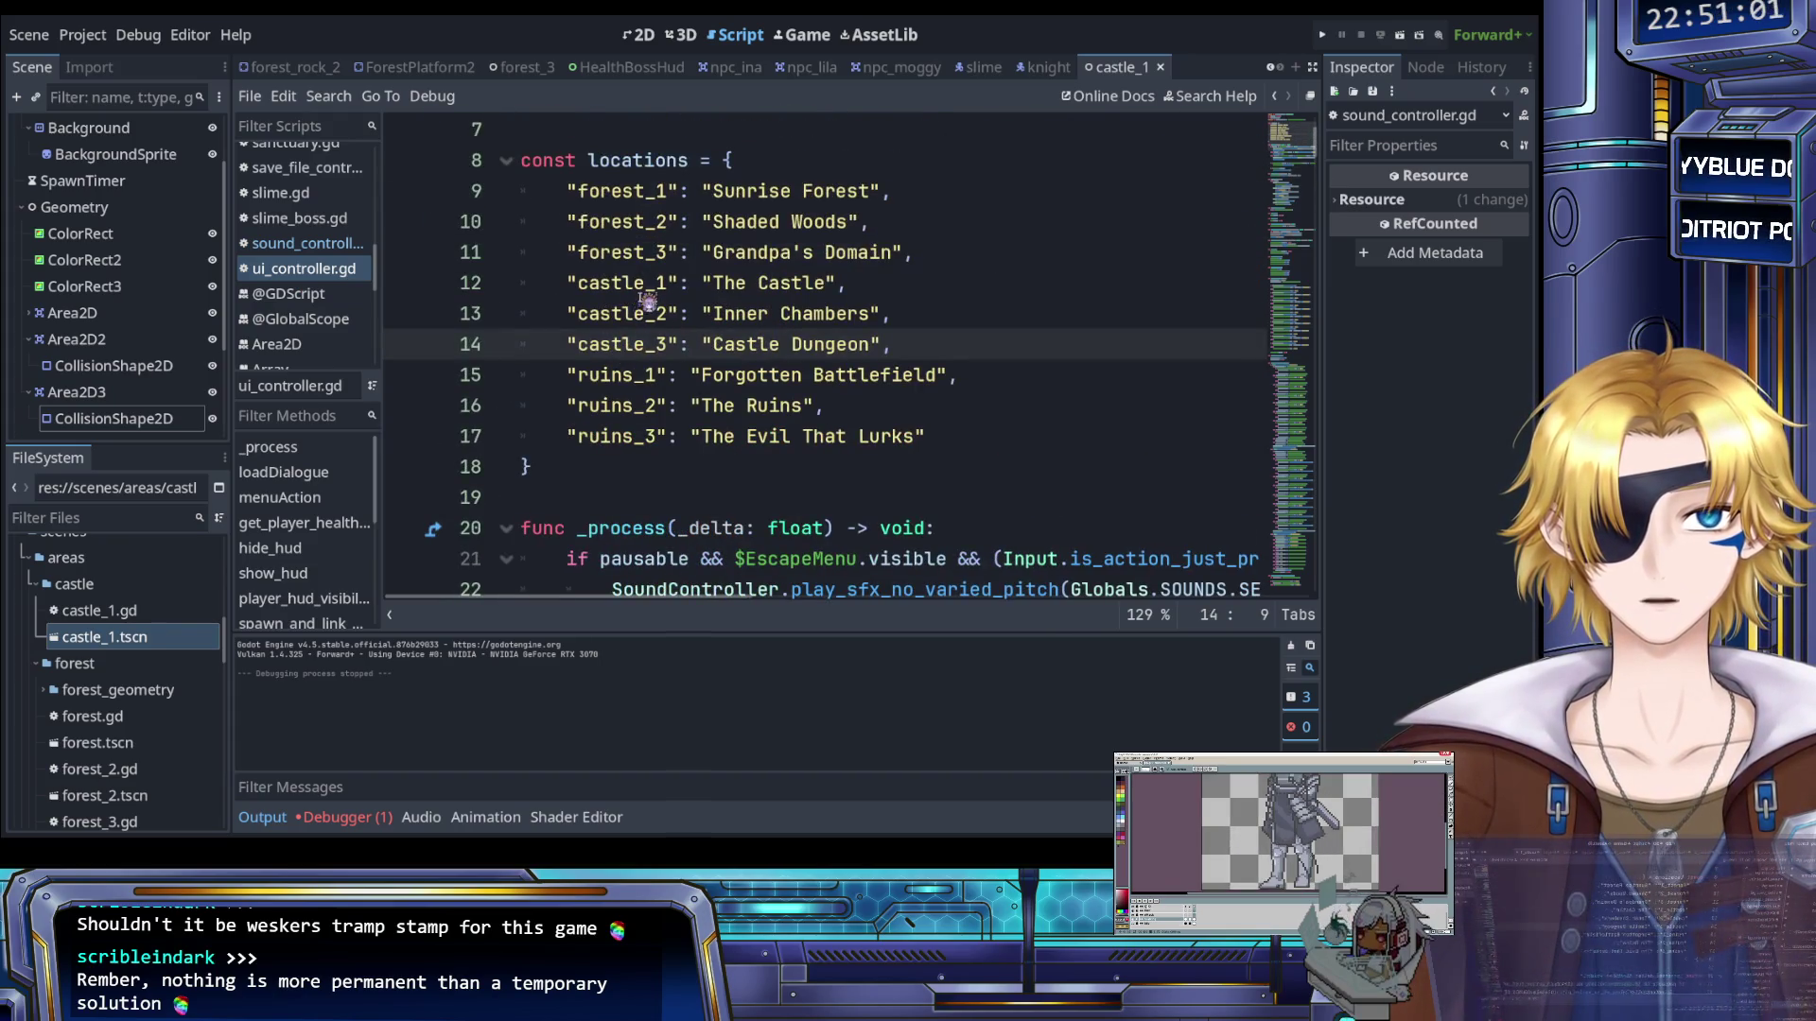
pyautogui.scroll(-20, 648, 300)
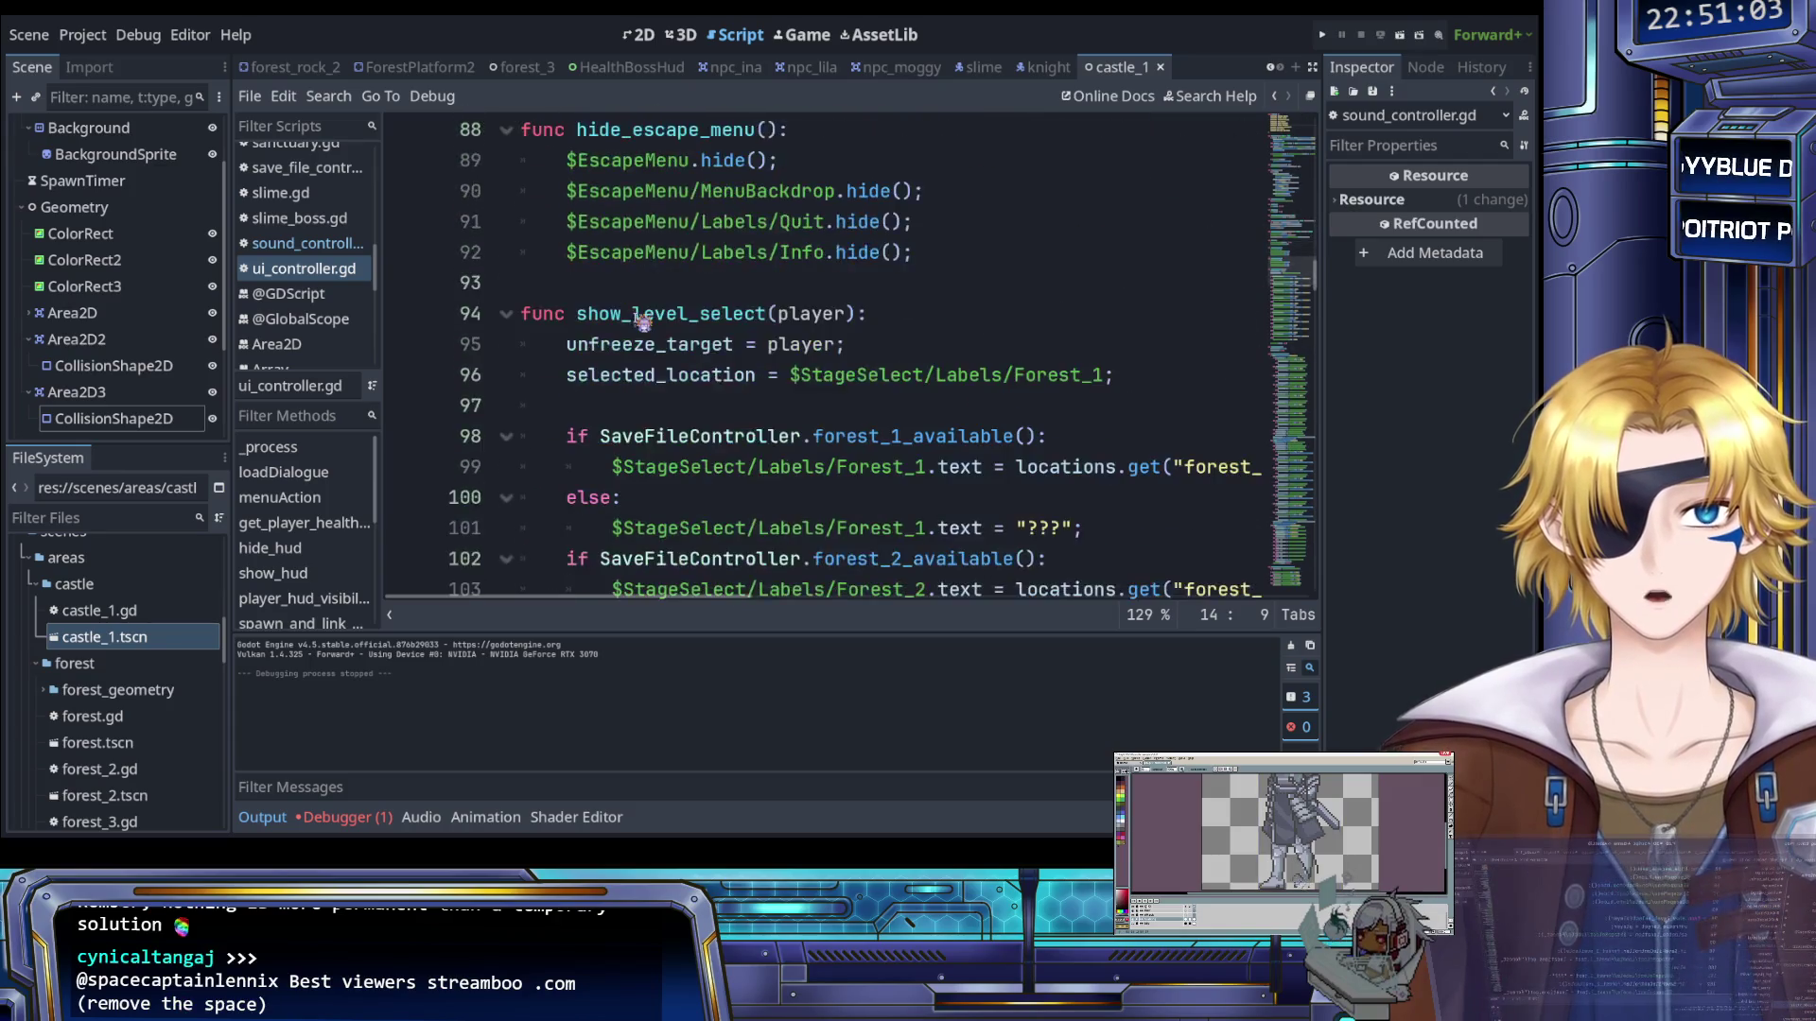
pyautogui.scroll(-6, 643, 322)
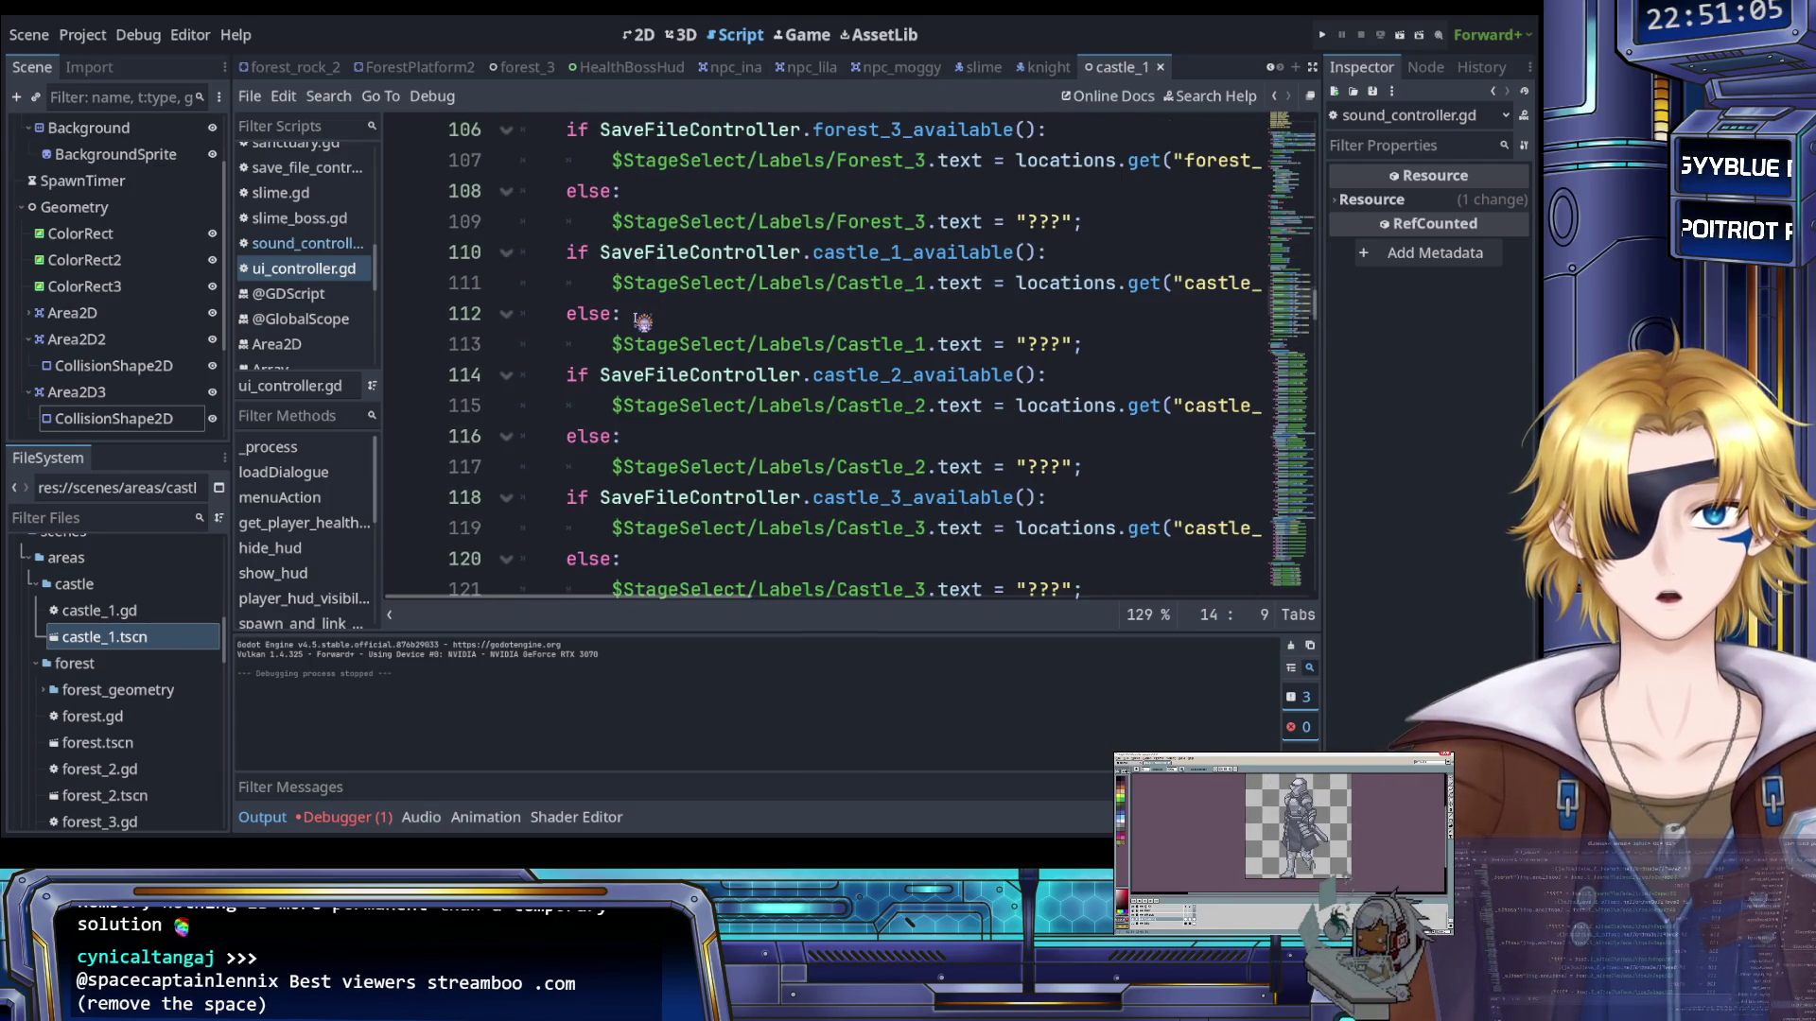
pyautogui.hscroll(3, 643, 326)
pyautogui.hscroll(-3, 652, 331)
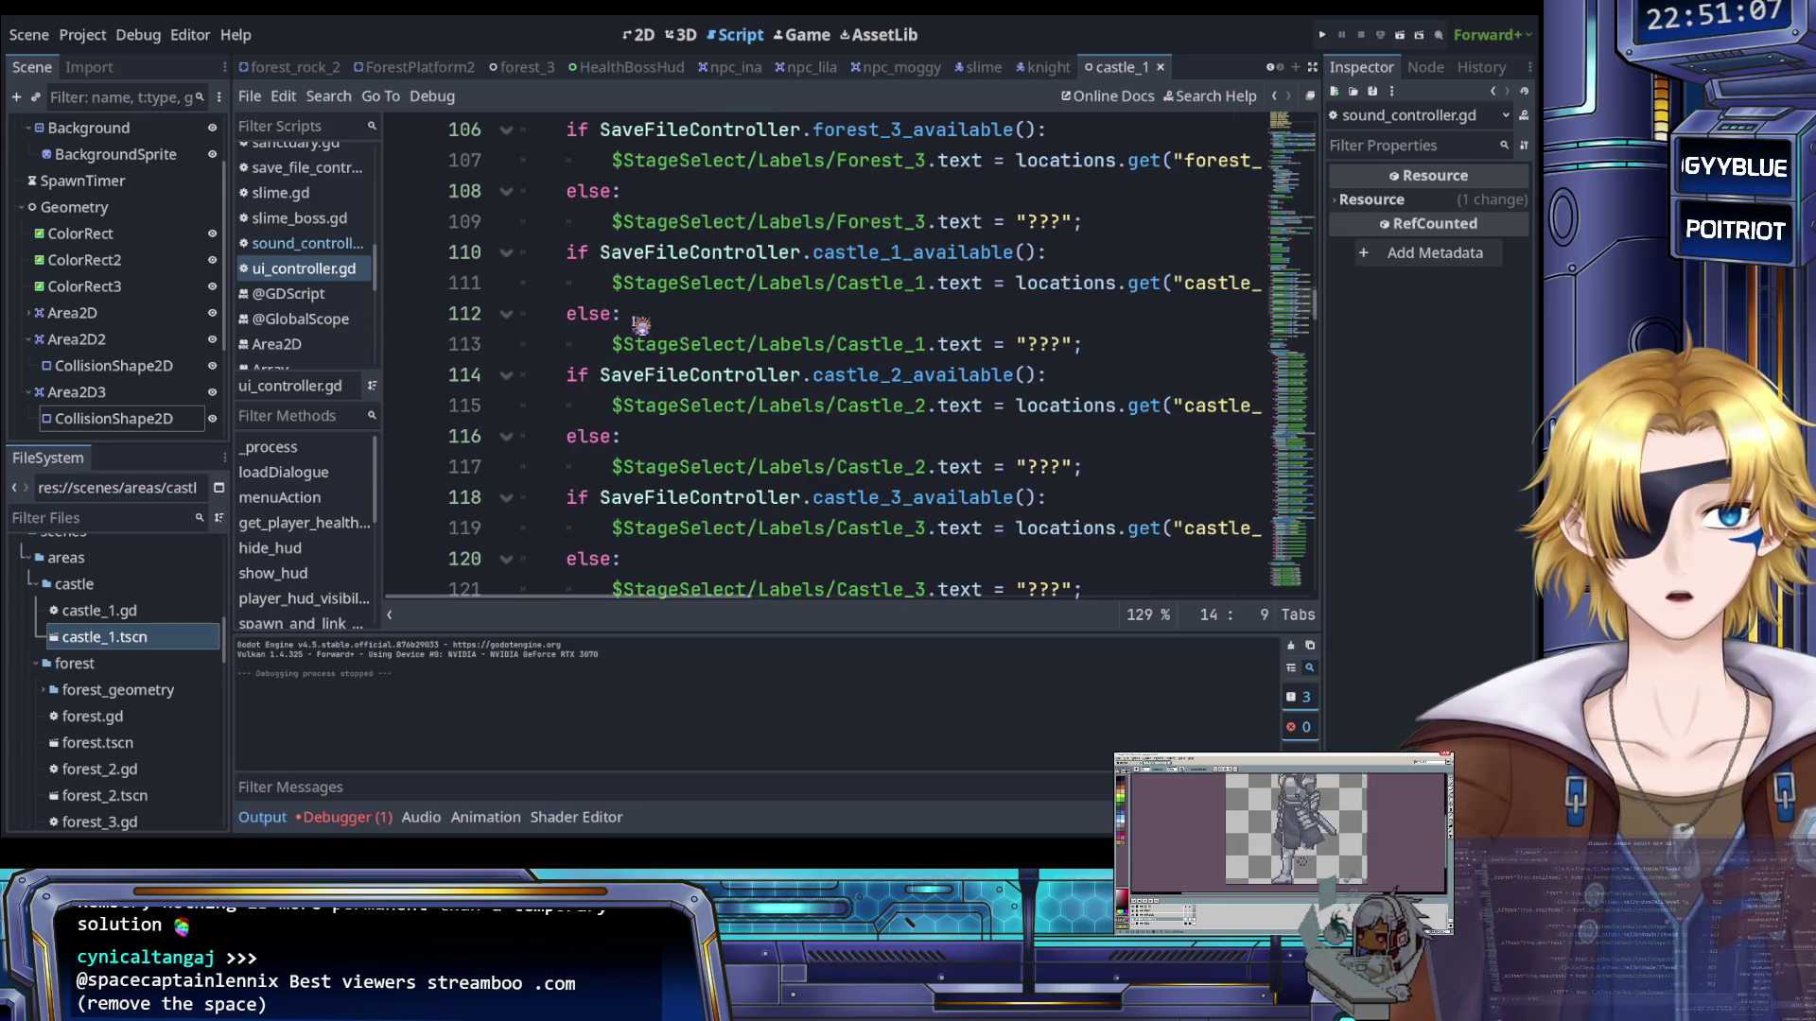
pyautogui.scroll(3, 667, 342)
pyautogui.scroll(-15, 671, 348)
pyautogui.scroll(2, 676, 348)
pyautogui.scroll(-3, 675, 348)
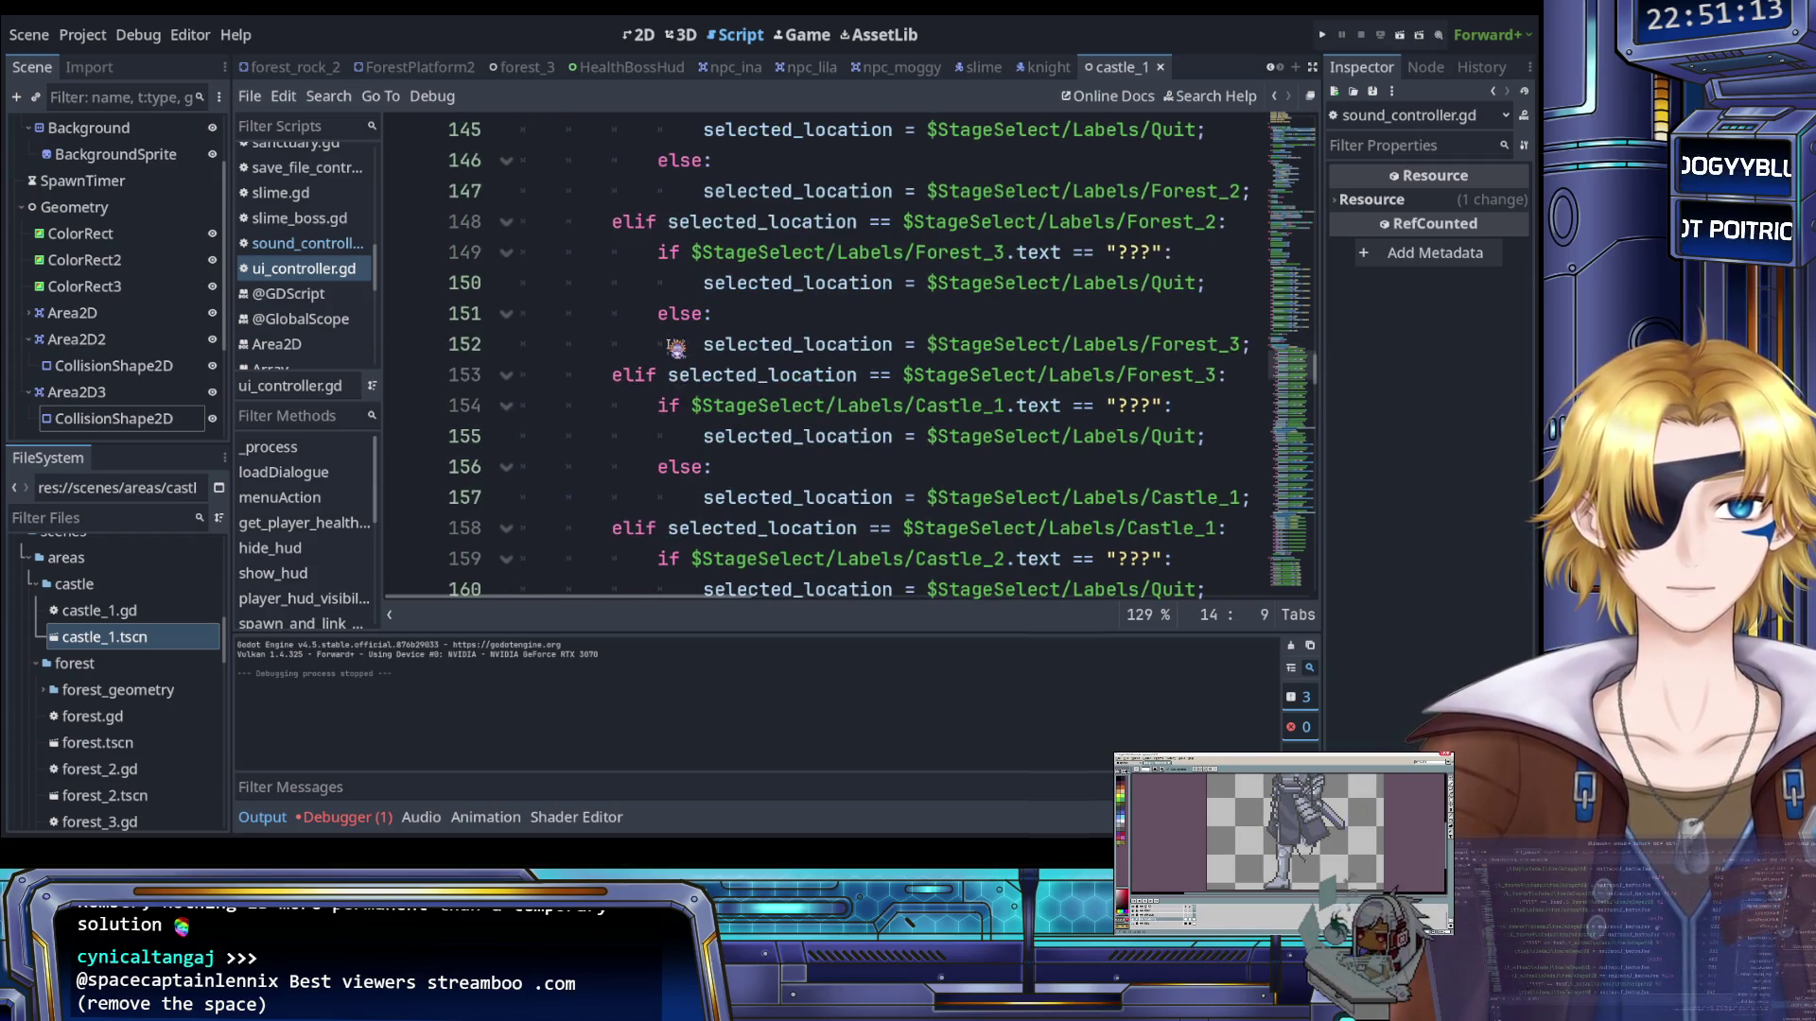
pyautogui.scroll(5, 675, 348)
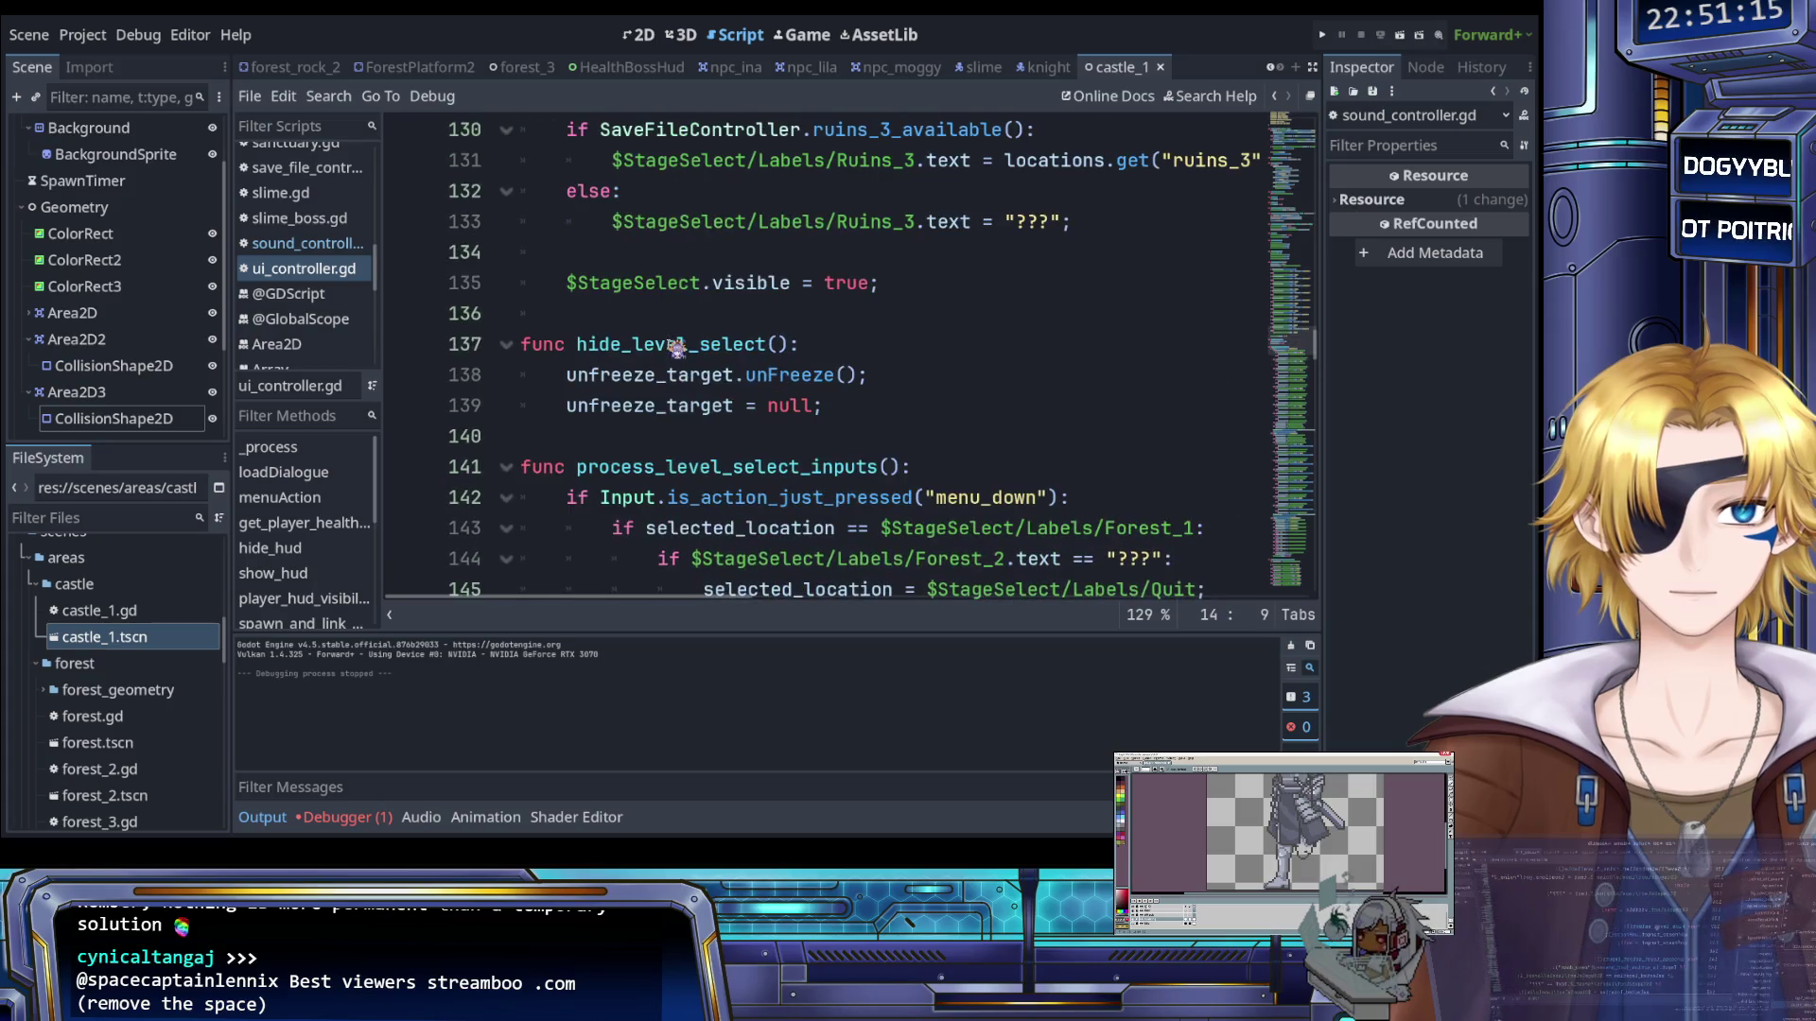
pyautogui.scroll(-20, 675, 348)
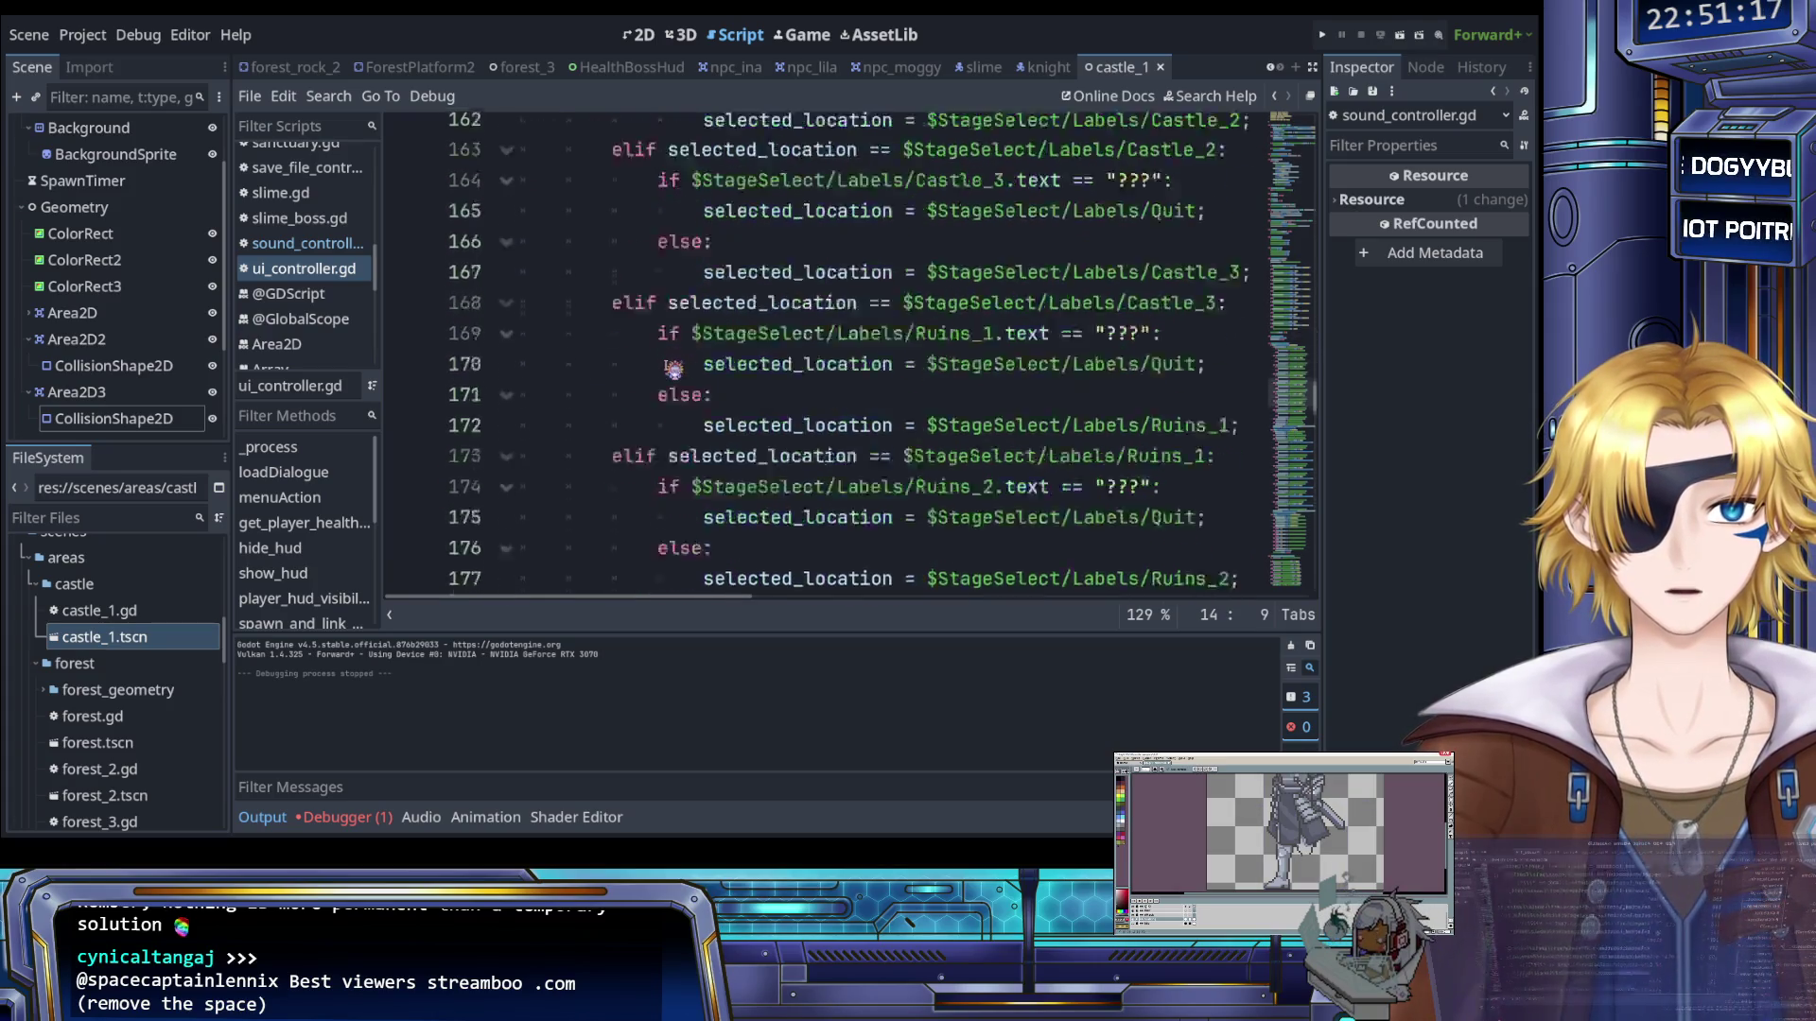
pyautogui.scroll(12, 675, 367)
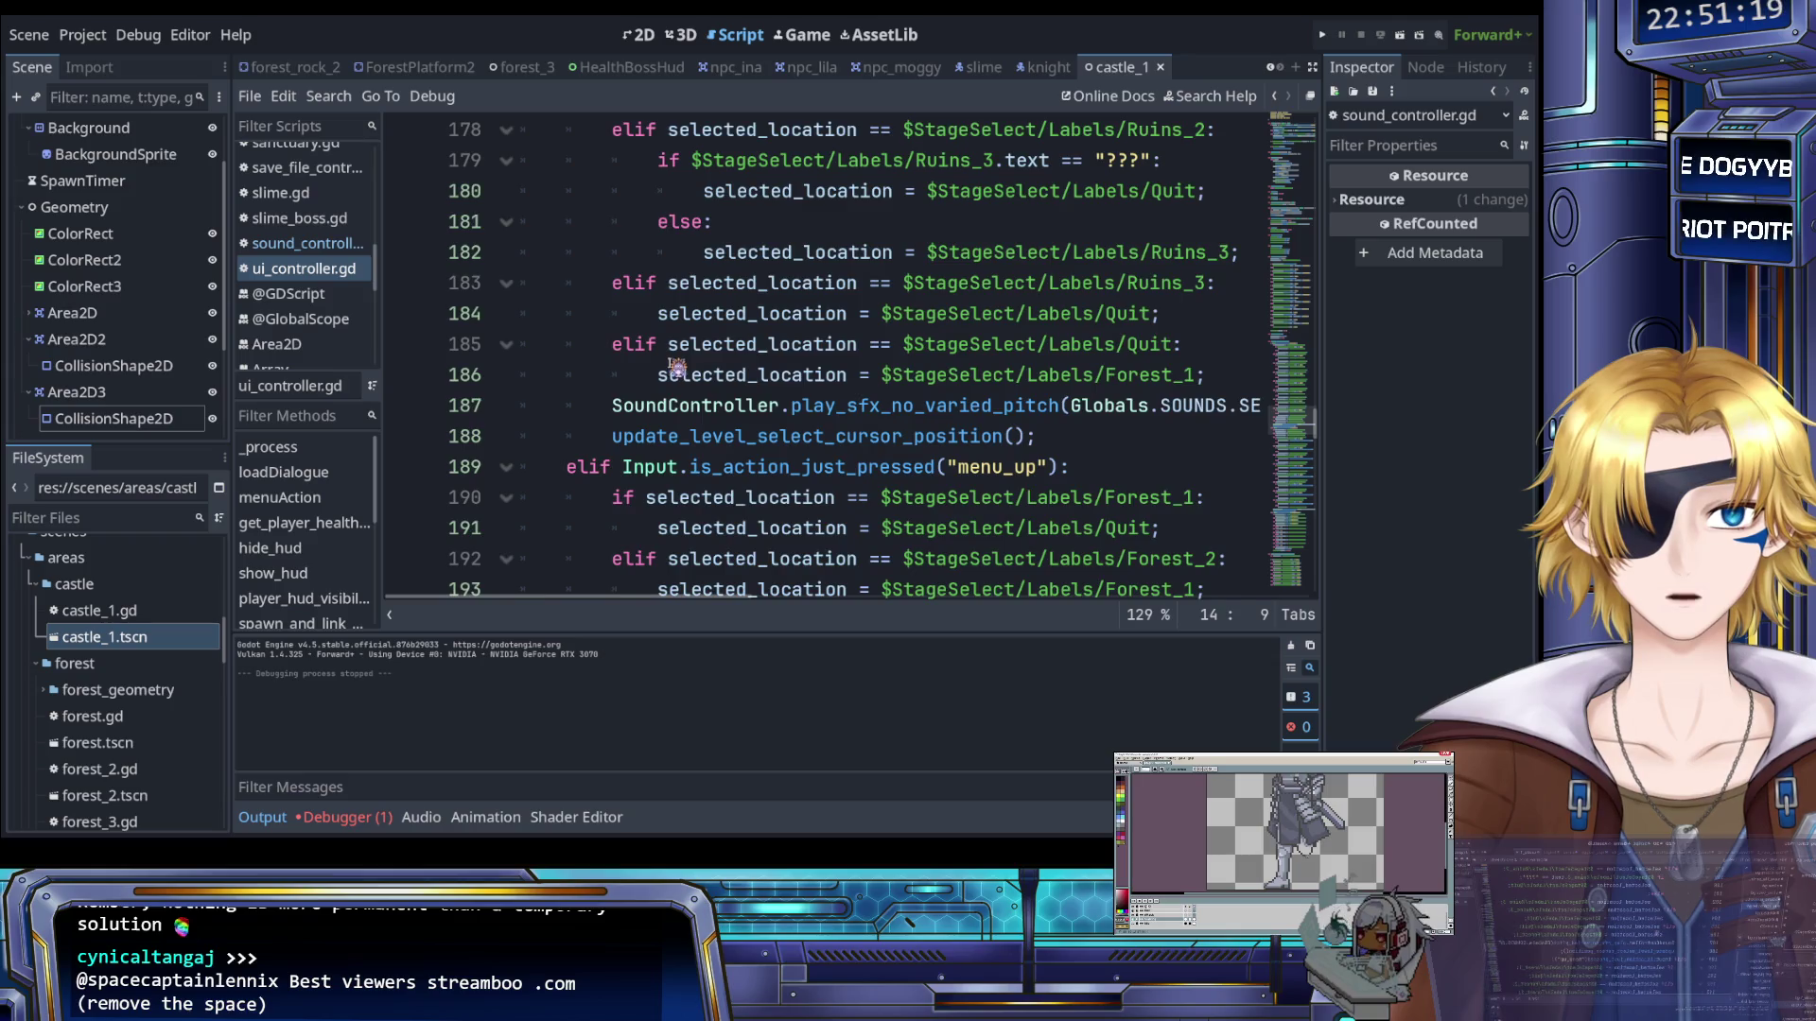
pyautogui.scroll(-17, 677, 366)
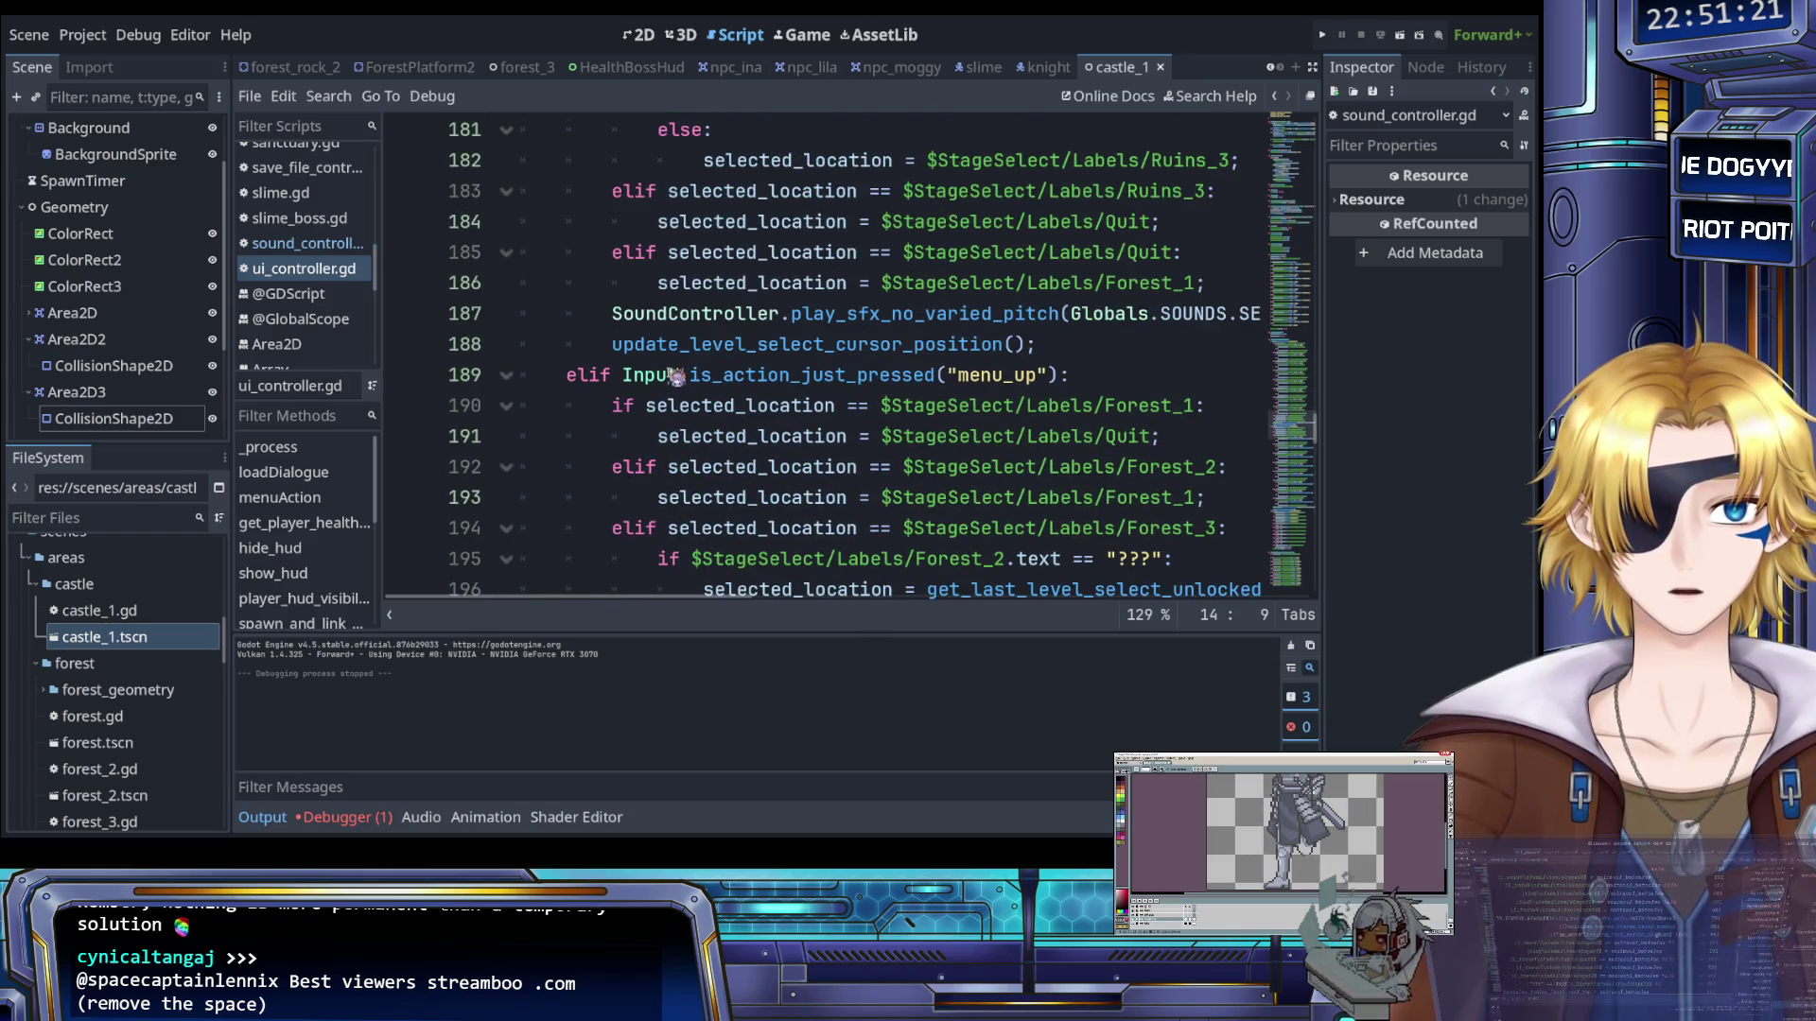
pyautogui.scroll(-12, 681, 383)
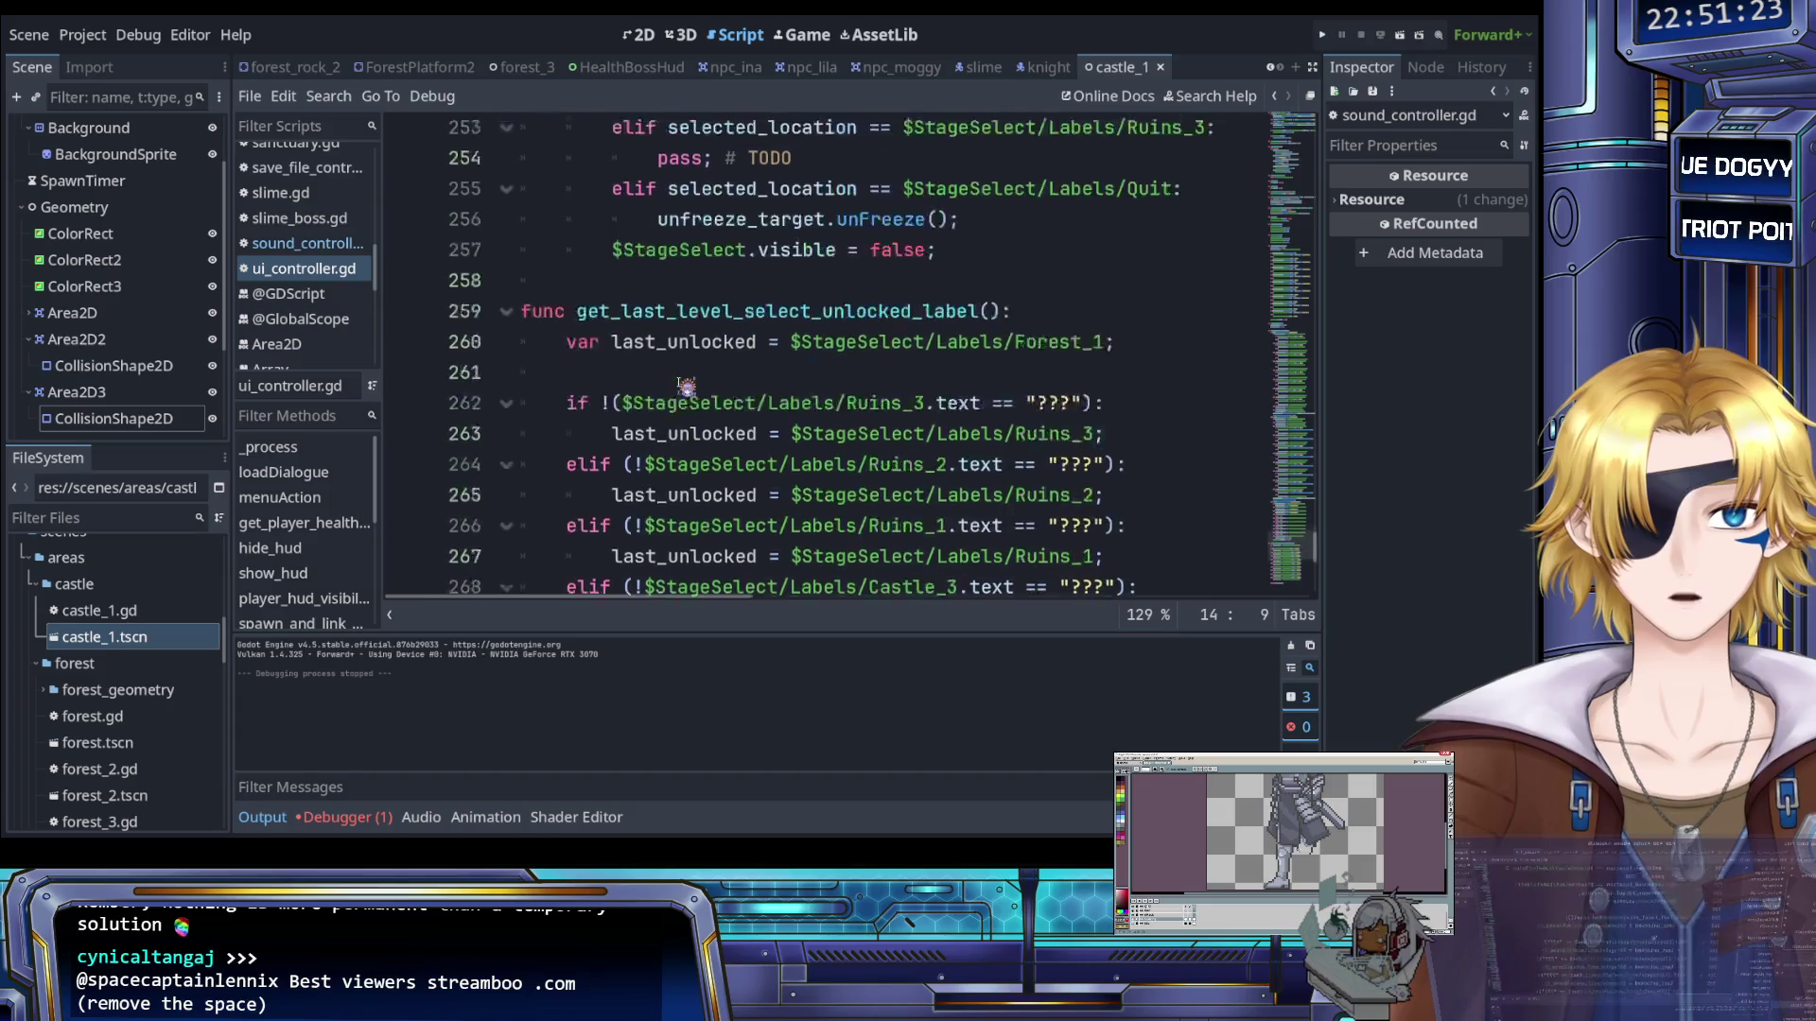
pyautogui.scroll(-2, 686, 386)
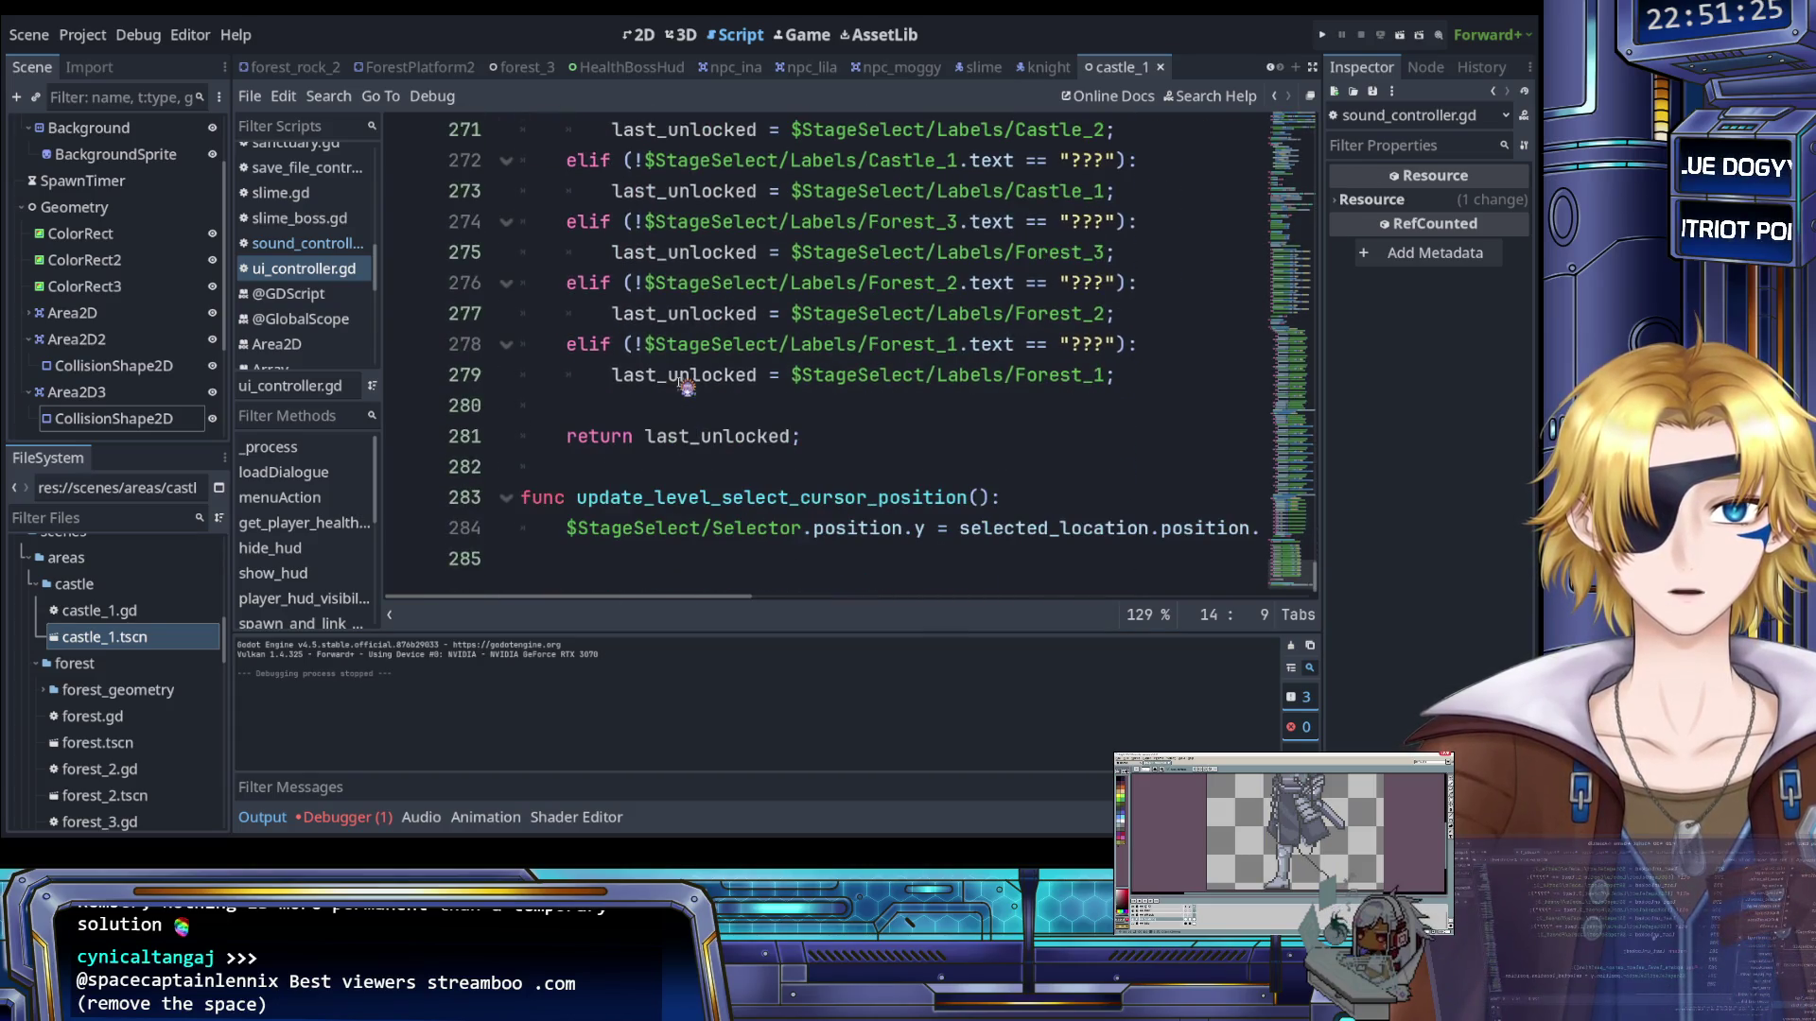
# Review update_level_select_cursor_position and the nearby hide_escape_menu and show_level_select functions
pyautogui.click(819, 500)
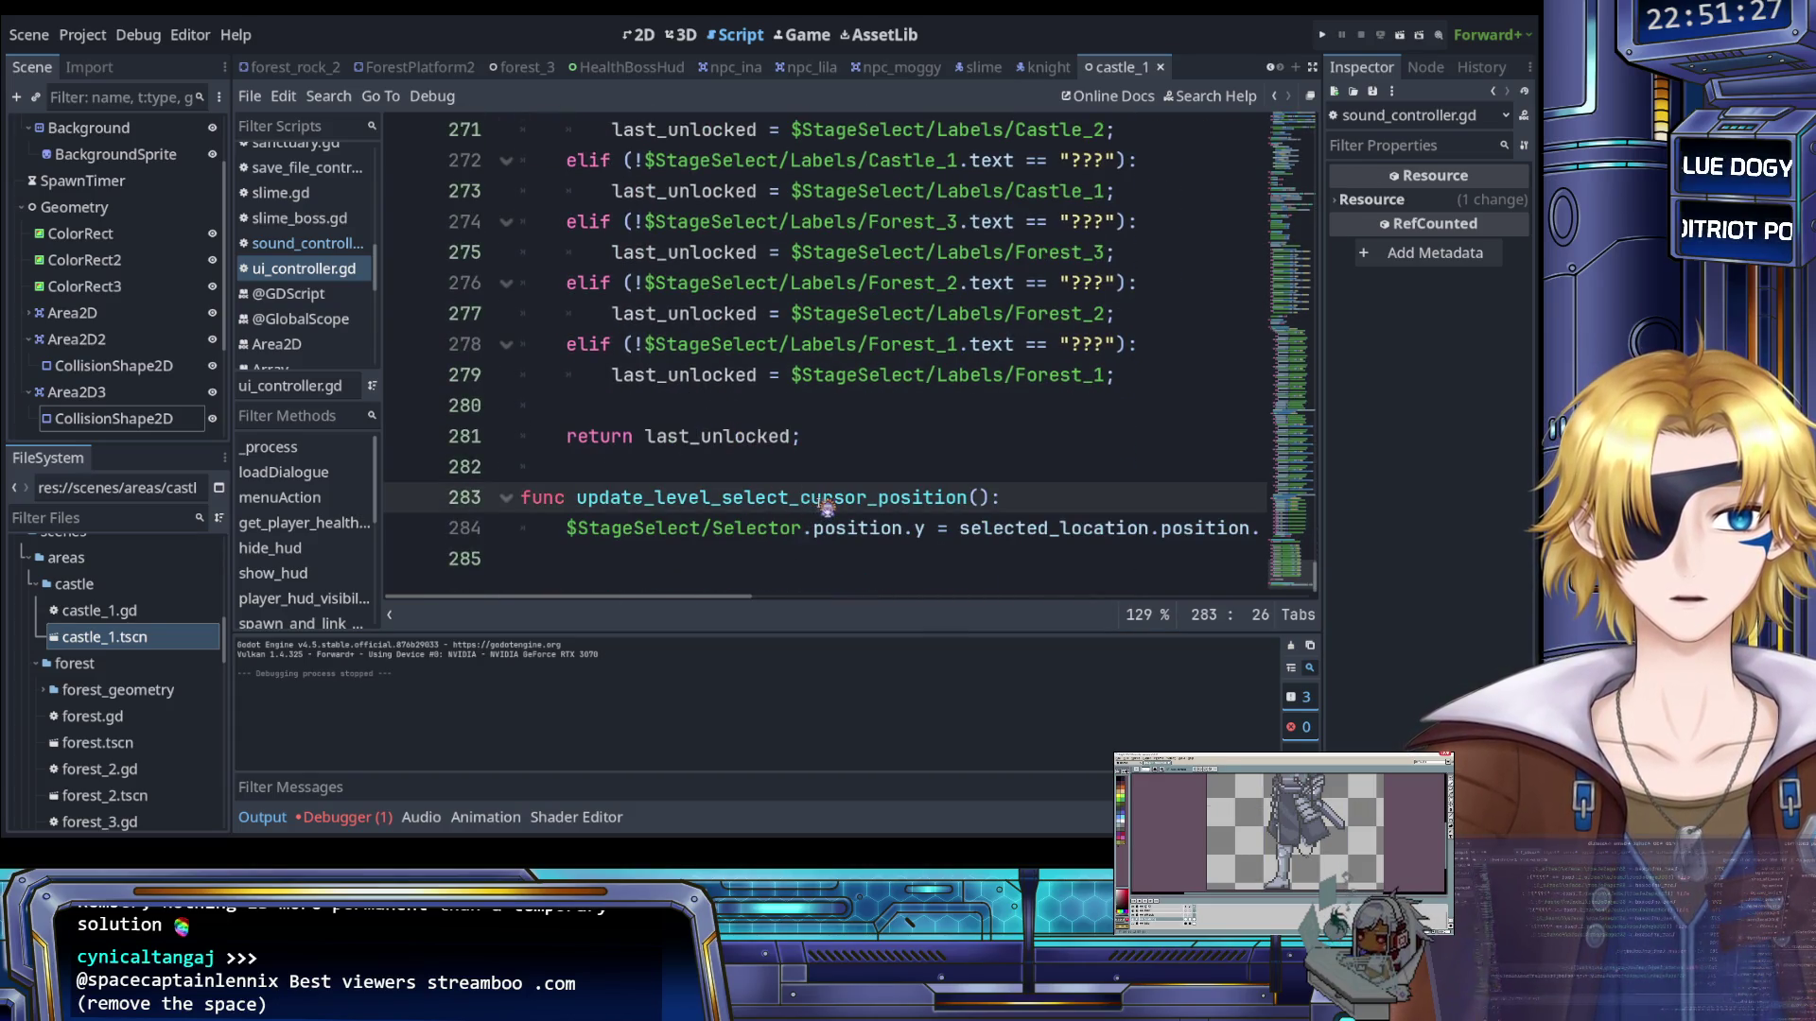
pyautogui.scroll(20, 822, 504)
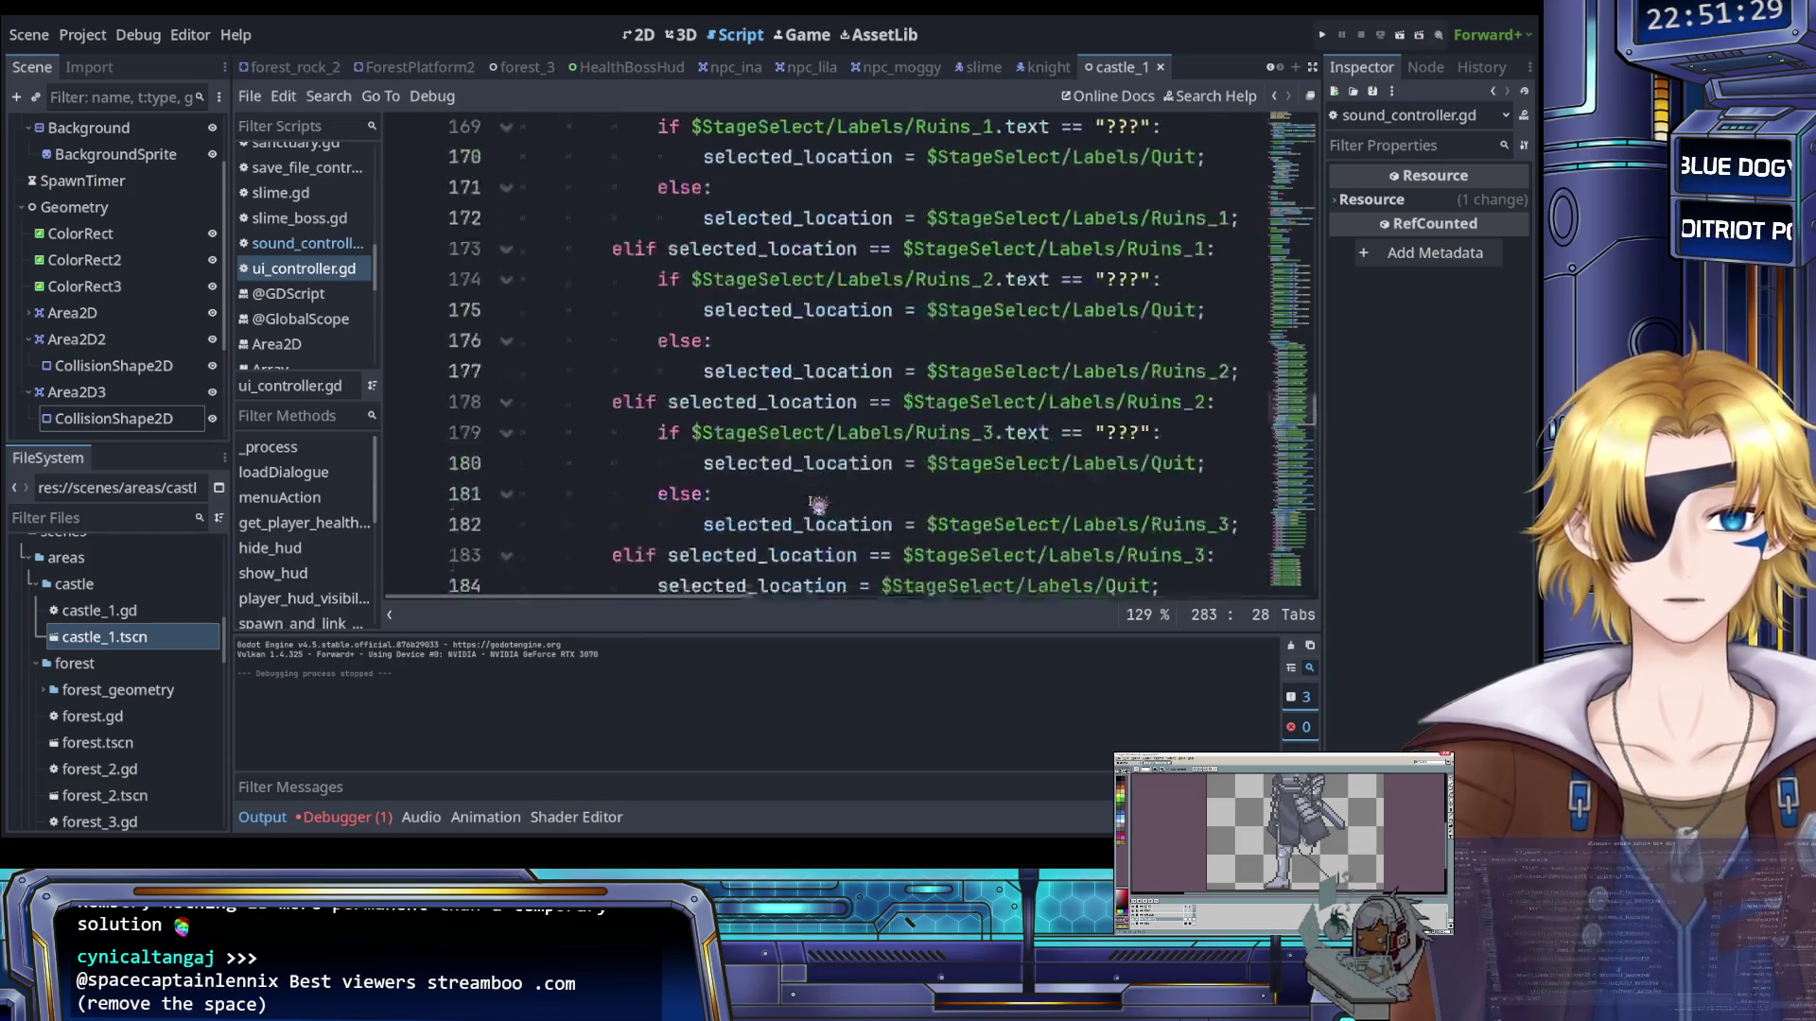
pyautogui.scroll(20, 818, 504)
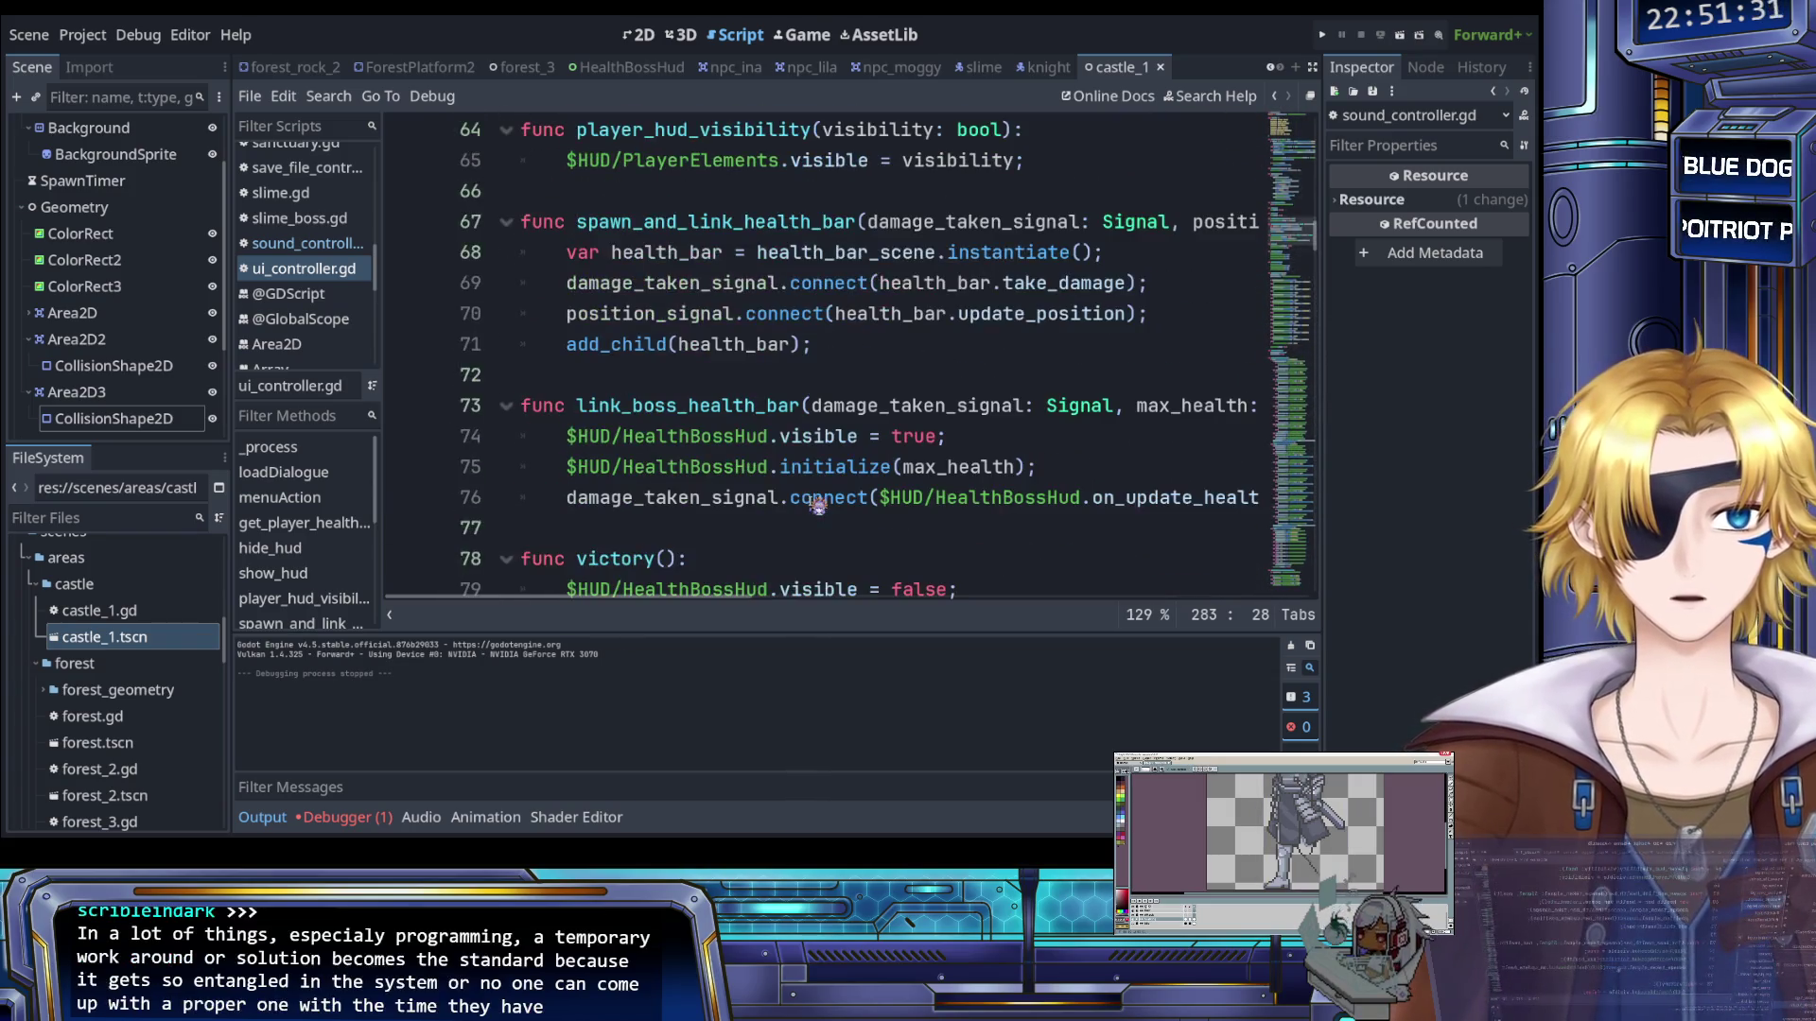
pyautogui.scroll(-4, 819, 501)
pyautogui.scroll(12, 819, 502)
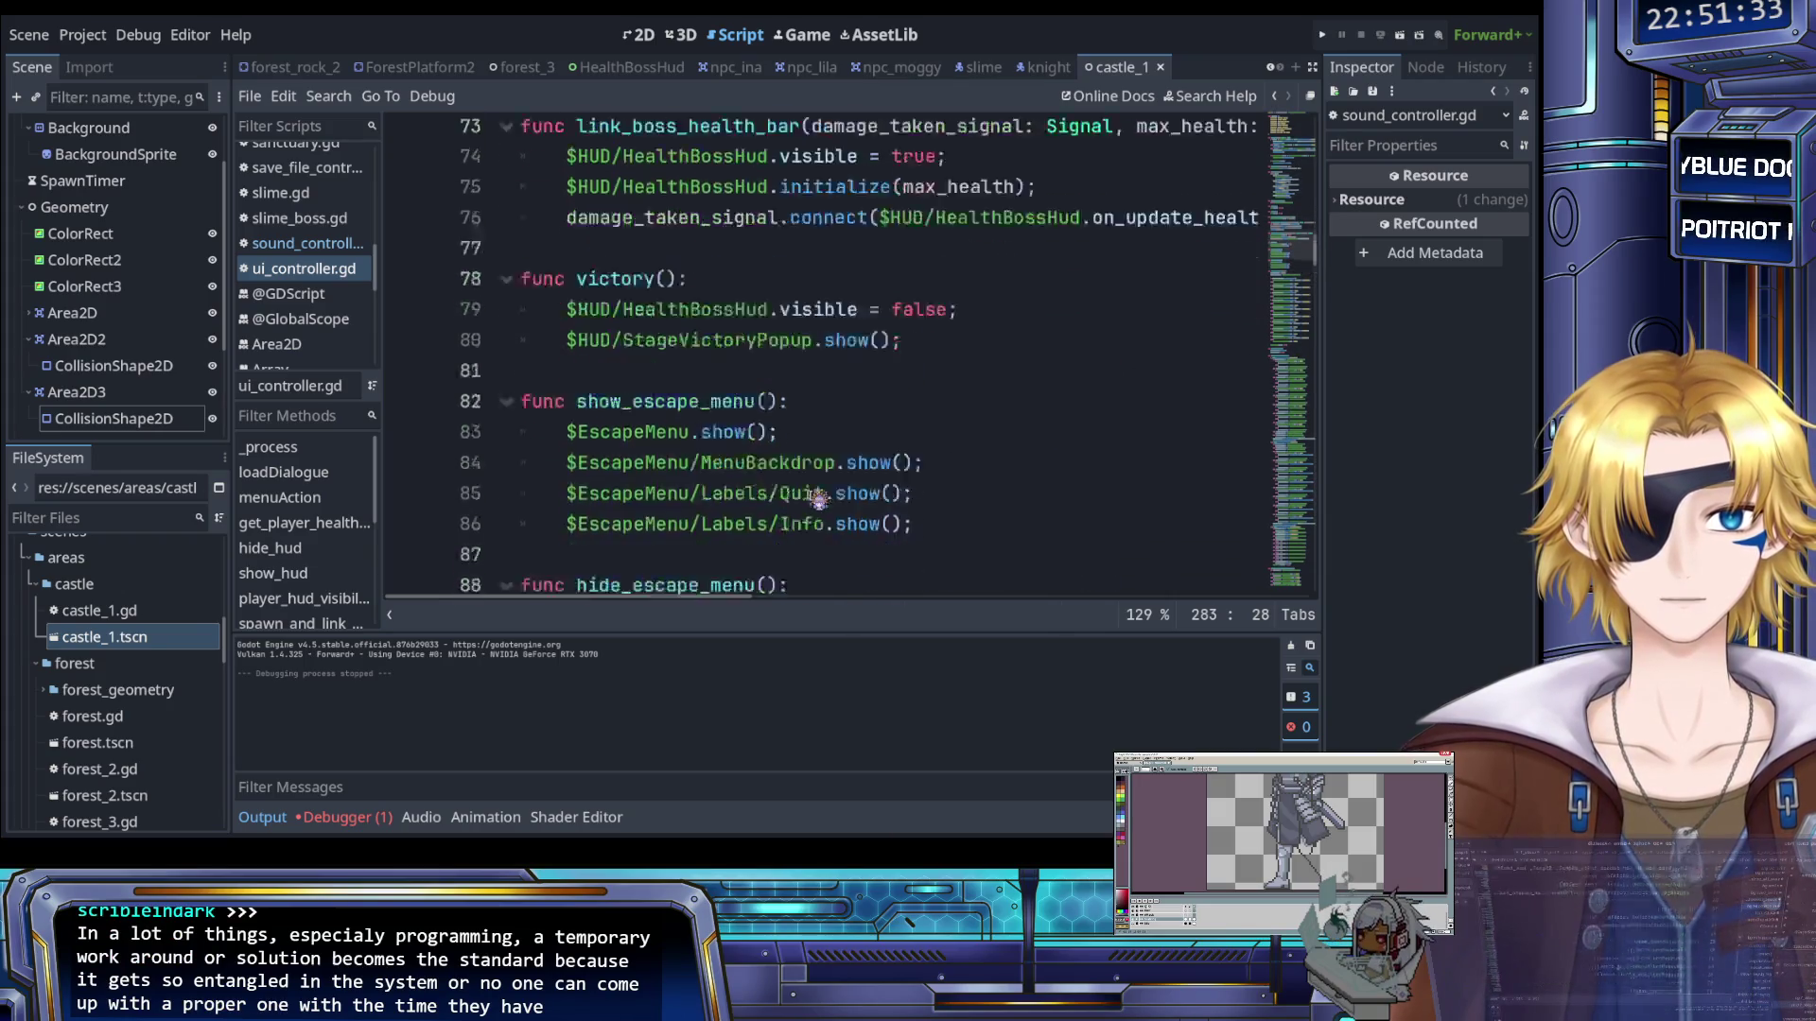
pyautogui.scroll(3, 818, 499)
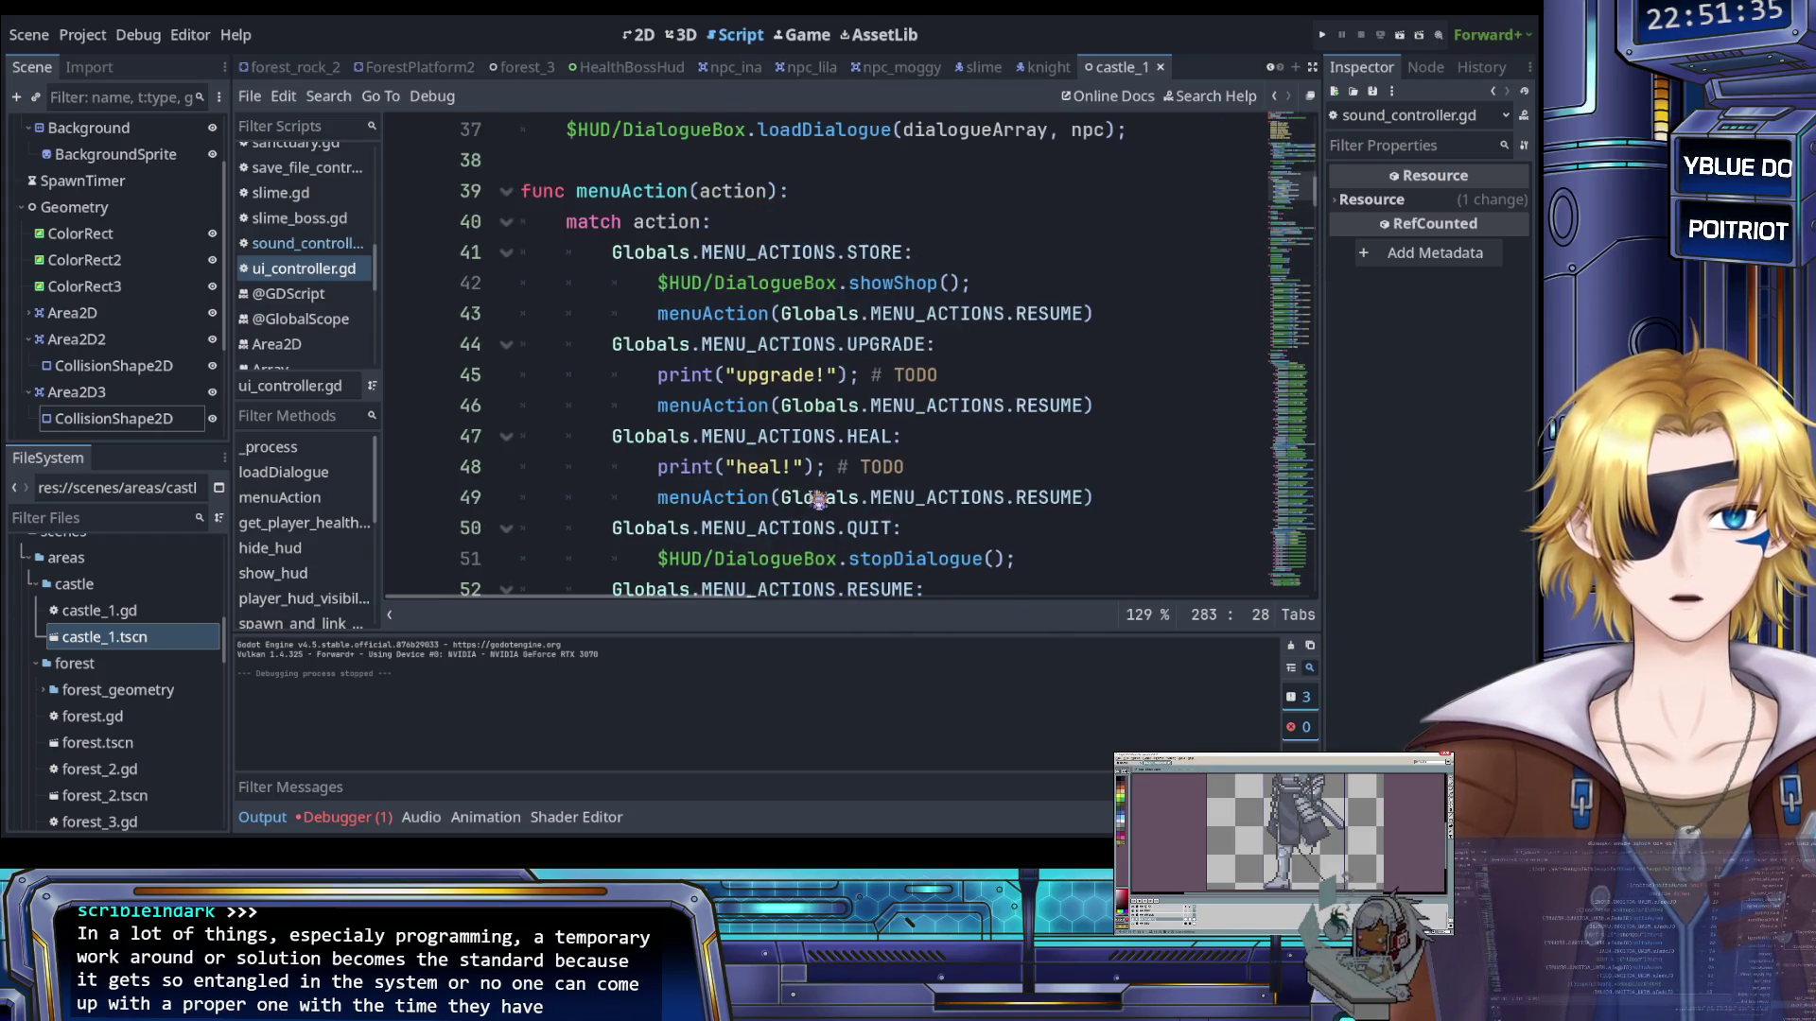
pyautogui.scroll(-9, 818, 499)
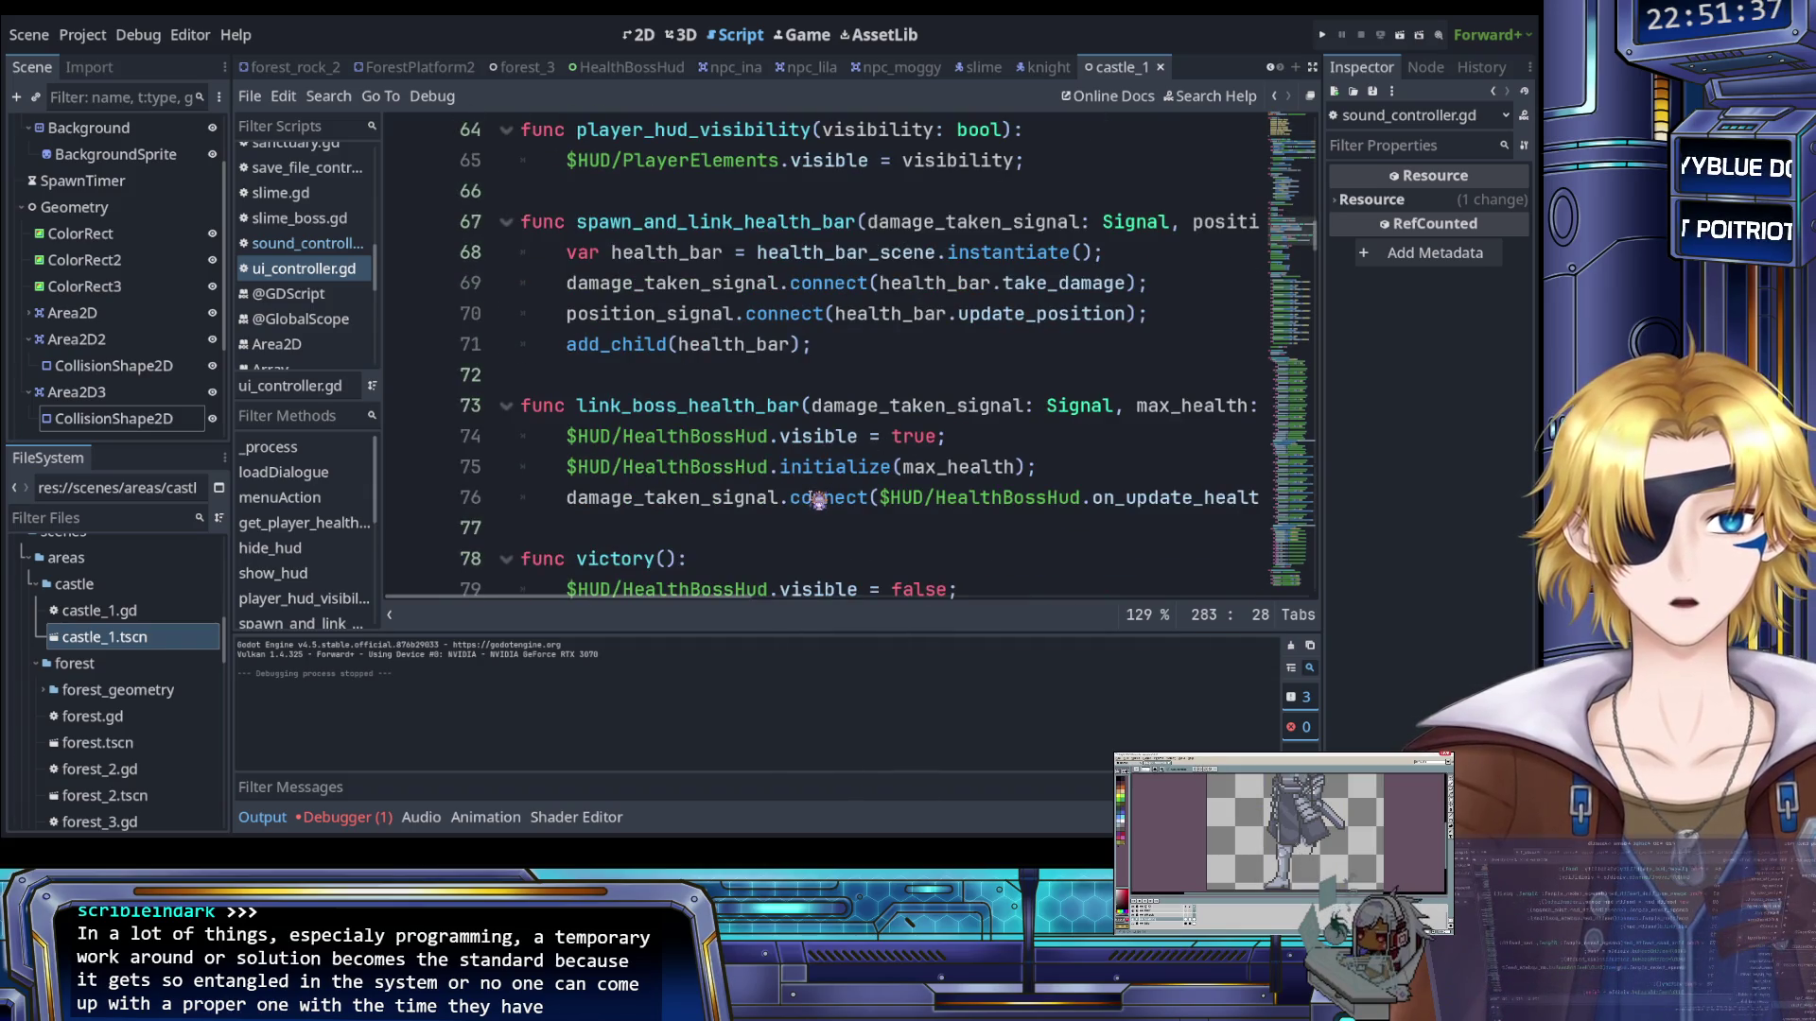
pyautogui.scroll(-2, 818, 500)
pyautogui.scroll(-2, 818, 500)
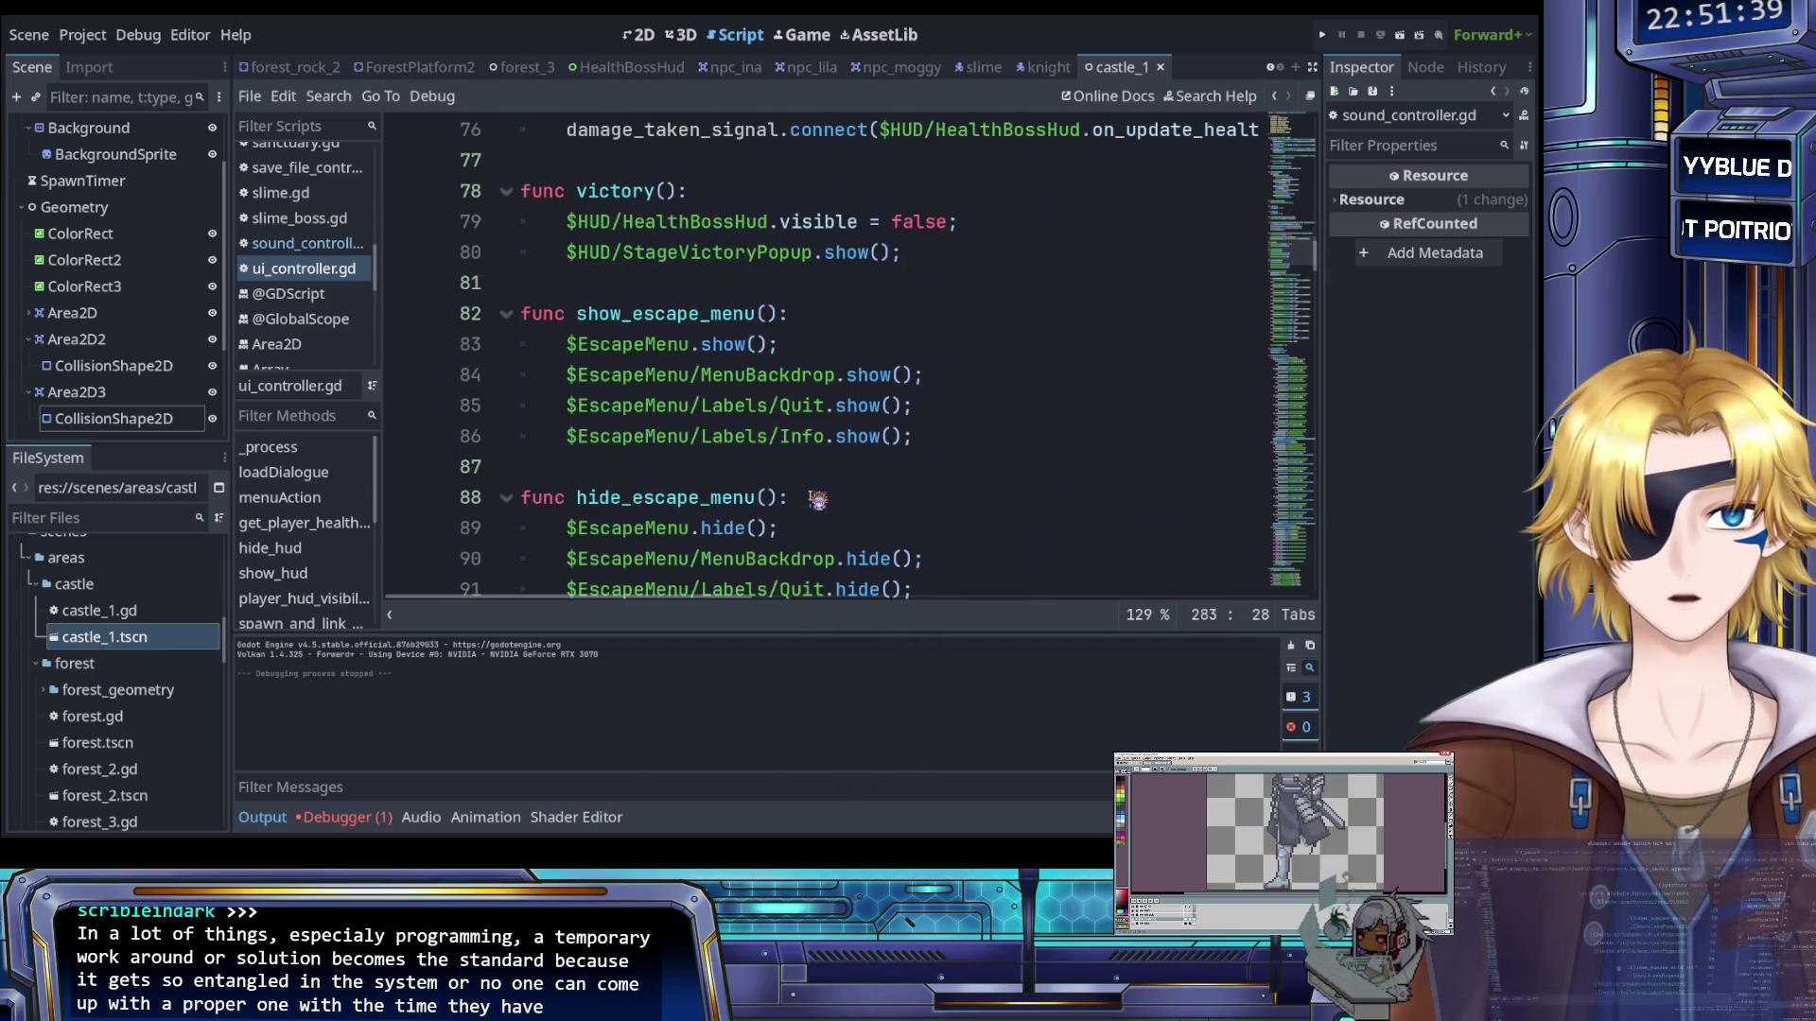
pyautogui.scroll(-6, 818, 500)
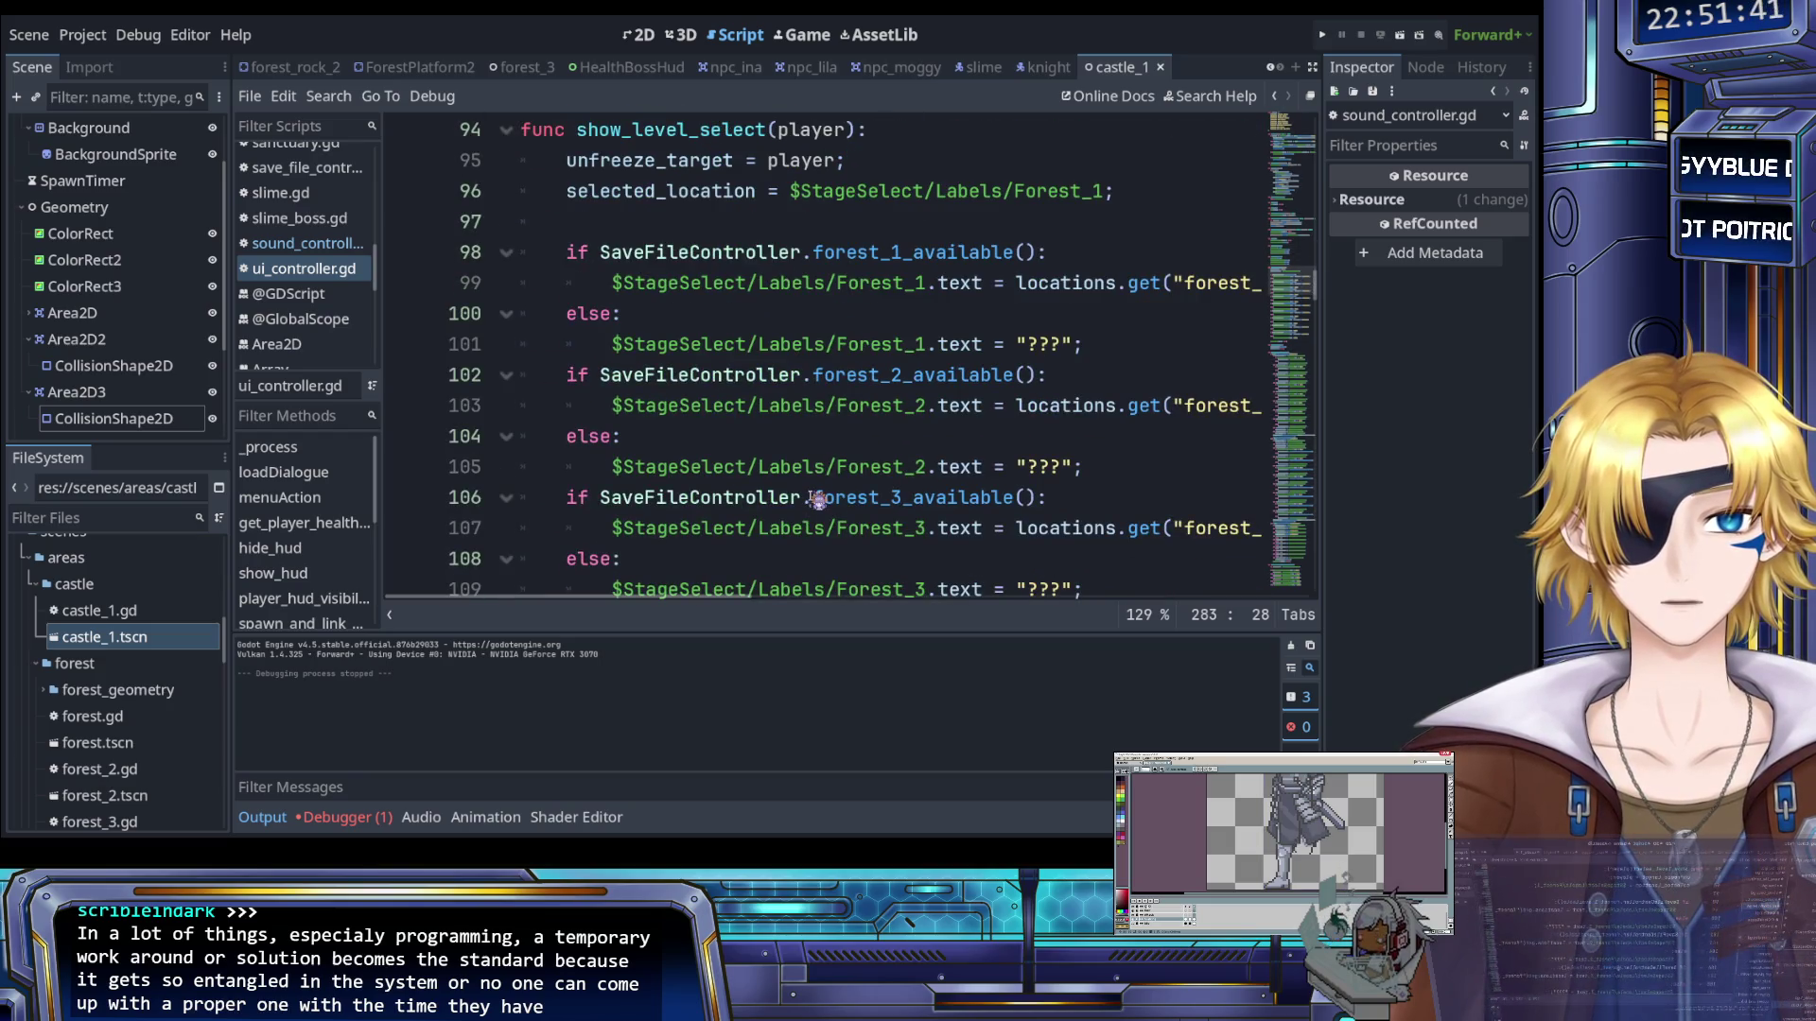
pyautogui.scroll(2, 817, 499)
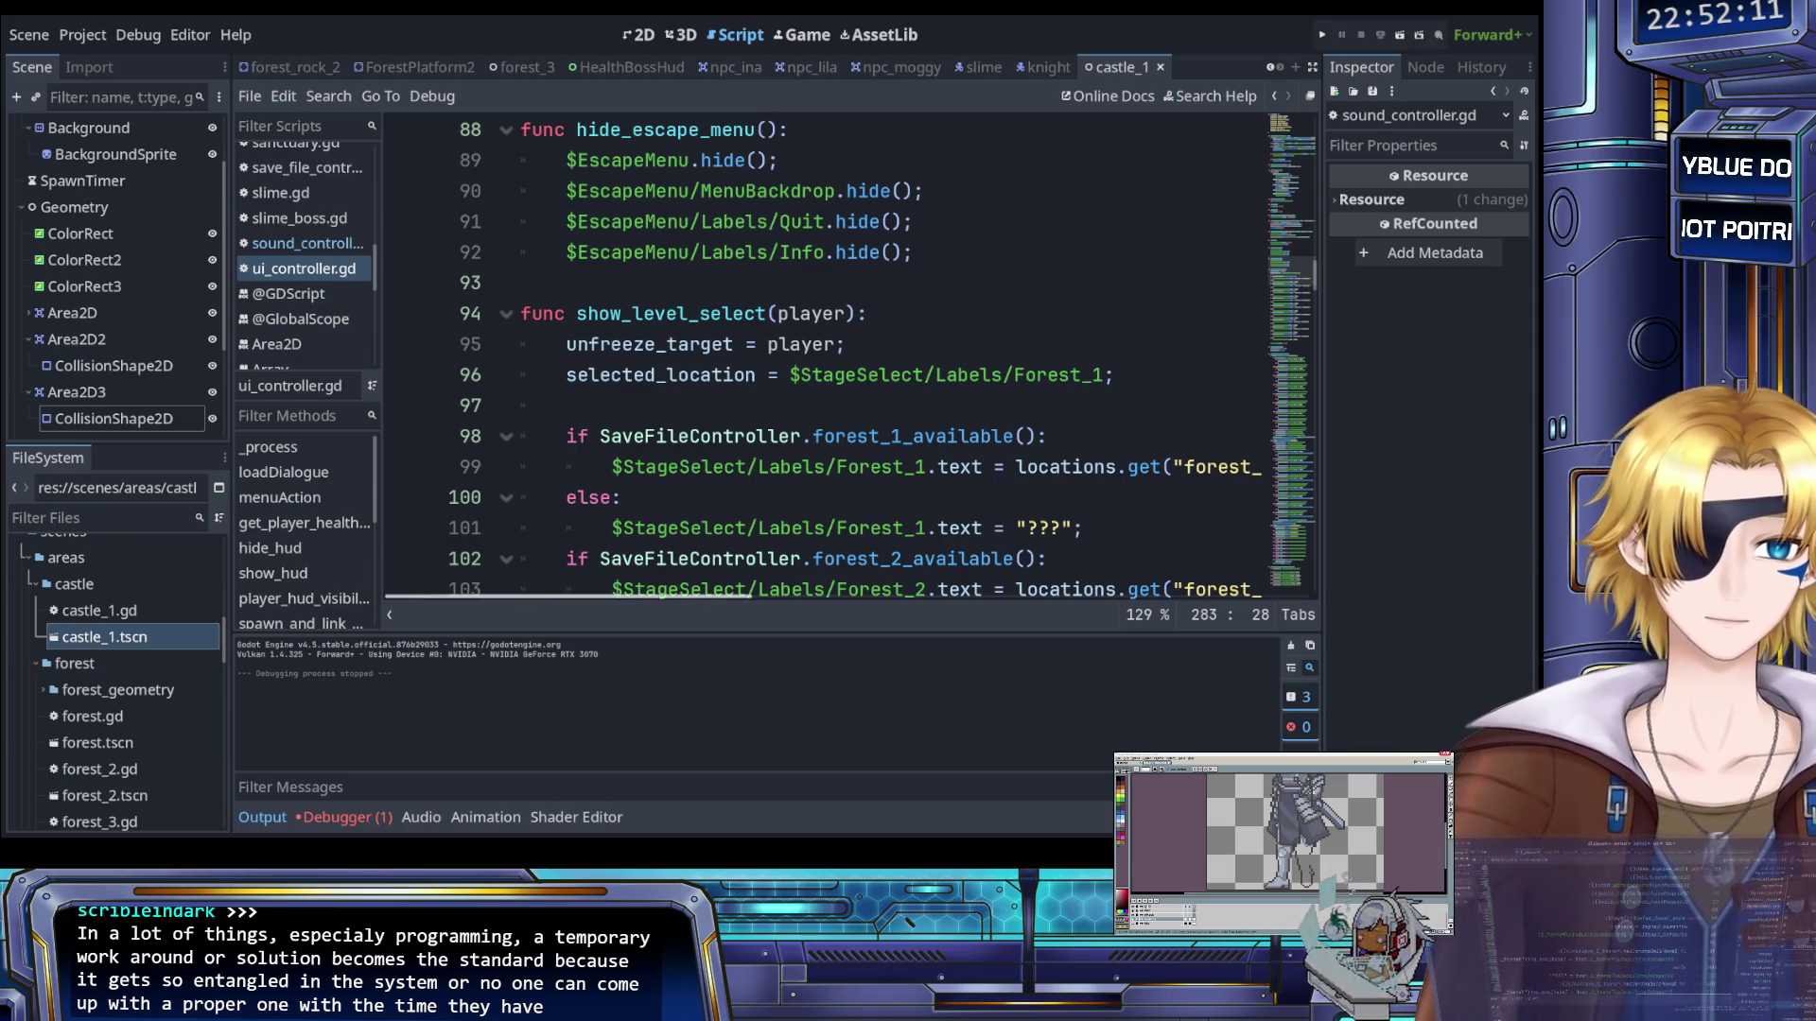
pyautogui.click(785, 468)
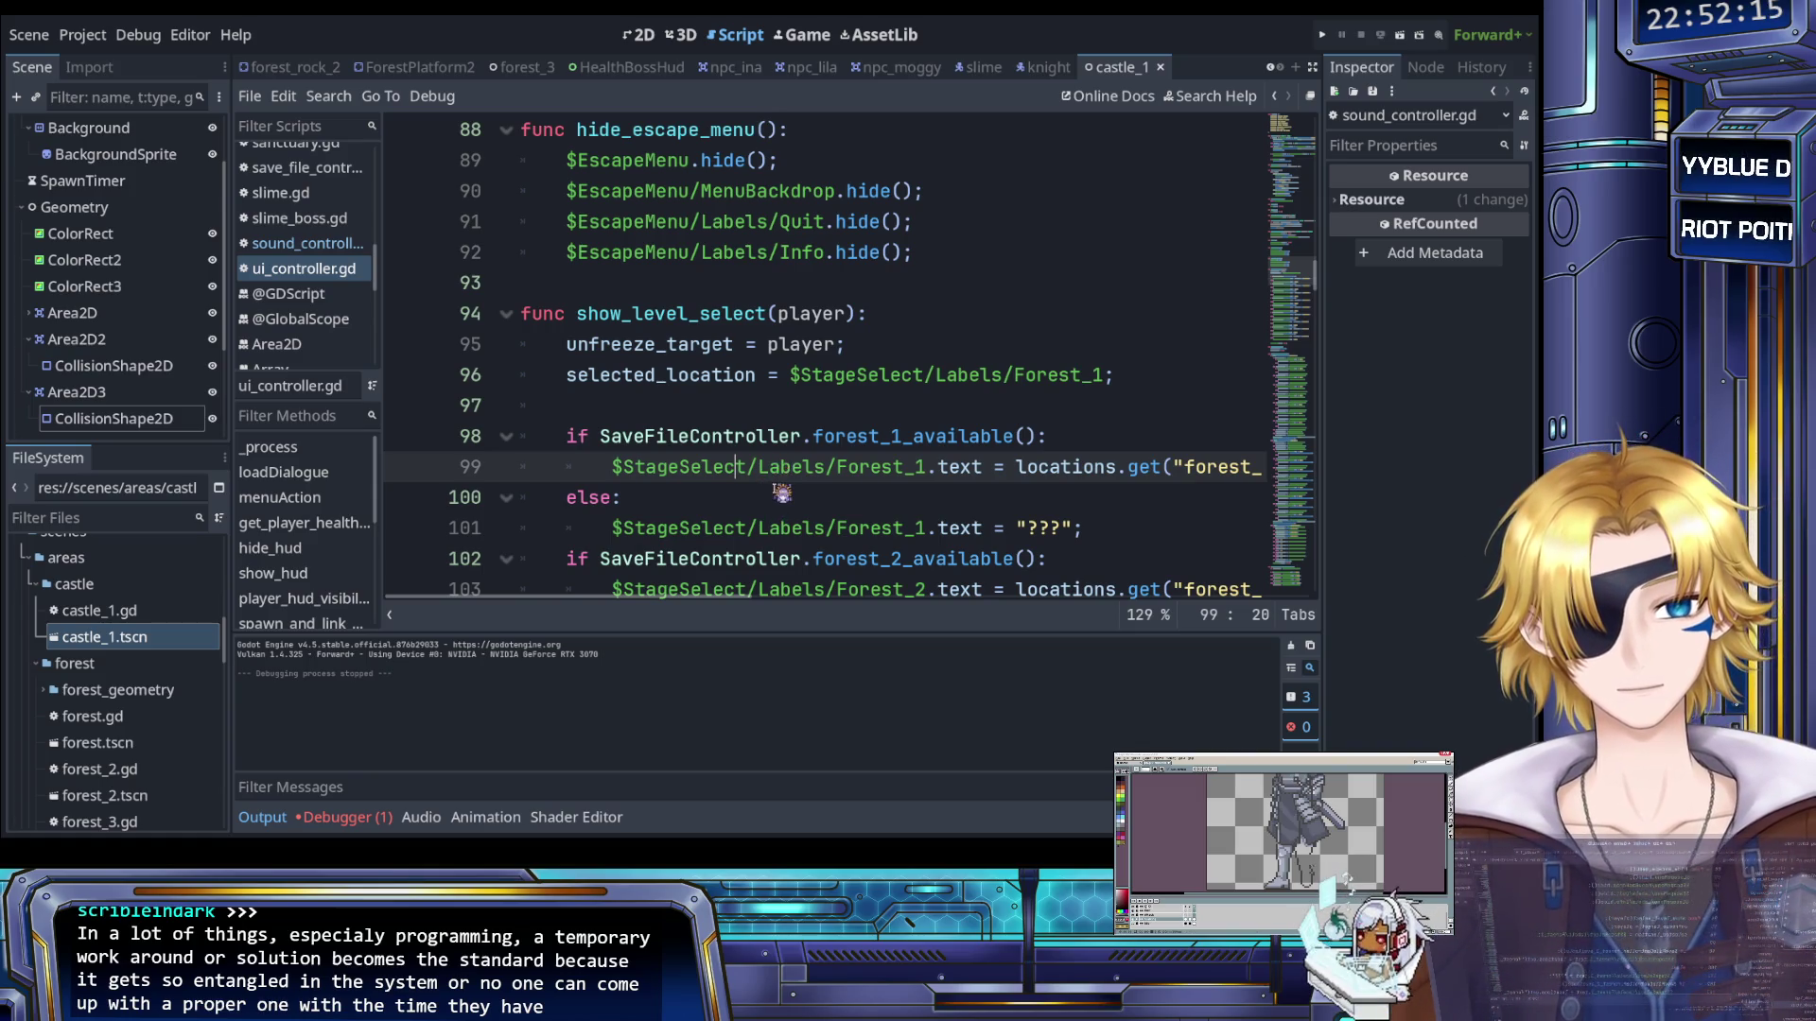
pyautogui.scroll(-1, 785, 473)
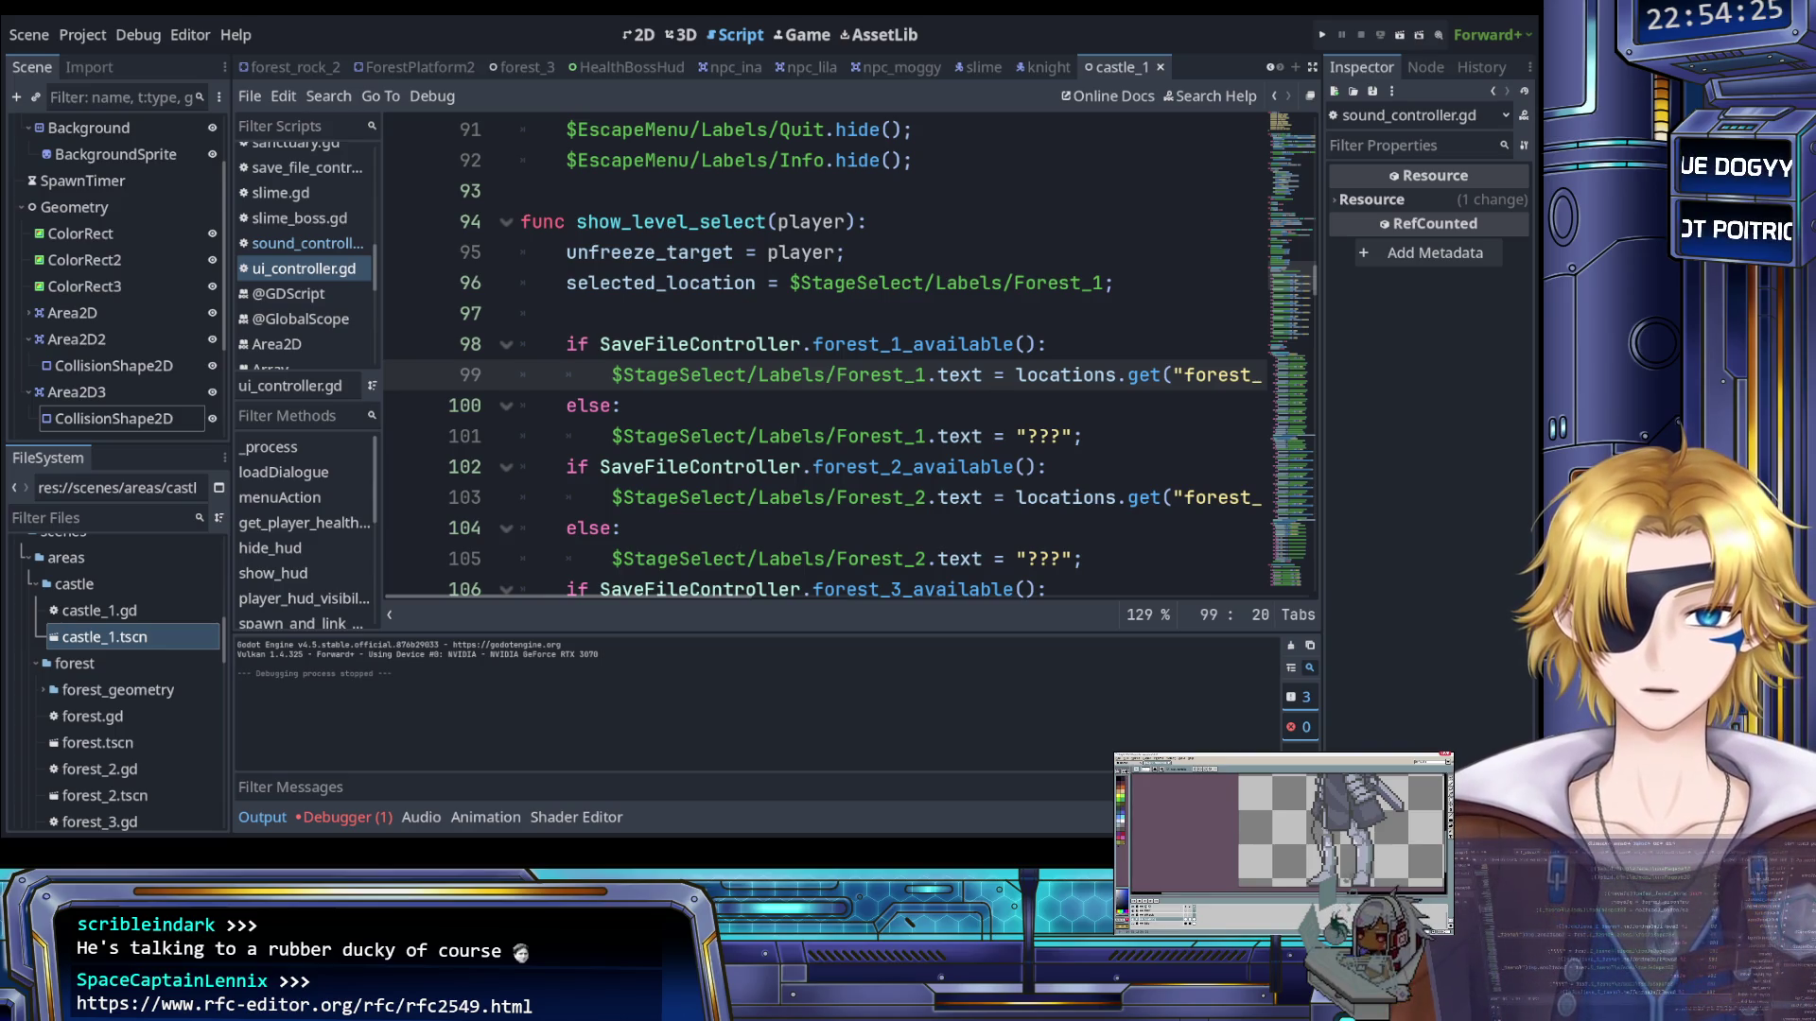
pyautogui.click(701, 316)
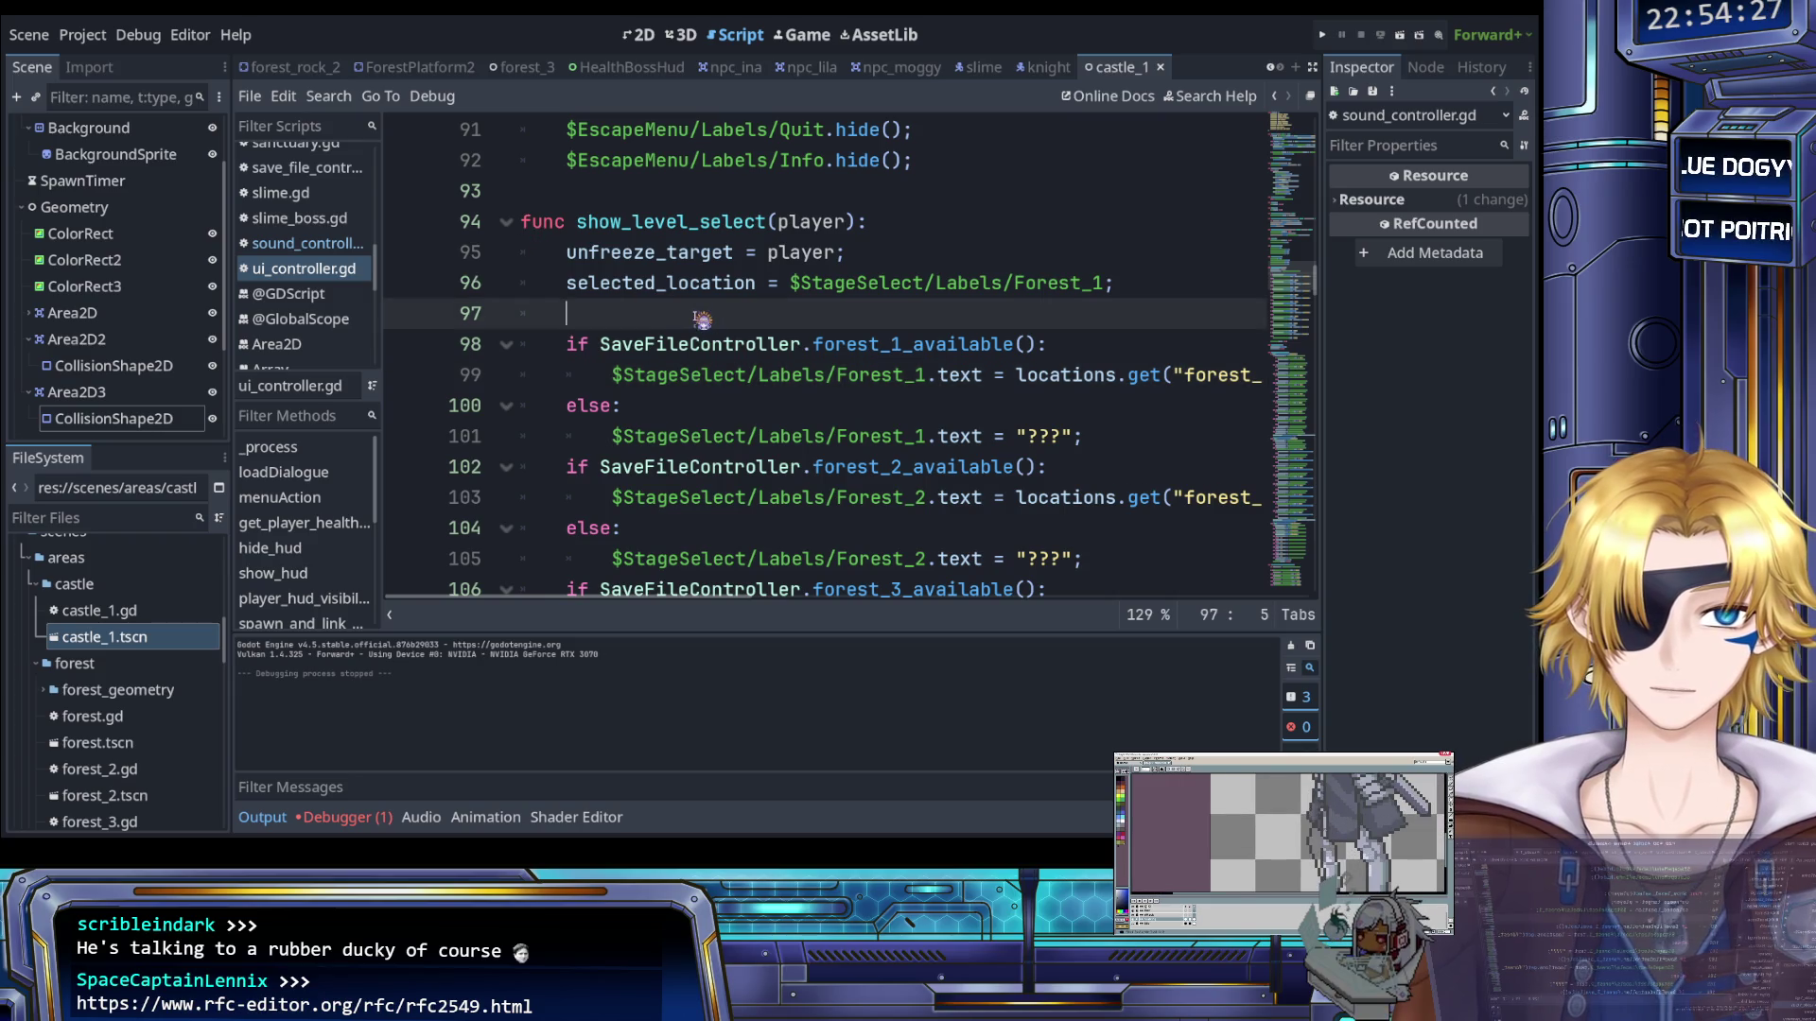
pyautogui.scroll(-1, 702, 319)
pyautogui.scroll(-1, 702, 318)
pyautogui.hscroll(2, 698, 317)
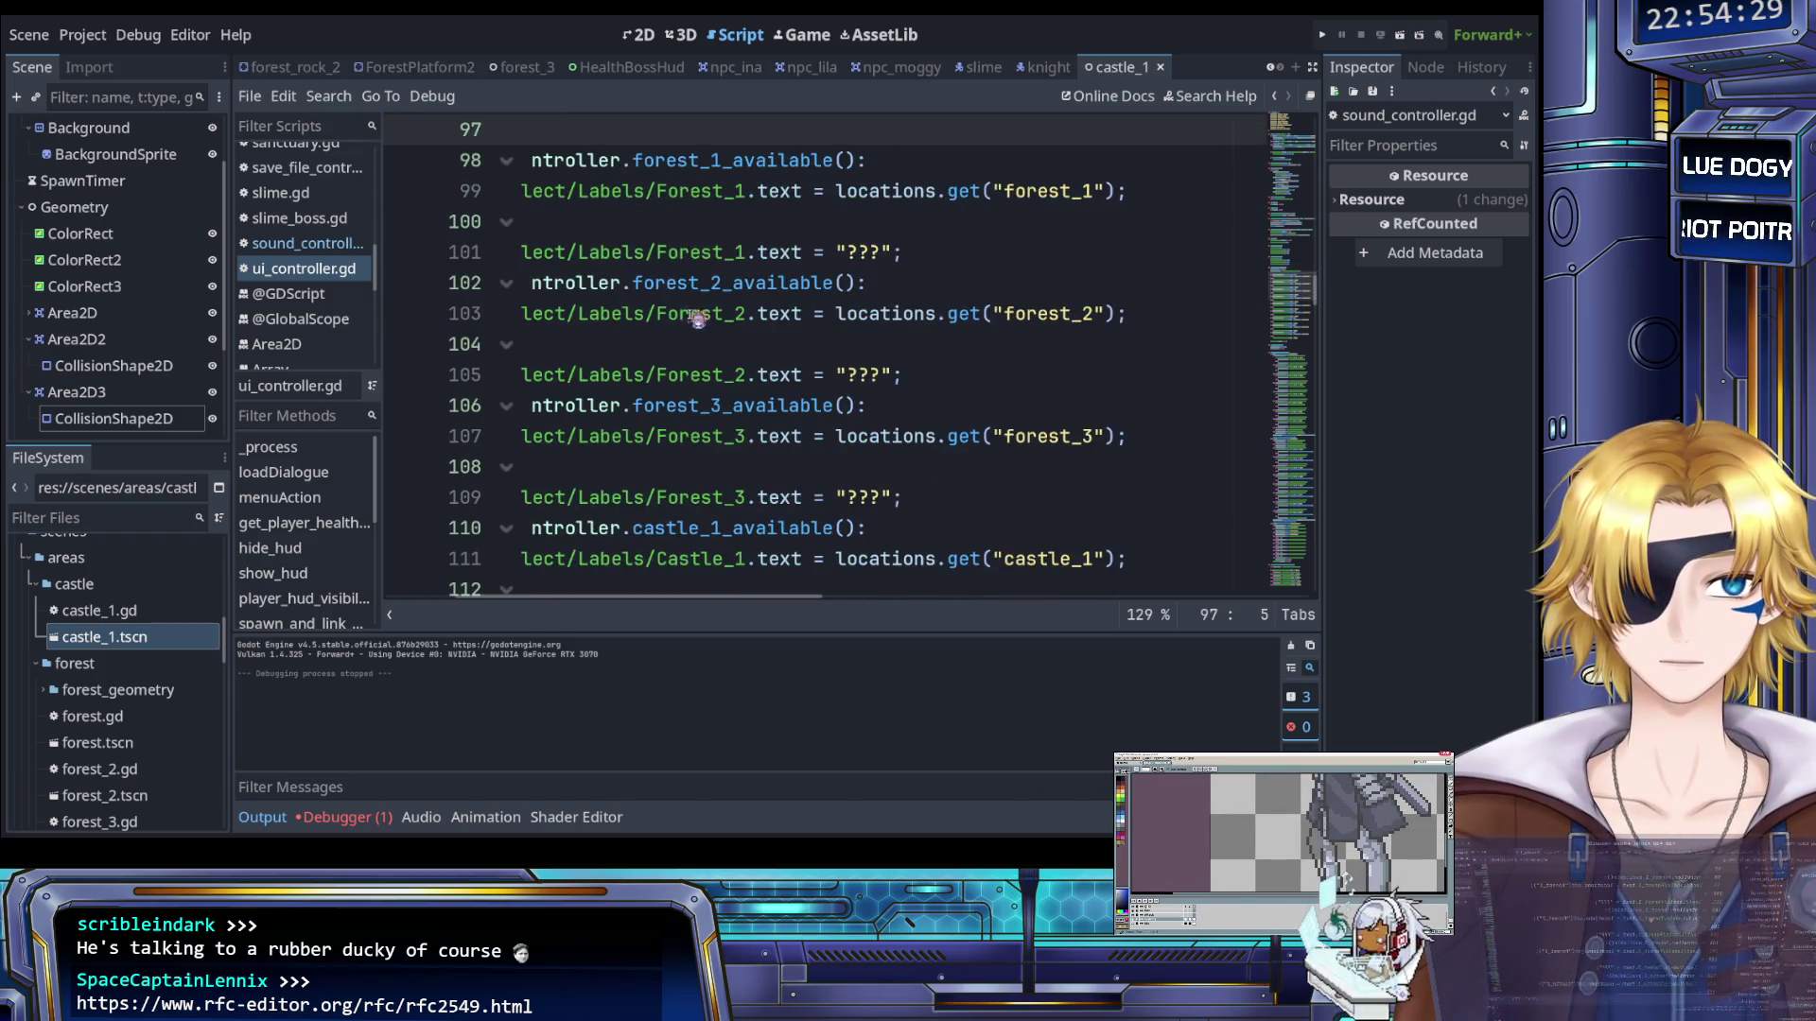
pyautogui.hscroll(-2, 693, 316)
pyautogui.scroll(6, 693, 316)
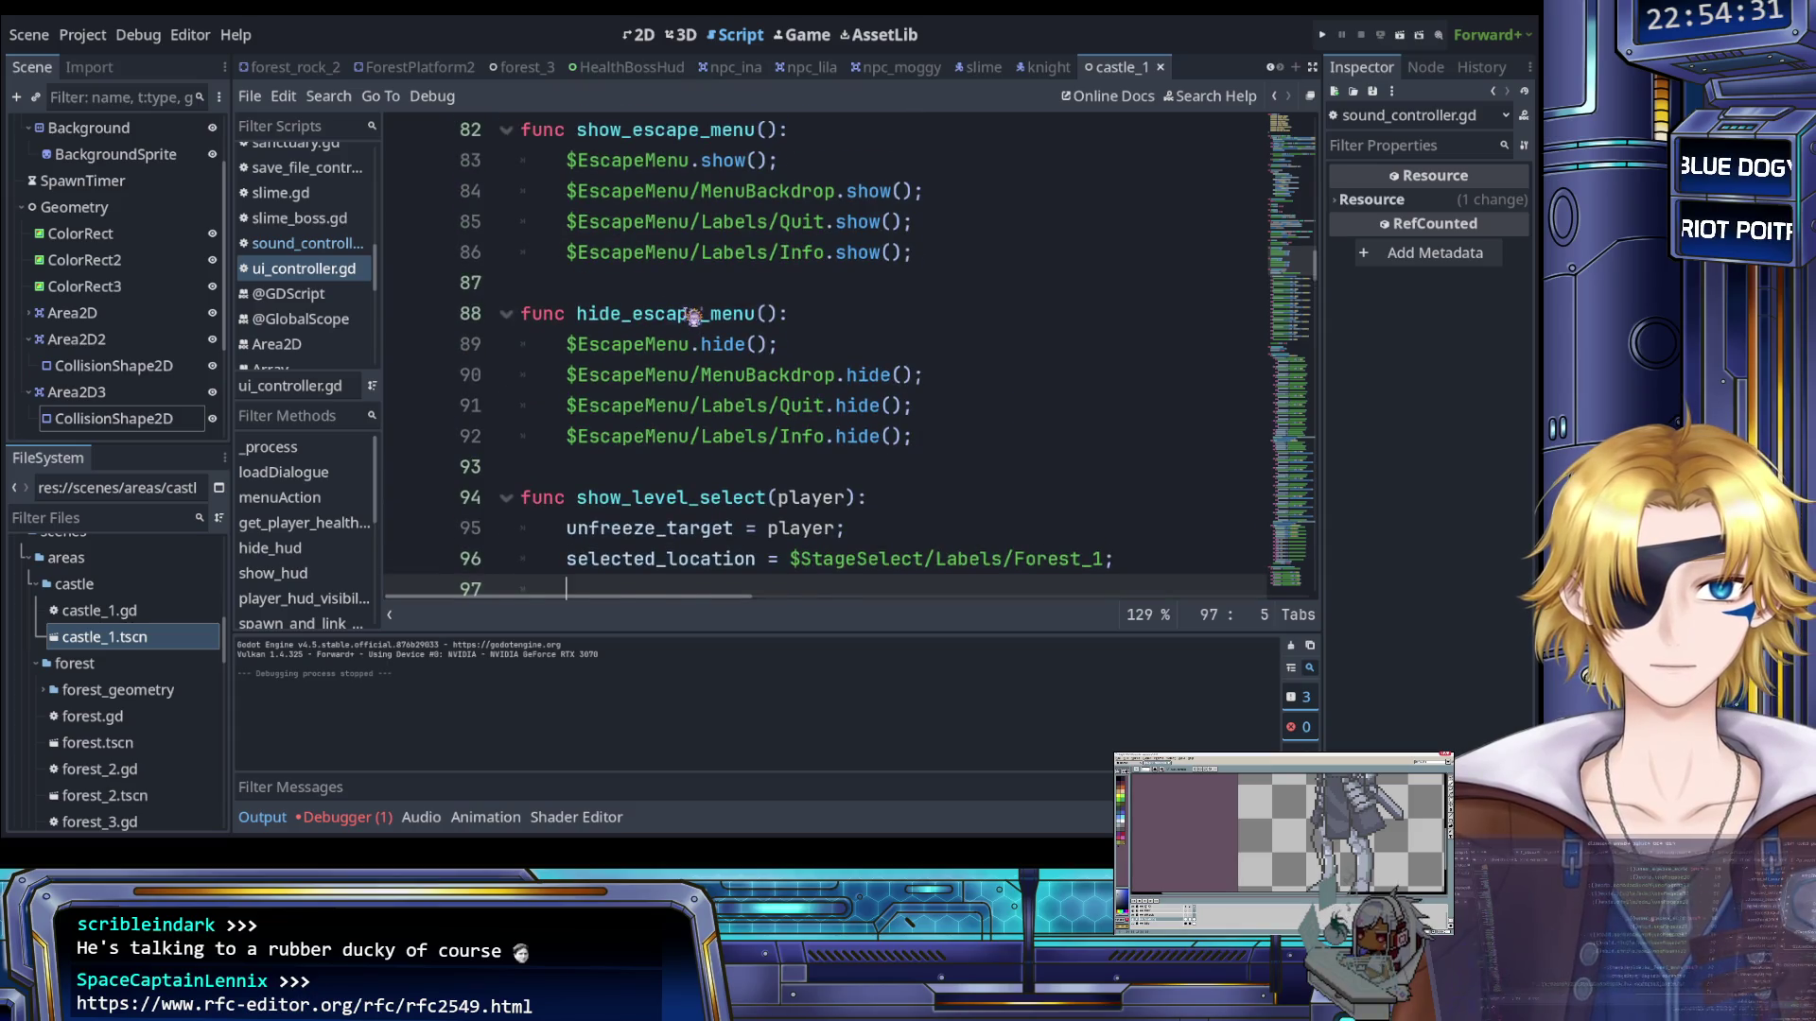
pyautogui.scroll(1, 693, 316)
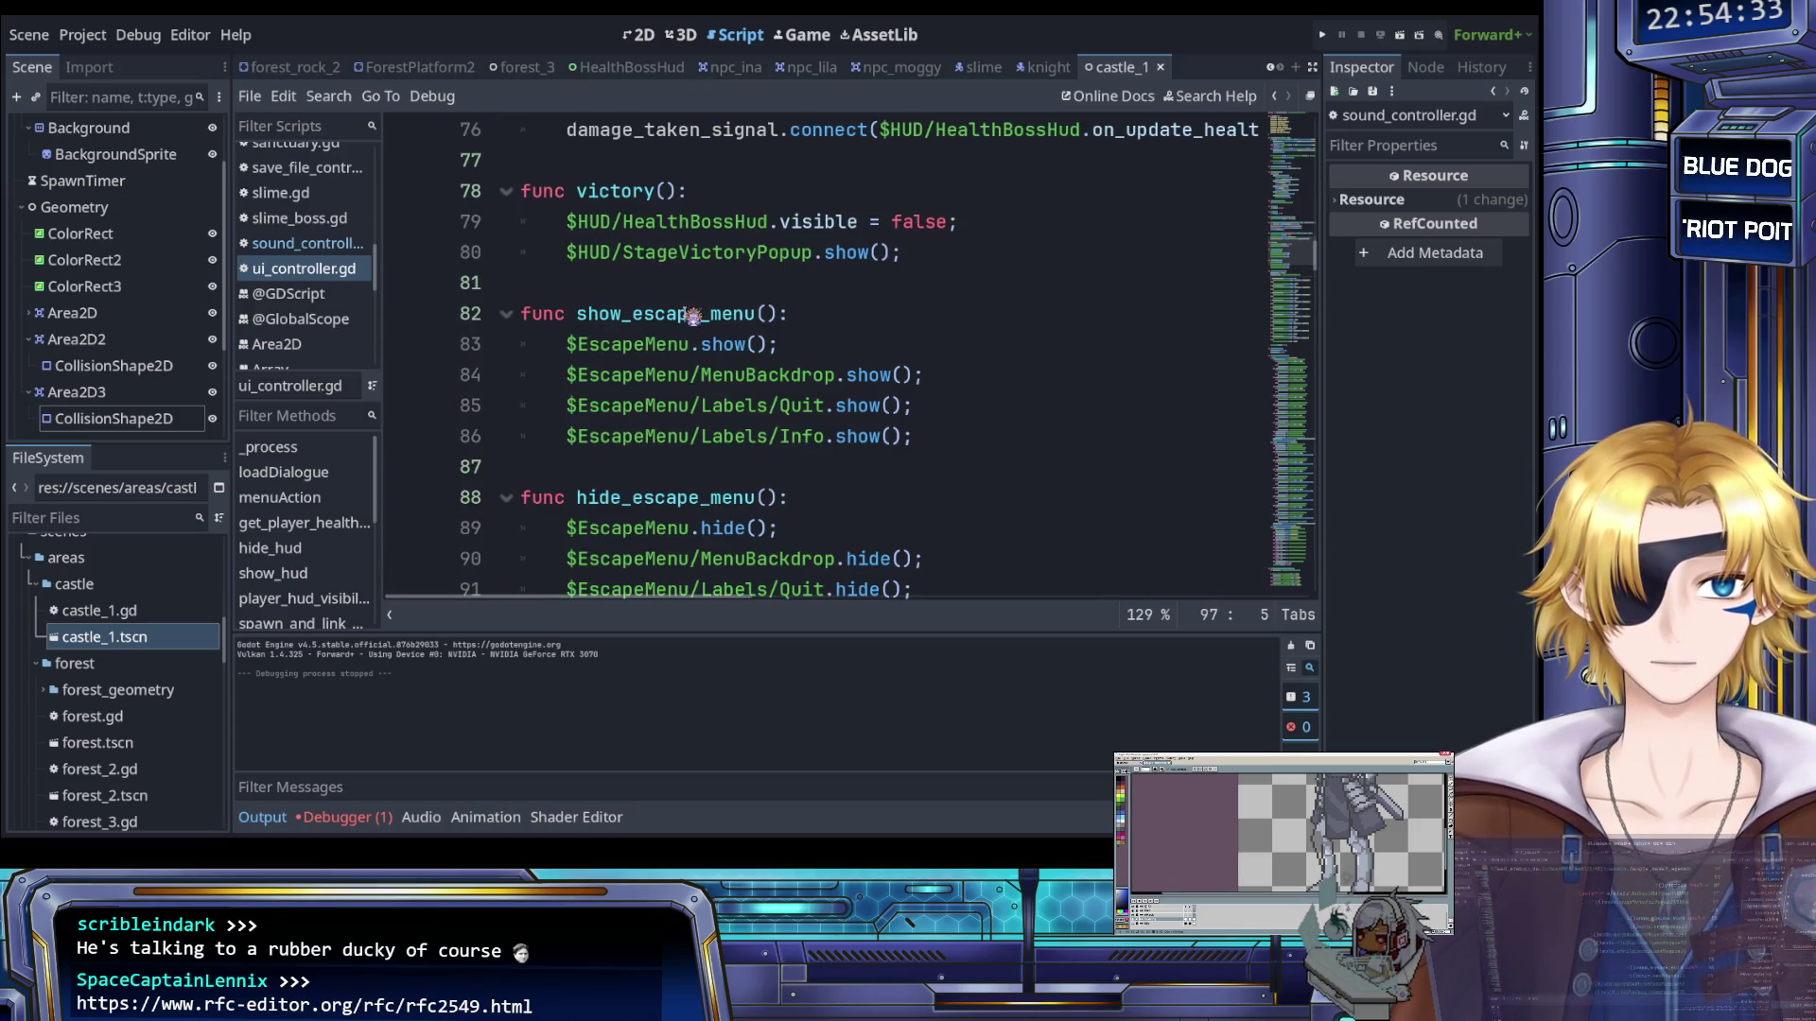
pyautogui.scroll(-5, 693, 316)
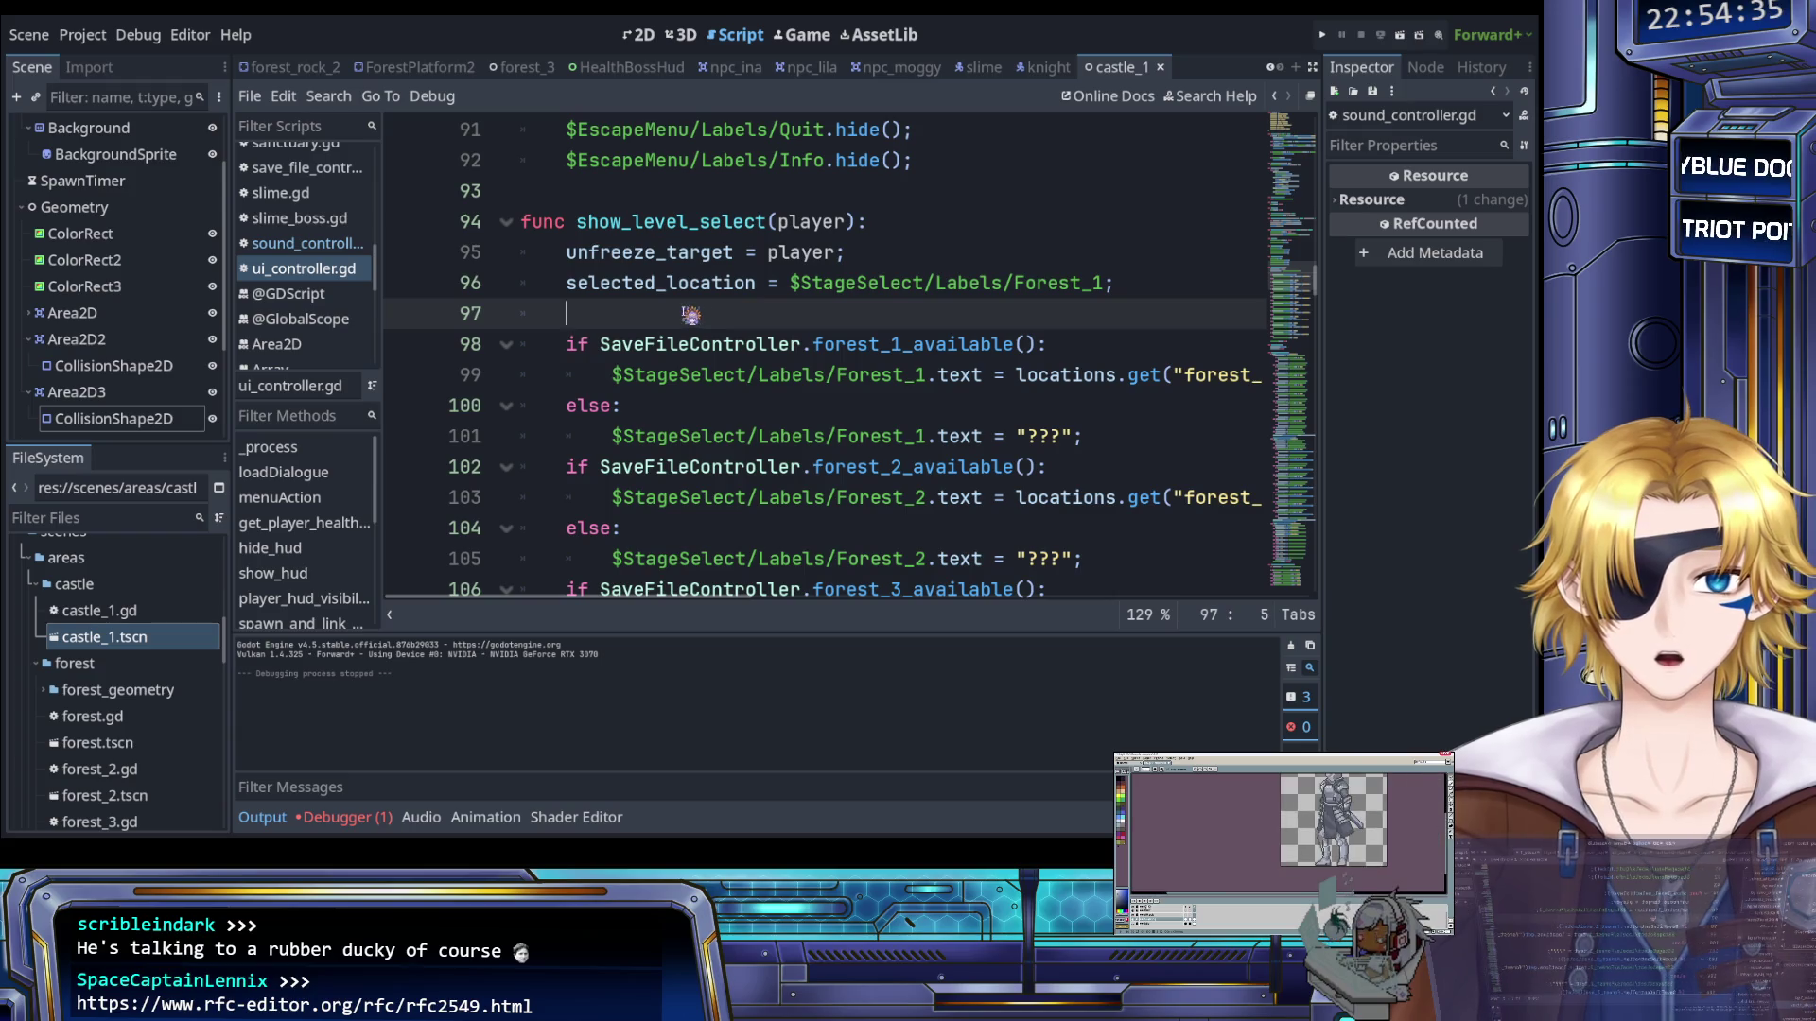
pyautogui.scroll(6, 691, 316)
pyautogui.scroll(4, 691, 315)
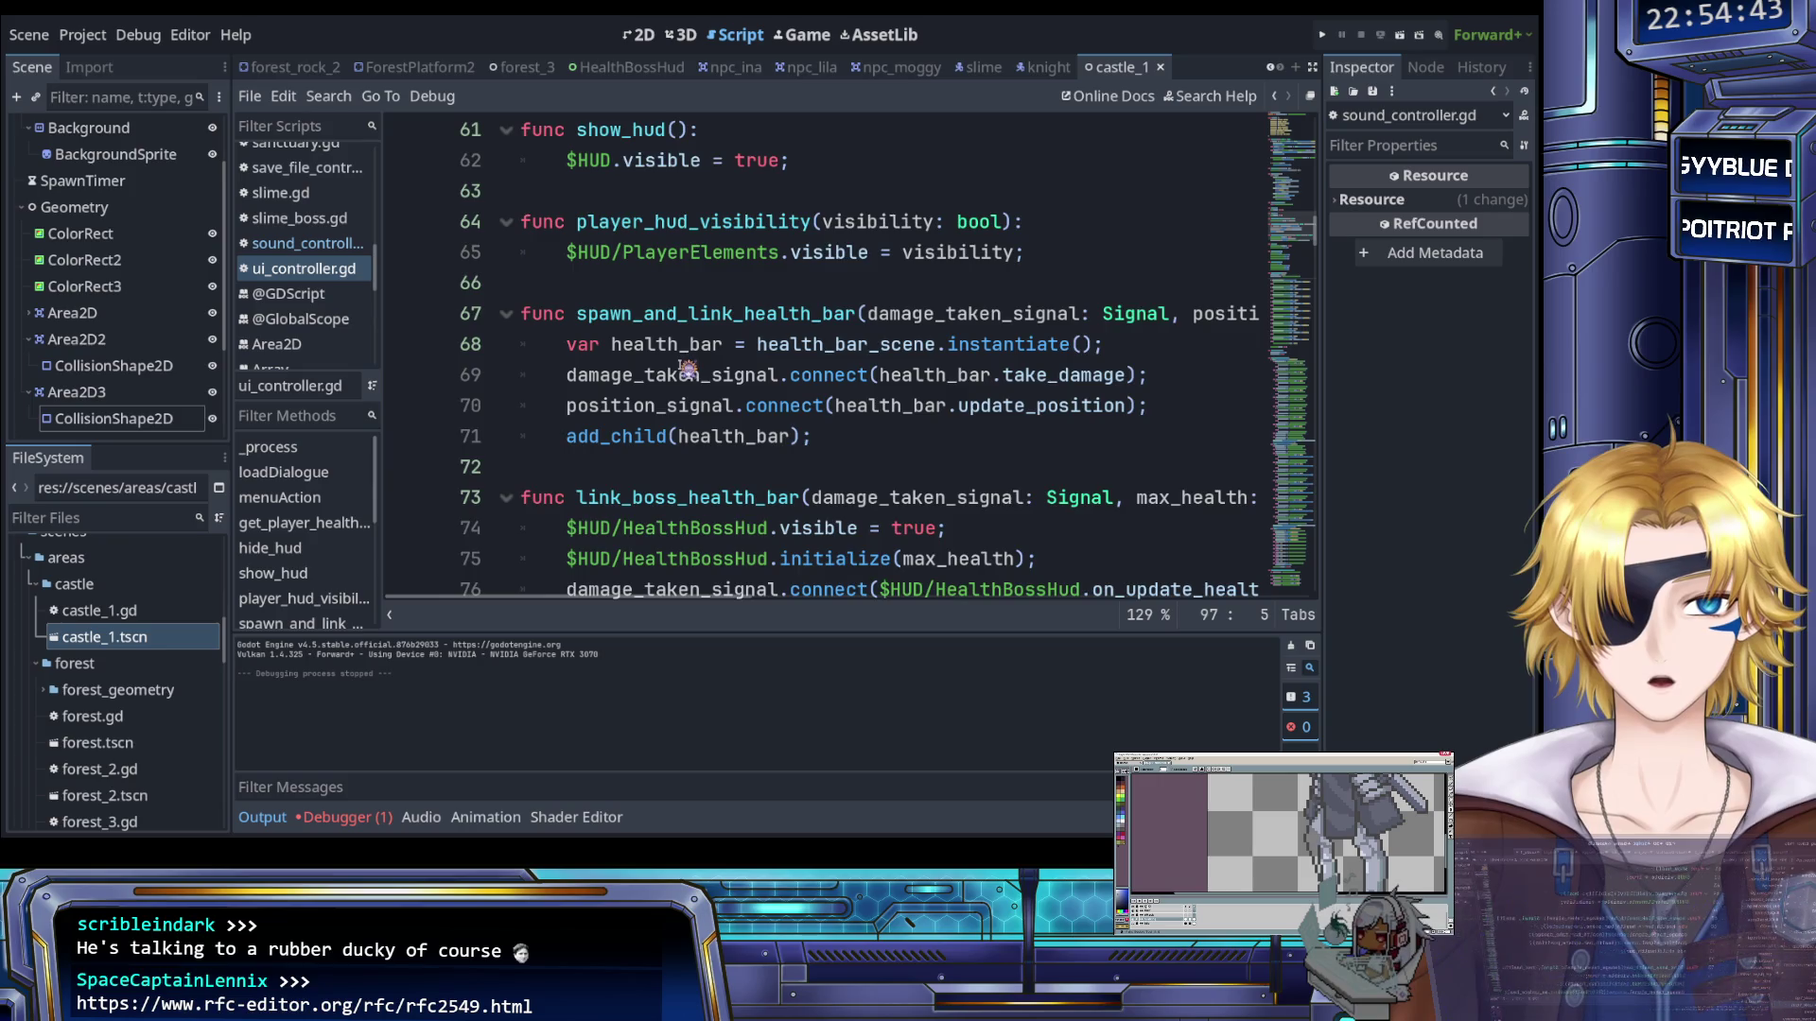
pyautogui.scroll(2, 683, 369)
pyautogui.scroll(3, 682, 370)
pyautogui.scroll(4, 683, 370)
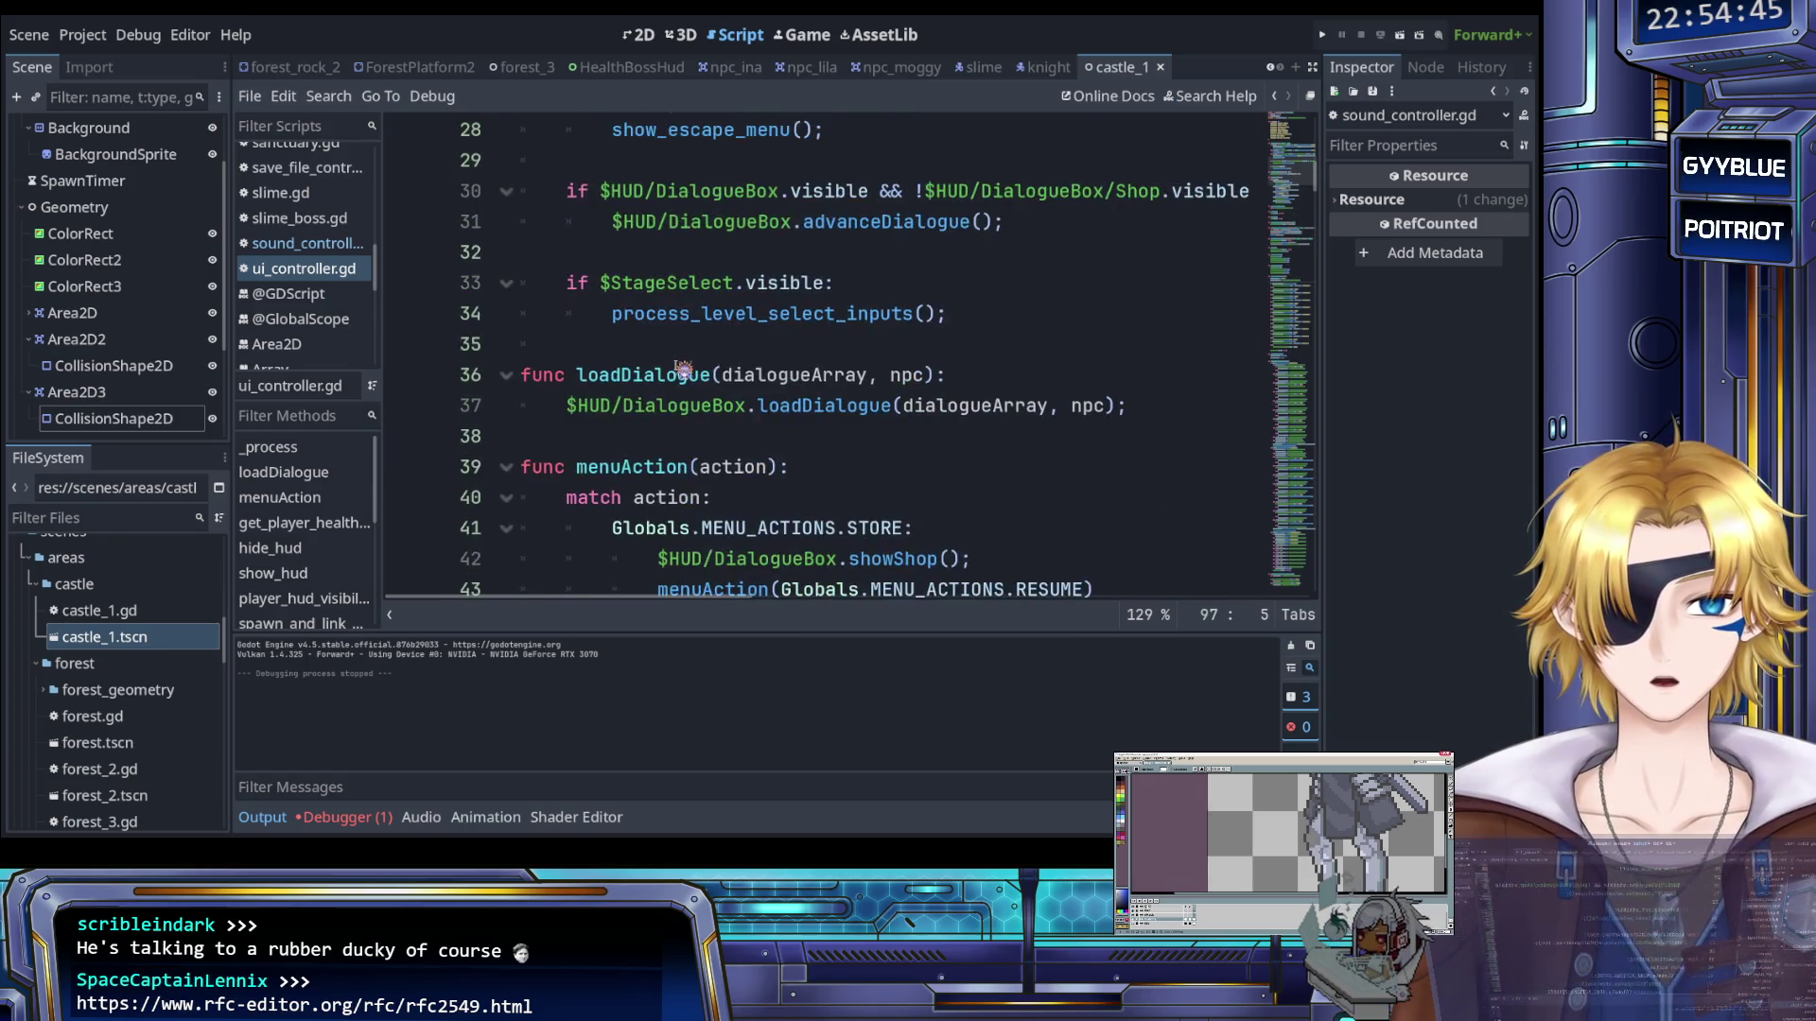
pyautogui.scroll(-3, 683, 371)
pyautogui.scroll(4, 682, 370)
pyautogui.scroll(-1, 683, 371)
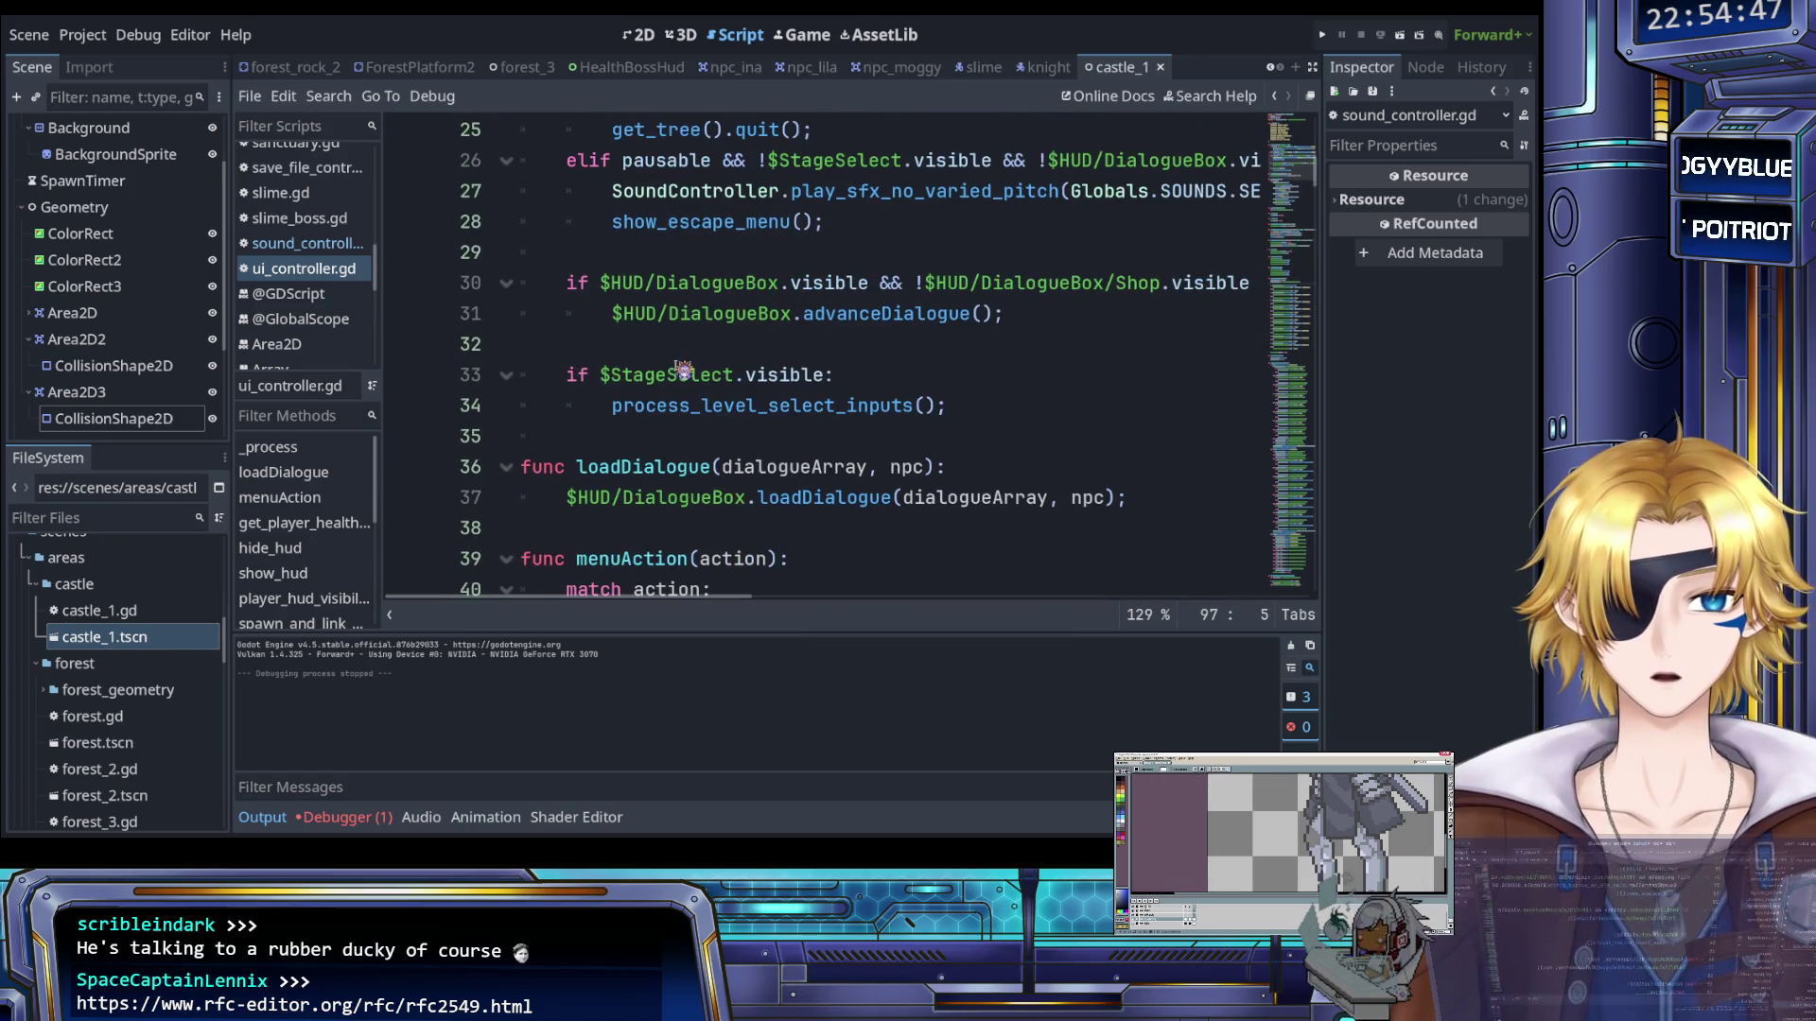
pyautogui.scroll(3, 682, 371)
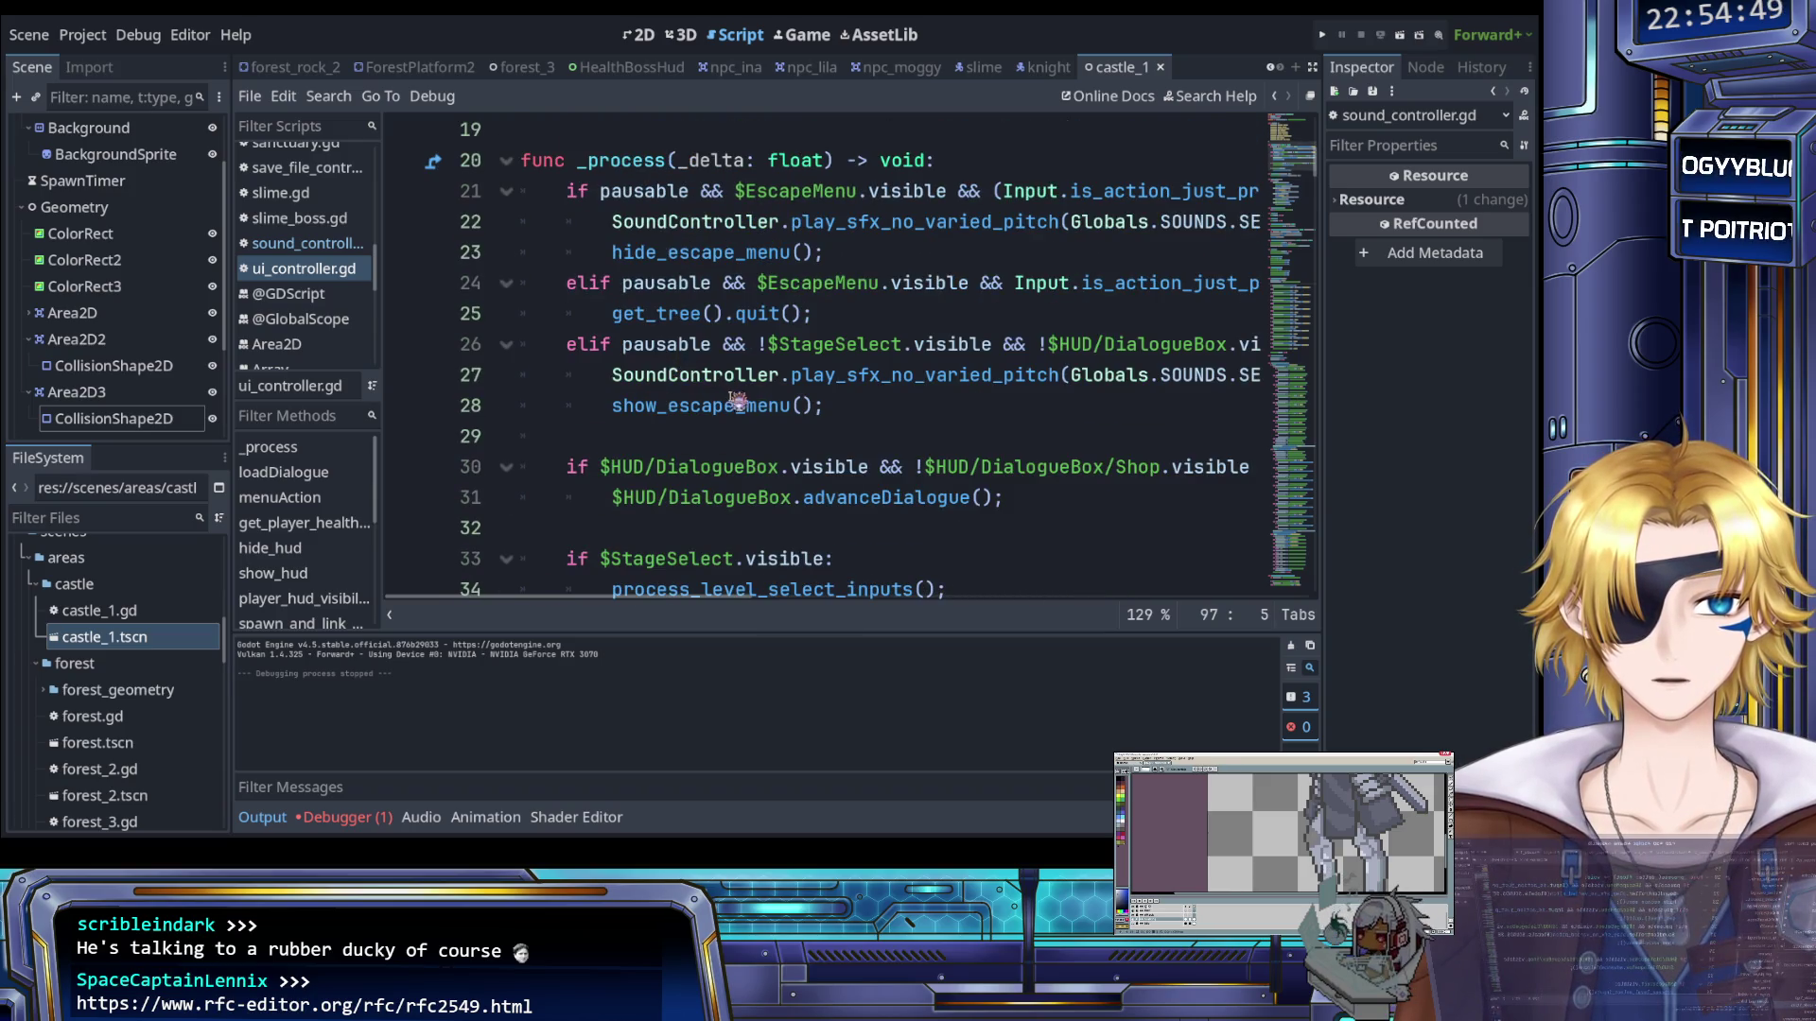
pyautogui.scroll(1, 734, 400)
pyautogui.click(685, 375)
pyautogui.scroll(-1, 671, 387)
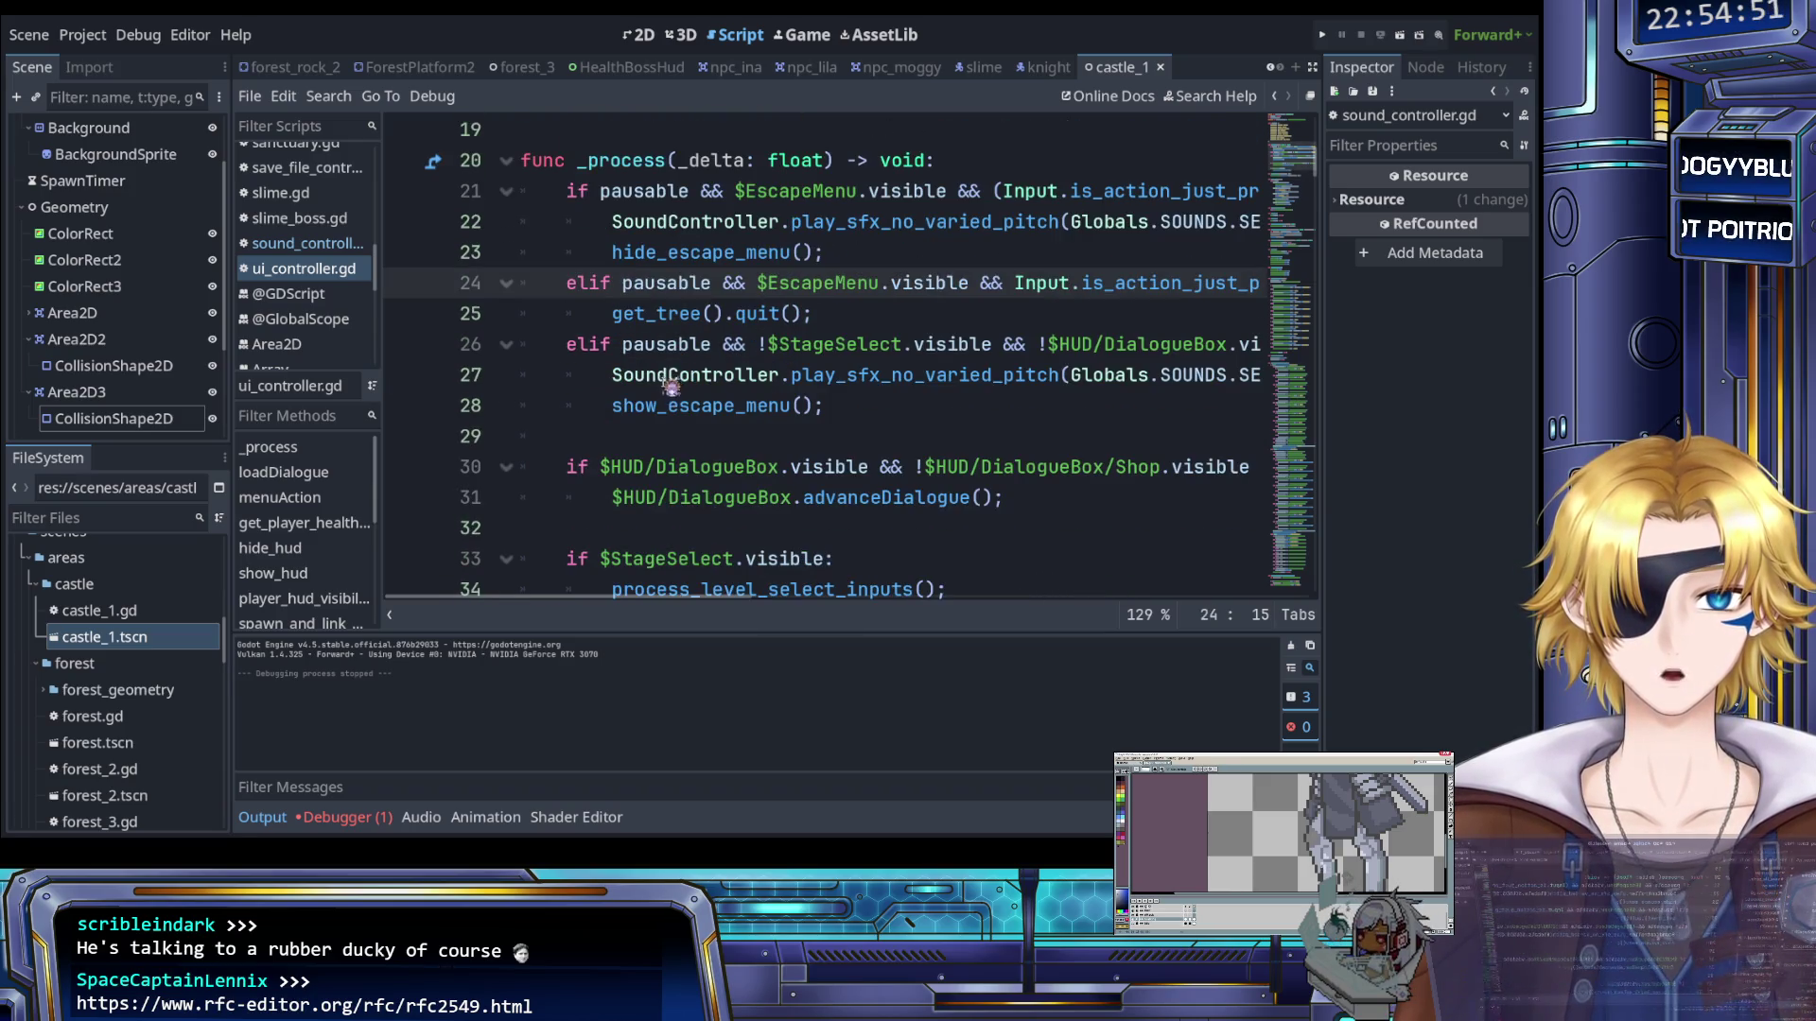
pyautogui.keyDown('ctrl'); pyautogui.scroll(3, 659, 363); pyautogui.keyUp('ctrl')
pyautogui.keyDown('ctrl'); pyautogui.scroll(-3, 655, 361); pyautogui.keyUp('ctrl')
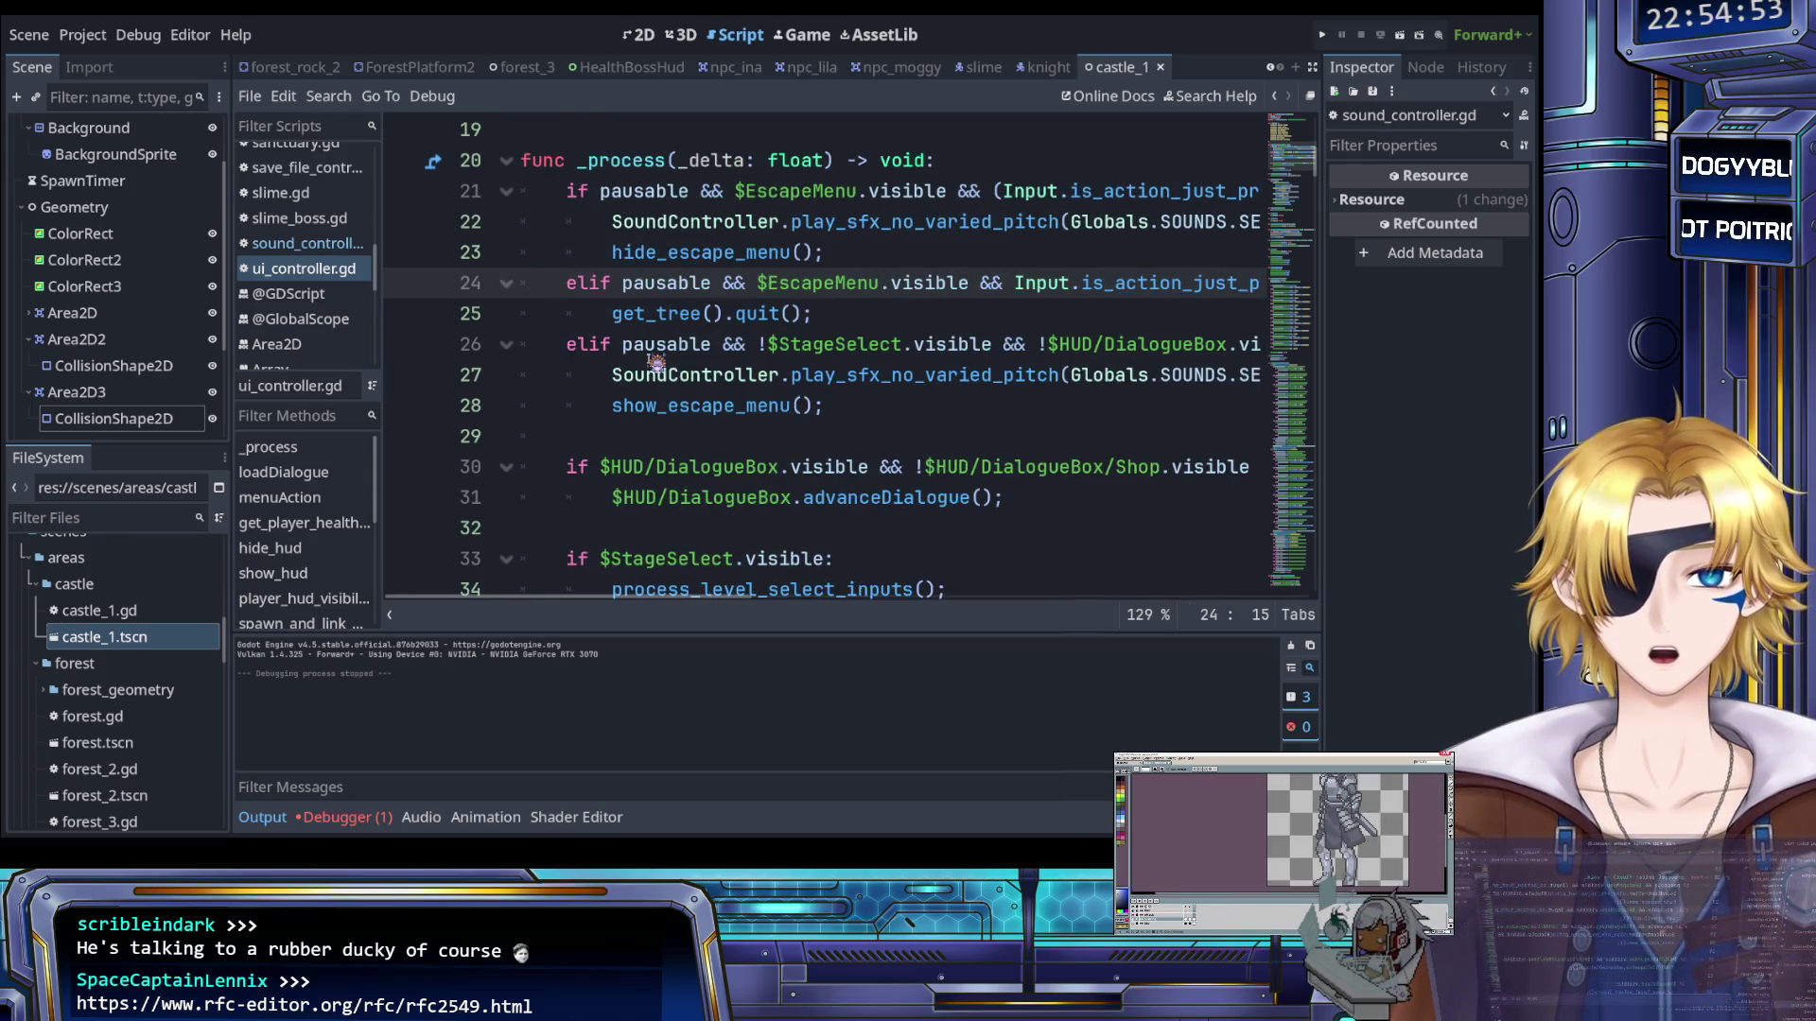
pyautogui.hscroll(3, 655, 363)
pyautogui.hscroll(-3, 655, 362)
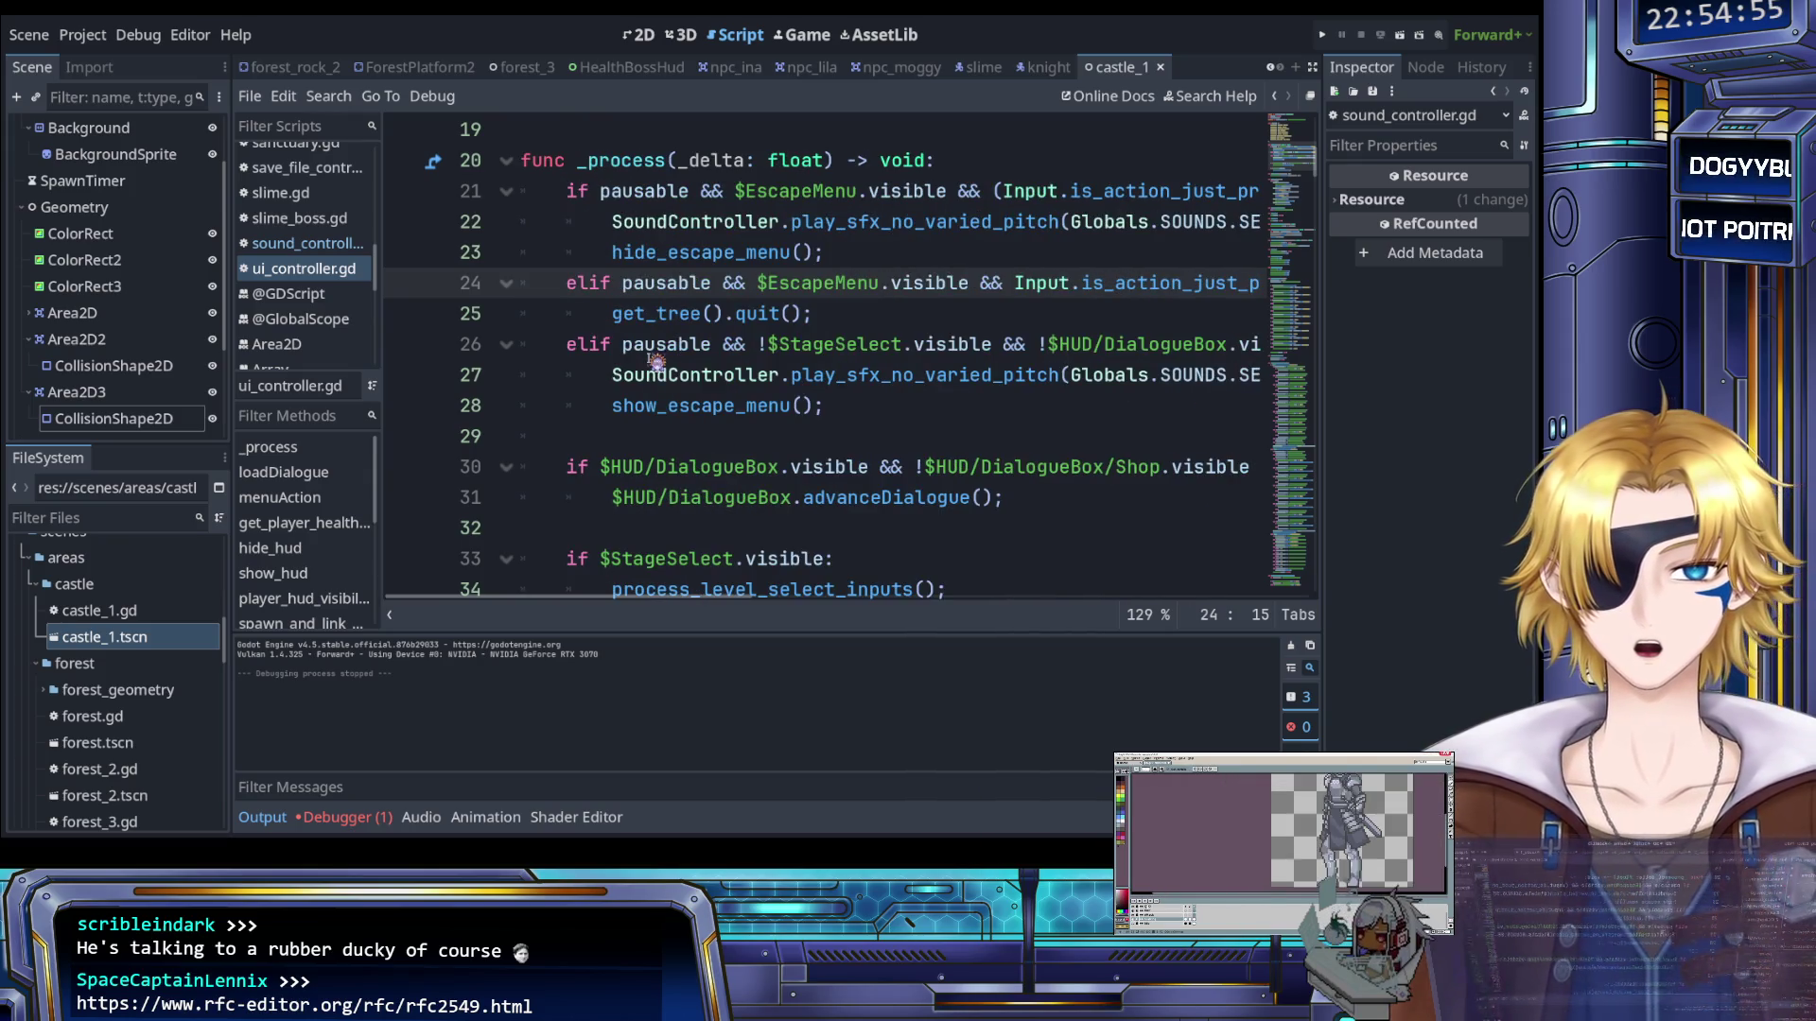
pyautogui.scroll(-2, 656, 362)
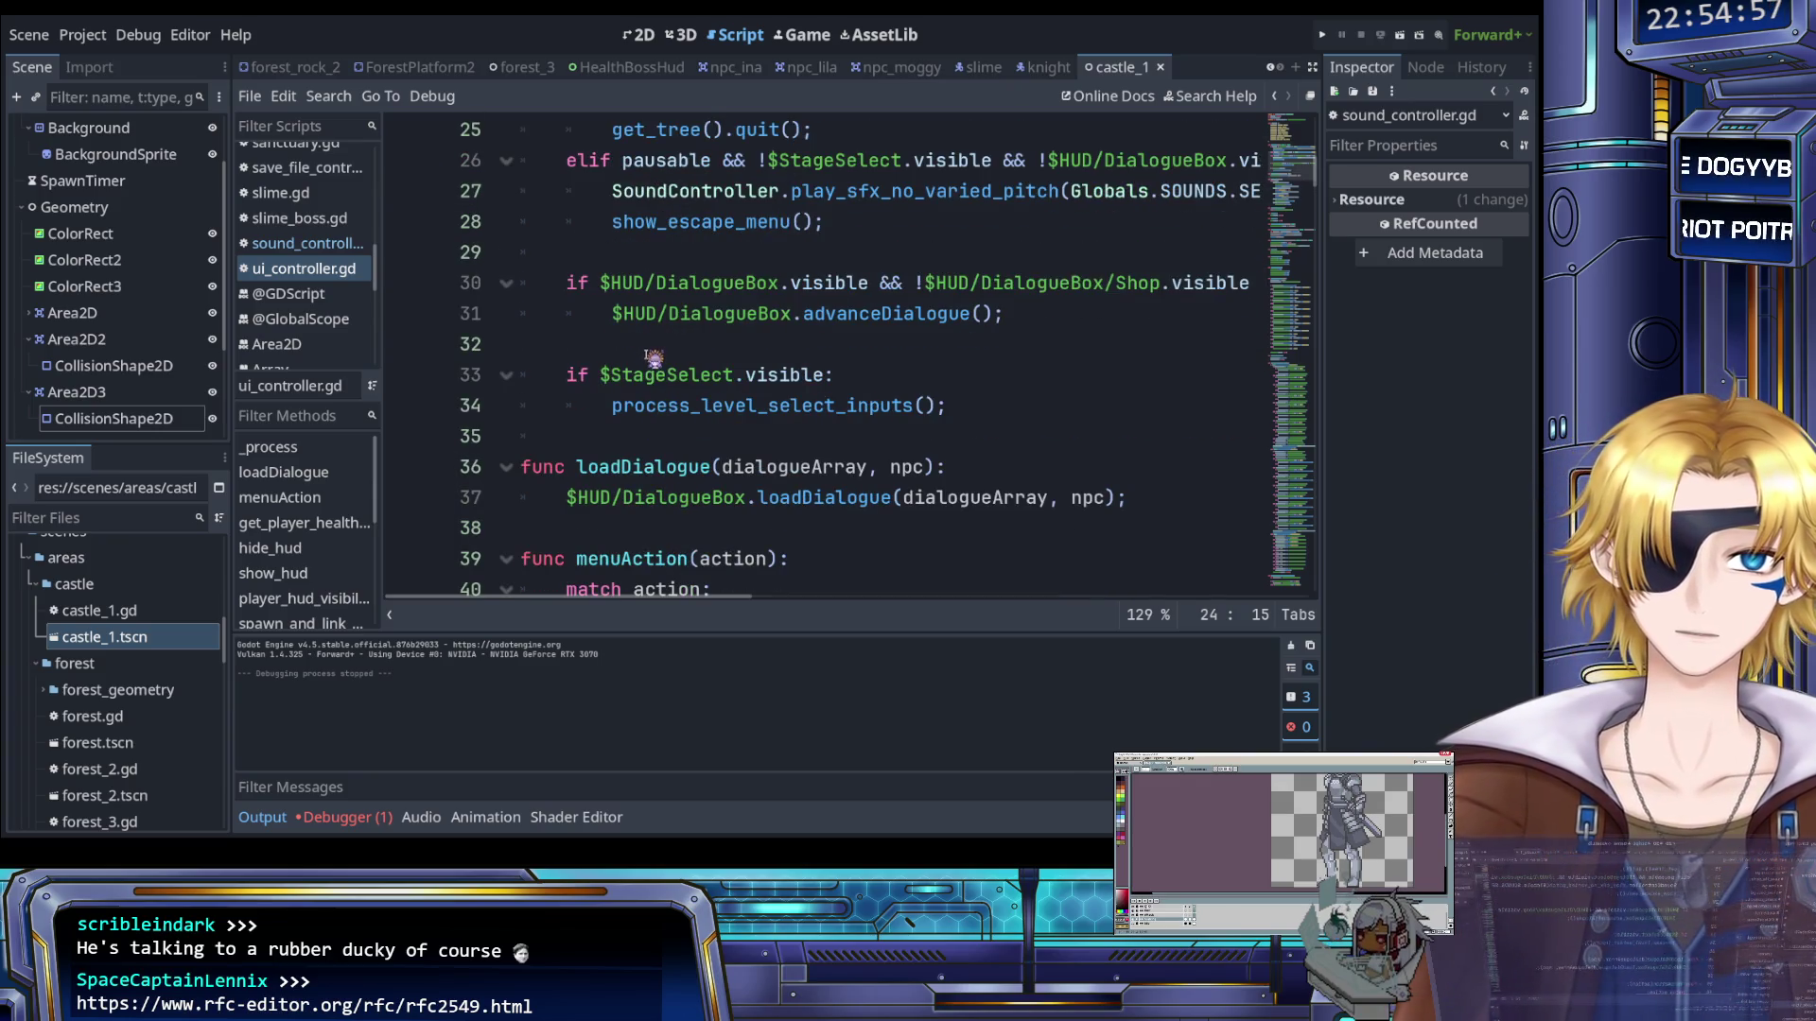
pyautogui.click(719, 404)
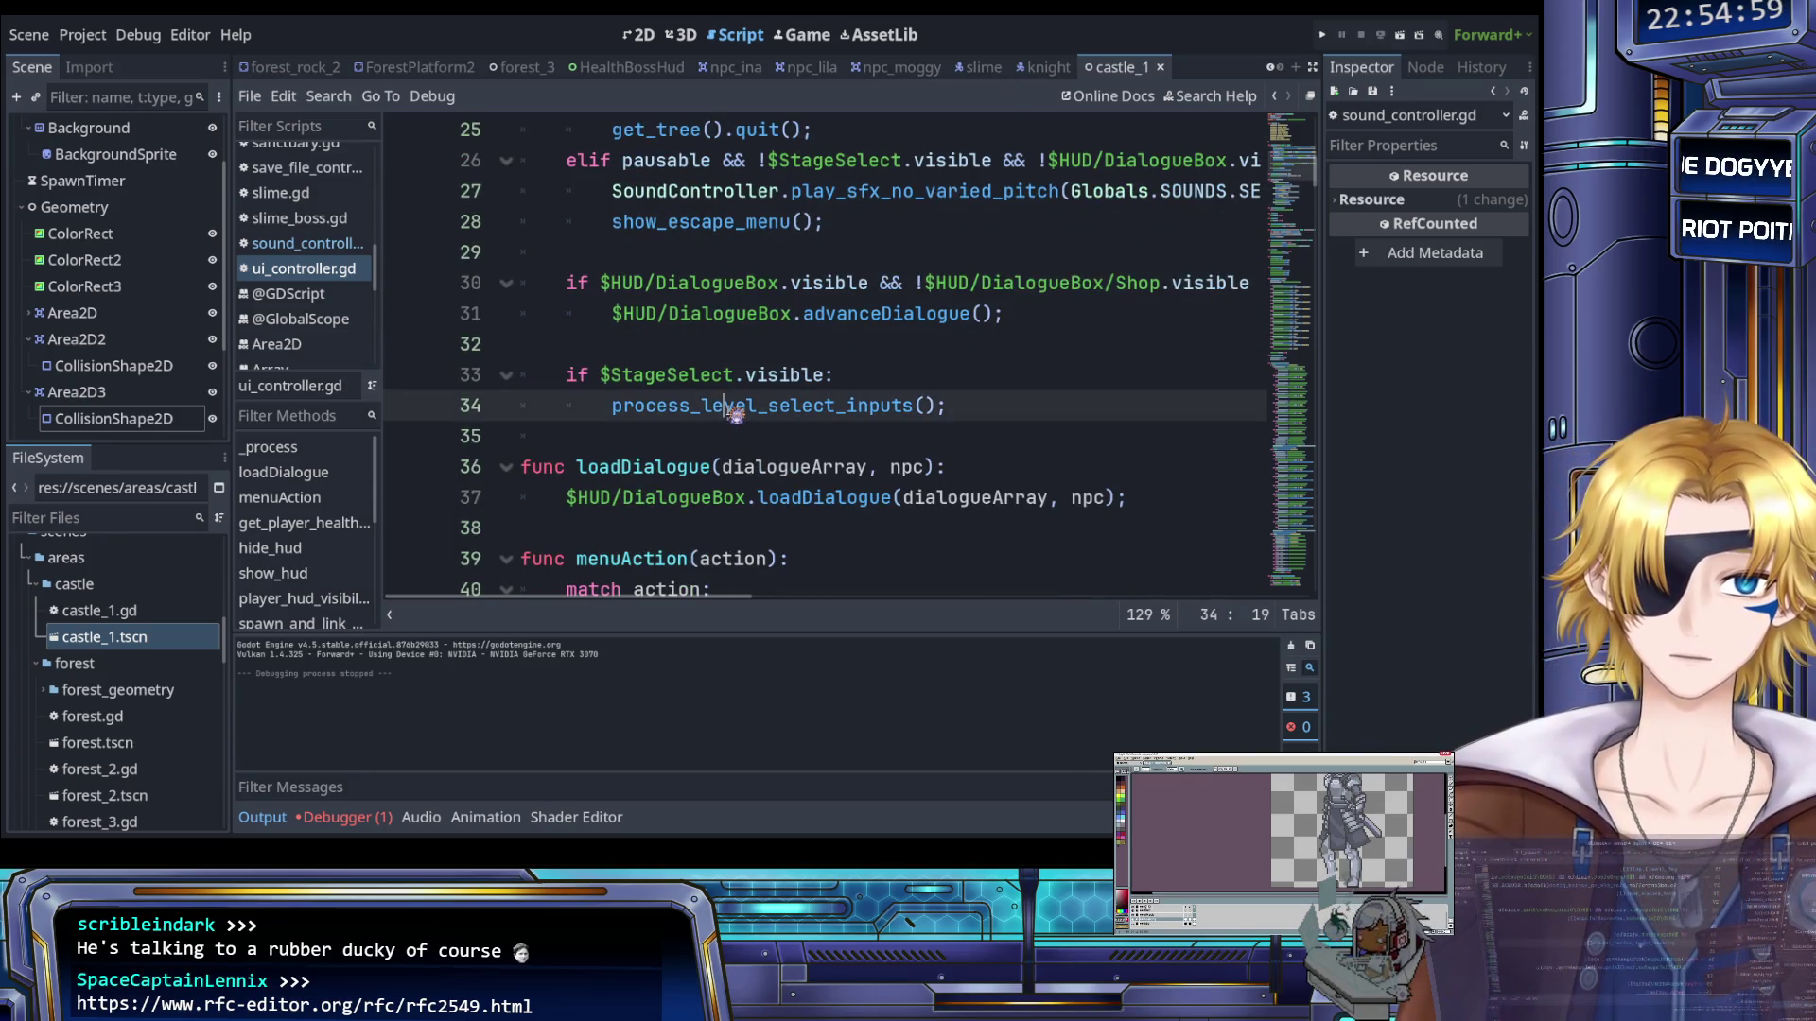
pyautogui.scroll(3, 726, 407)
pyautogui.scroll(-1, 732, 410)
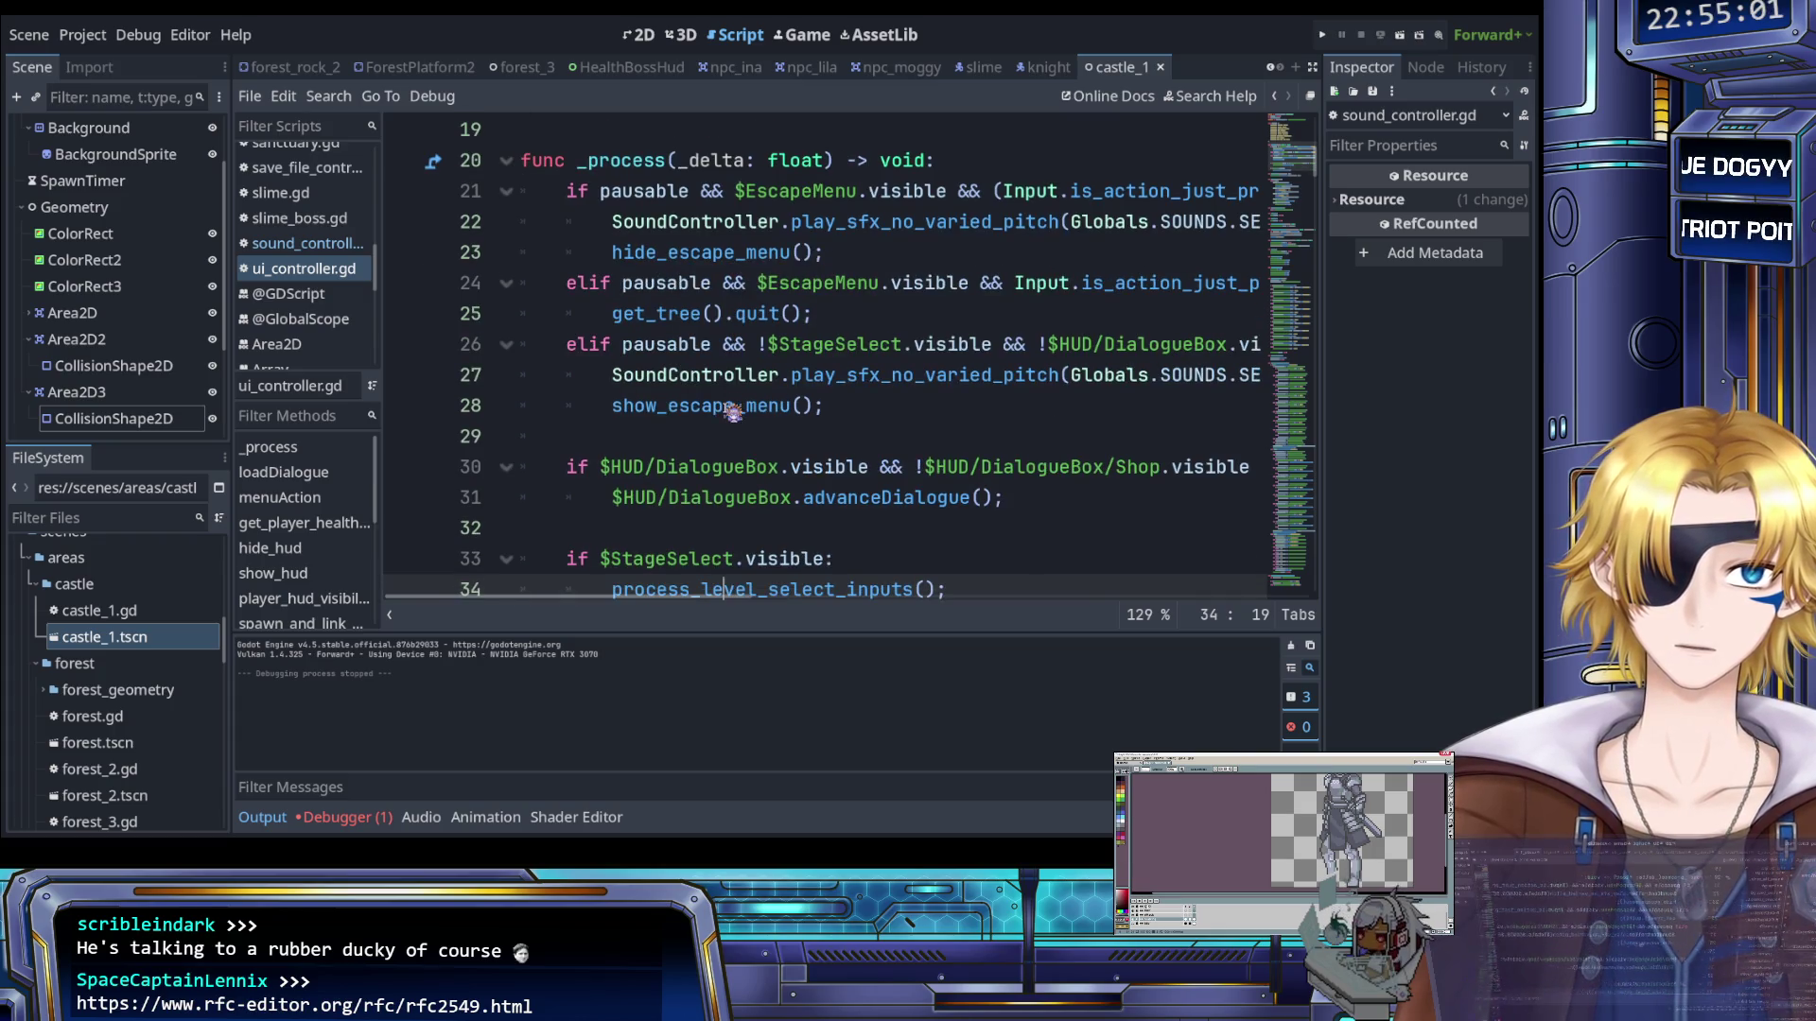
pyautogui.hscroll(3, 731, 410)
pyautogui.hscroll(-3, 731, 410)
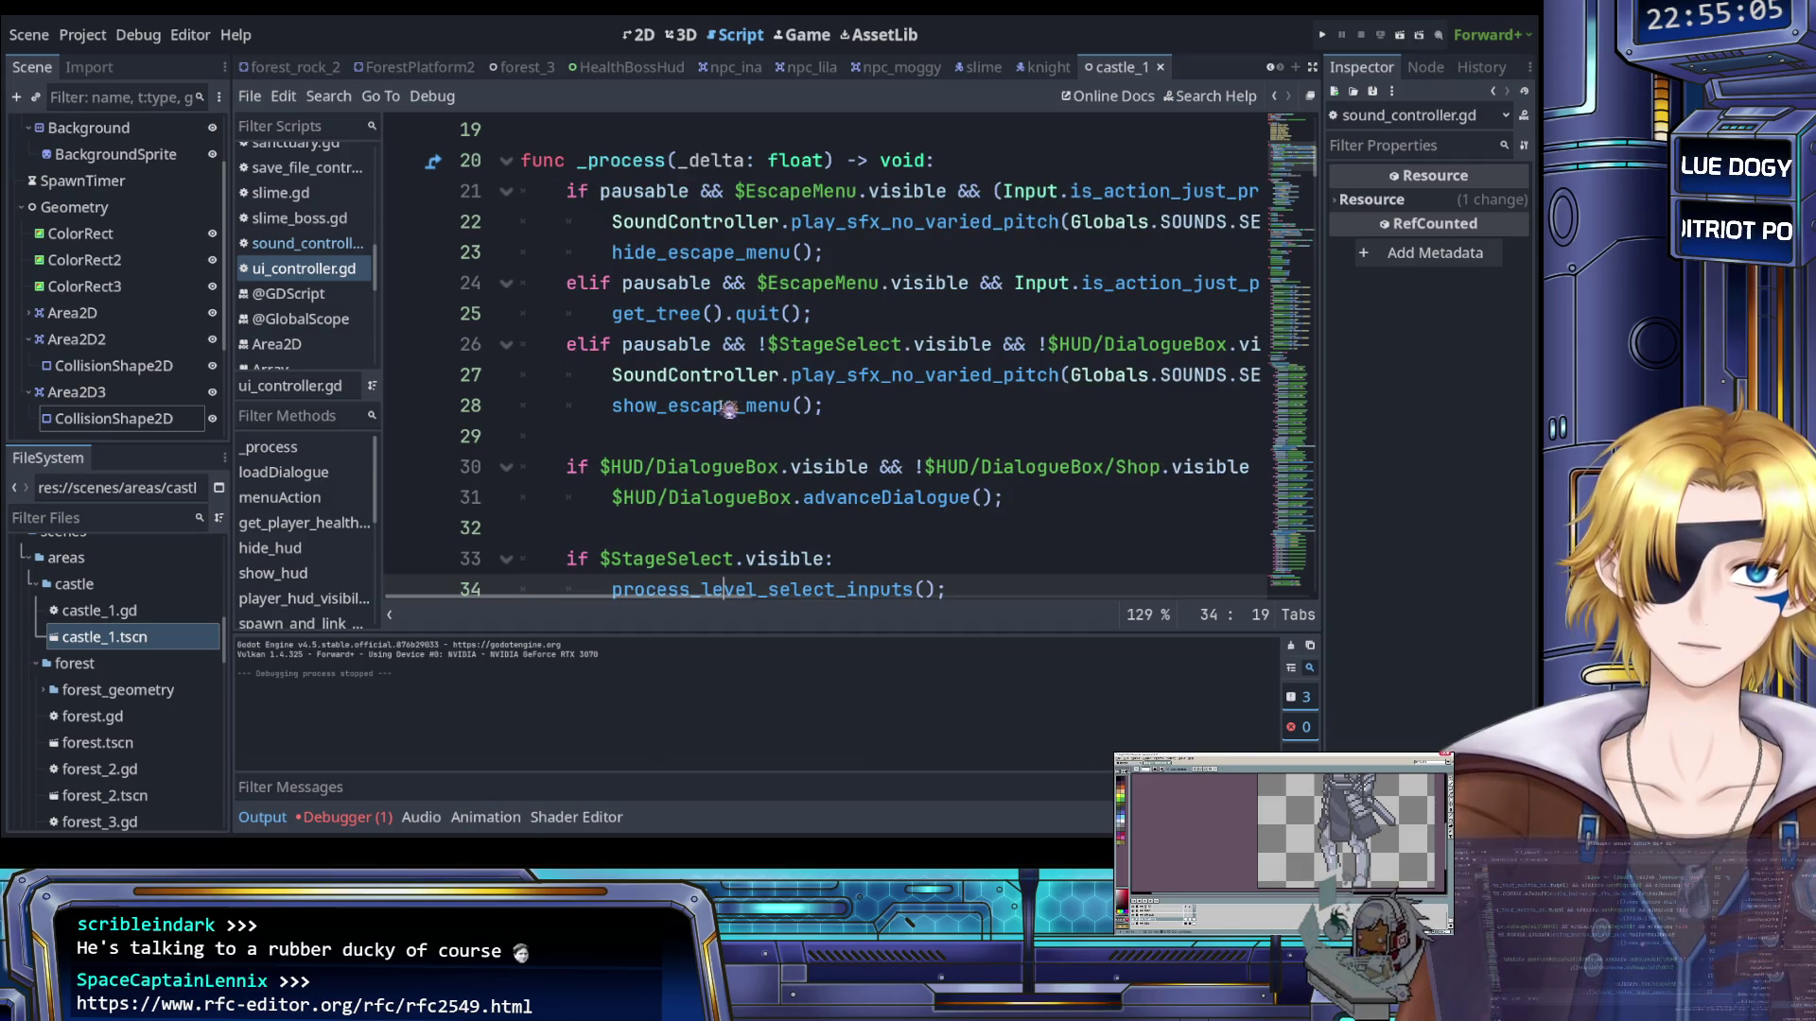
pyautogui.hscroll(3, 724, 408)
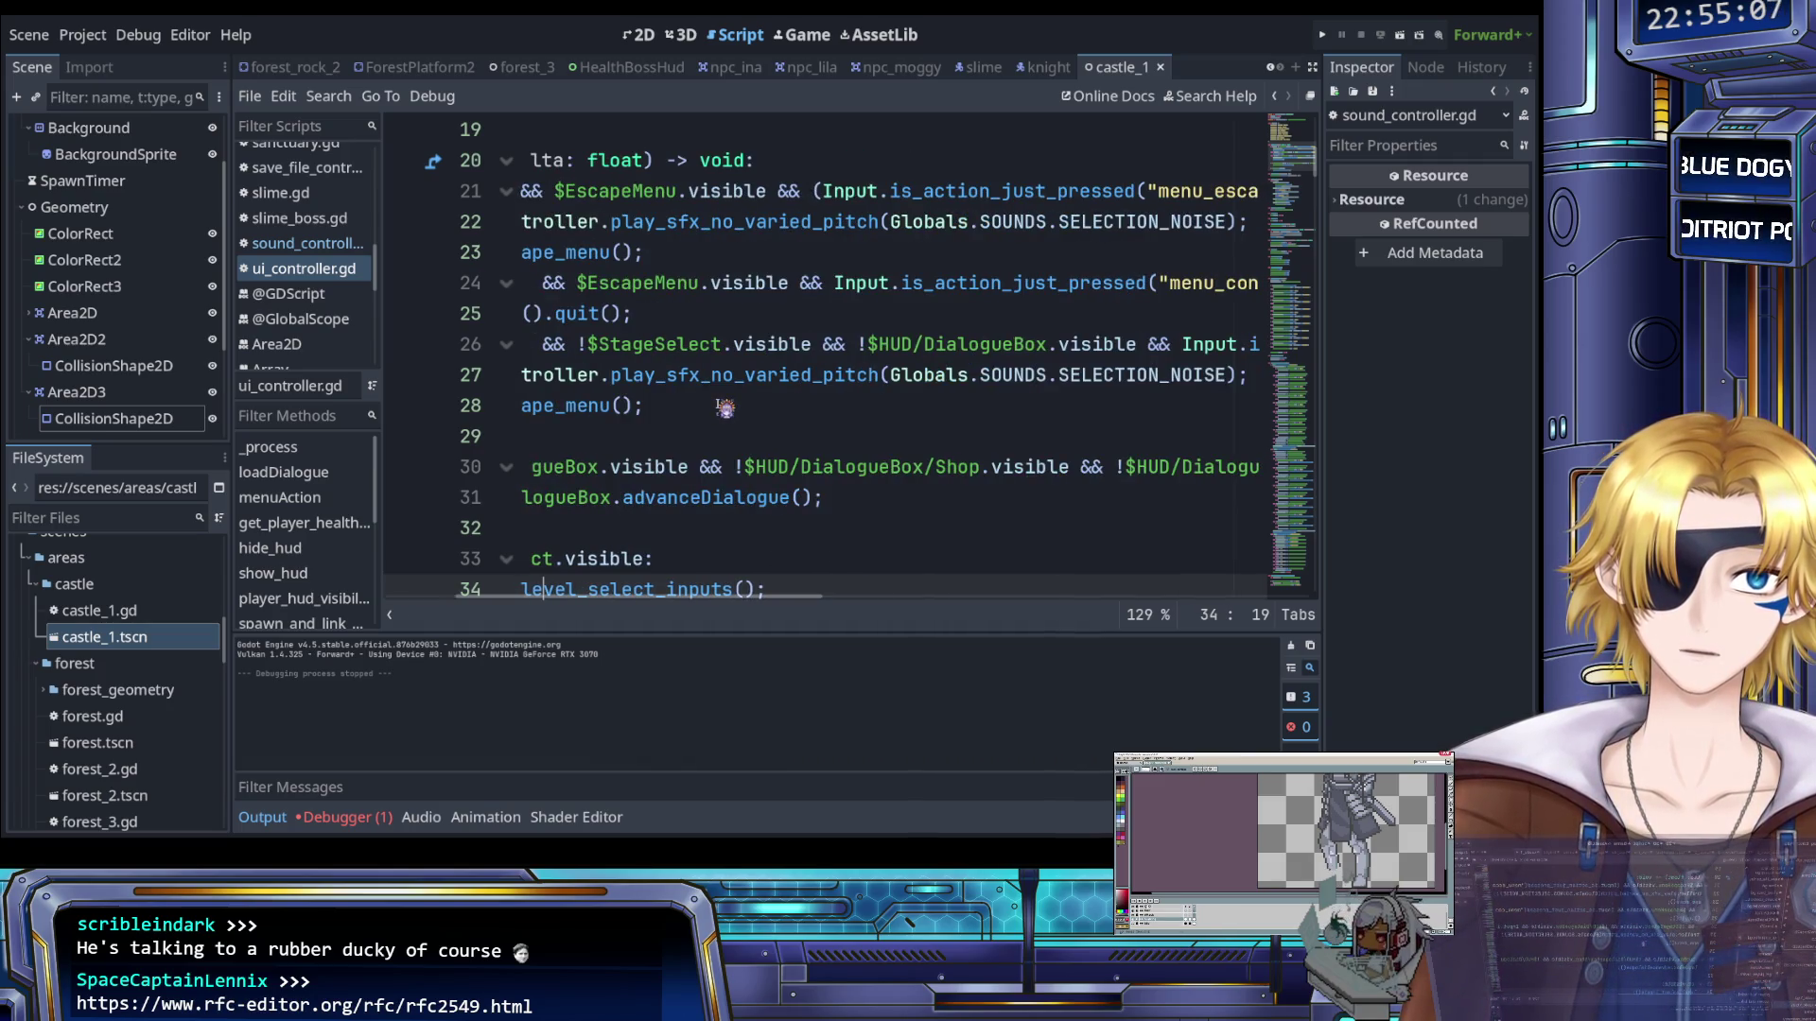
pyautogui.hscroll(6, 724, 409)
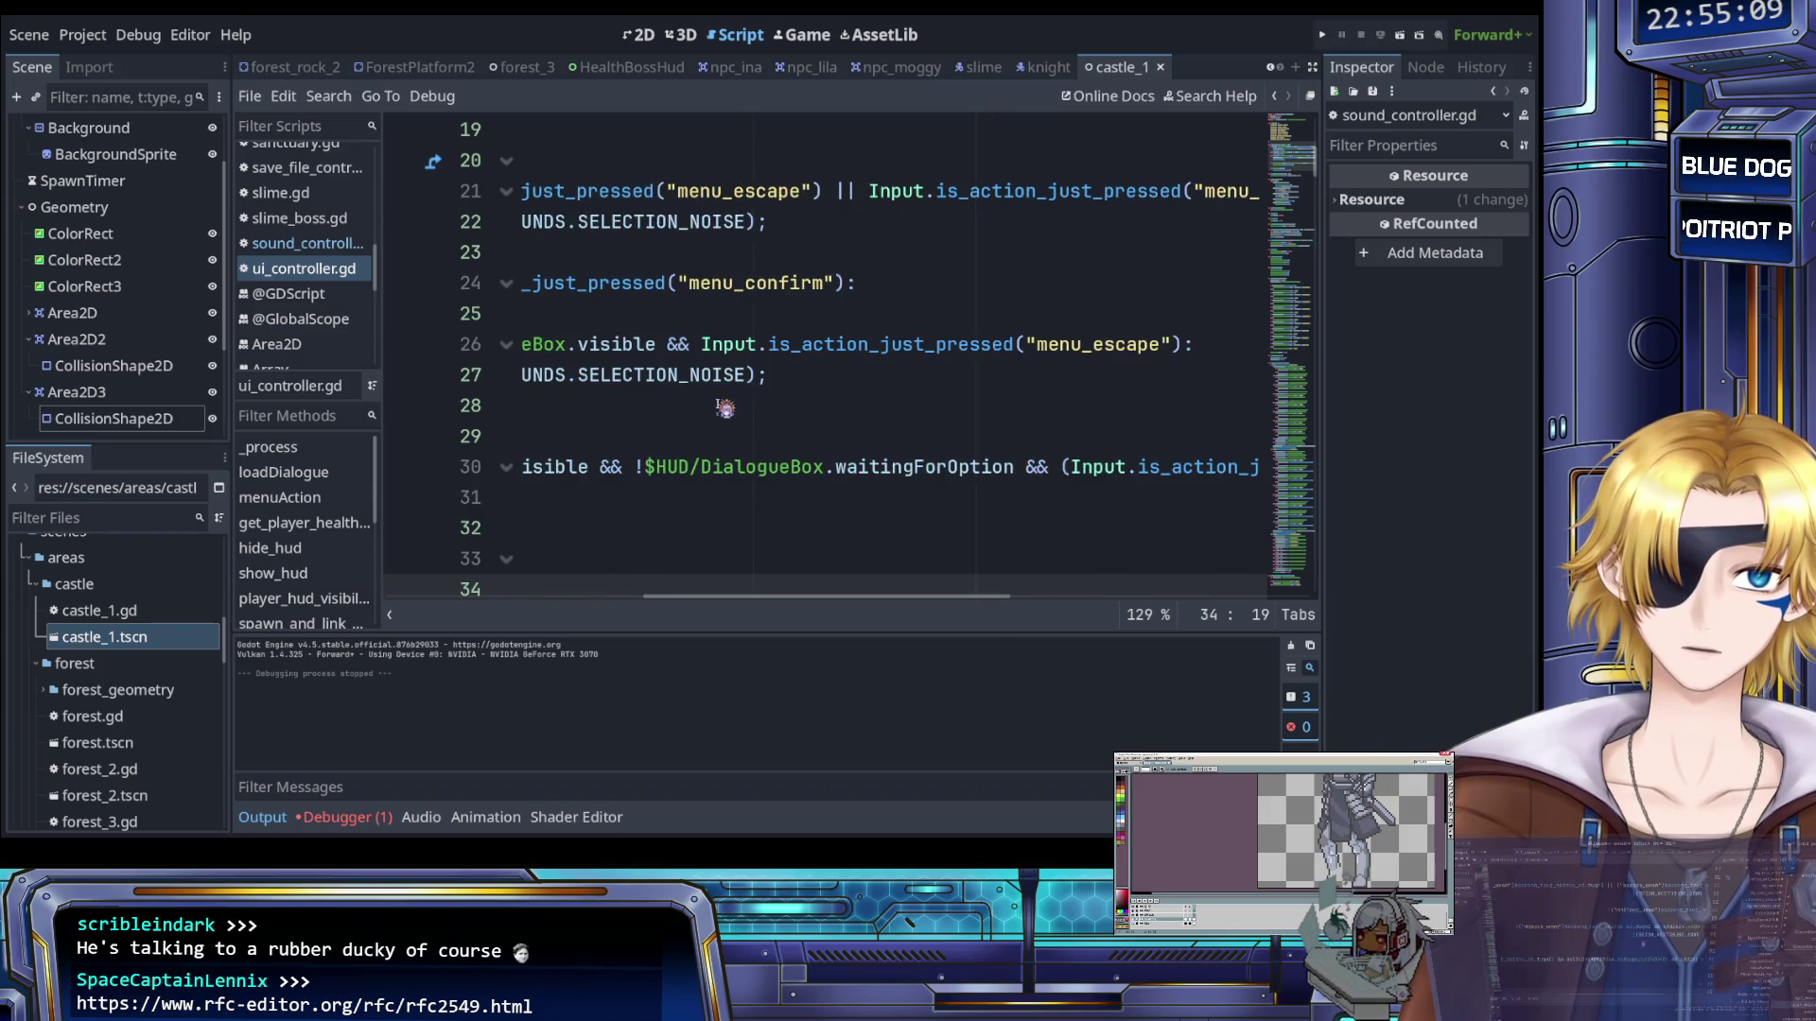
pyautogui.hscroll(-10, 724, 408)
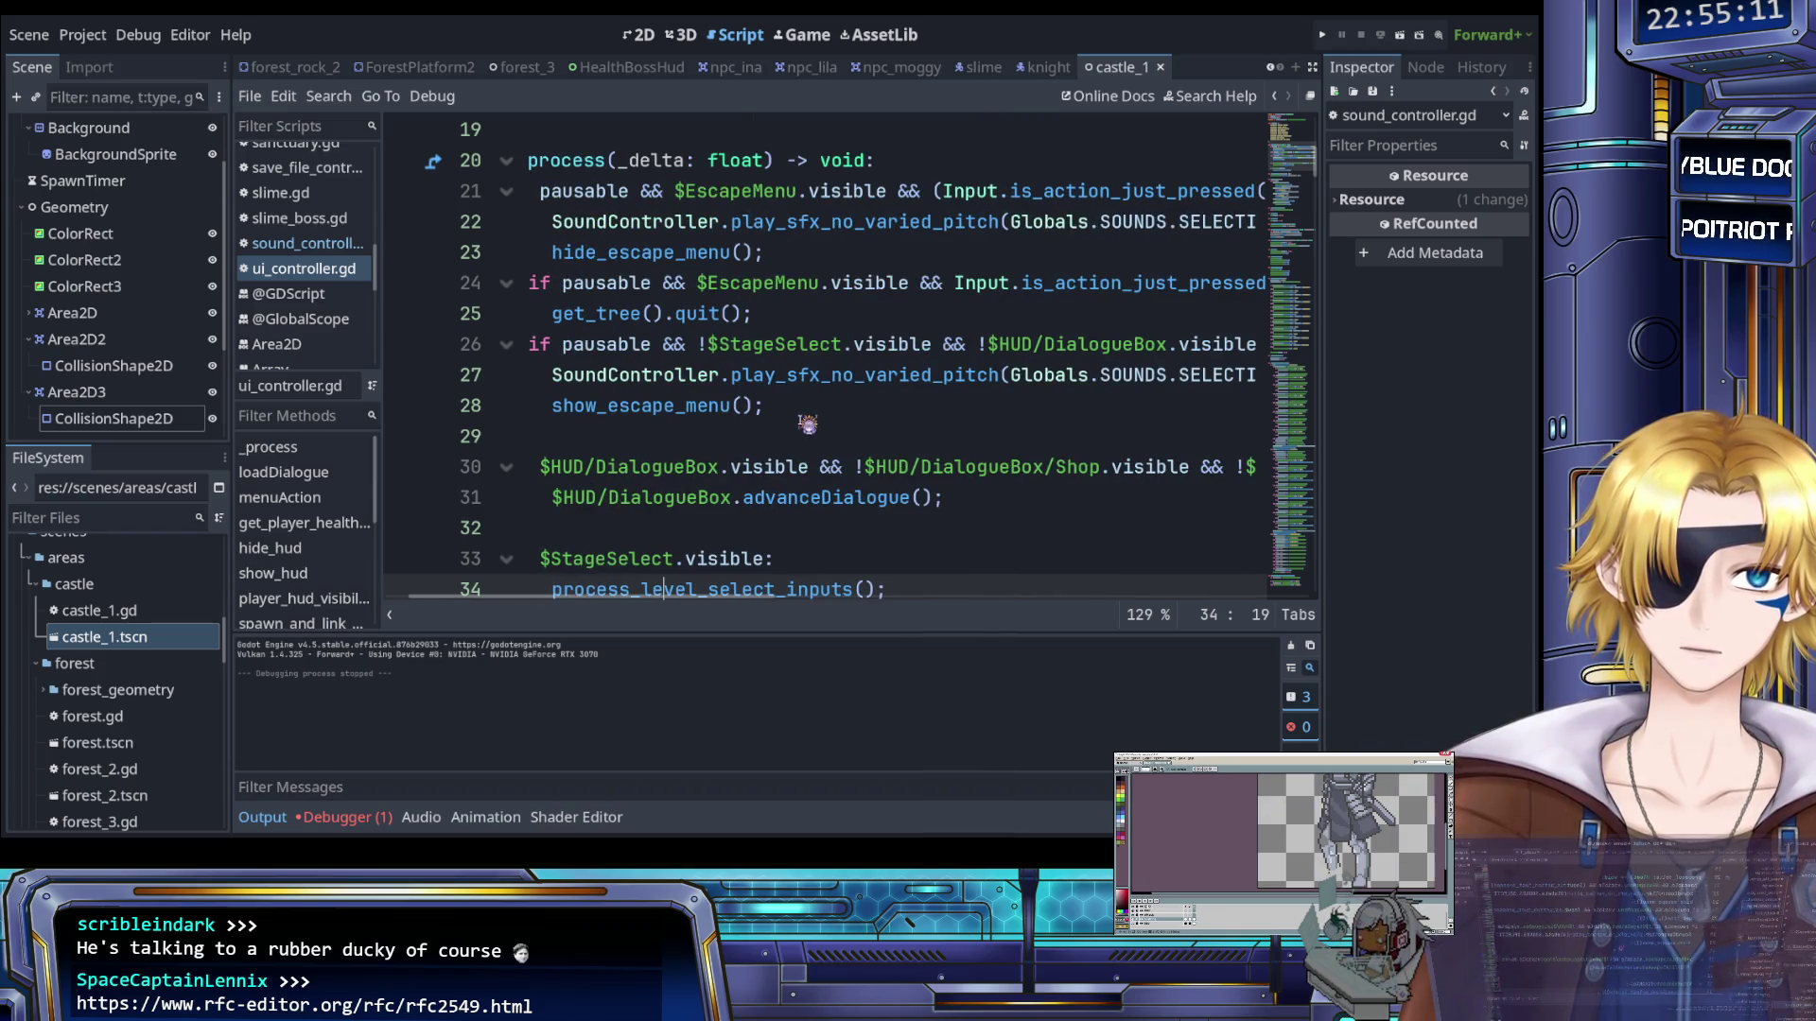
pyautogui.hscroll(15, 807, 423)
pyautogui.hscroll(3, 802, 423)
pyautogui.hscroll(-12, 808, 426)
pyautogui.hscroll(-10, 811, 432)
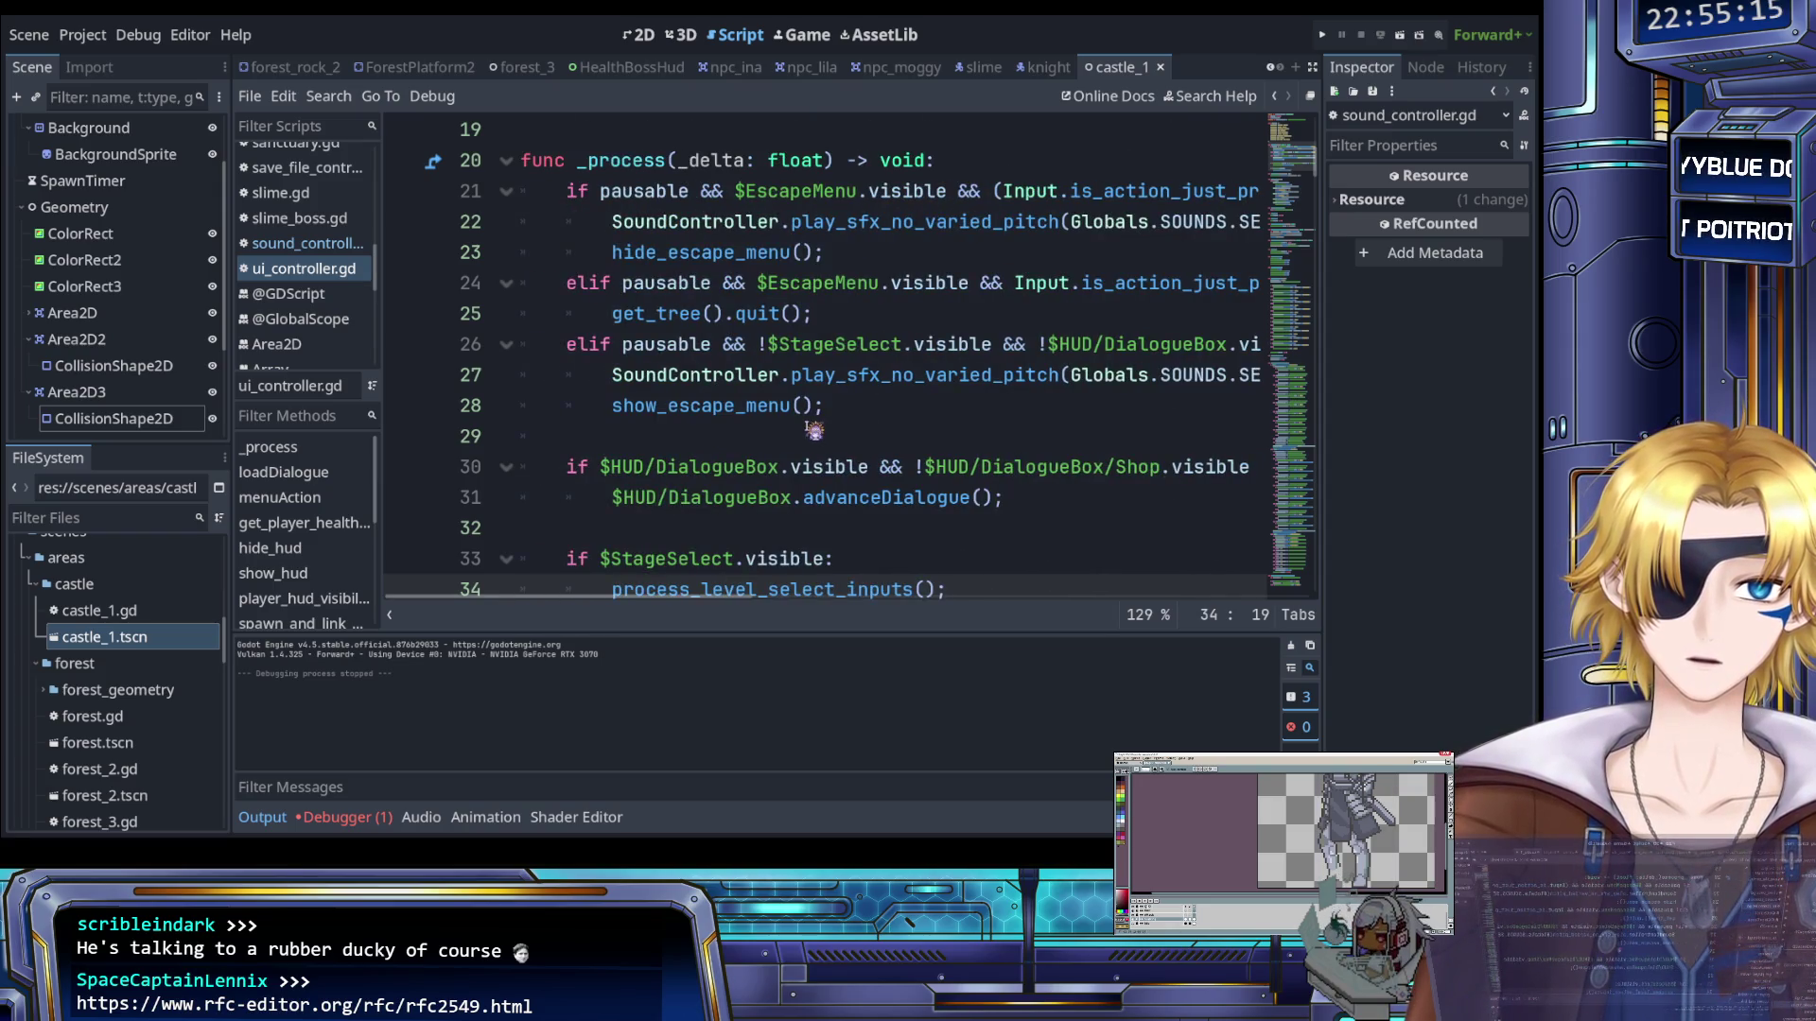
pyautogui.click(871, 498)
pyautogui.scroll(-2, 872, 506)
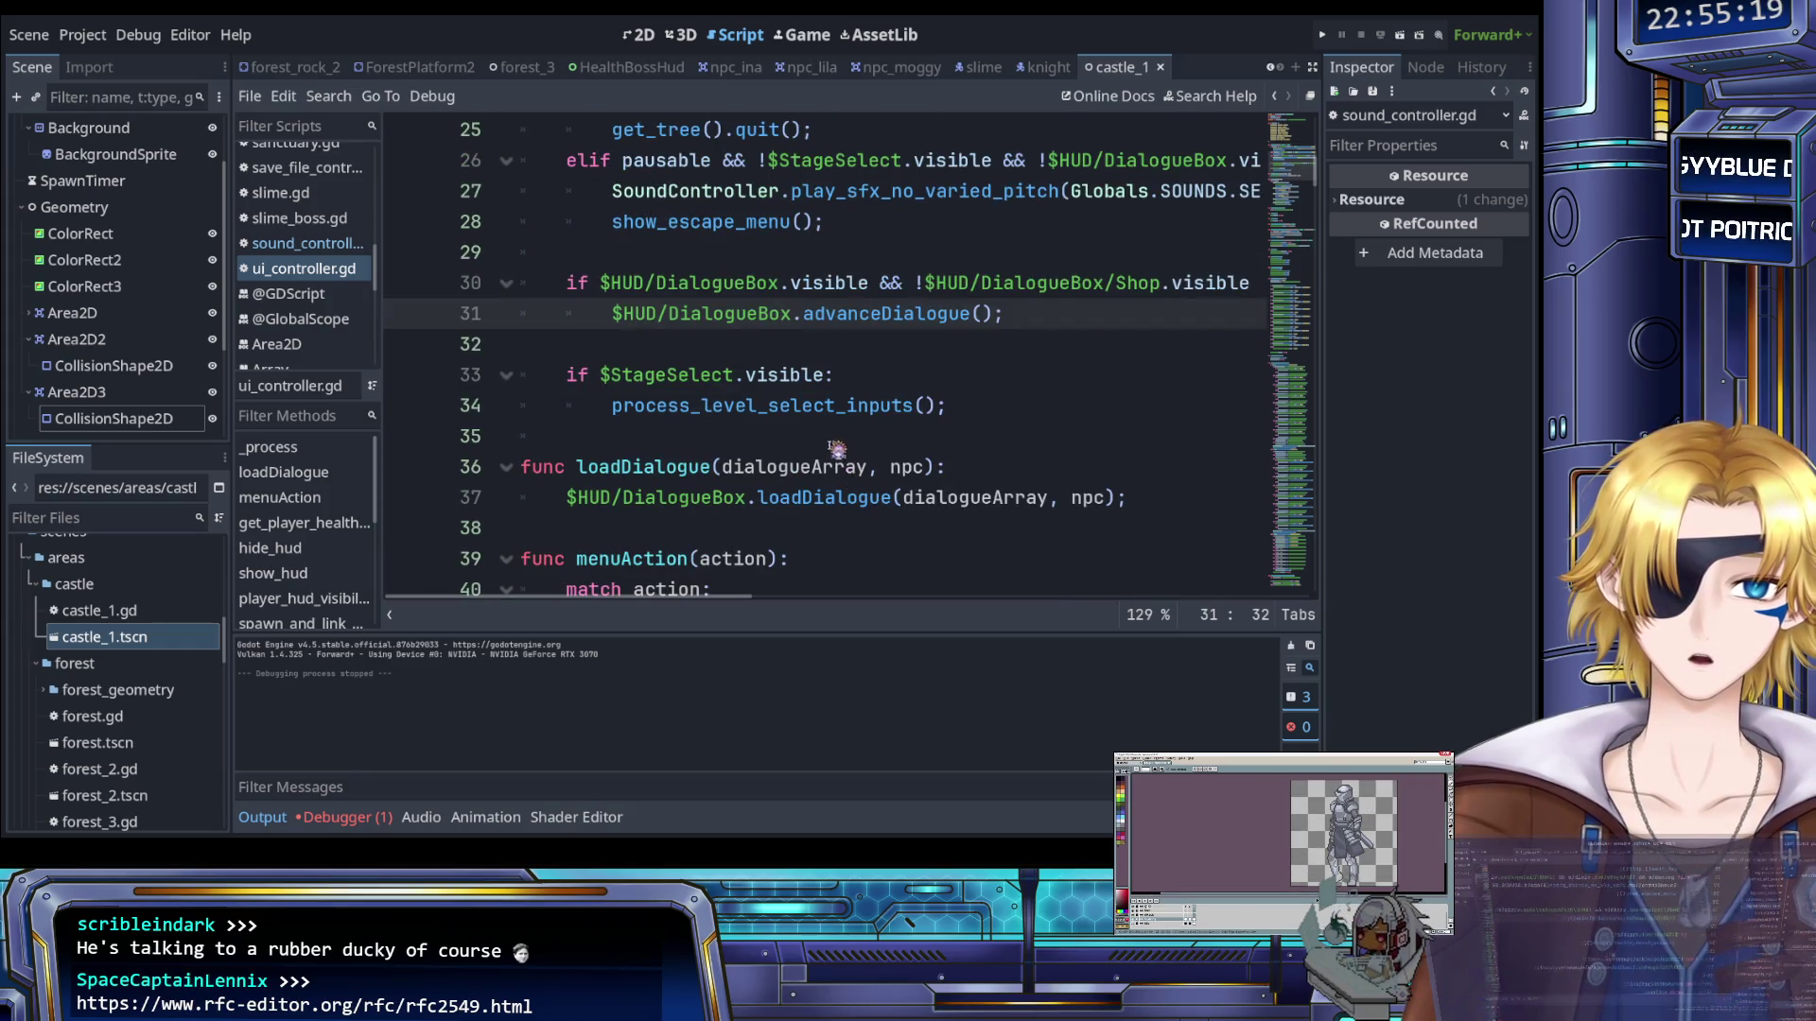
pyautogui.scroll(-3, 822, 444)
pyautogui.scroll(-8, 823, 445)
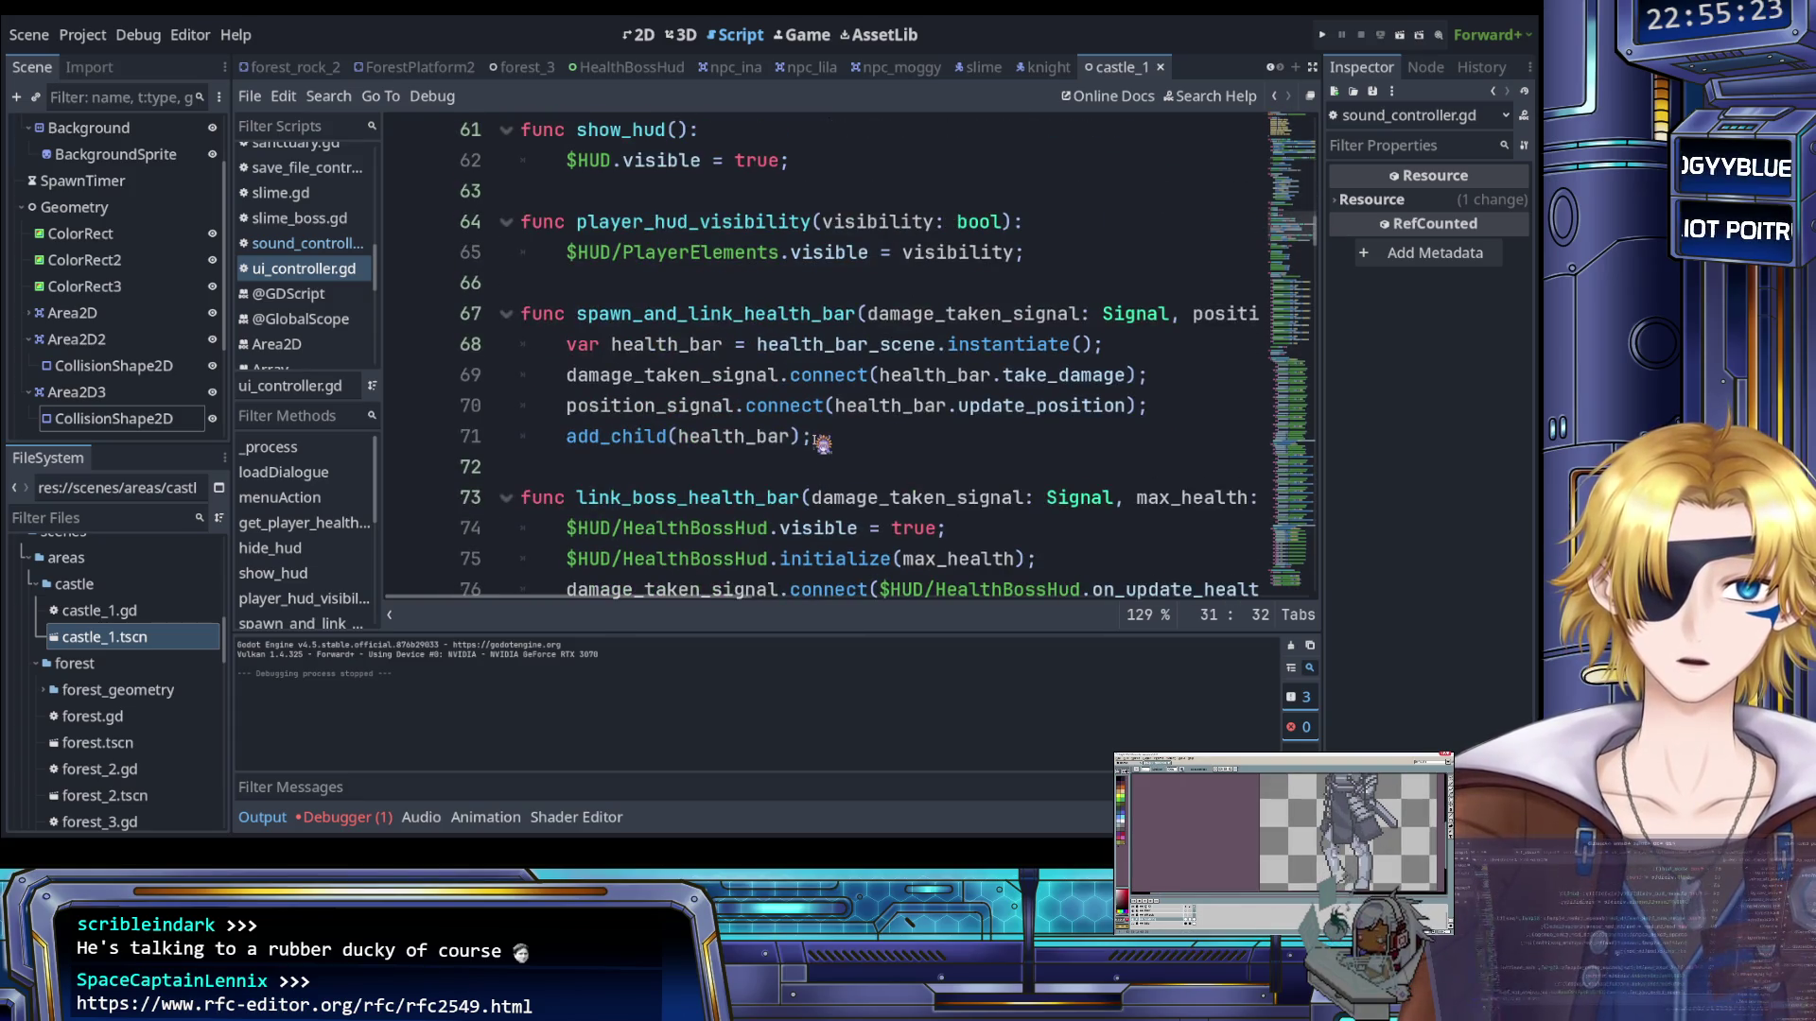
pyautogui.scroll(-4, 820, 441)
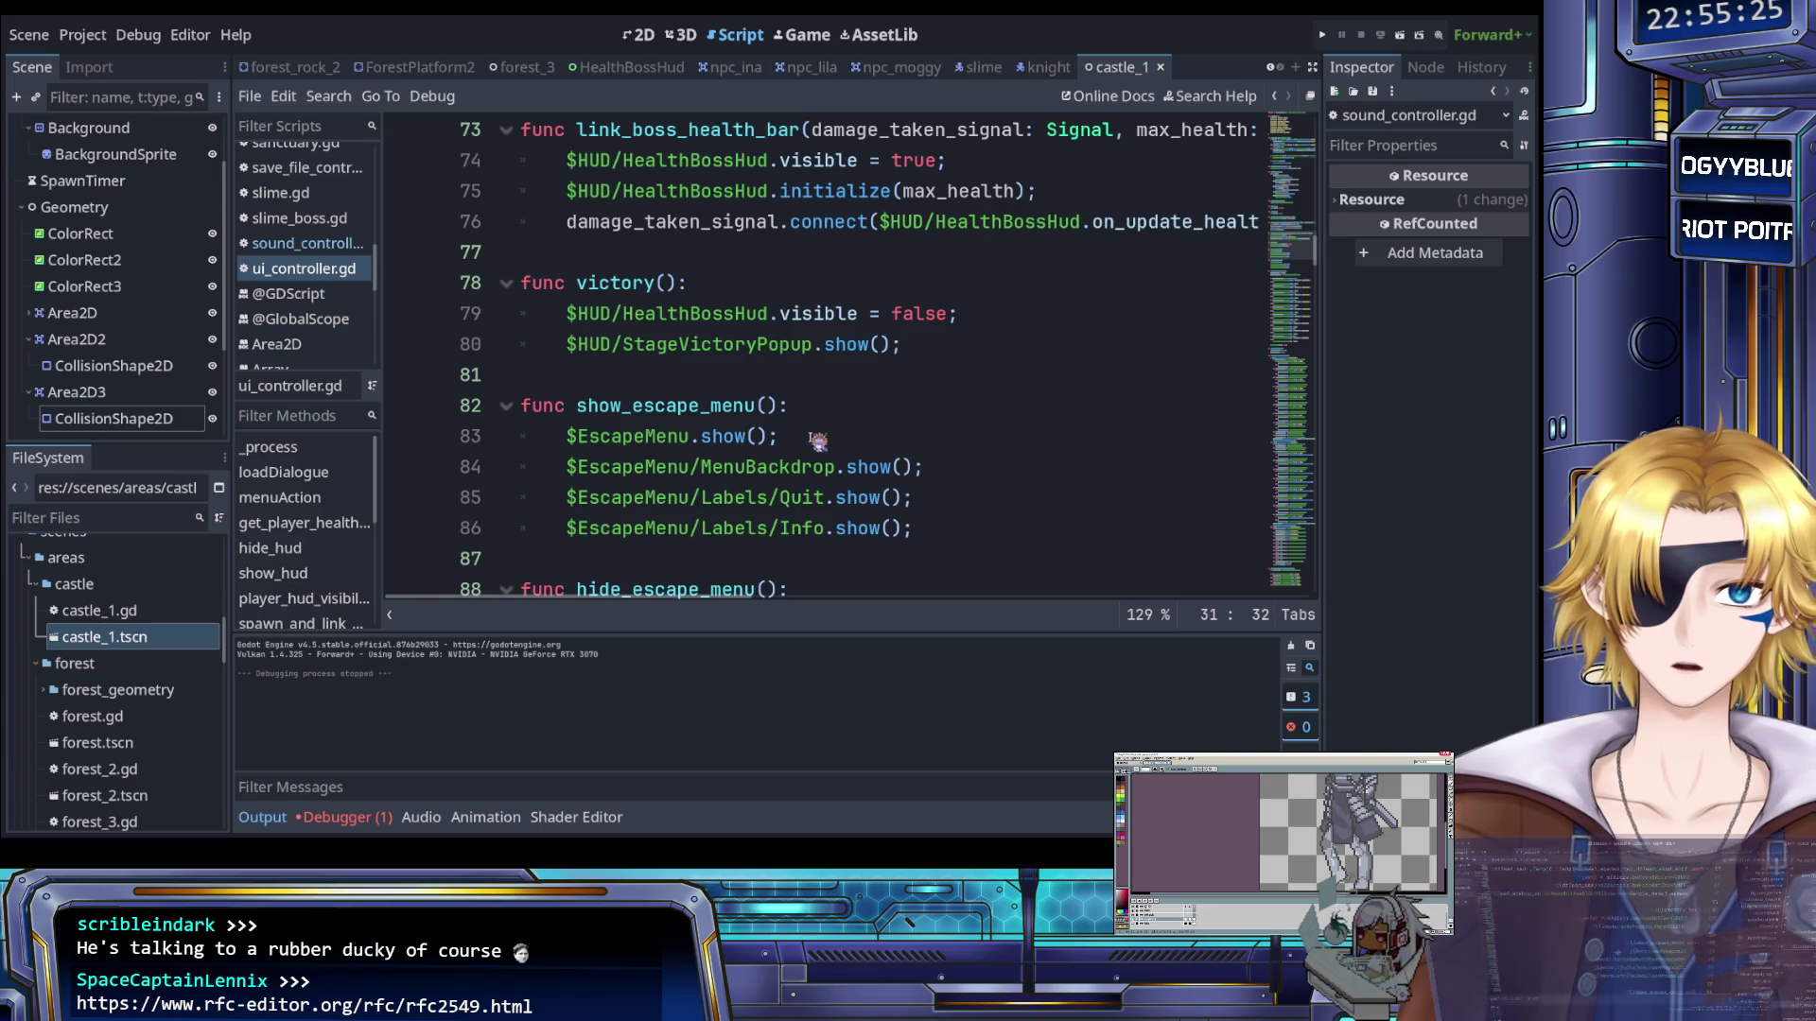
pyautogui.click(565, 320)
pyautogui.scroll(-3, 605, 335)
pyautogui.scroll(-4, 609, 337)
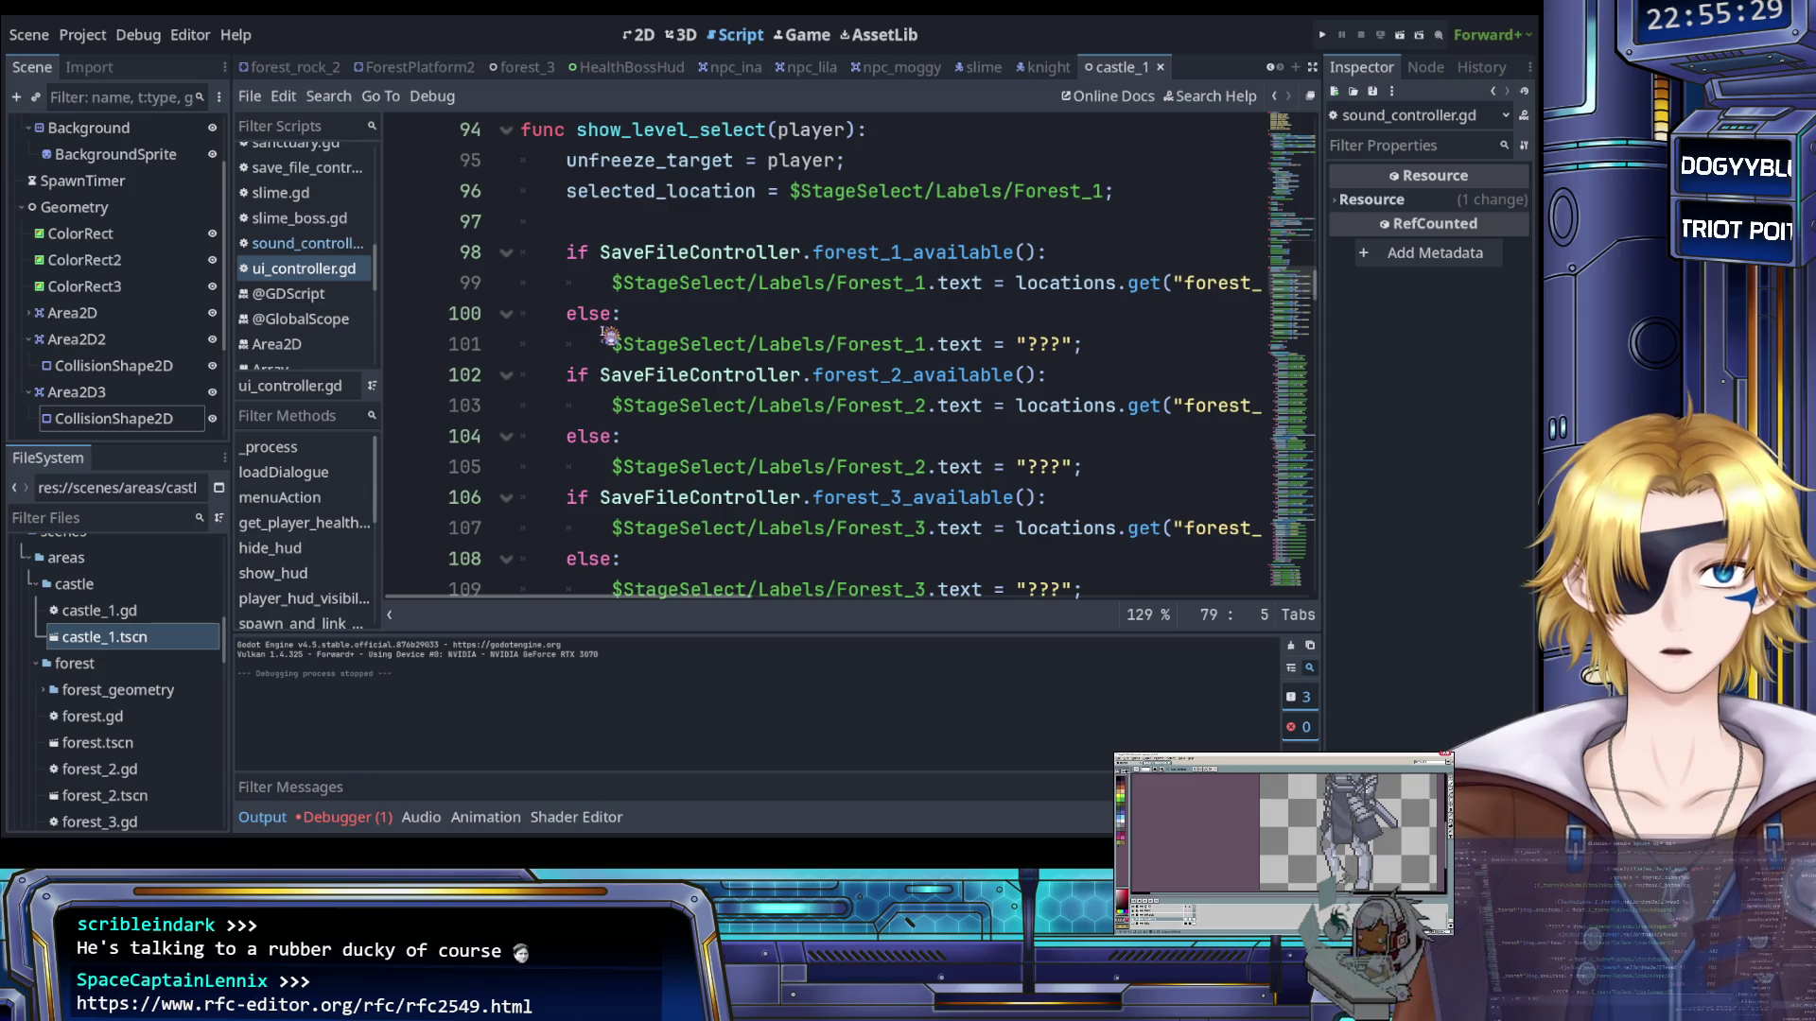
pyautogui.hotkey('ctrl', 'f')
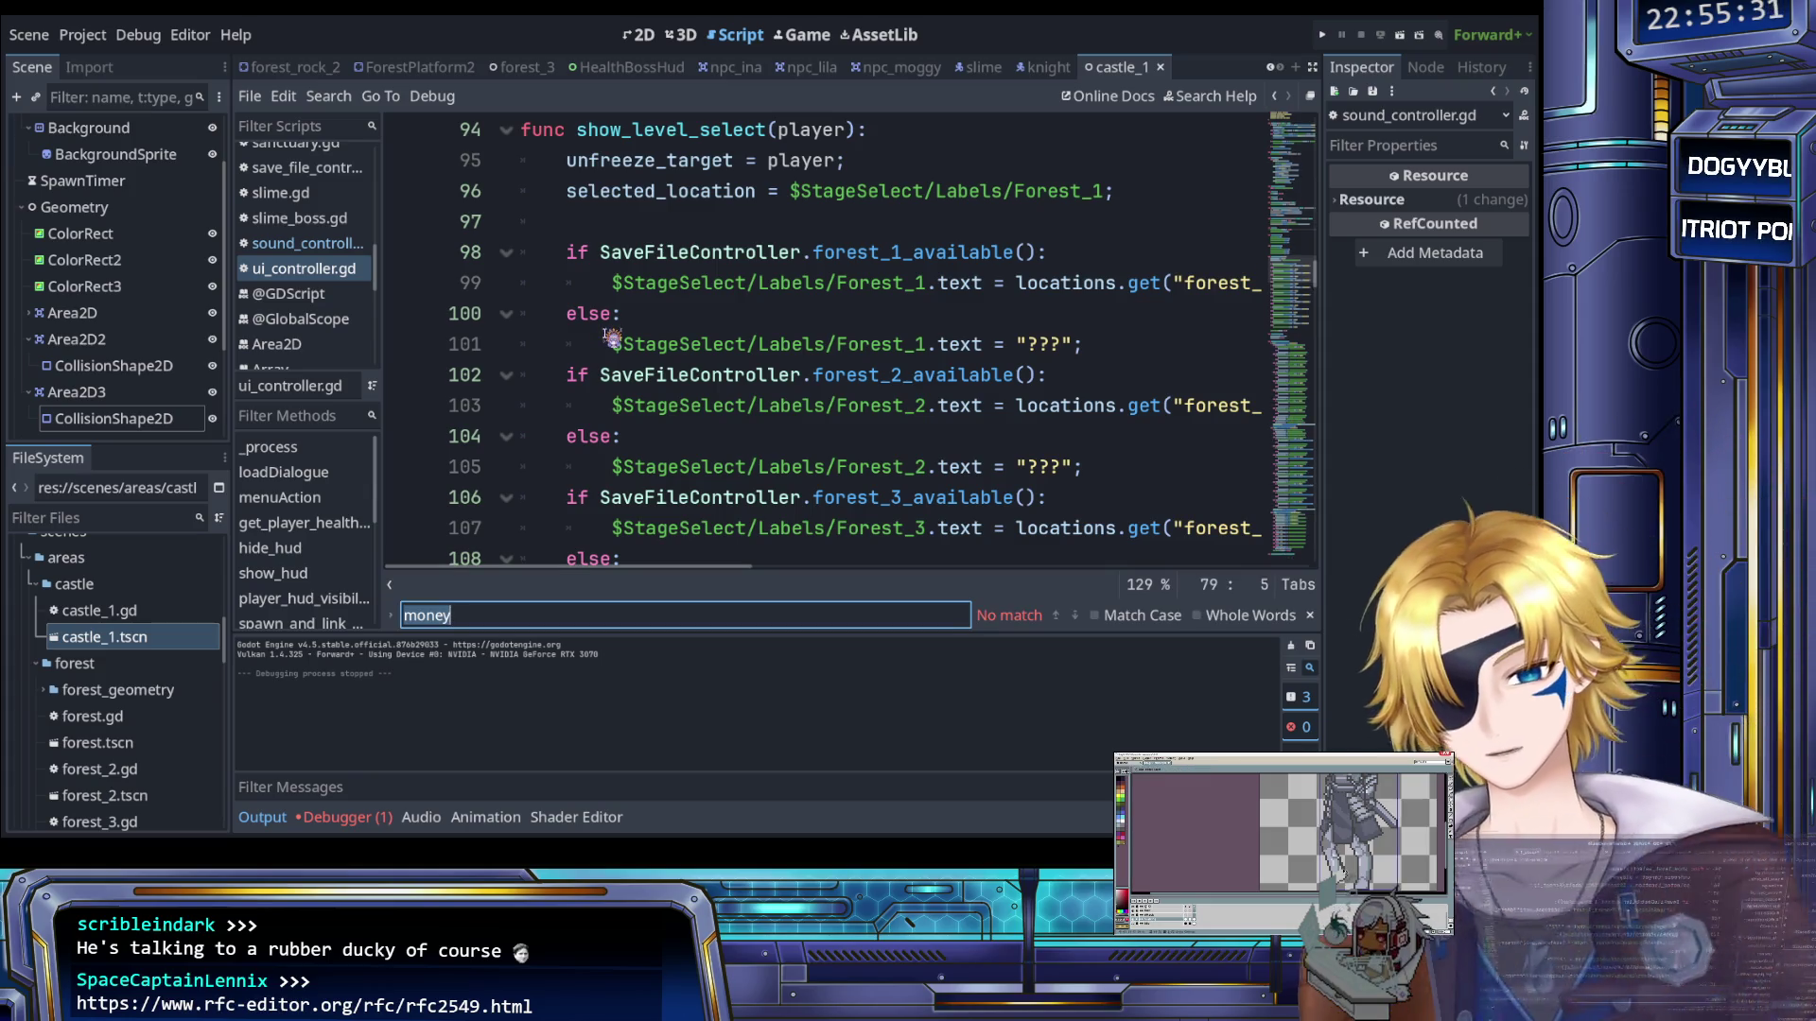
# Search for 'confirm' to locate the Castle_1 'pass; # TODO' placeholder
pyautogui.write('confirm')
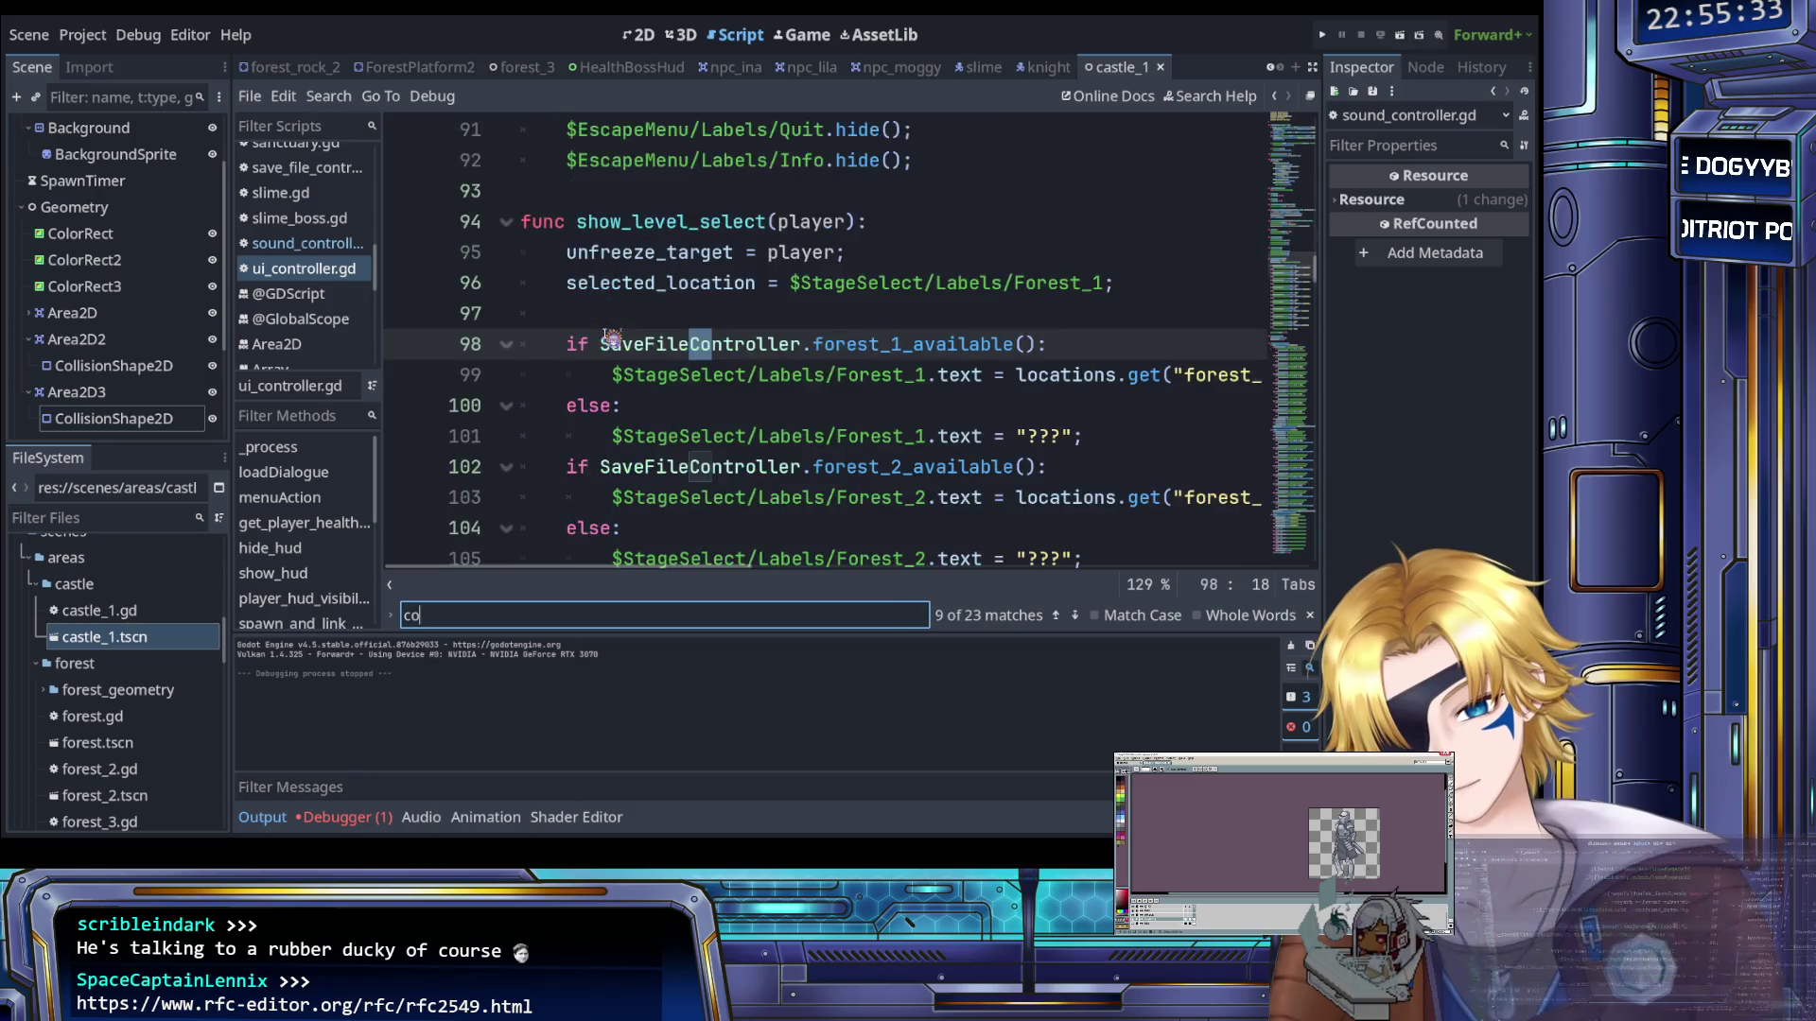
pyautogui.scroll(-3, 679, 336)
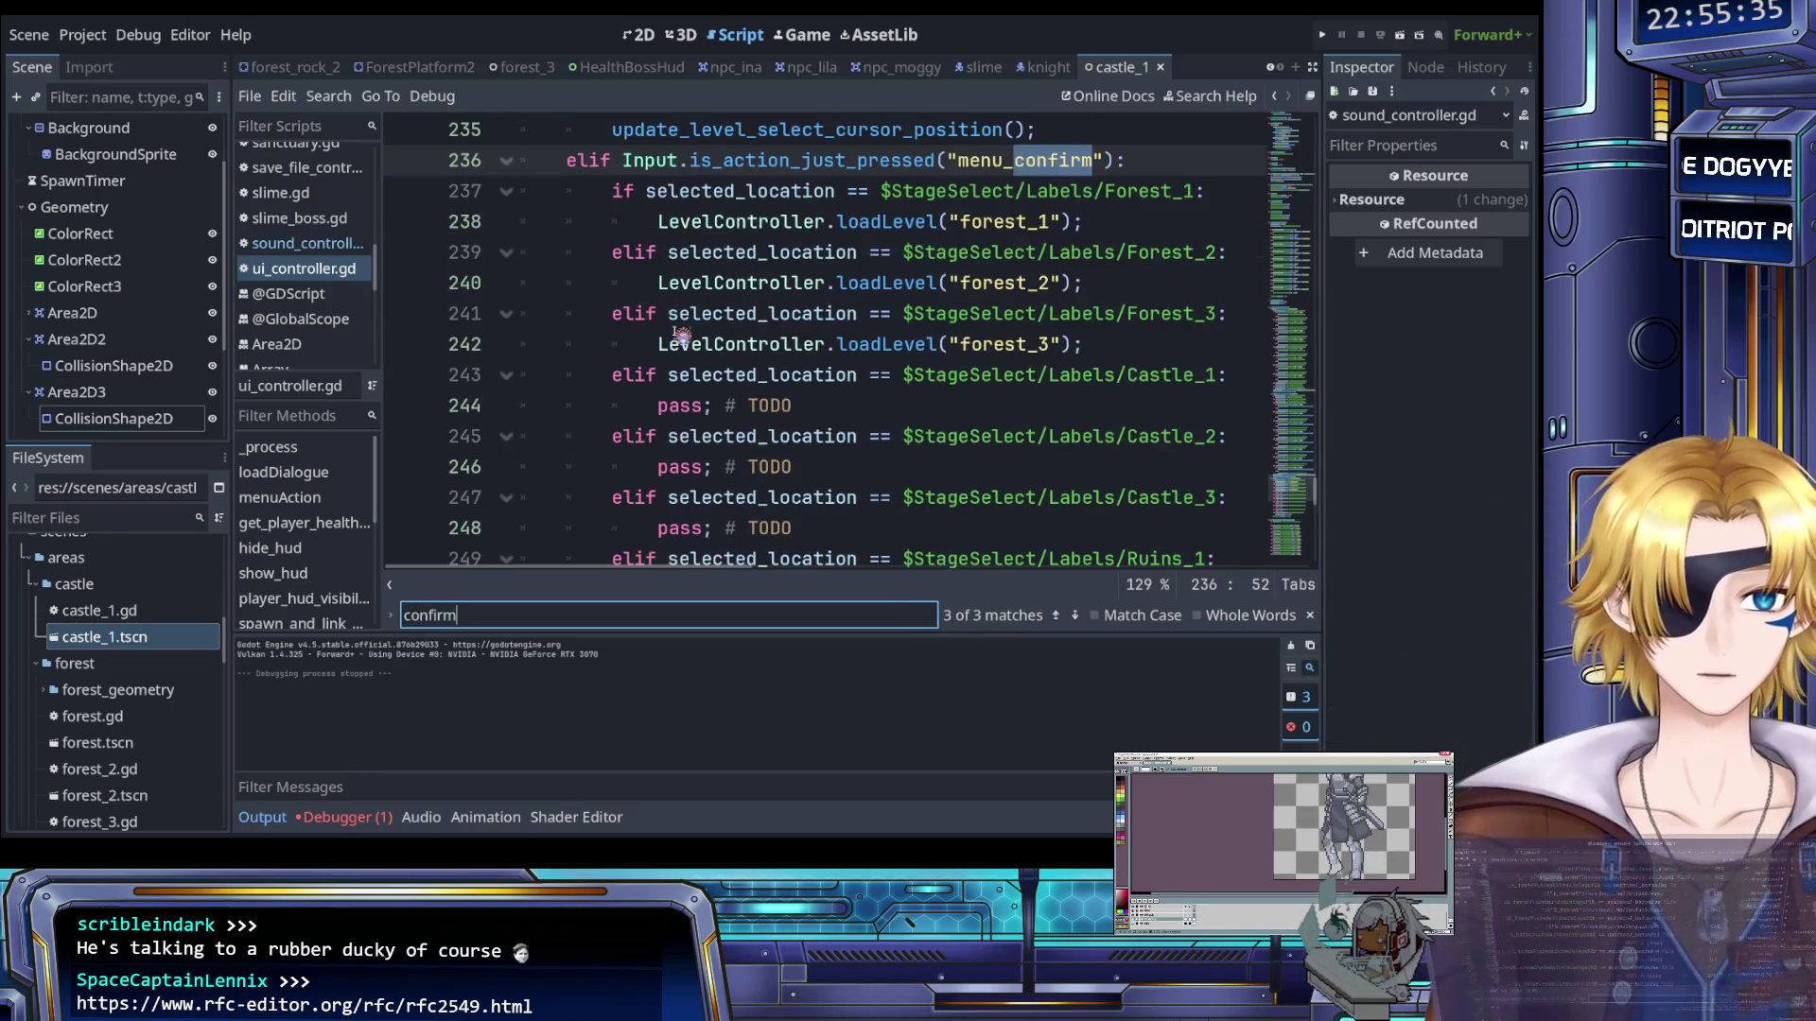
pyautogui.press('Escape')
pyautogui.click(839, 252)
pyautogui.click(841, 312)
pyautogui.scroll(1, 842, 312)
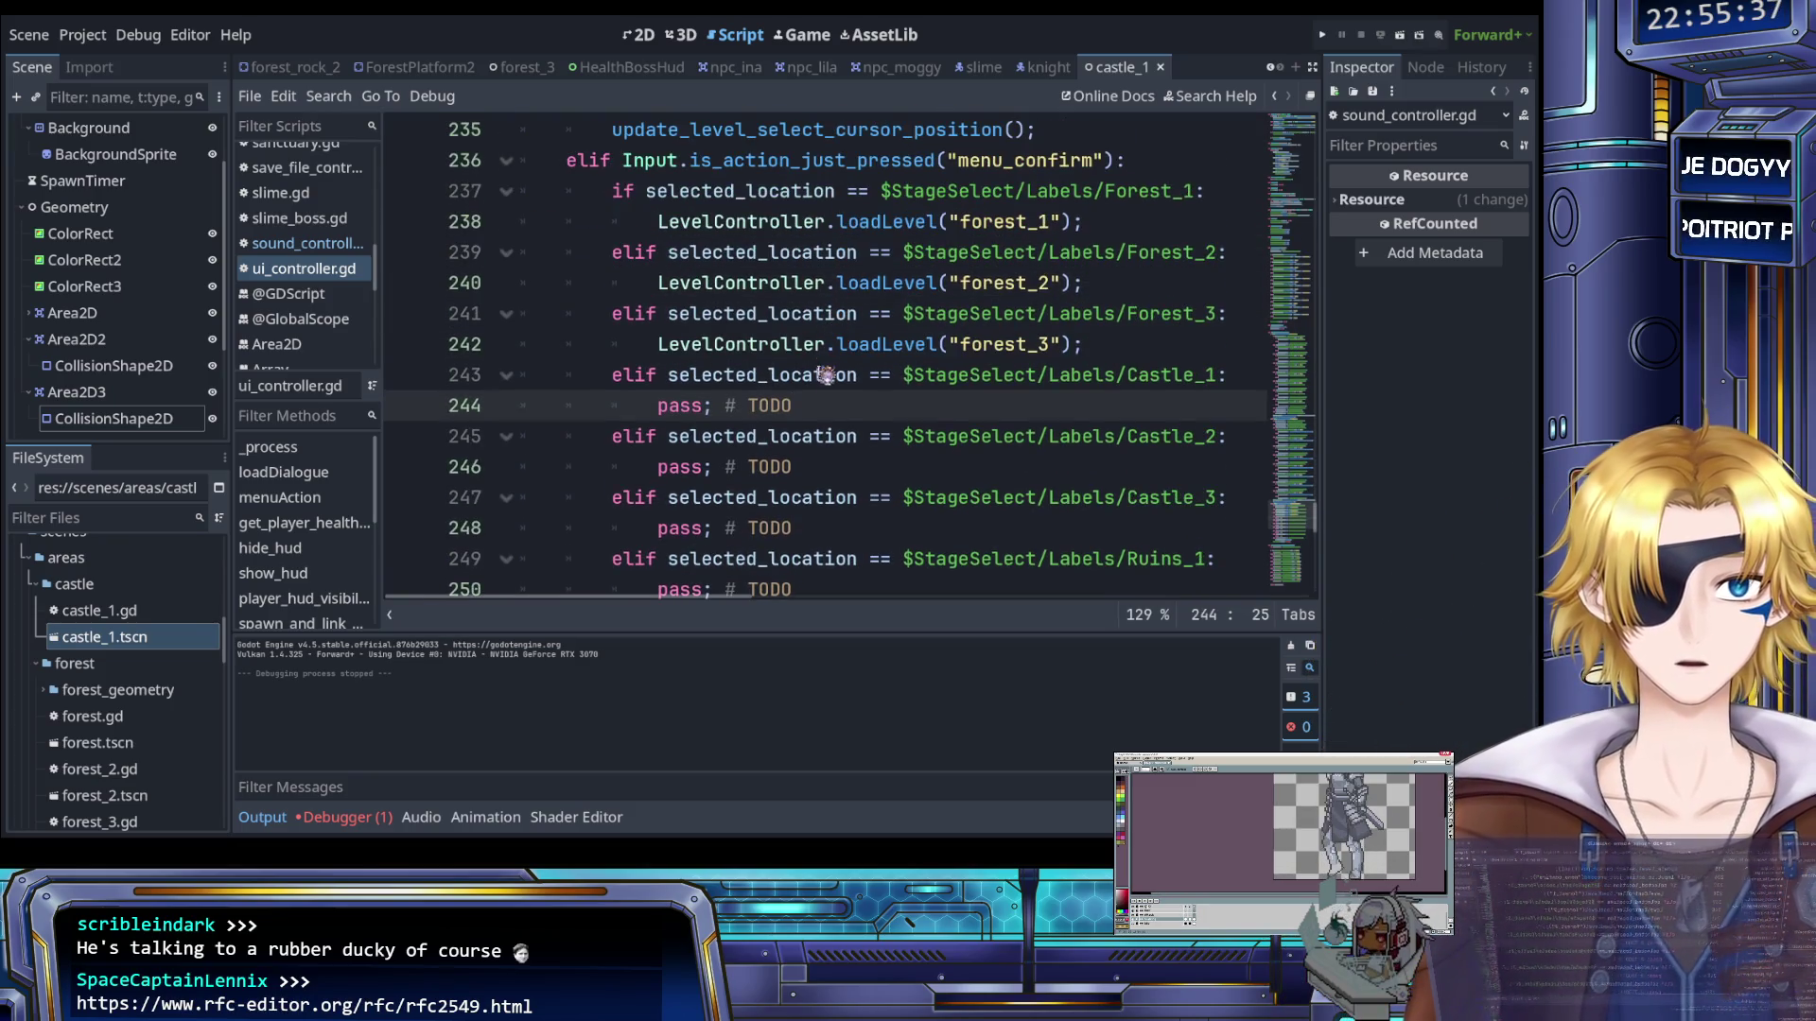
# Replace the placeholder with the forest_3 loadLevel call, renamed to castle_1
pyautogui.doubleClick(679, 405)
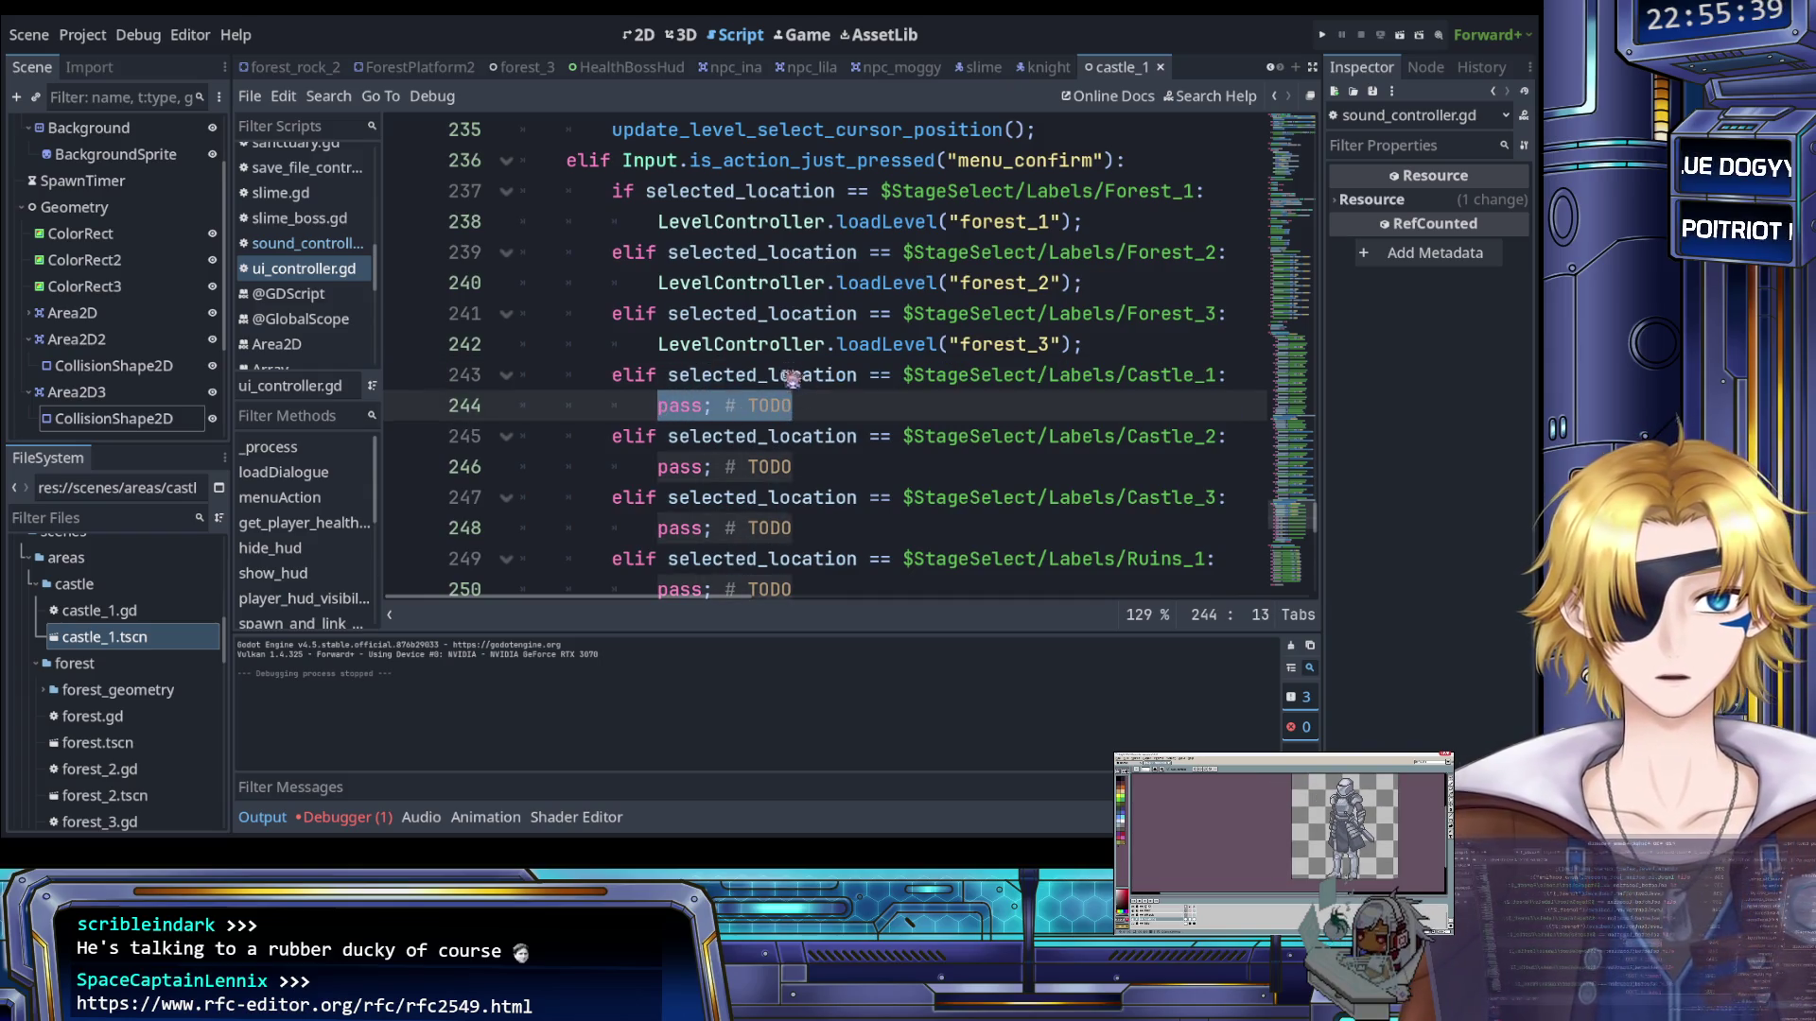
pyautogui.click(1104, 346)
pyautogui.moveTo(1084, 345); pyautogui.dragTo(659, 344)
pyautogui.hotkey('ctrl', 'c')
pyautogui.moveTo(791, 405); pyautogui.dragTo(652, 413)
pyautogui.hotkey('ctrl', 'v')
pyautogui.doubleClick(1008, 405)
pyautogui.write('castle')
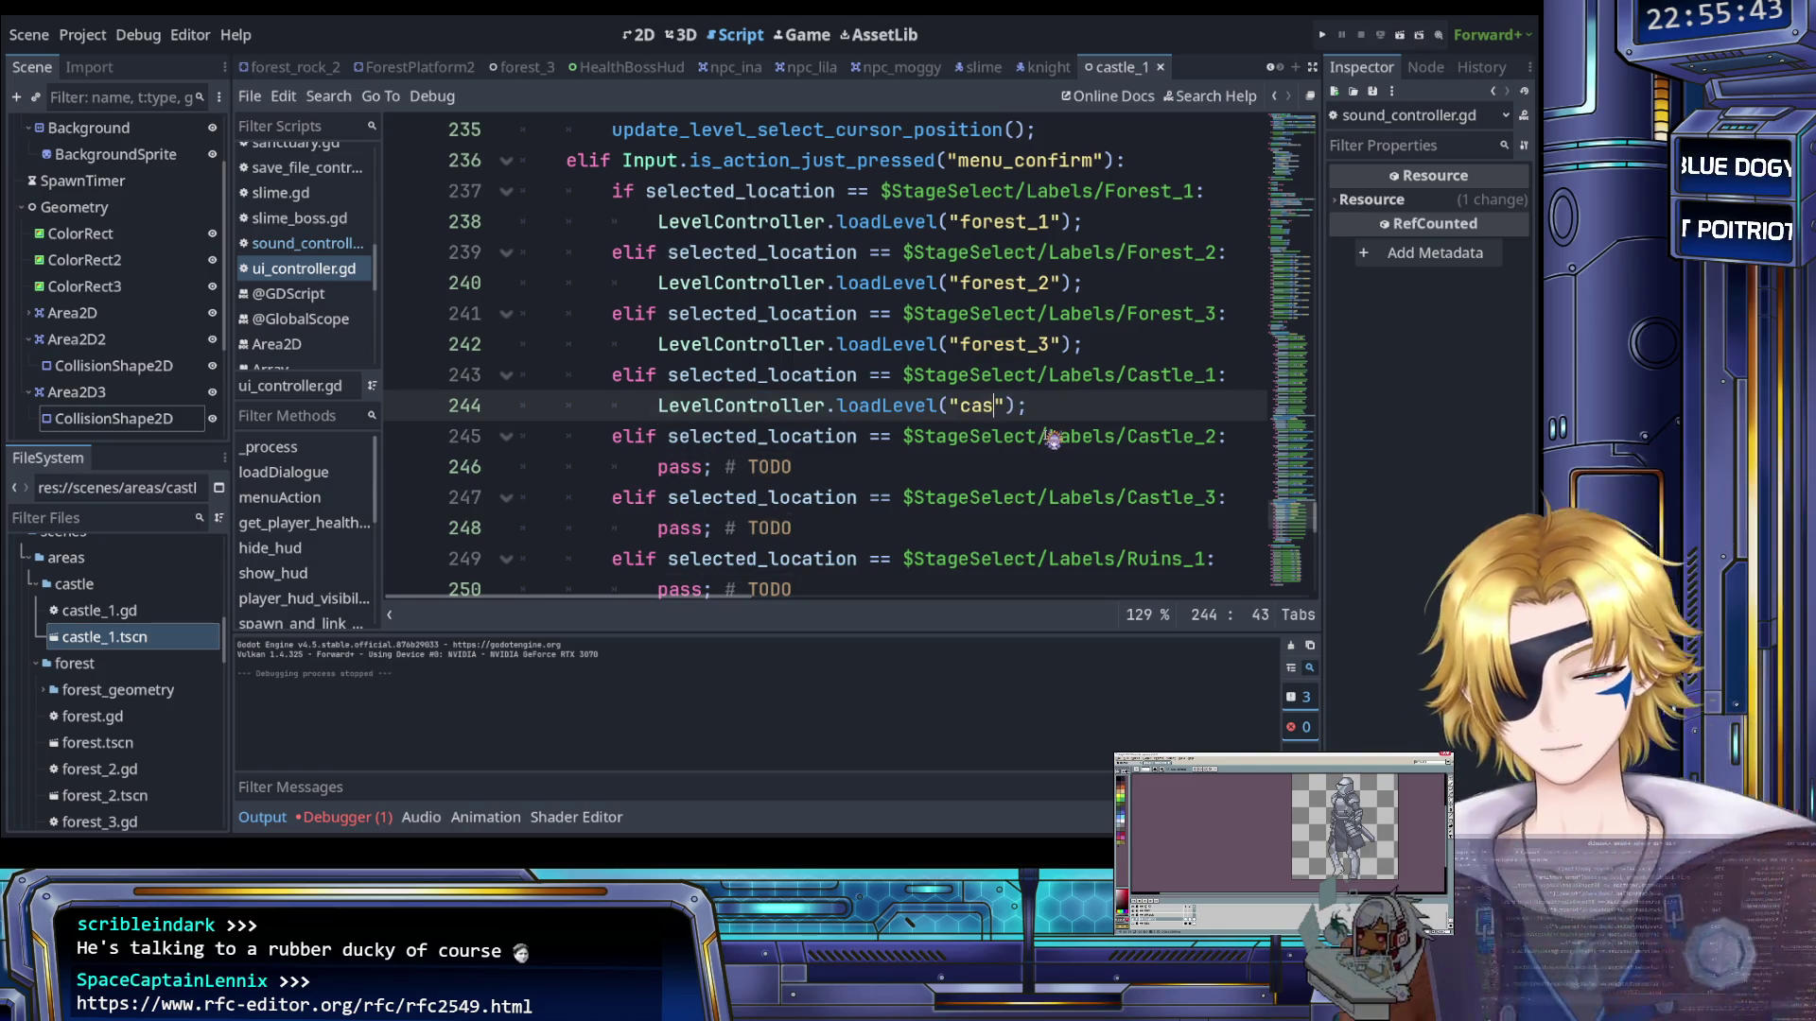
pyautogui.write('_1')
# Jump to the loadLevel definition in level_controller.gd
pyautogui.keyDown('ctrl'); pyautogui.click(903, 407); pyautogui.keyUp('ctrl')
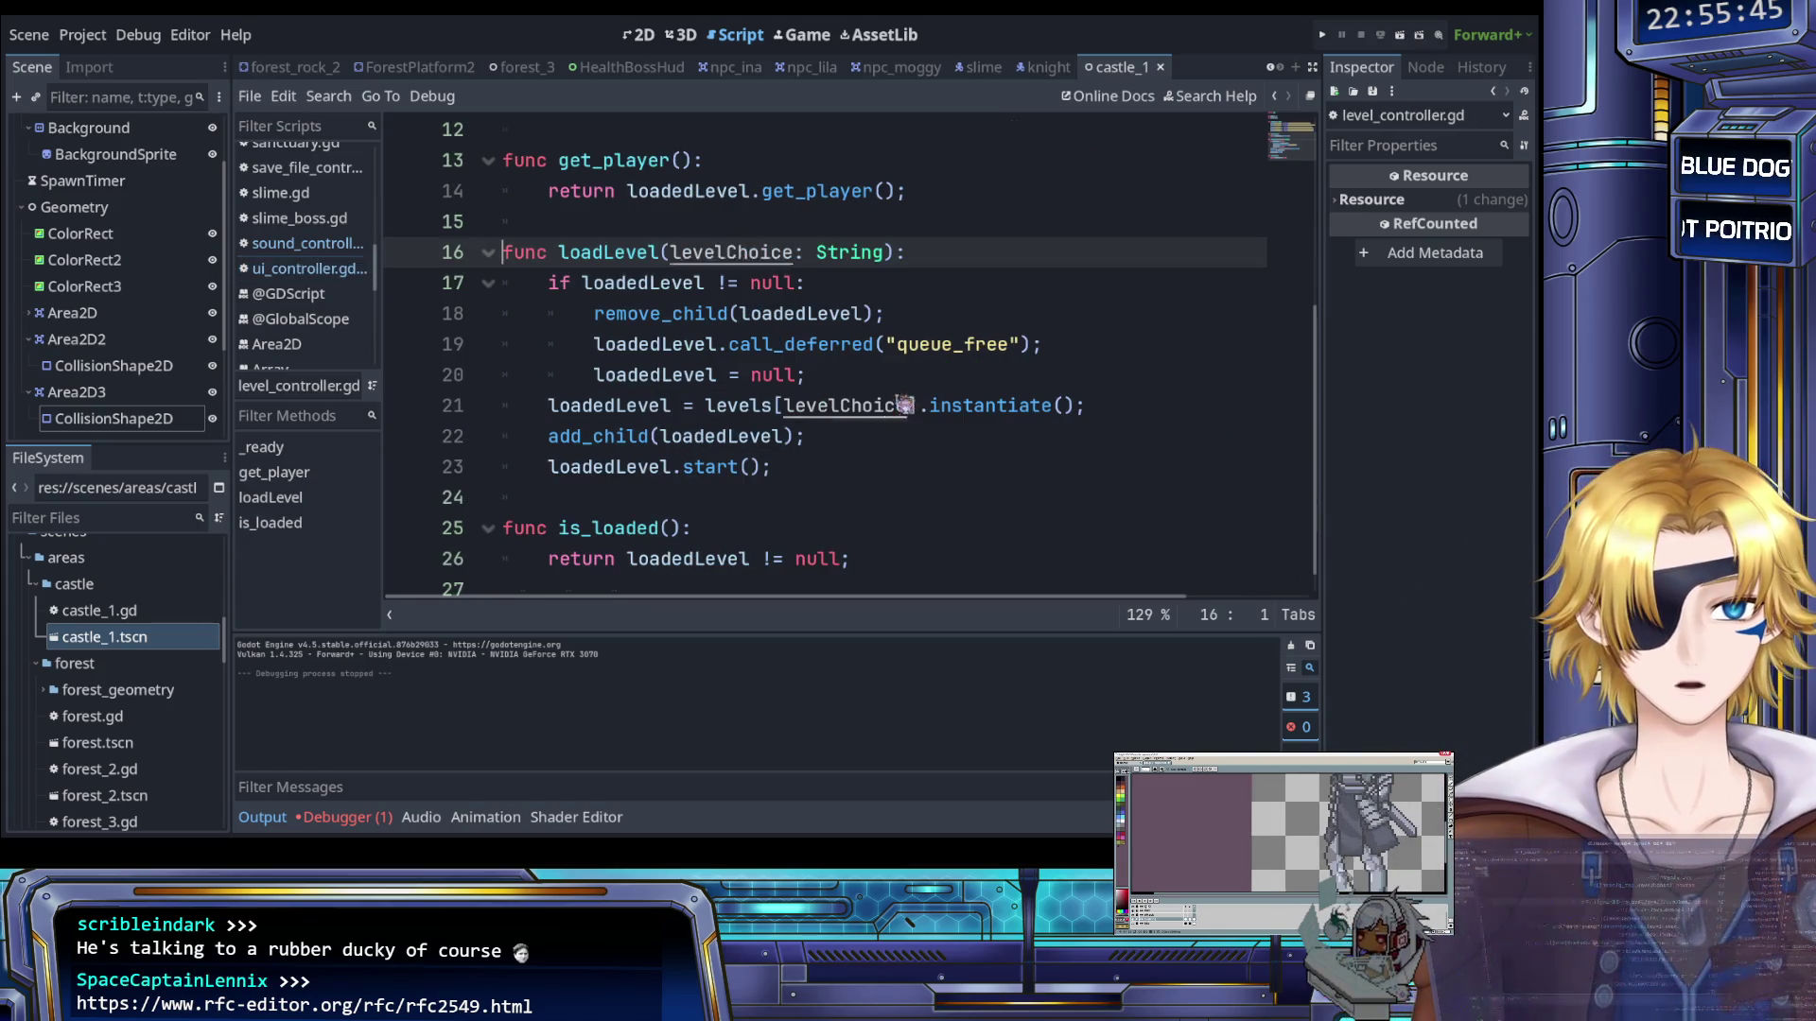
pyautogui.scroll(4, 851, 352)
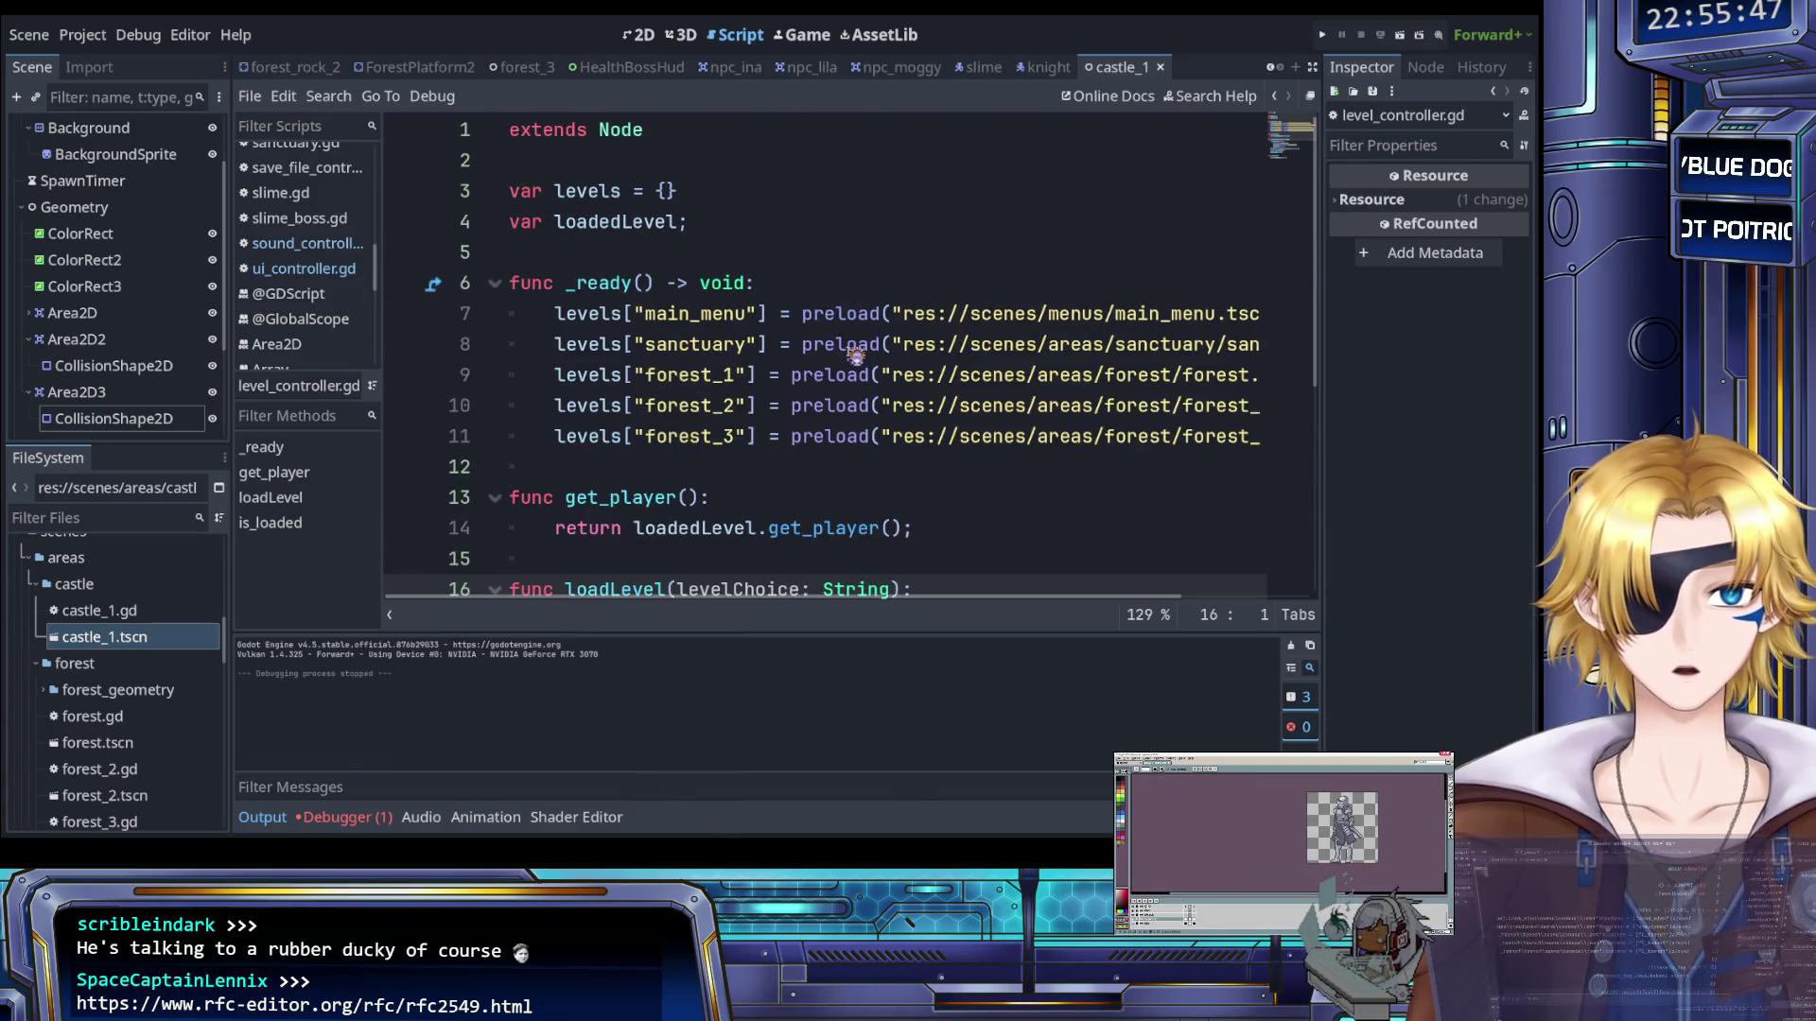
pyautogui.scroll(-1, 768, 400)
pyautogui.hscroll(3, 802, 345)
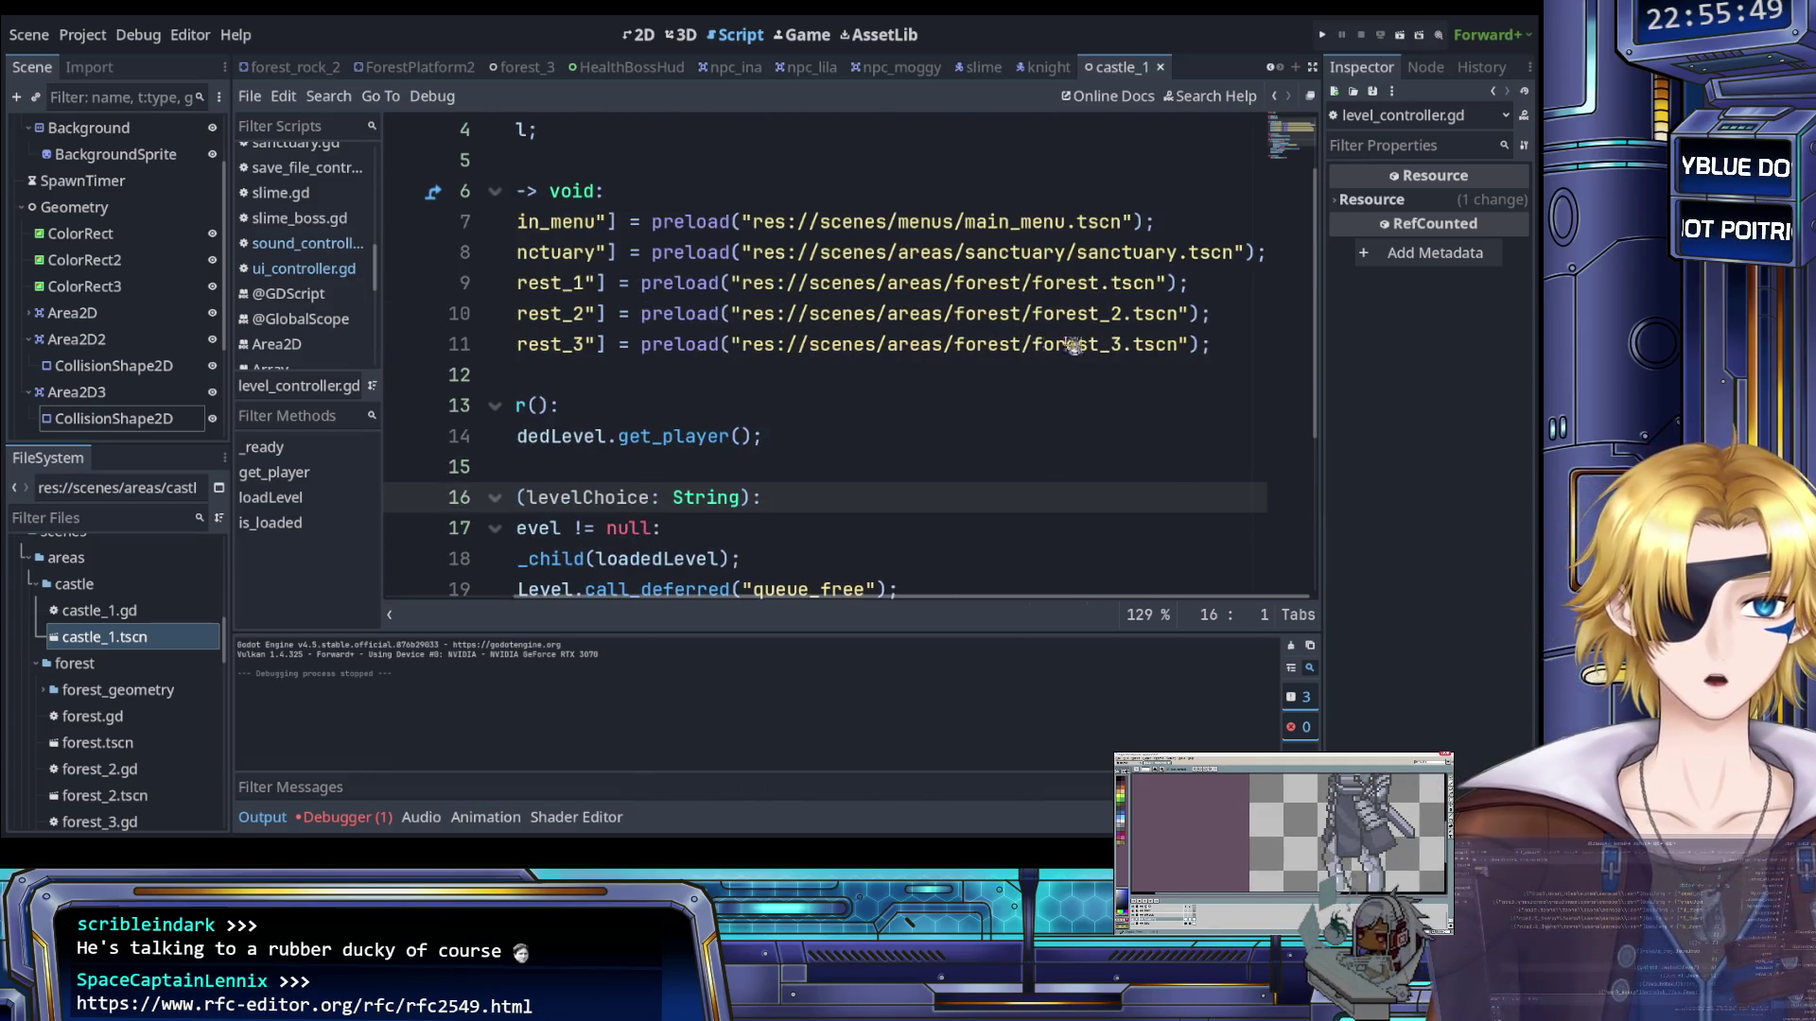
# Duplicate the forest_3 preload entry as a new line 12 keyed "castle_1"
pyautogui.moveTo(1227, 348); pyautogui.dragTo(563, 346)
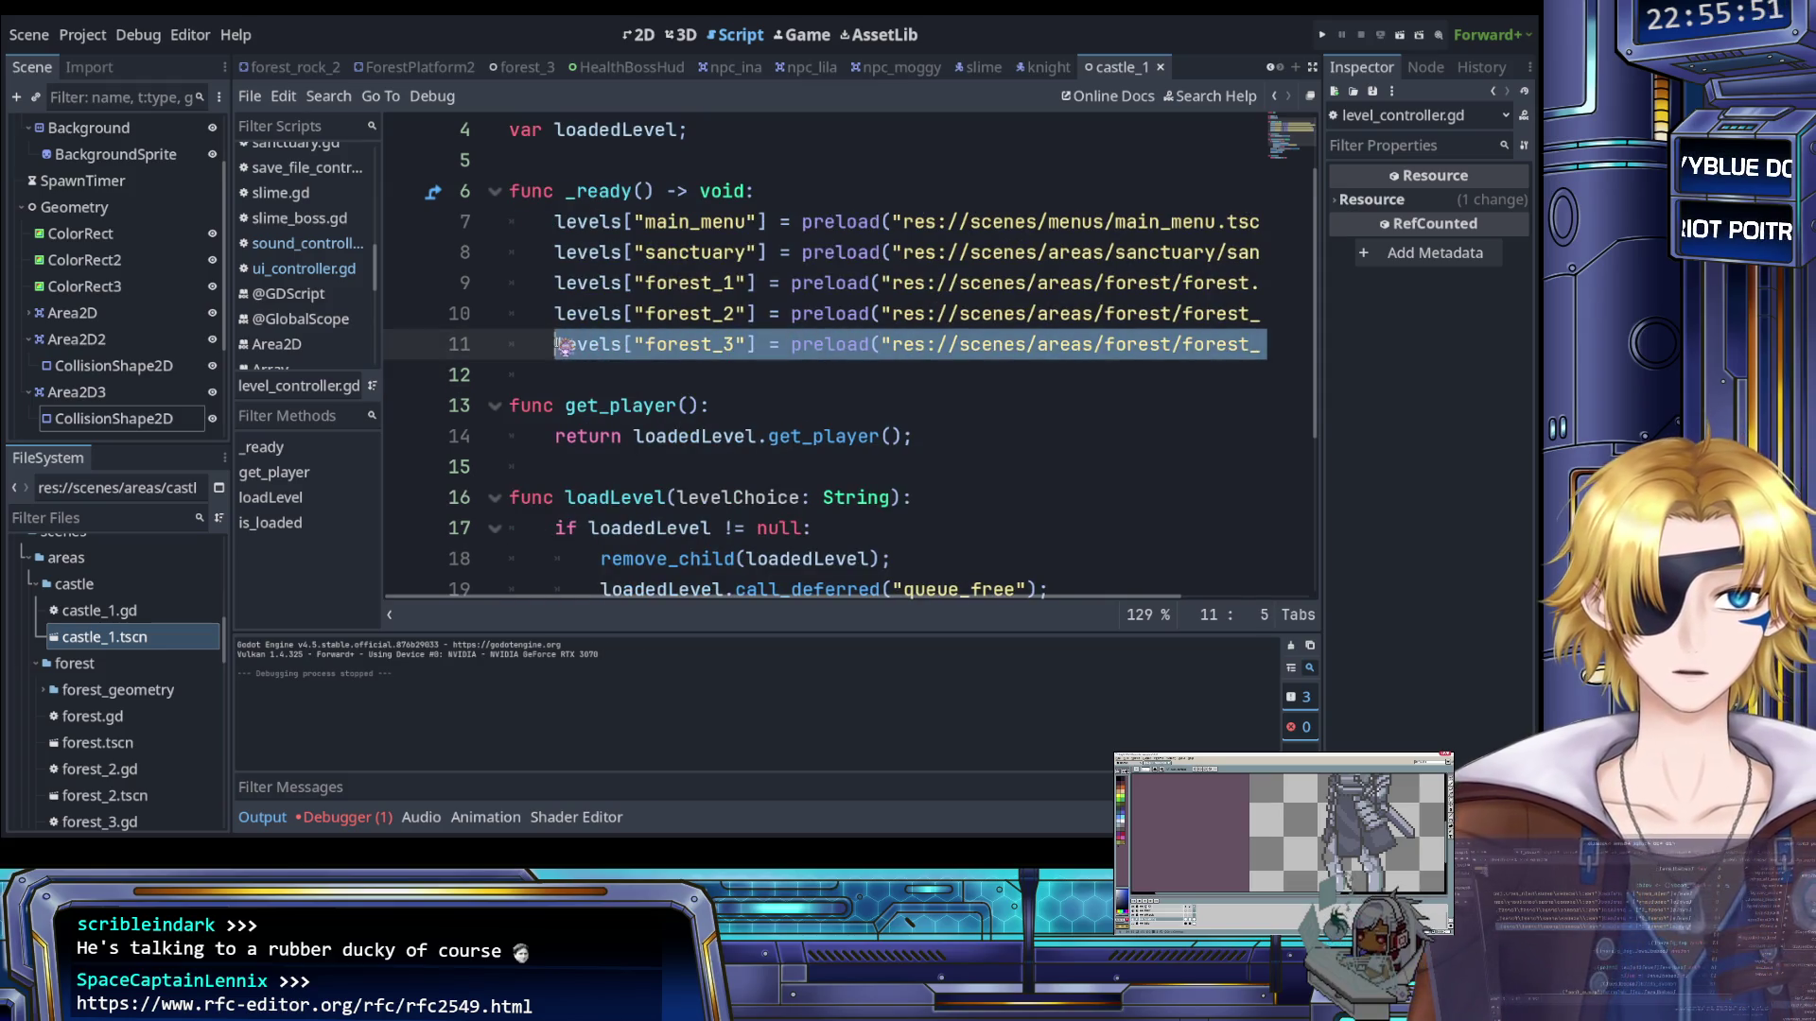
pyautogui.hscroll(3, 566, 346)
pyautogui.click(1227, 346)
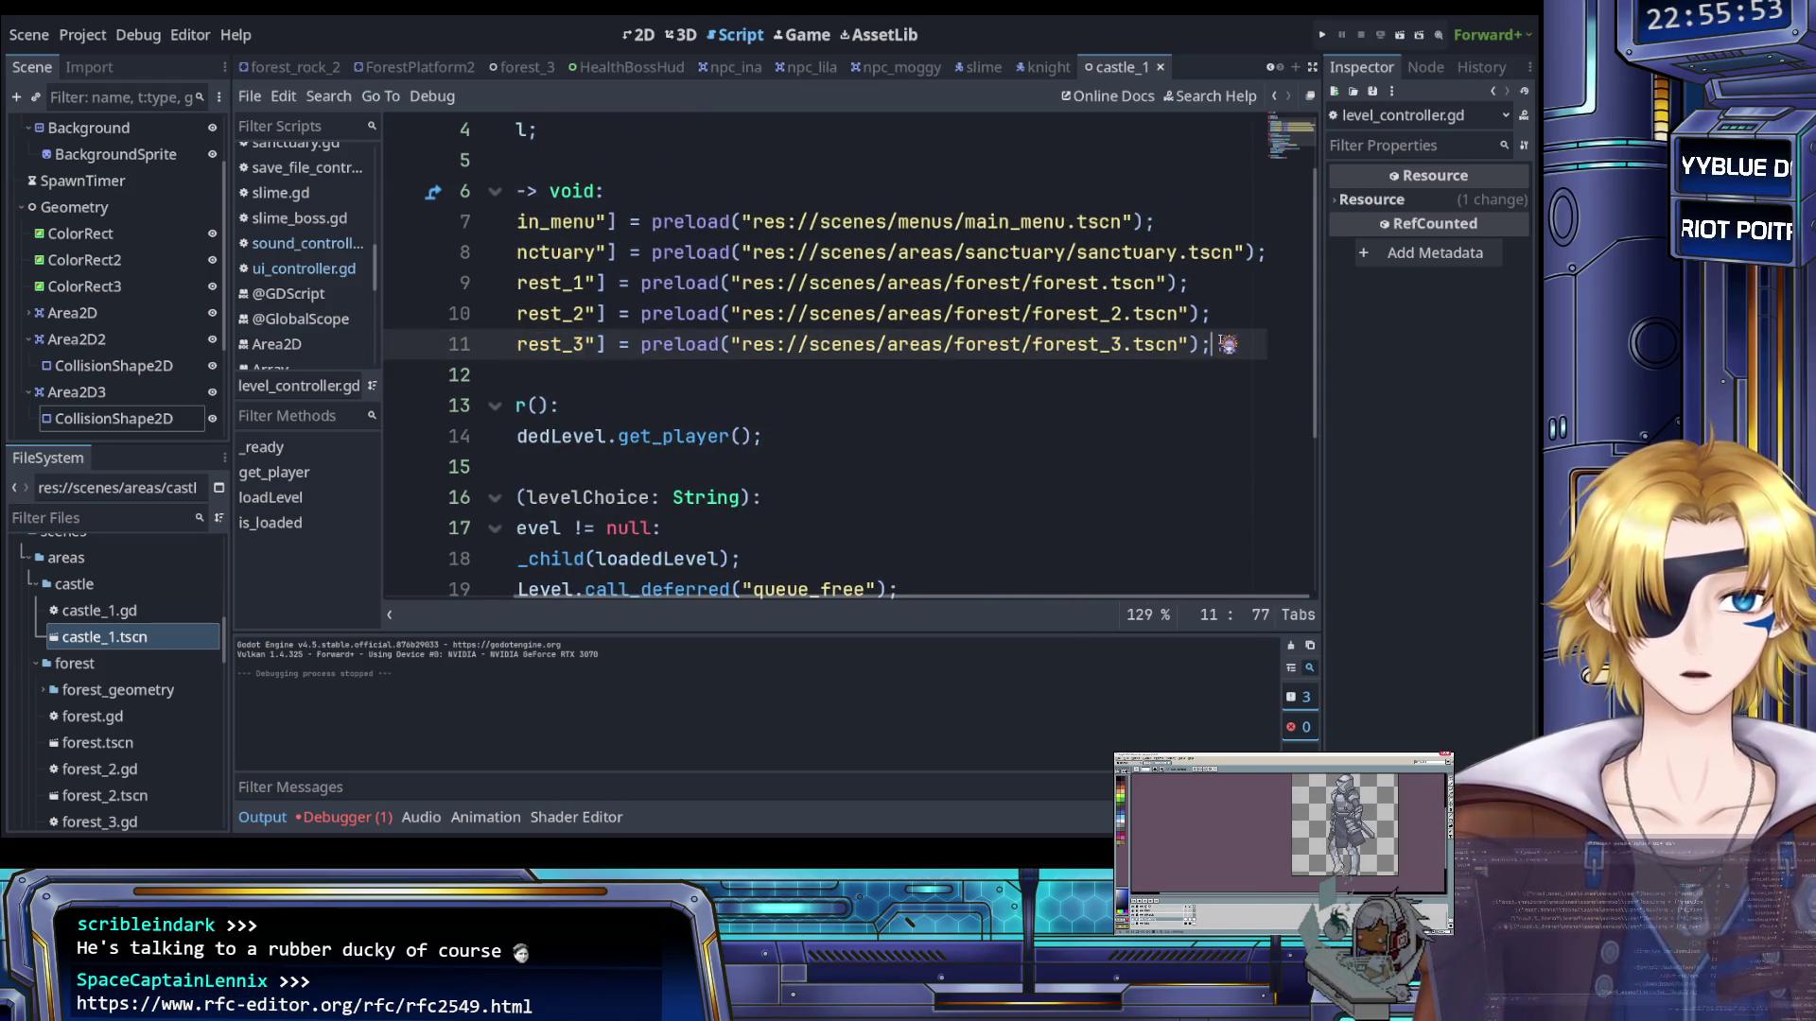
pyautogui.press('Return')
pyautogui.write('levels["forest_3"] = preload("res://scenes/areas/forest/forest_3.tscn");')
pyautogui.hscroll(-3, 1226, 346)
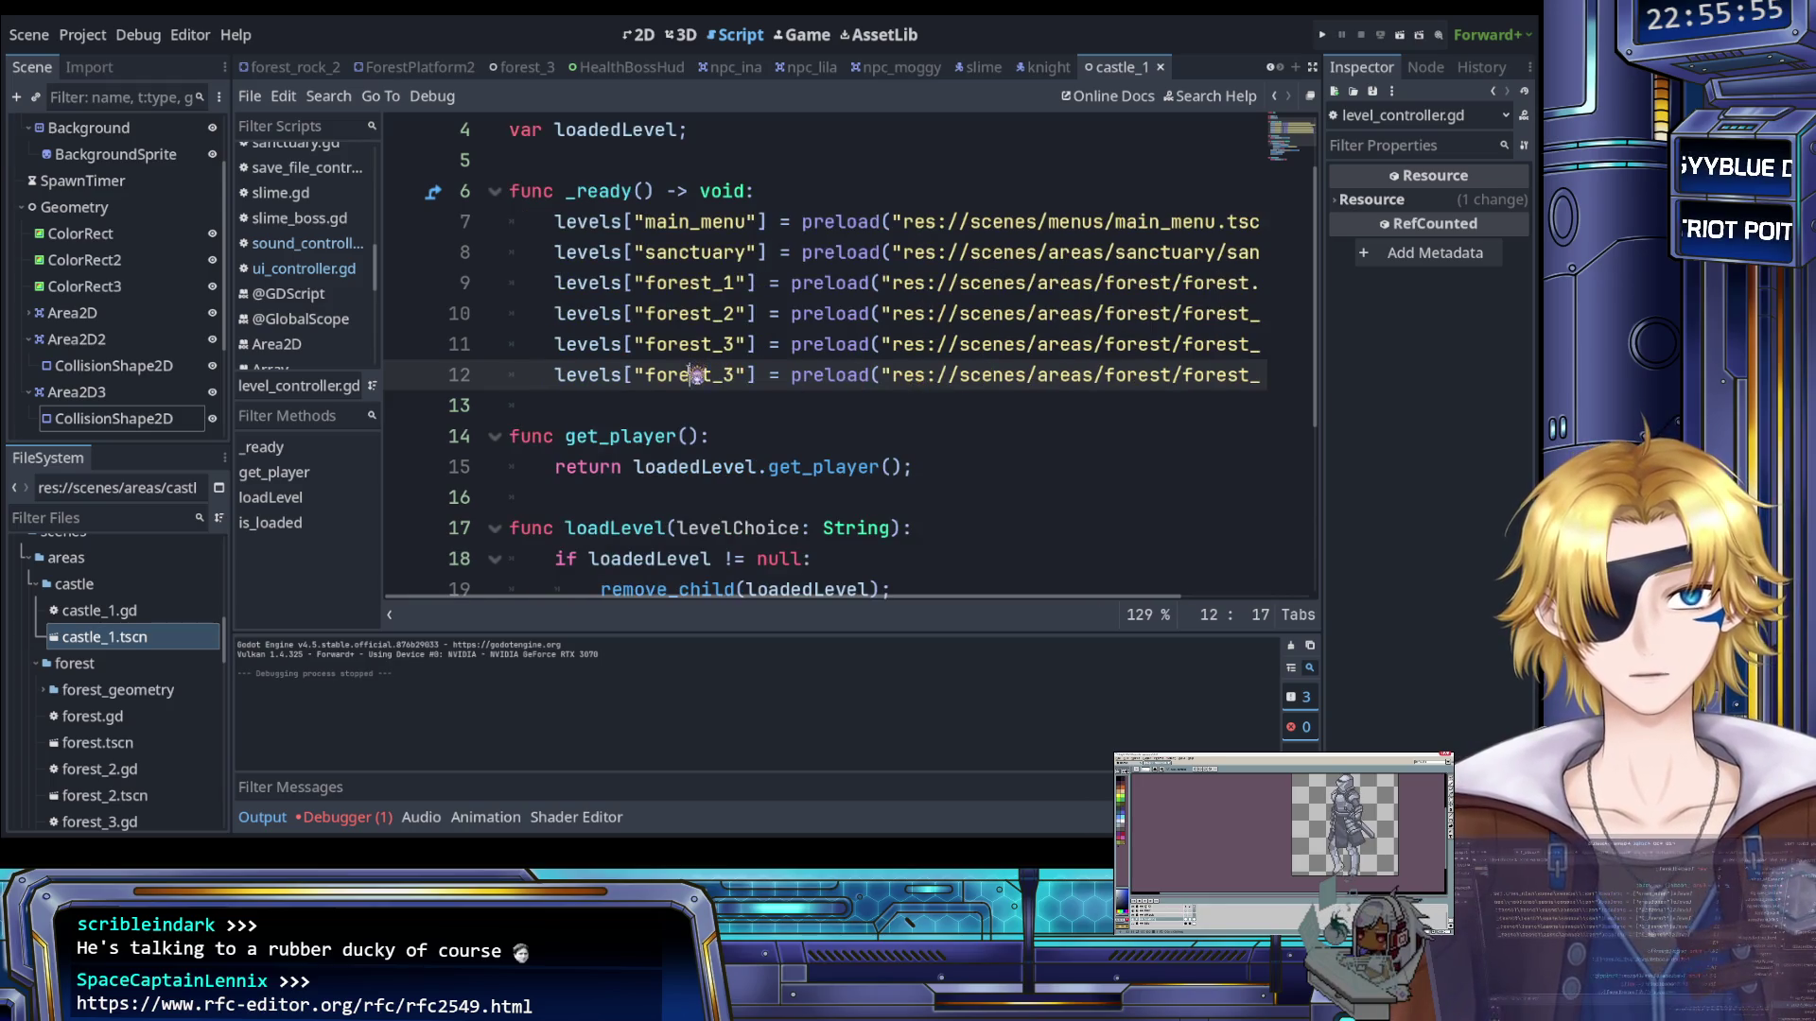
pyautogui.doubleClick(700, 374)
pyautogui.write('castle_1')
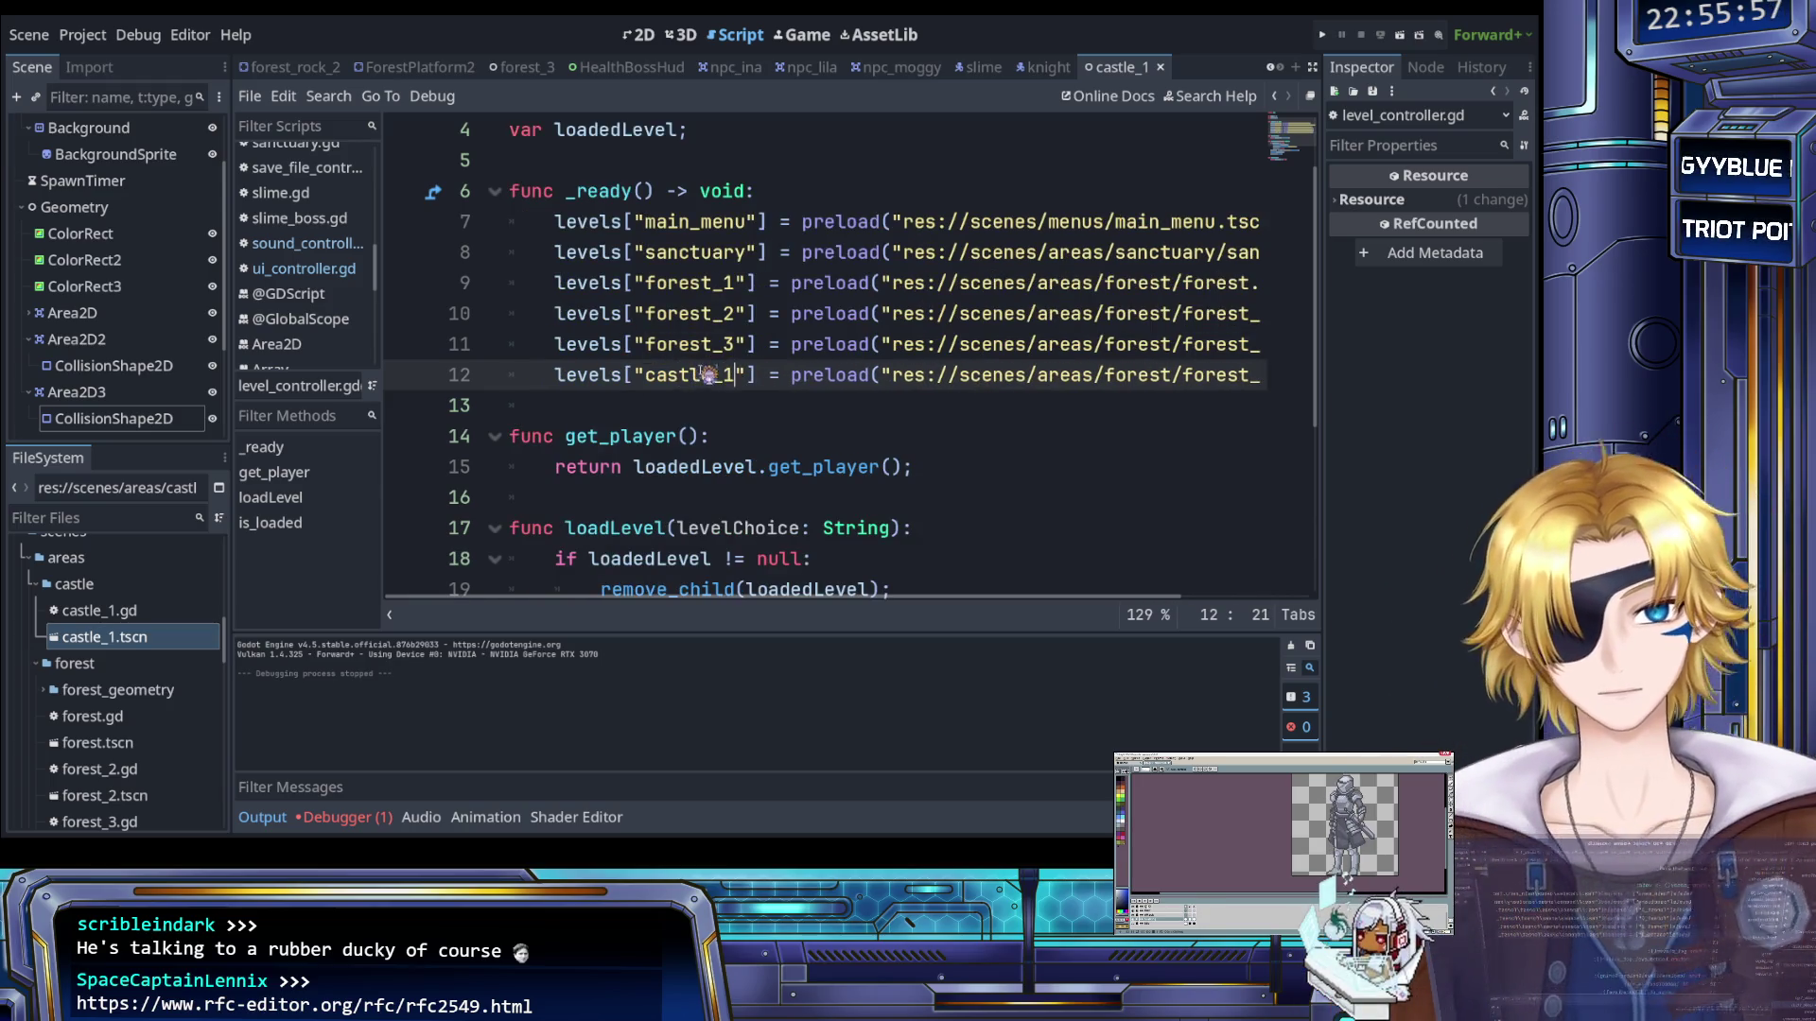
# Change the new entry's path to res://scenes/areas/castle/castle_1.tscn and run the game
pyautogui.hscroll(3, 966, 388)
pyautogui.click(963, 375)
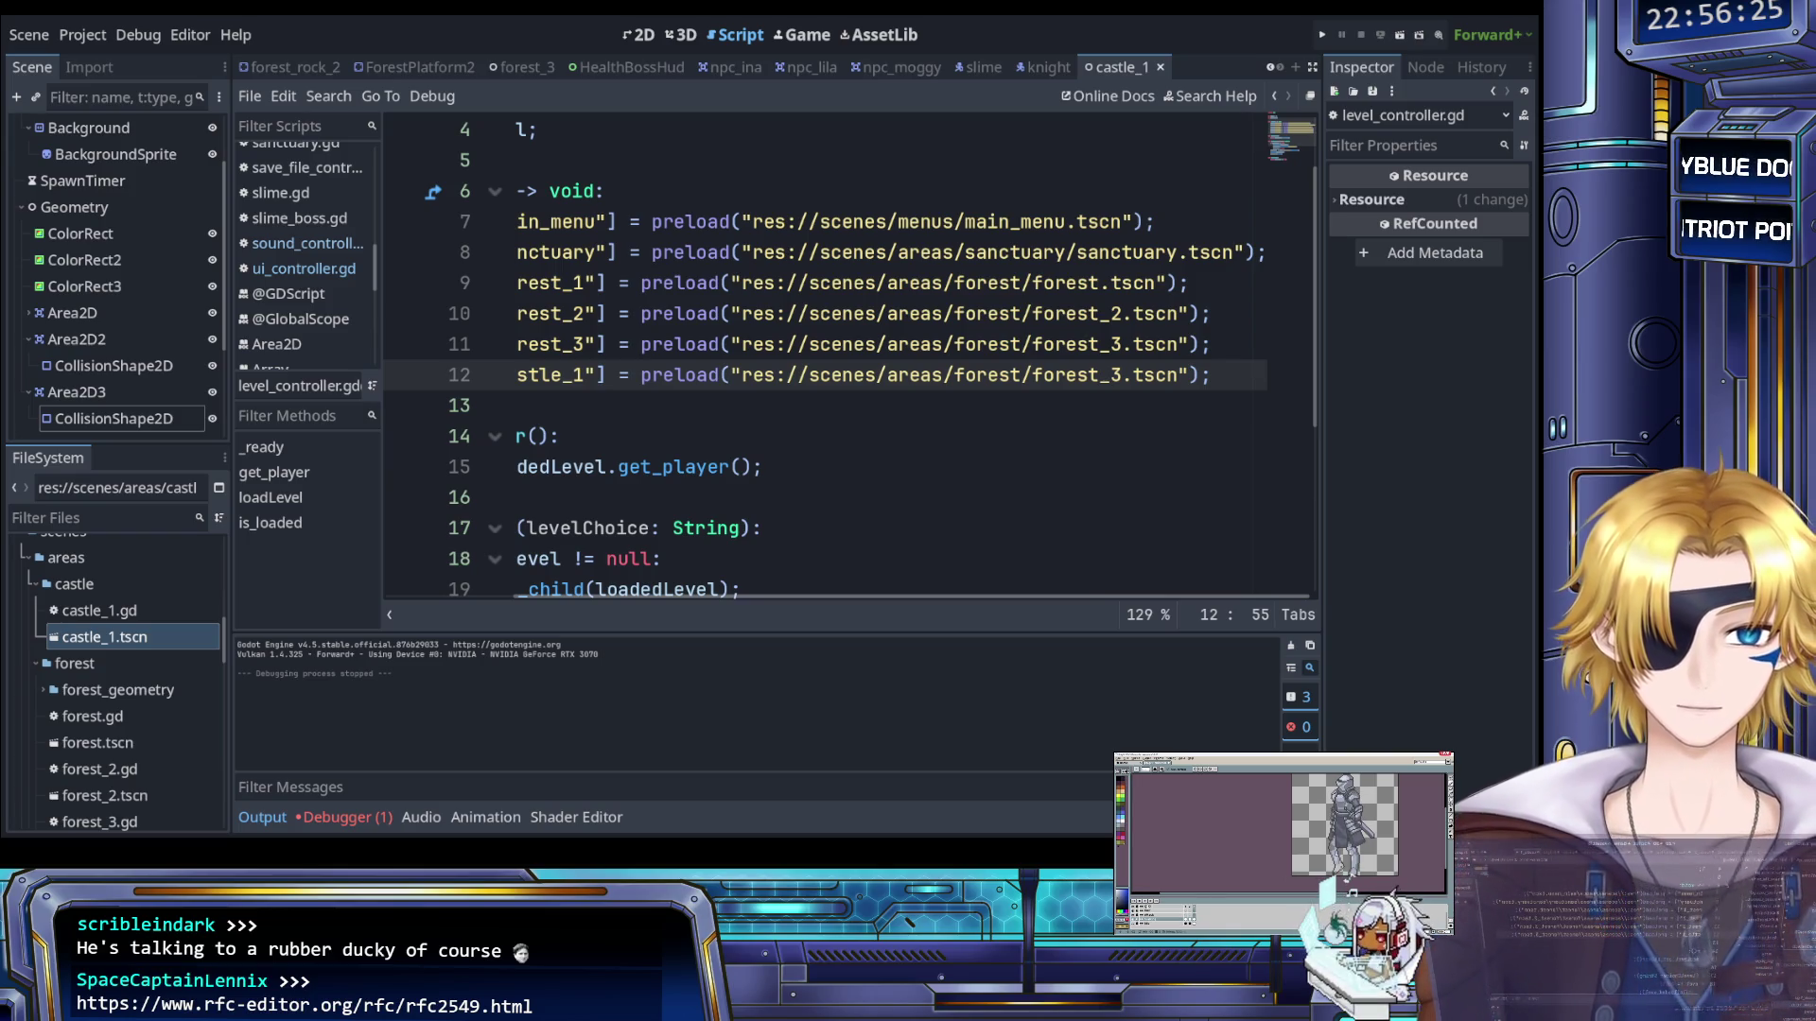
pyautogui.doubleClick(1049, 376)
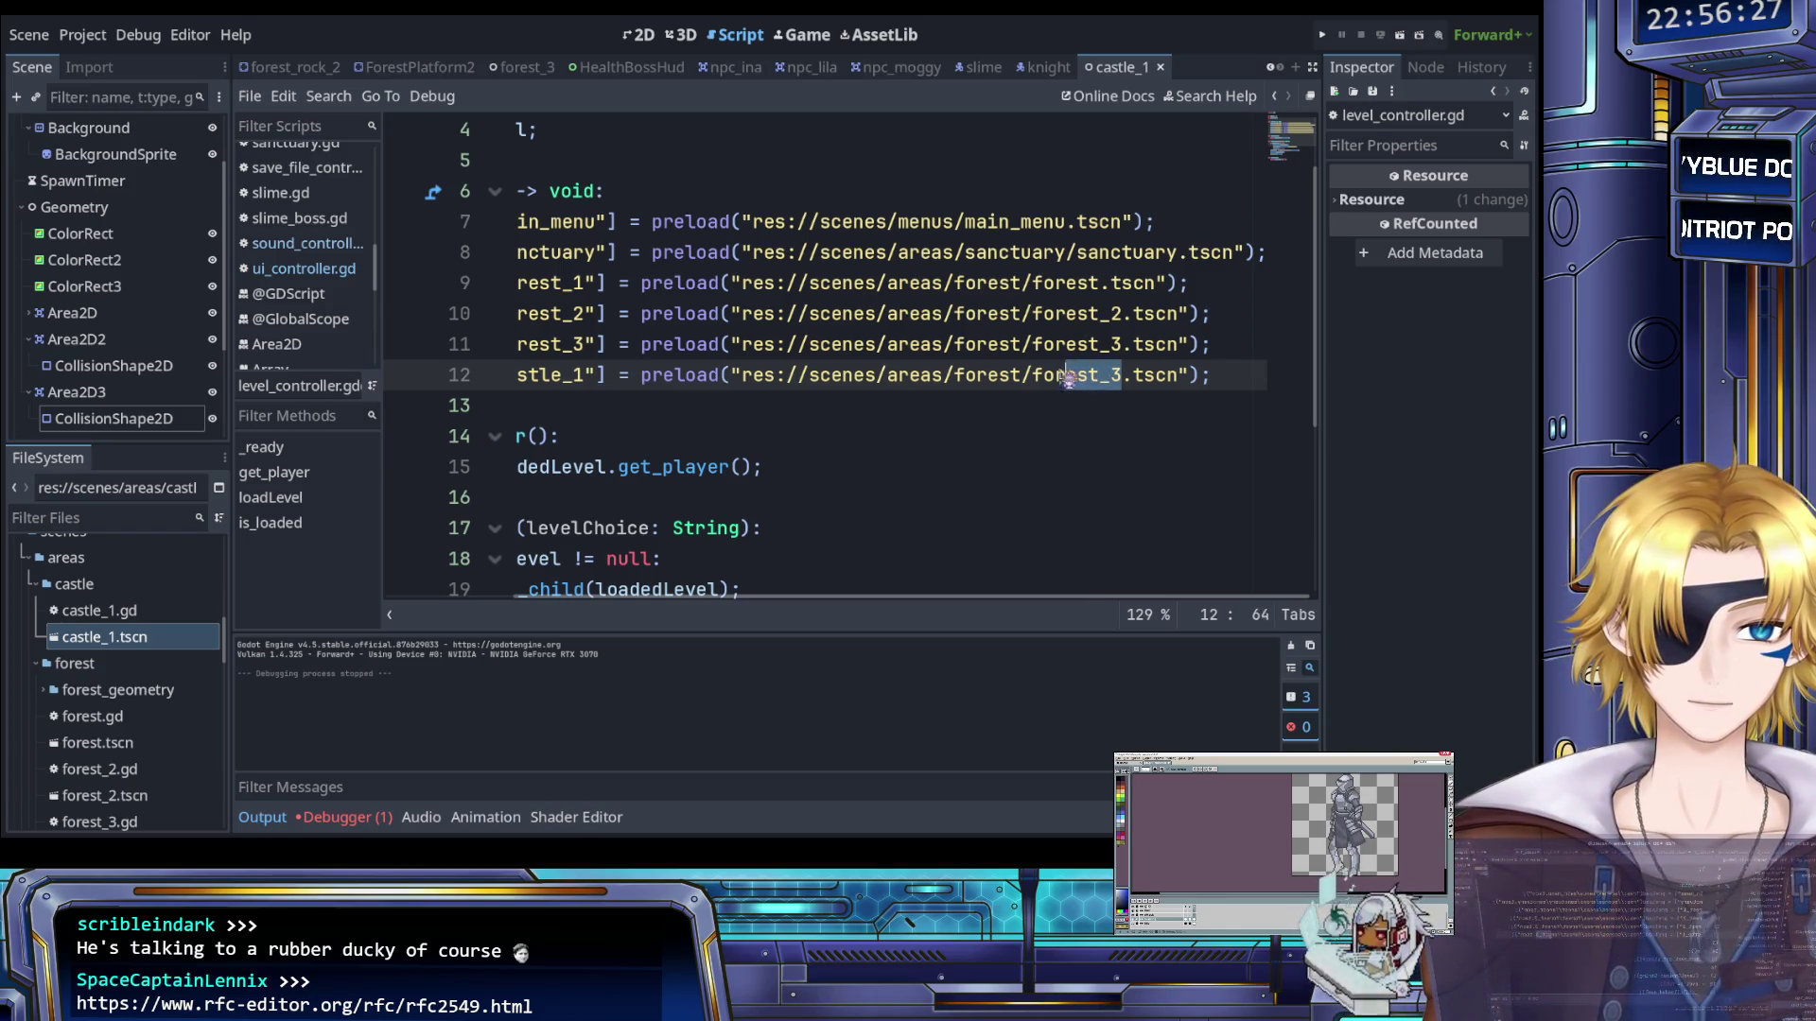
pyautogui.write('castle_1')
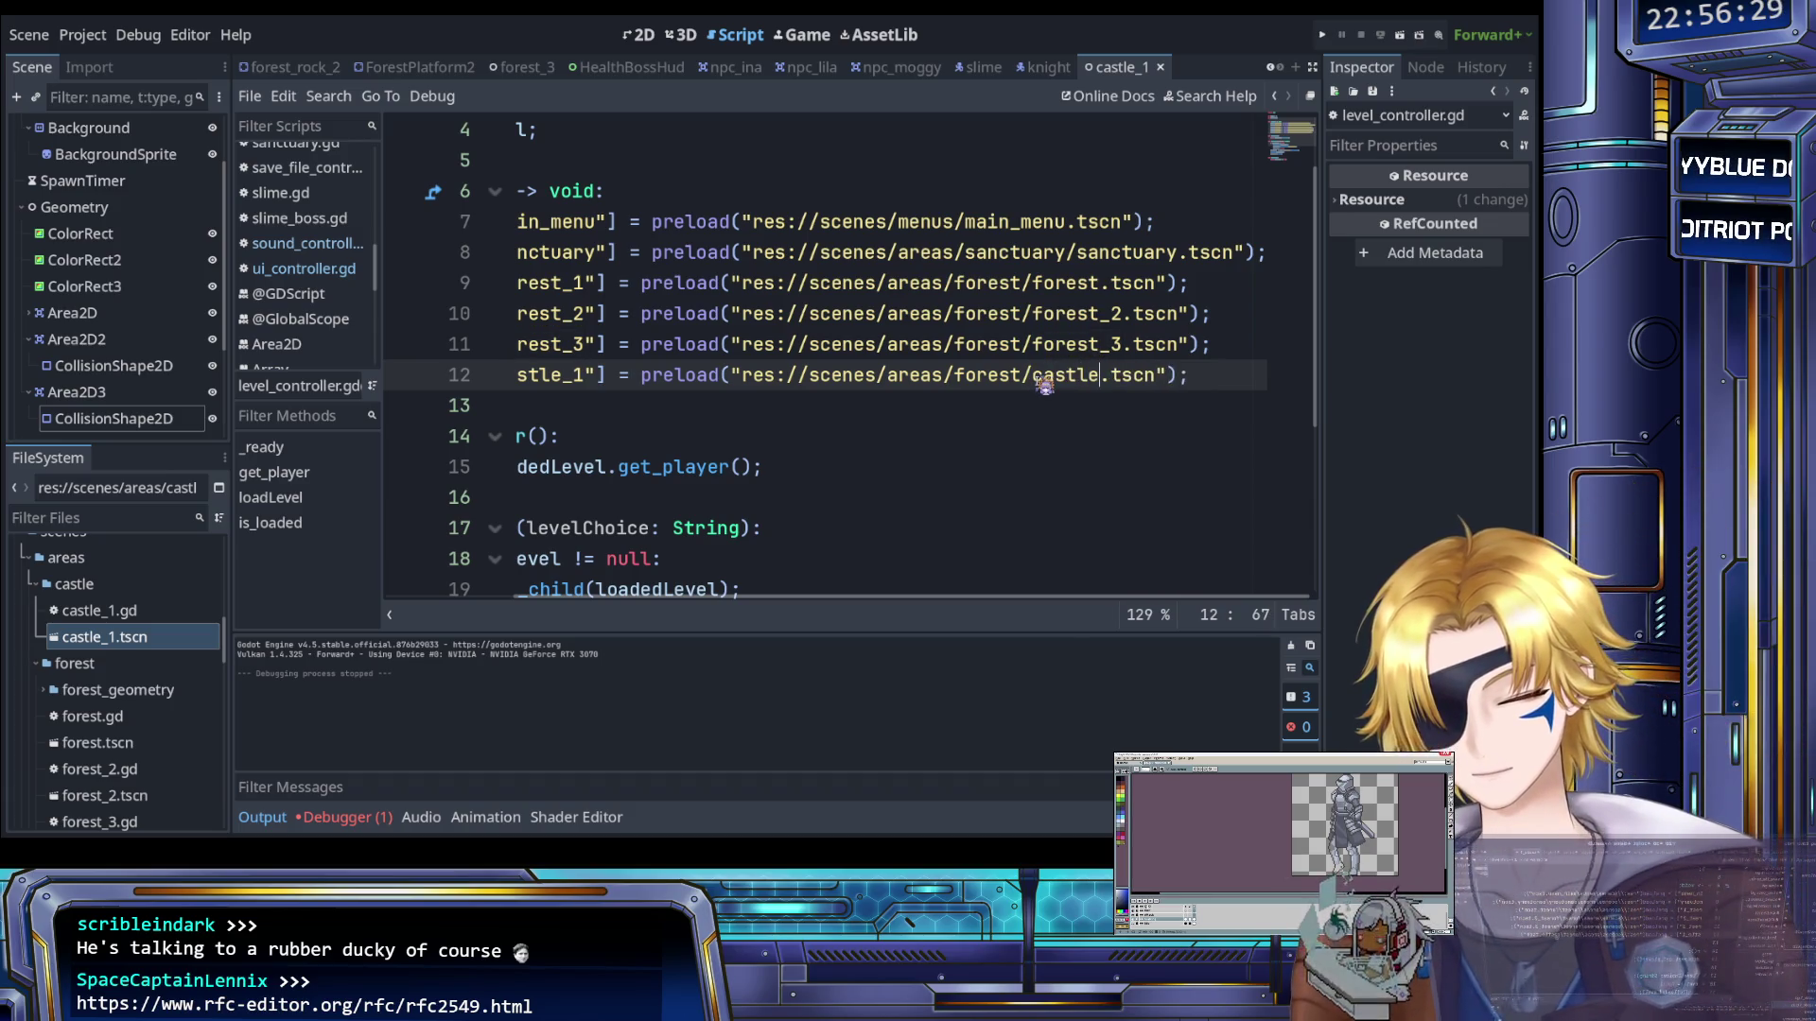
pyautogui.click(999, 376)
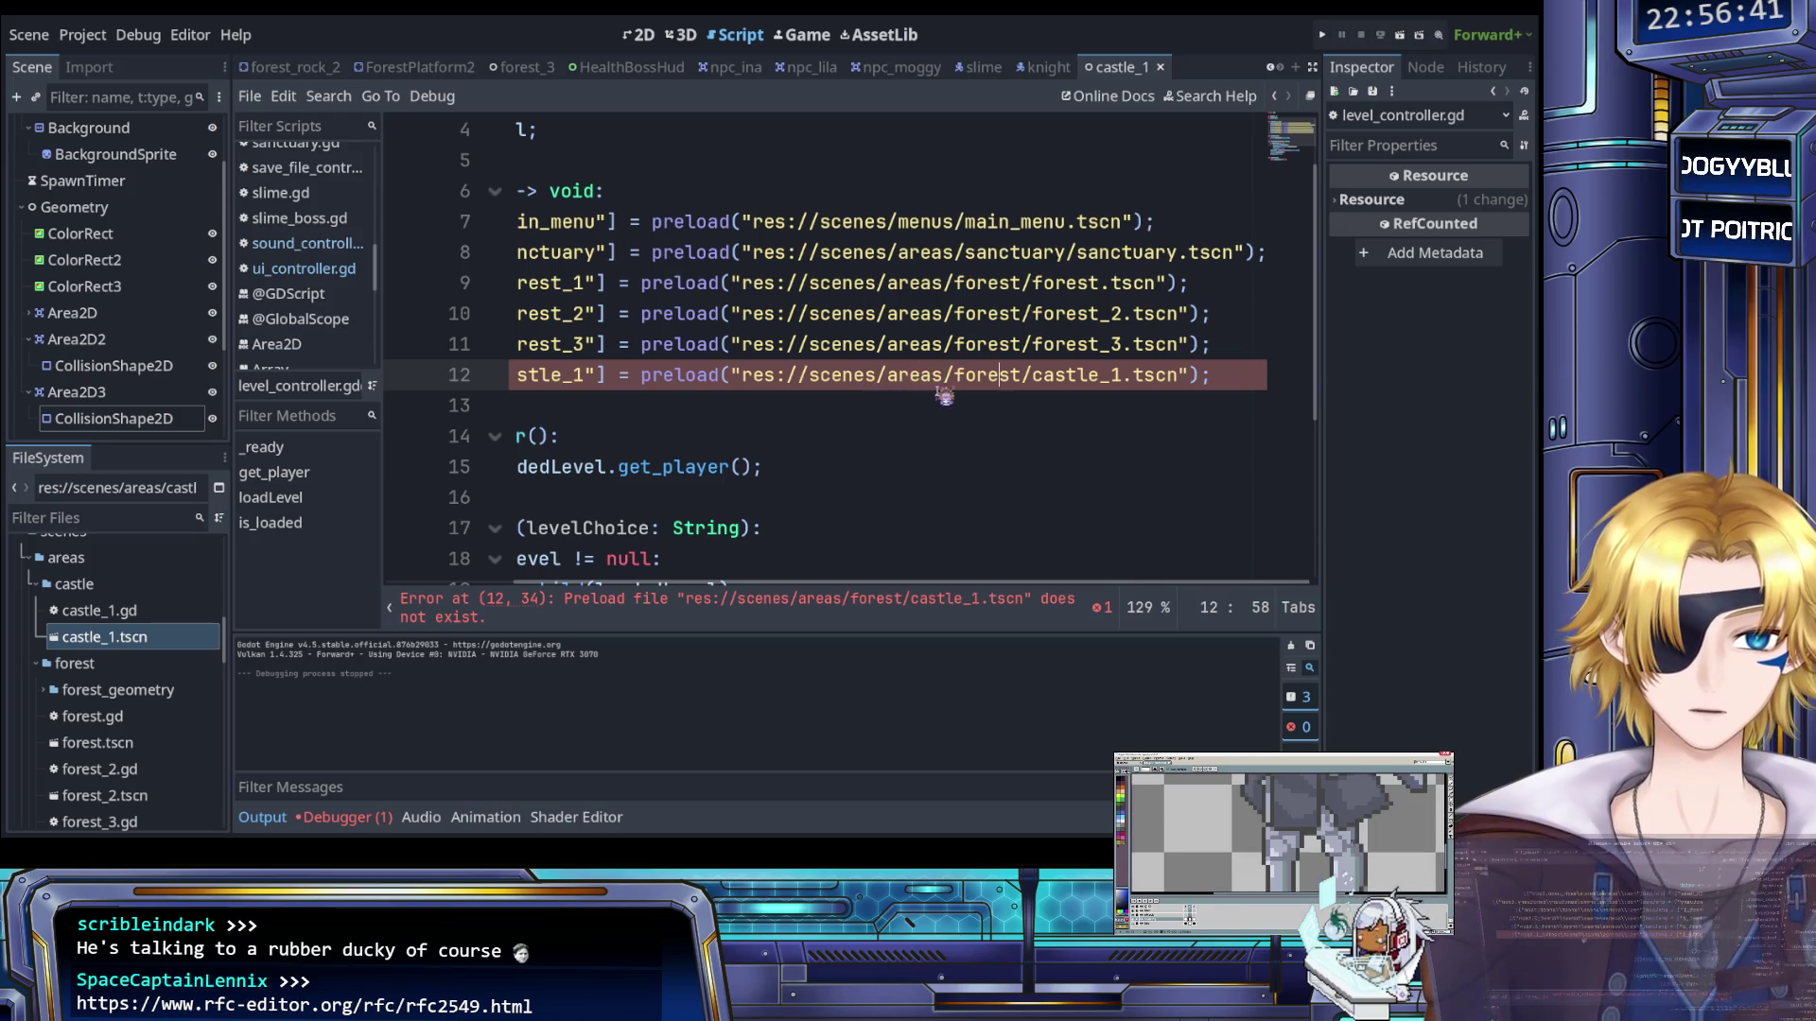
pyautogui.hscroll(-3, 913, 401)
pyautogui.hscroll(3, 917, 408)
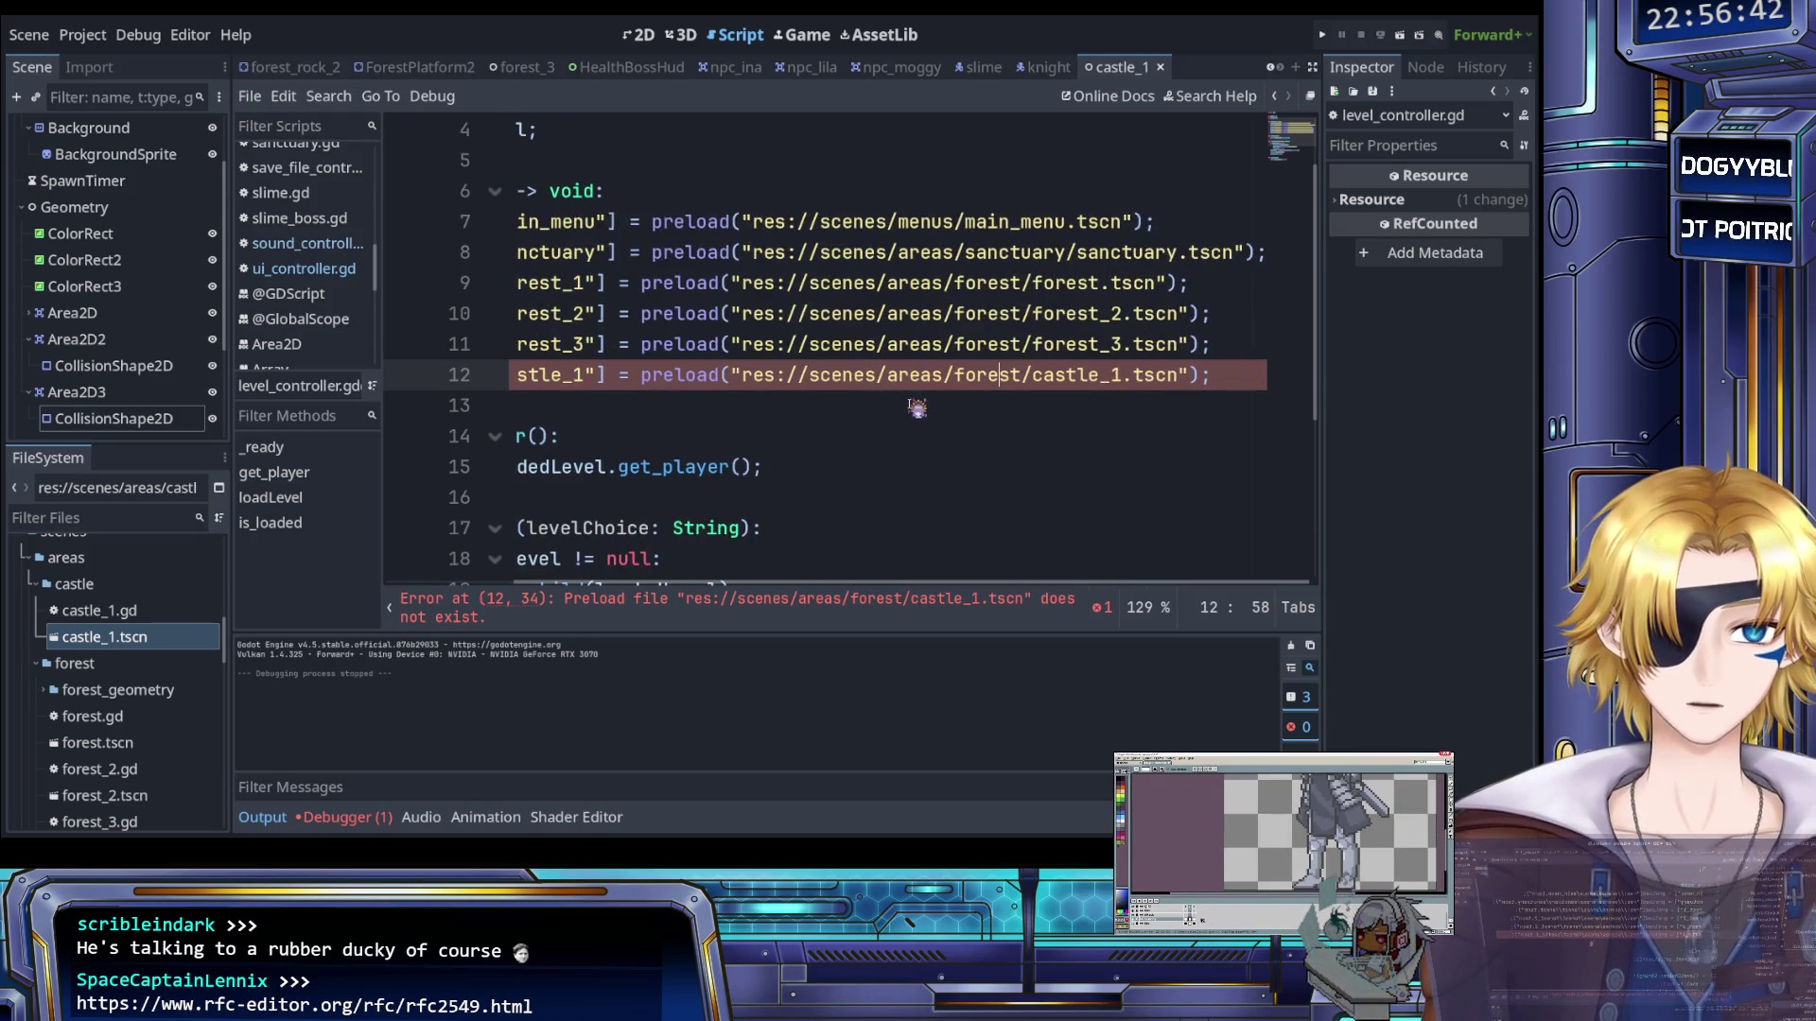
pyautogui.doubleClick(1004, 376)
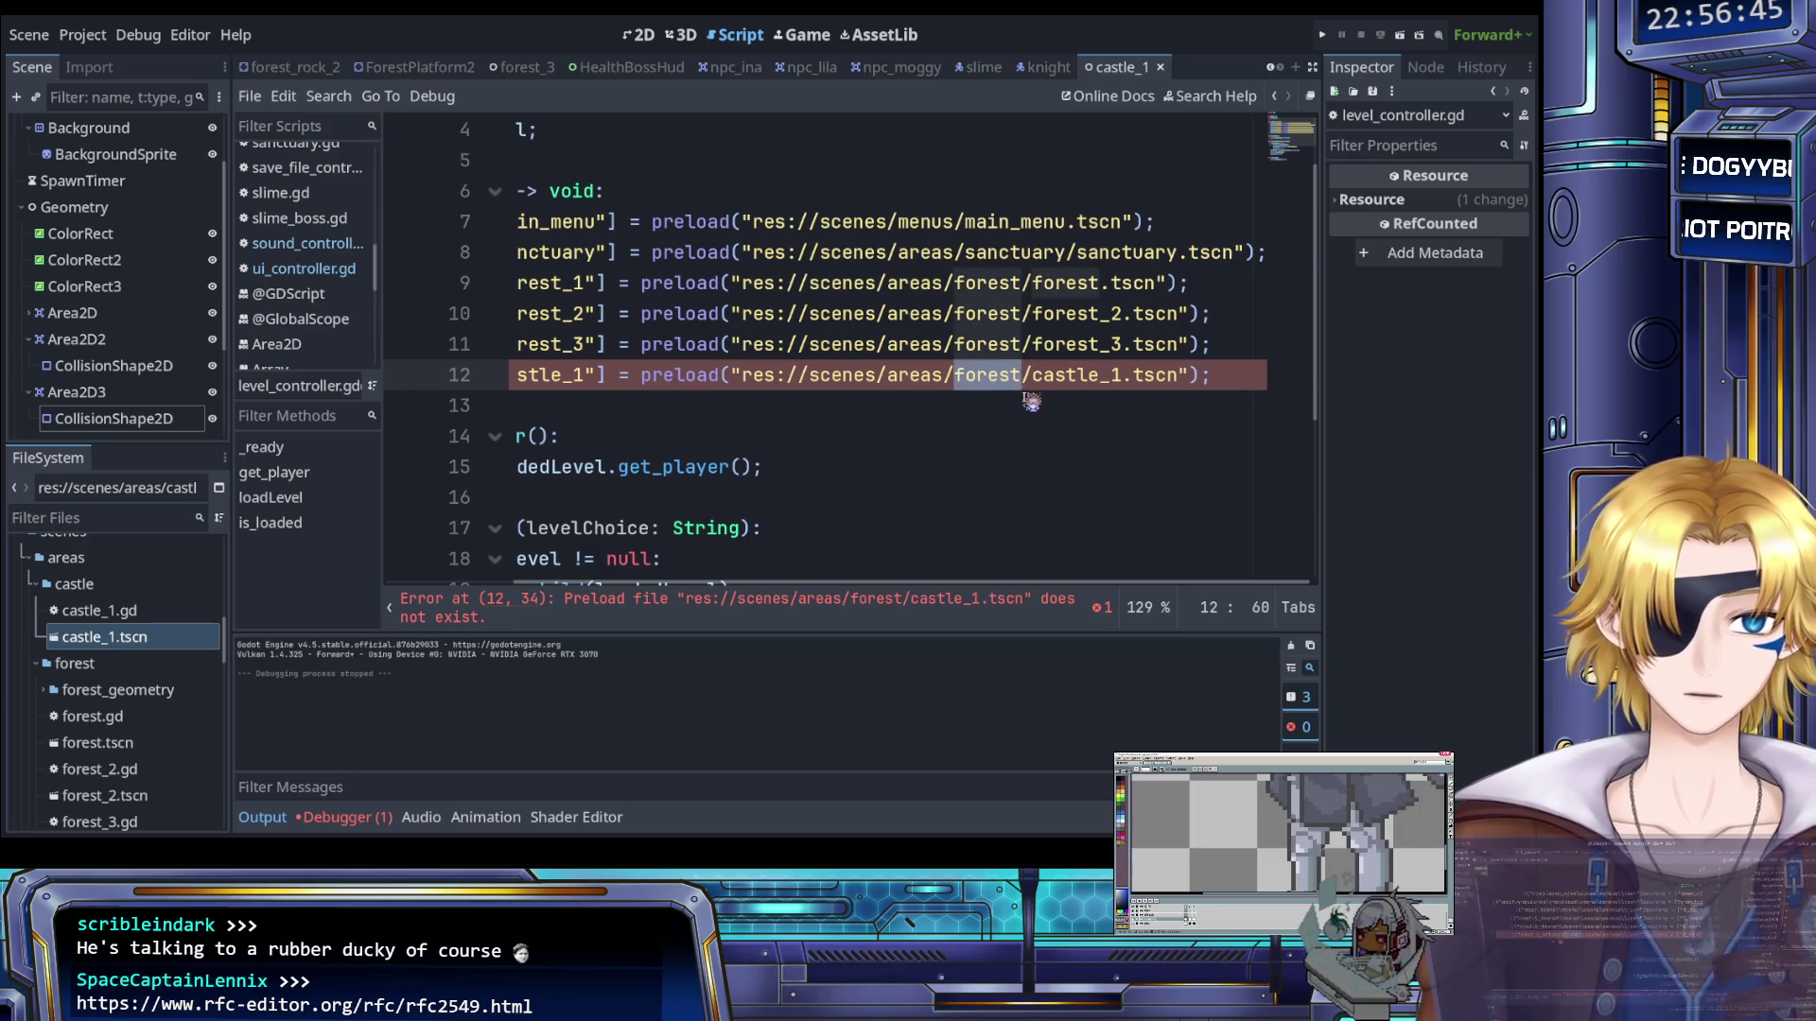
pyautogui.write('castle')
pyautogui.click(959, 346)
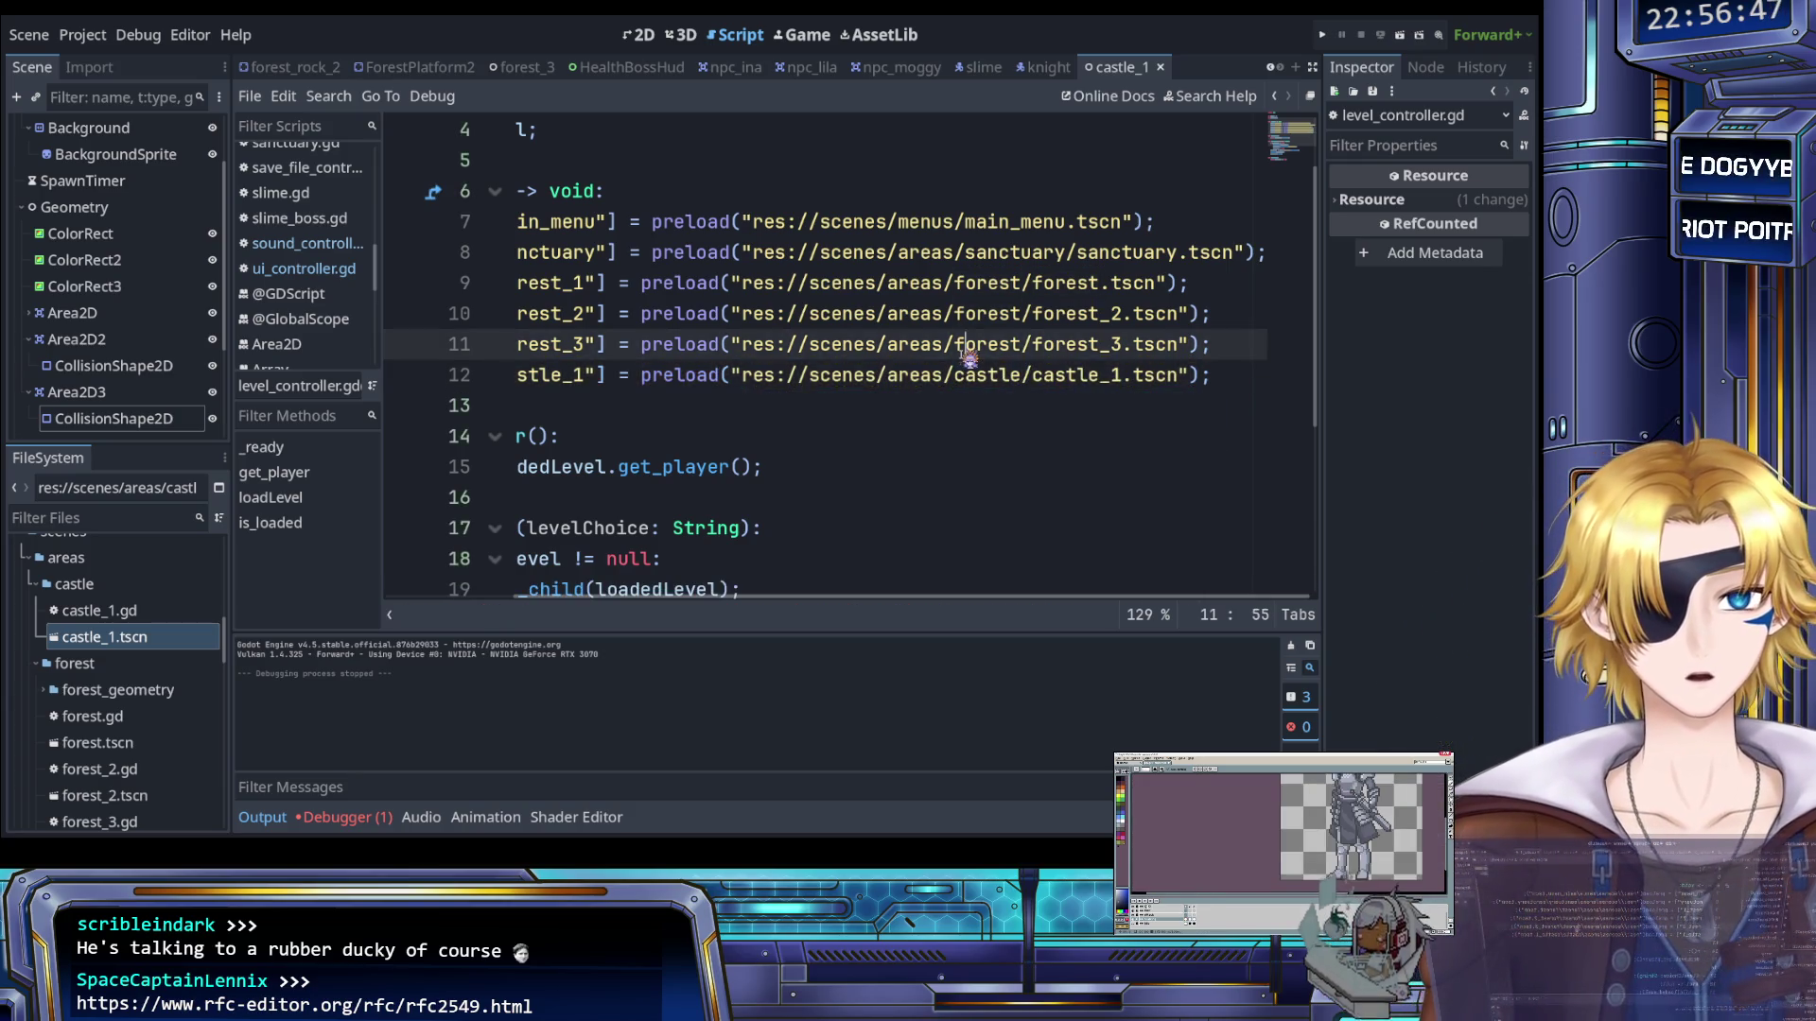
pyautogui.hscroll(-3, 931, 399)
pyautogui.hscroll(3, 916, 402)
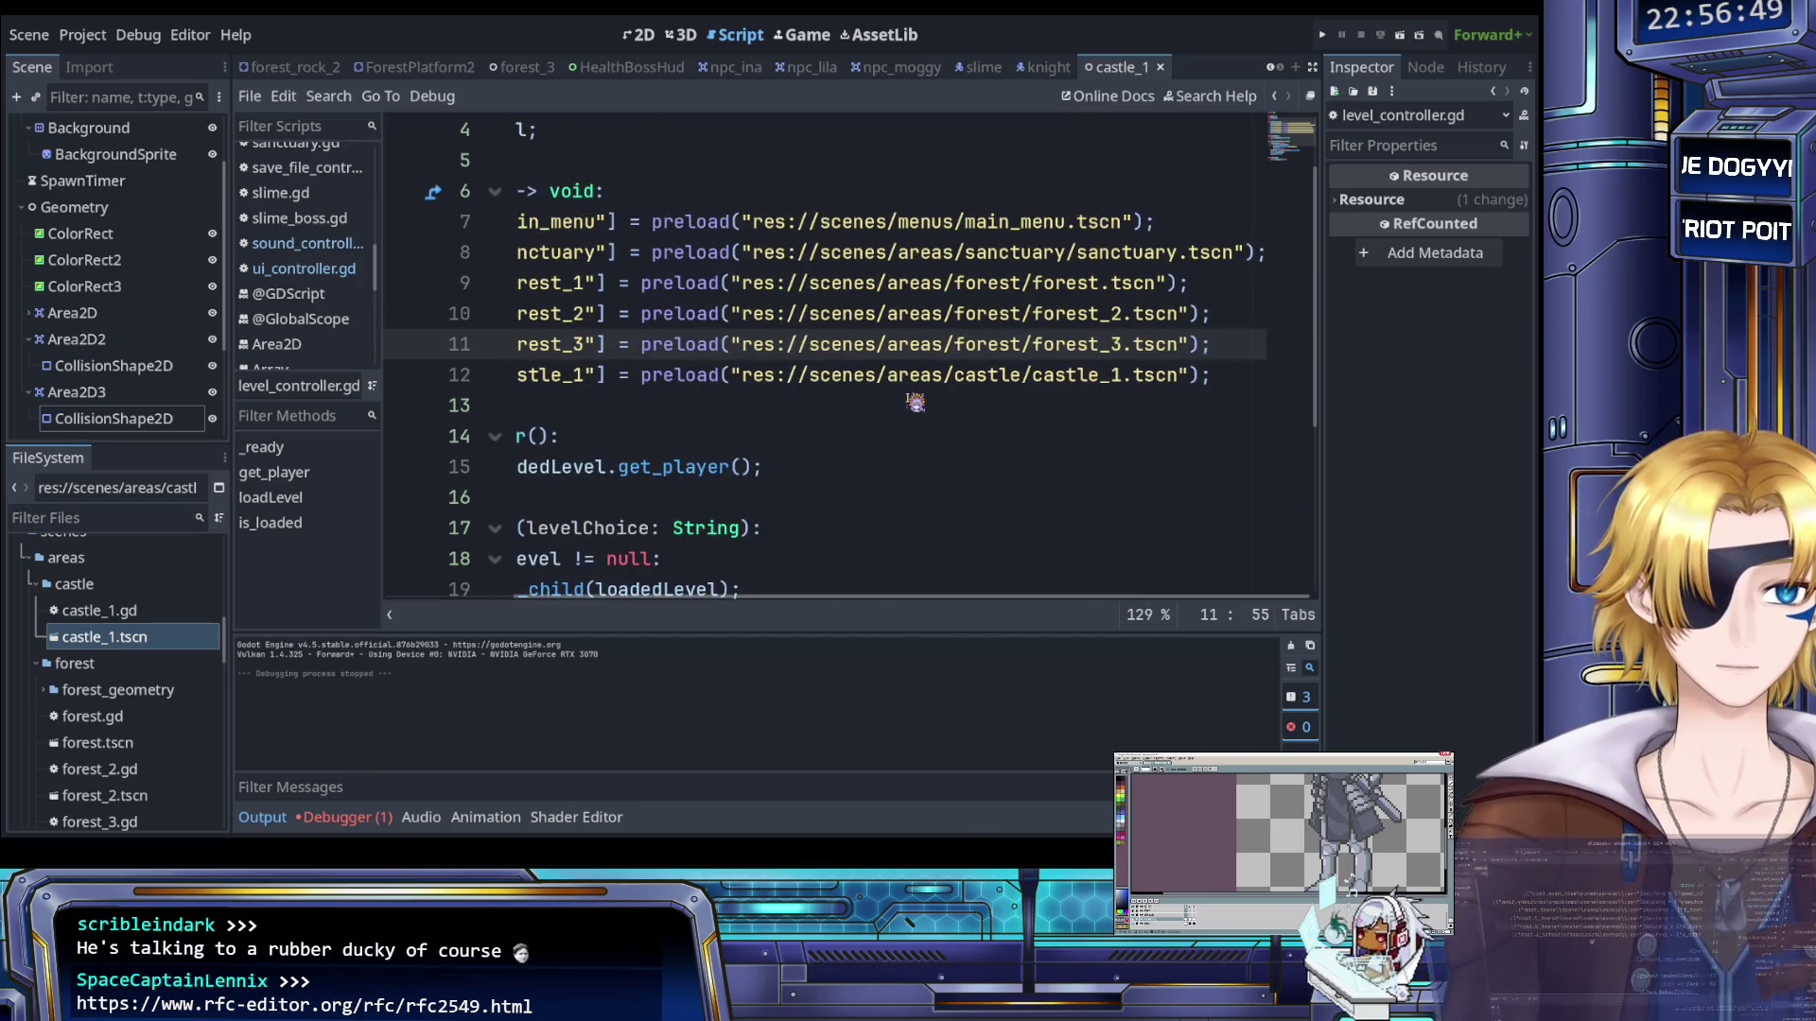
pyautogui.hscroll(-3, 916, 402)
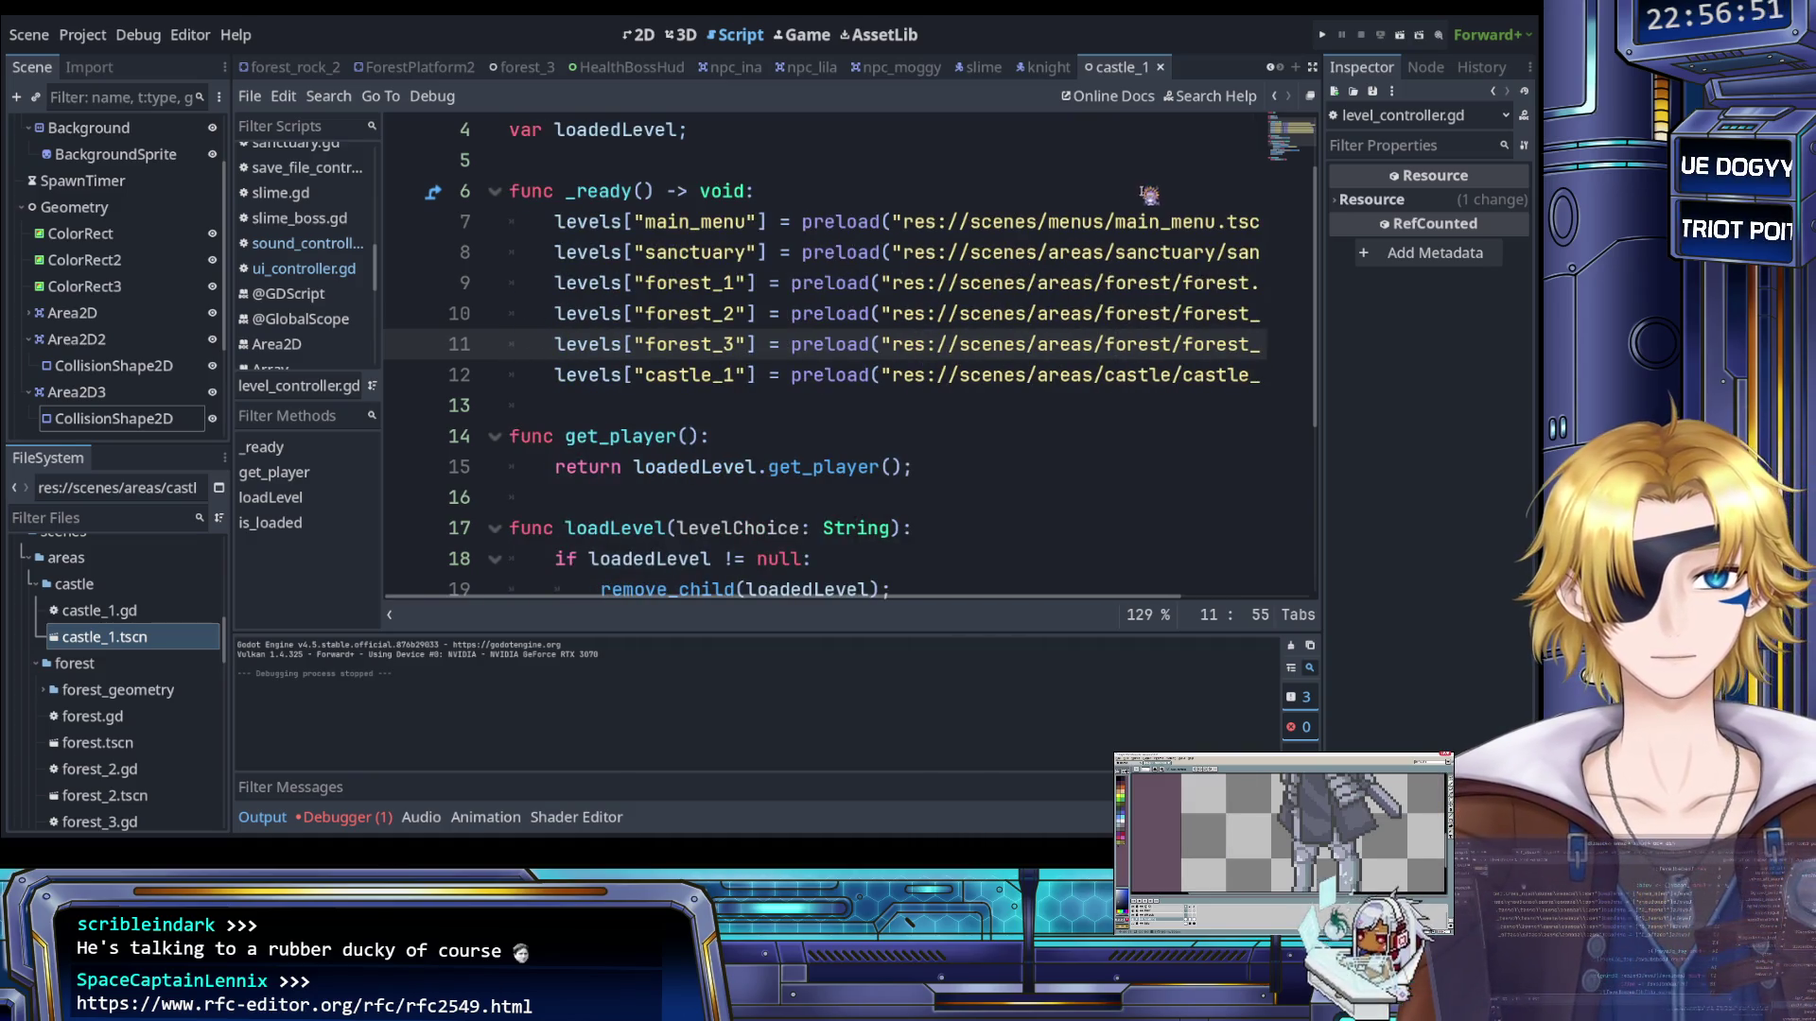
pyautogui.click(1323, 36)
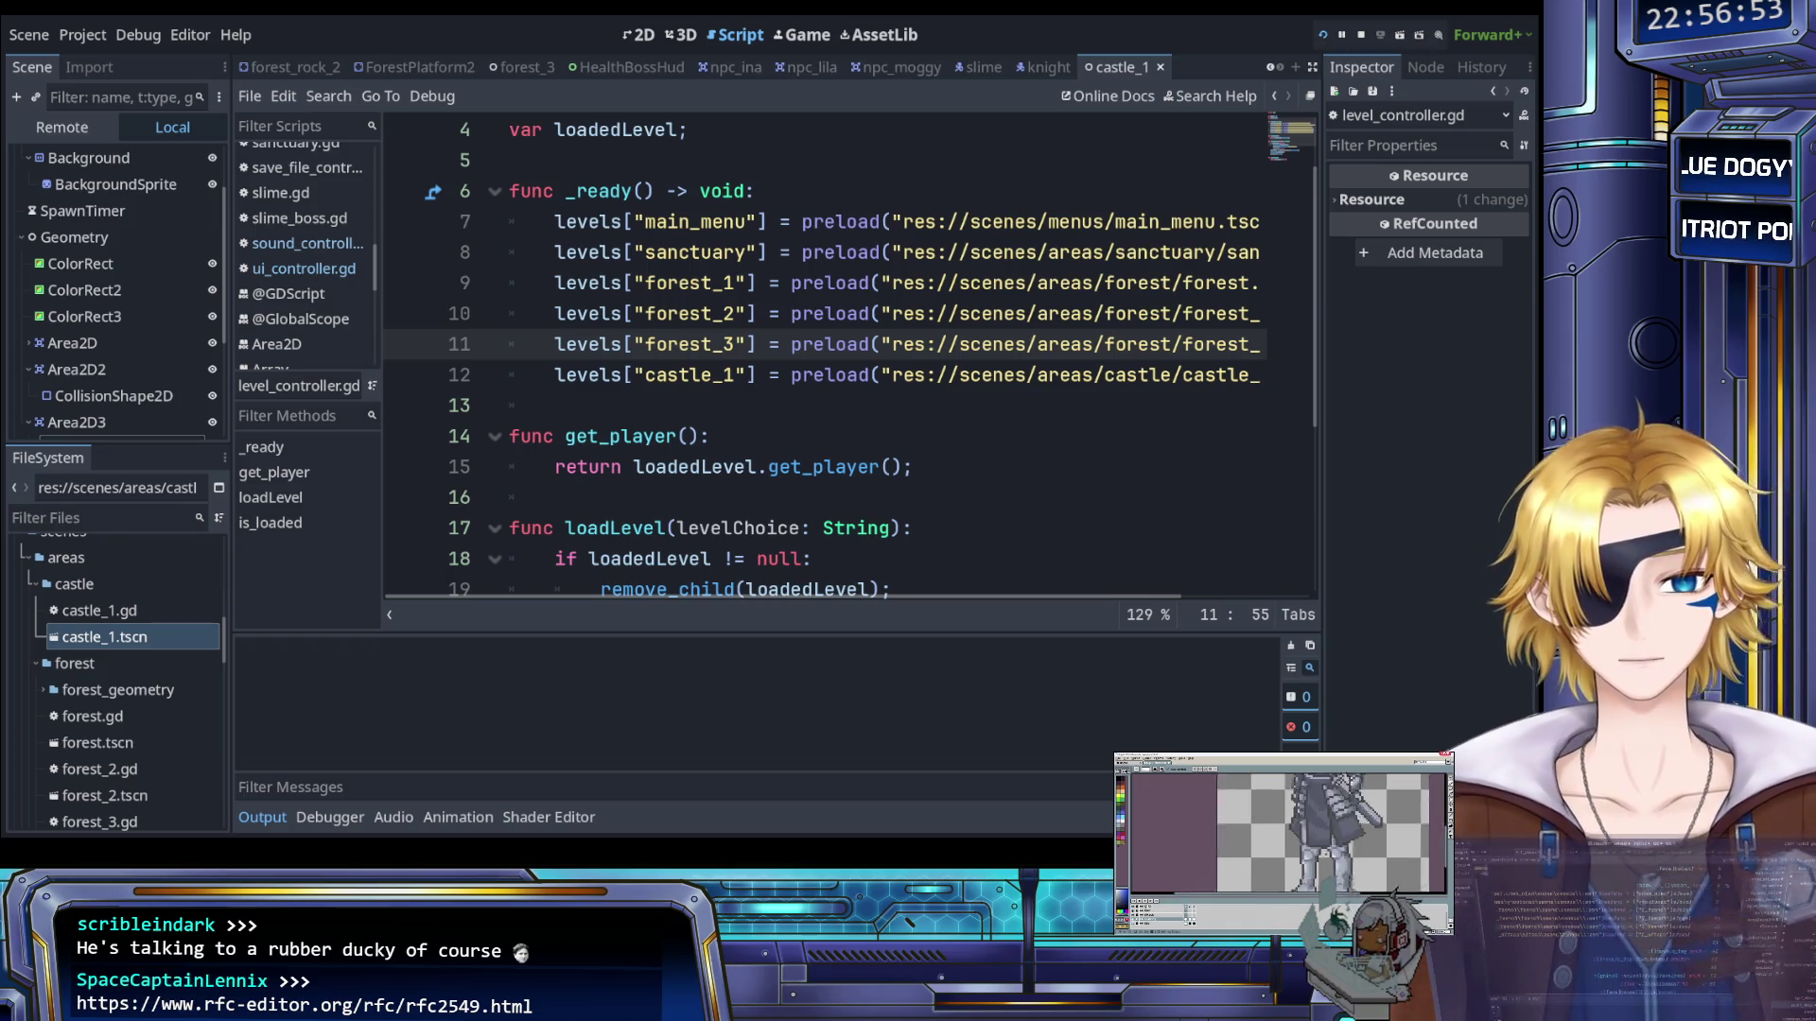
pyautogui.press('Return')
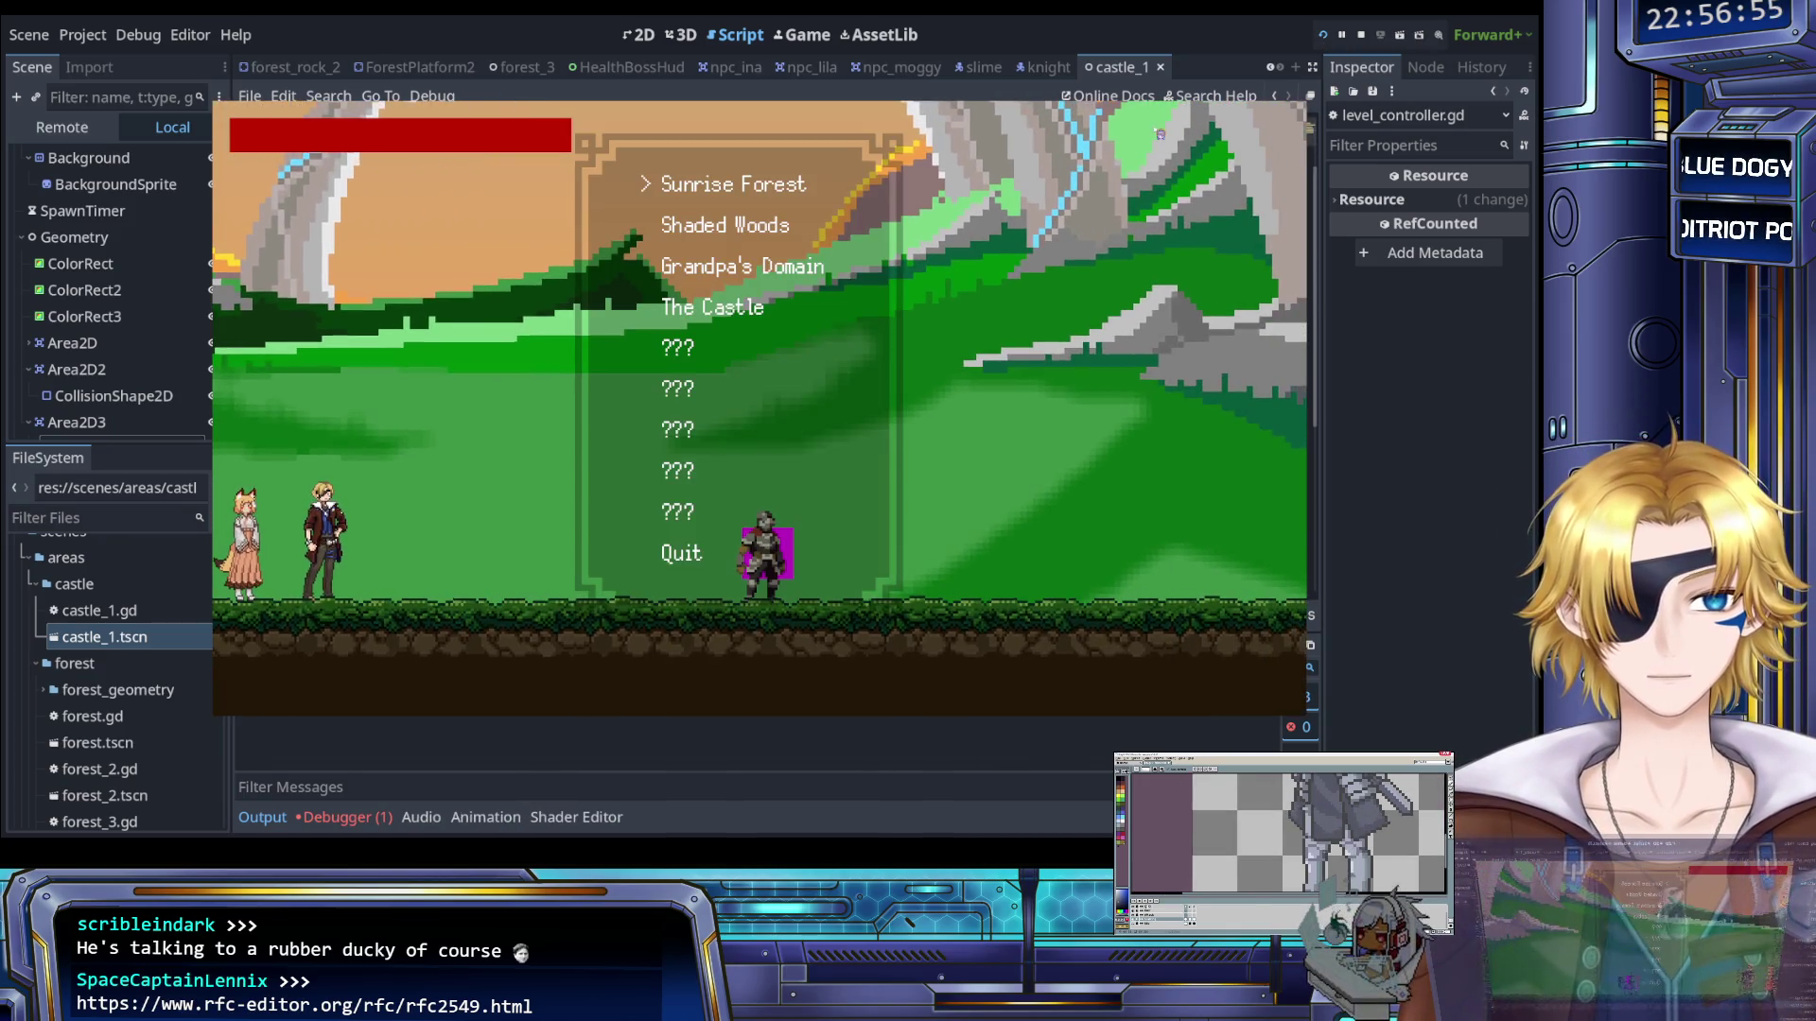
pyautogui.press('Down')
pyautogui.press('Down')
pyautogui.press('Return')
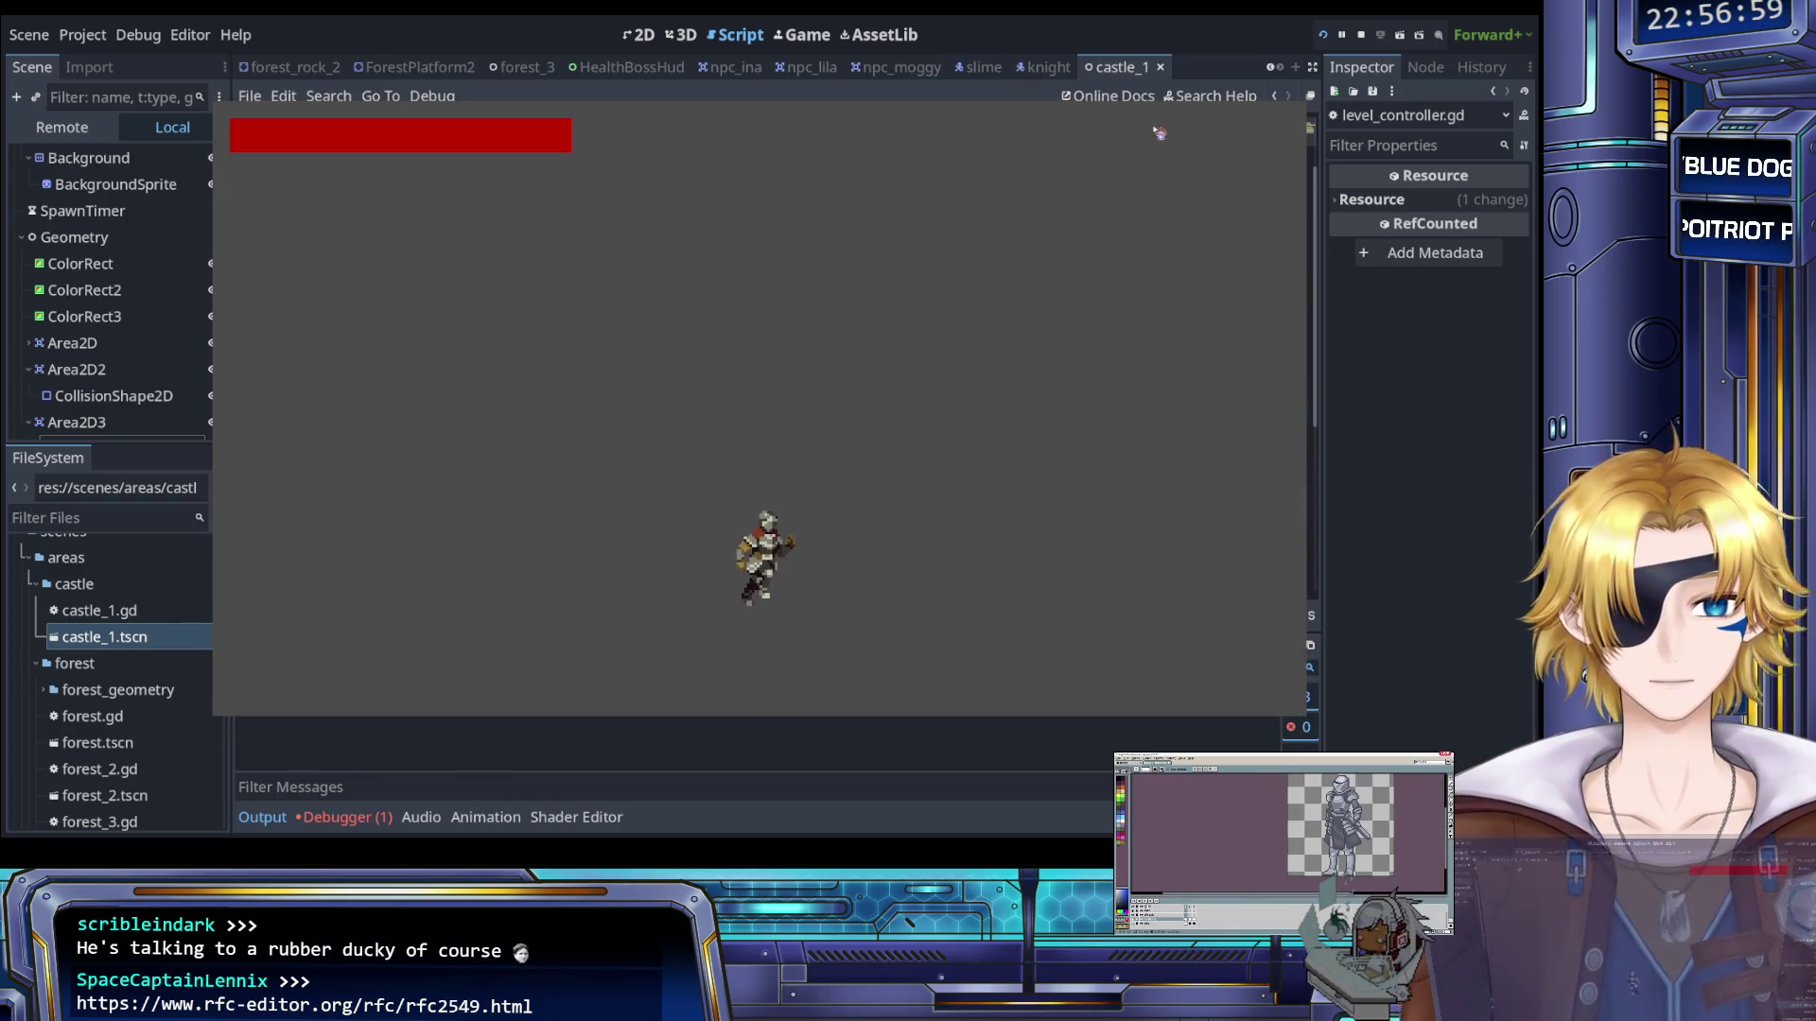
pyautogui.click(1362, 35)
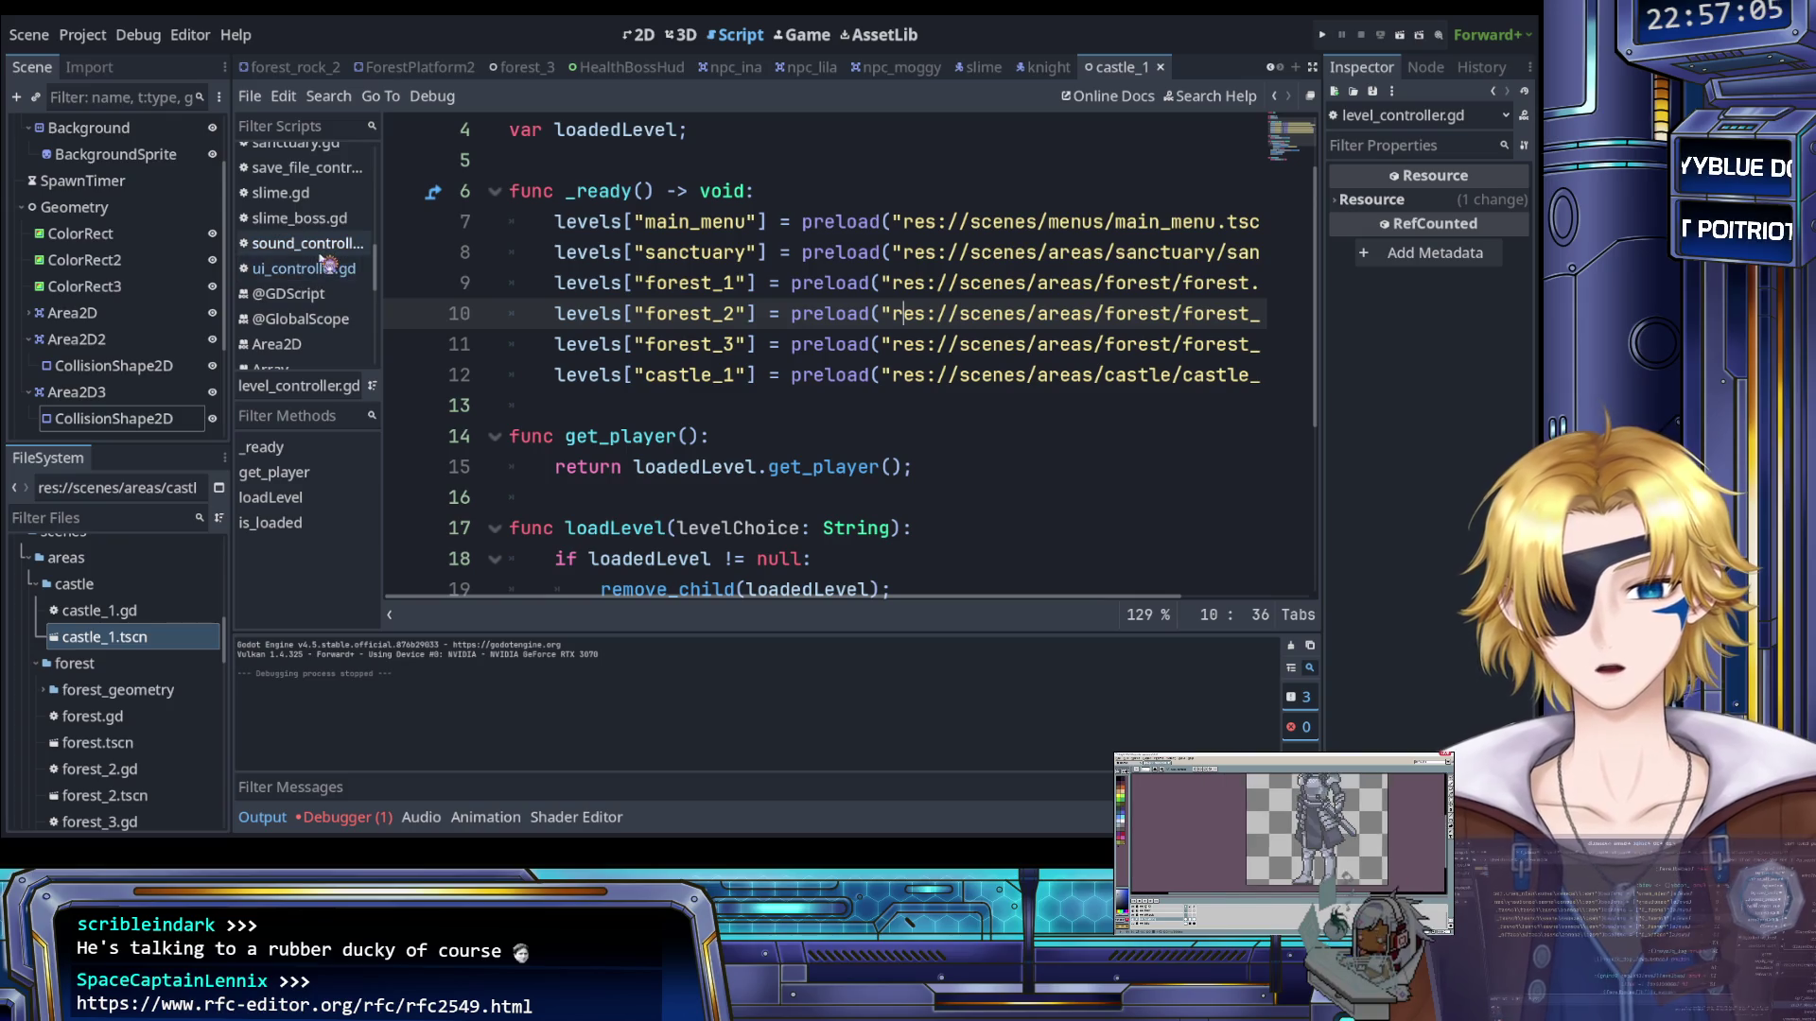
# In castle_1's 2D view, select all three CollisionShape2Ds and inspect their shared transform
pyautogui.click(639, 35)
pyautogui.scroll(4, 603, 242)
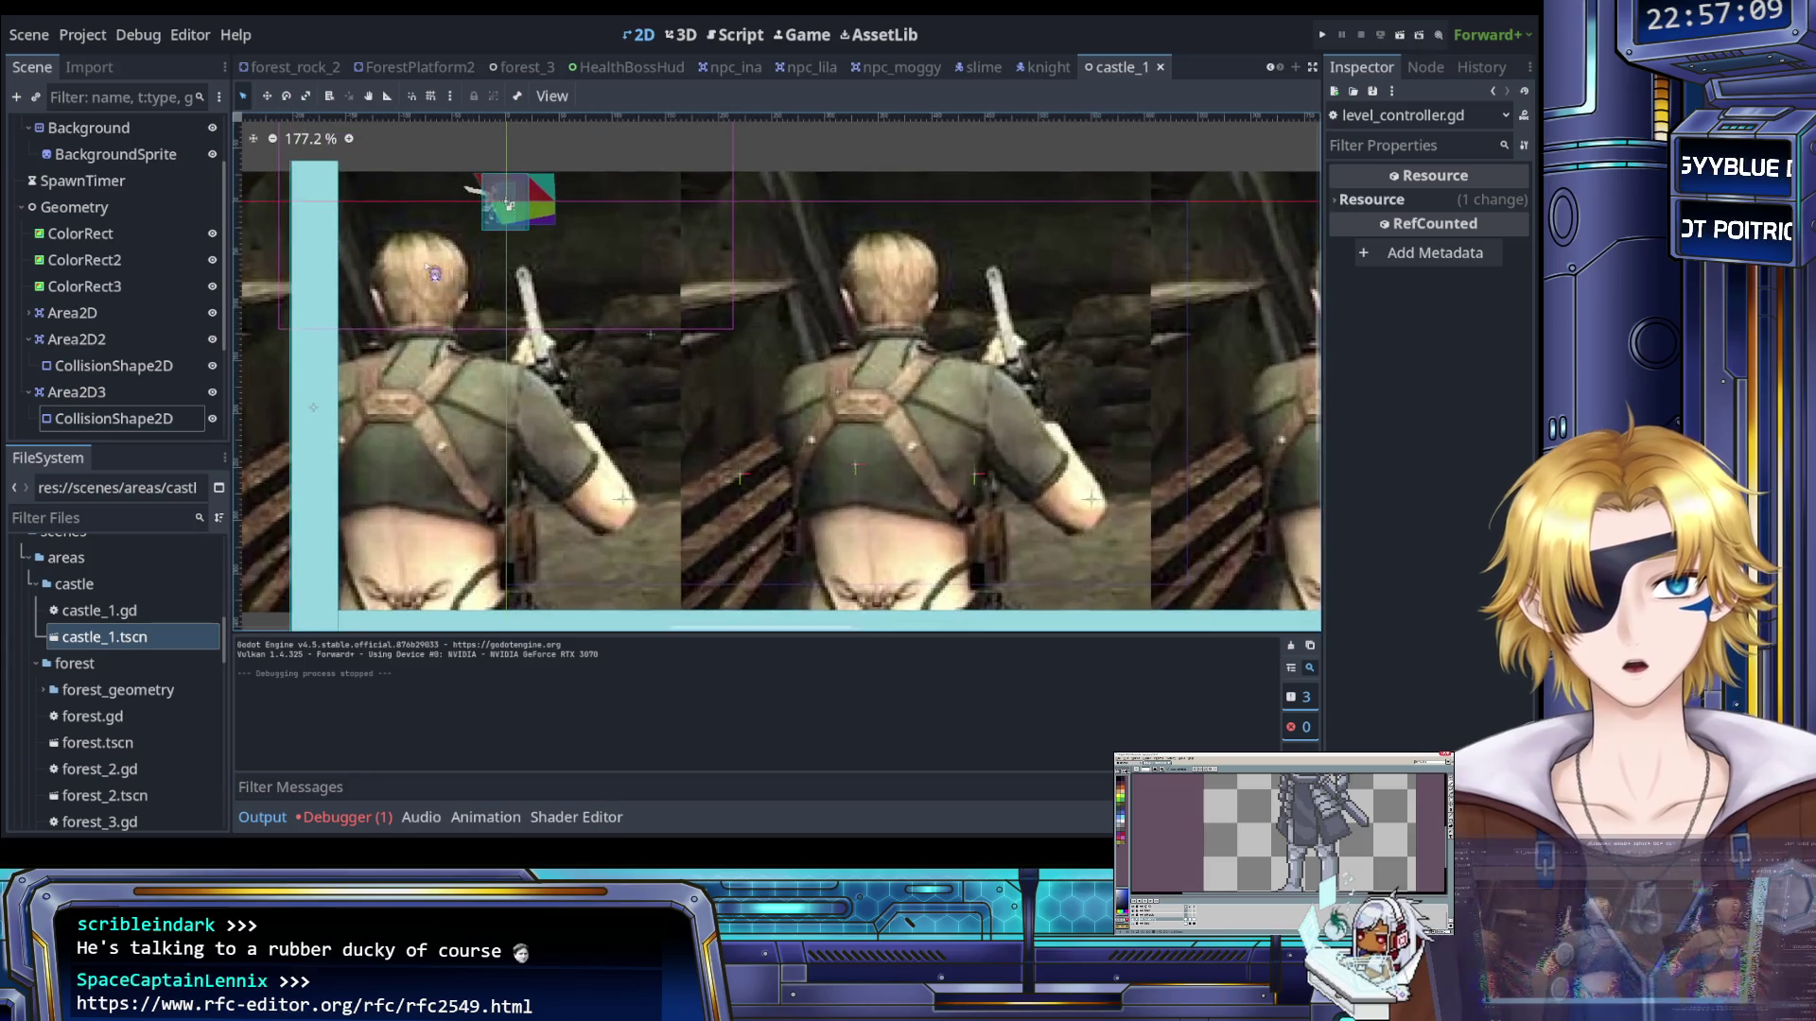
pyautogui.scroll(-5, 462, 277)
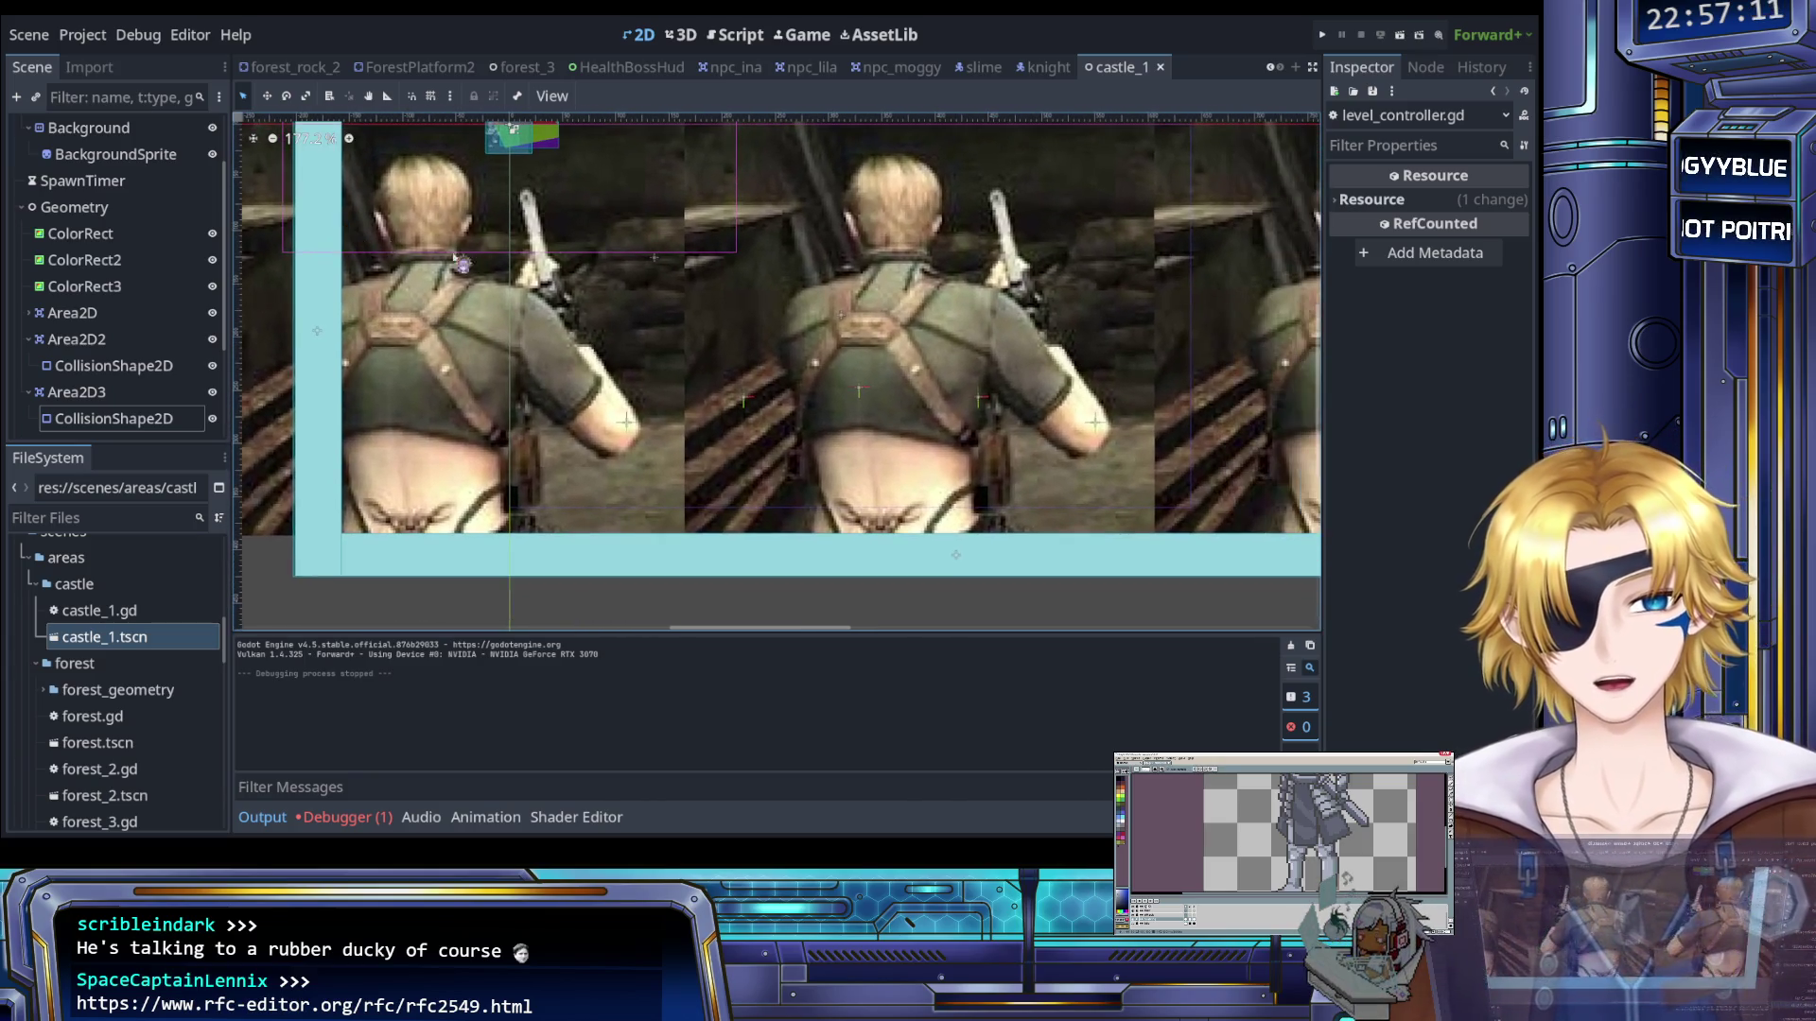
pyautogui.scroll(4, 298, 292)
pyautogui.scroll(-3, 113, 284)
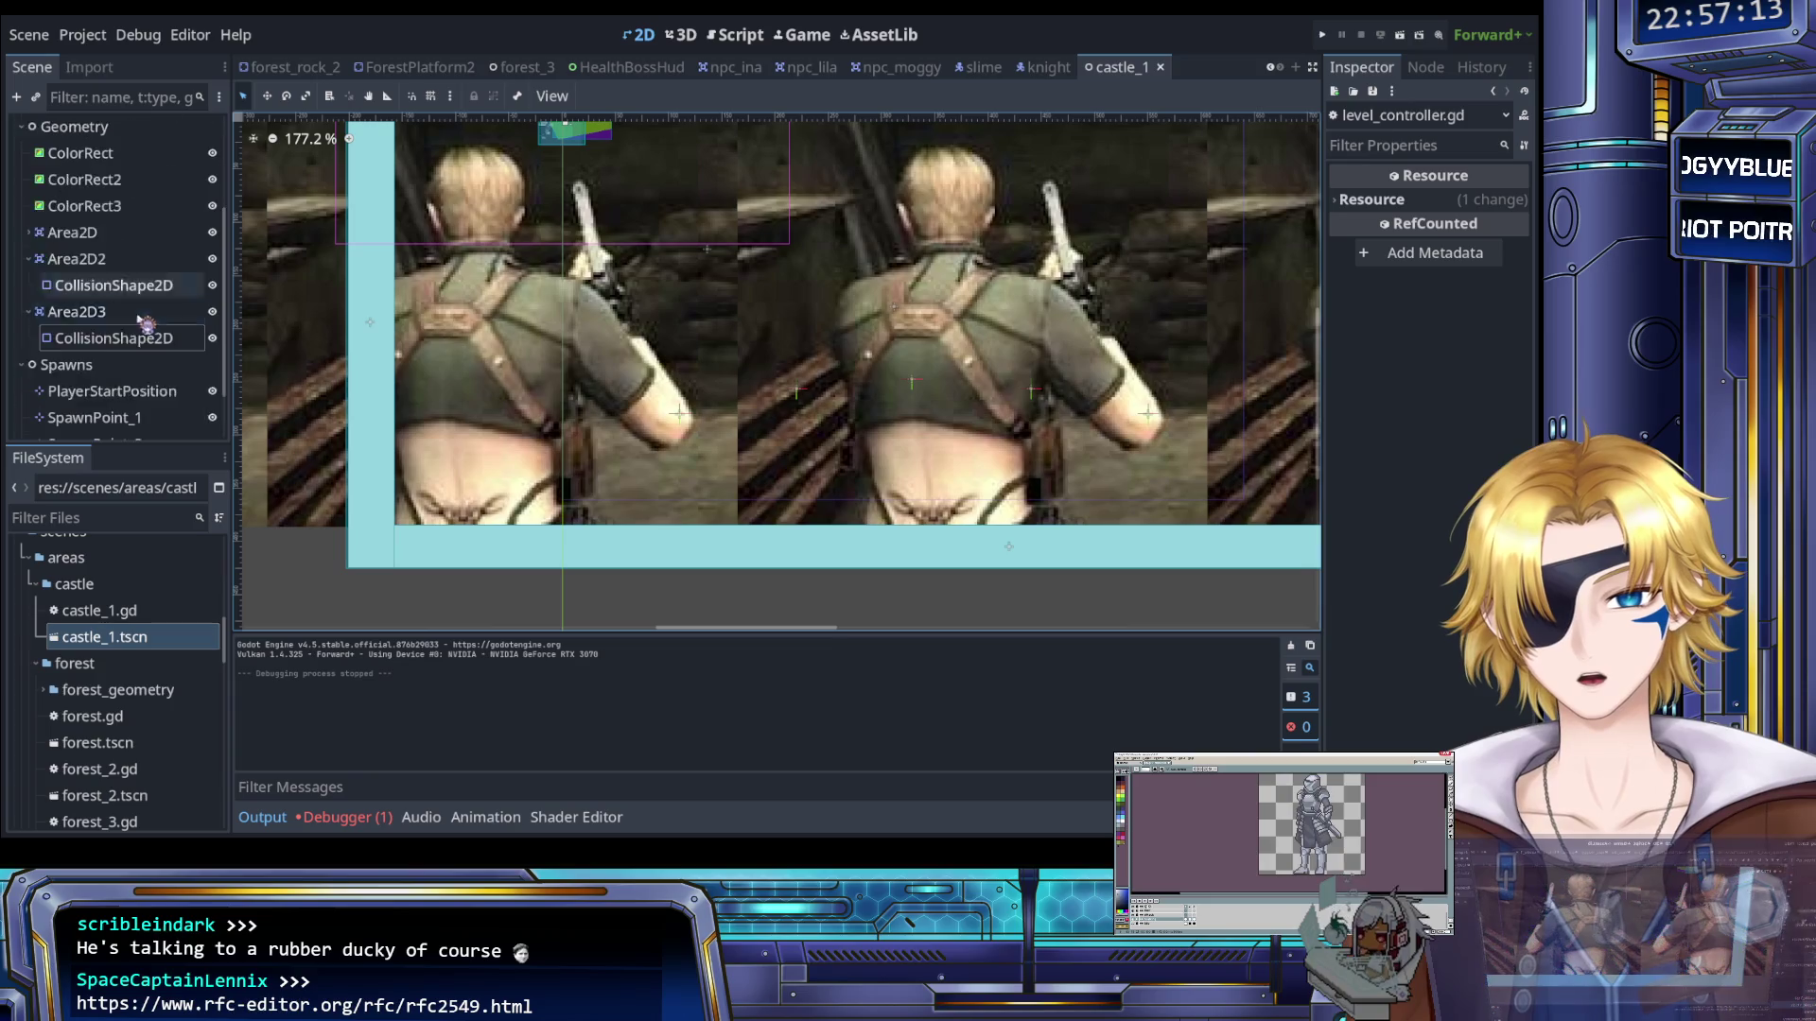
pyautogui.click(59, 218)
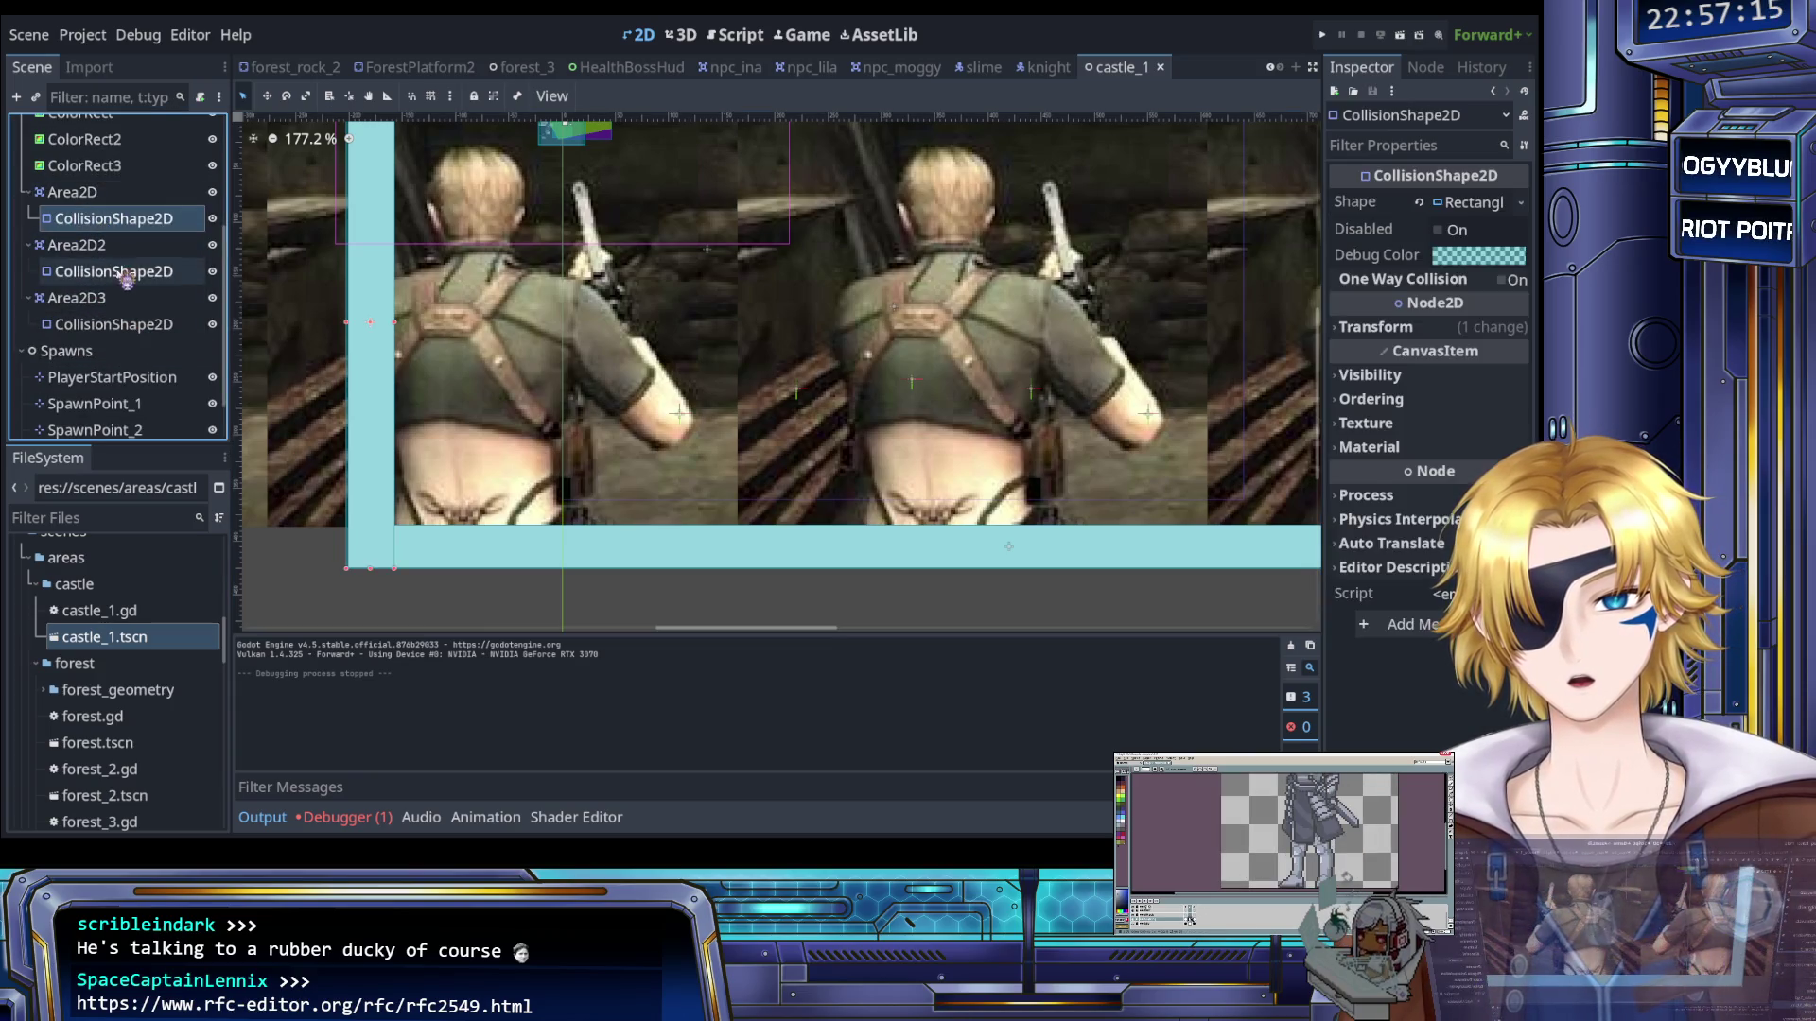
pyautogui.keyDown('ctrl'); pyautogui.click(133, 271); pyautogui.keyUp('ctrl')
pyautogui.keyDown('ctrl'); pyautogui.click(133, 325); pyautogui.keyUp('ctrl')
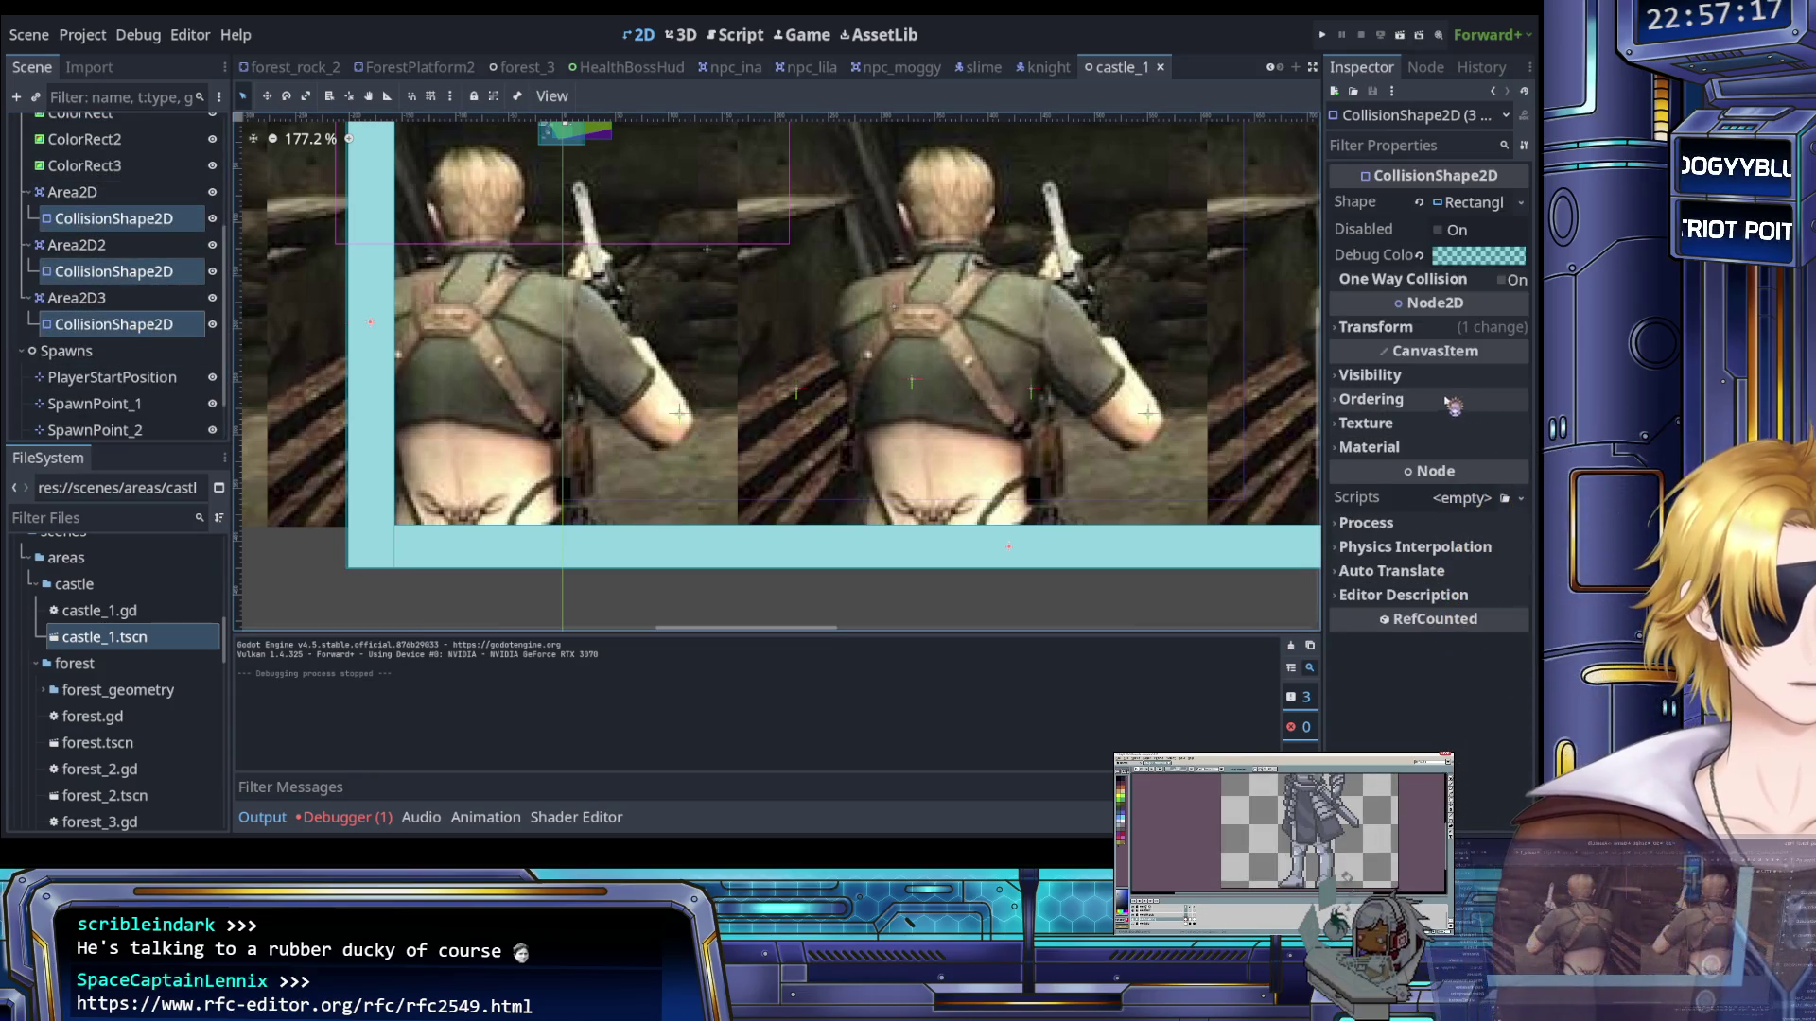
pyautogui.click(1407, 329)
pyautogui.click(1407, 331)
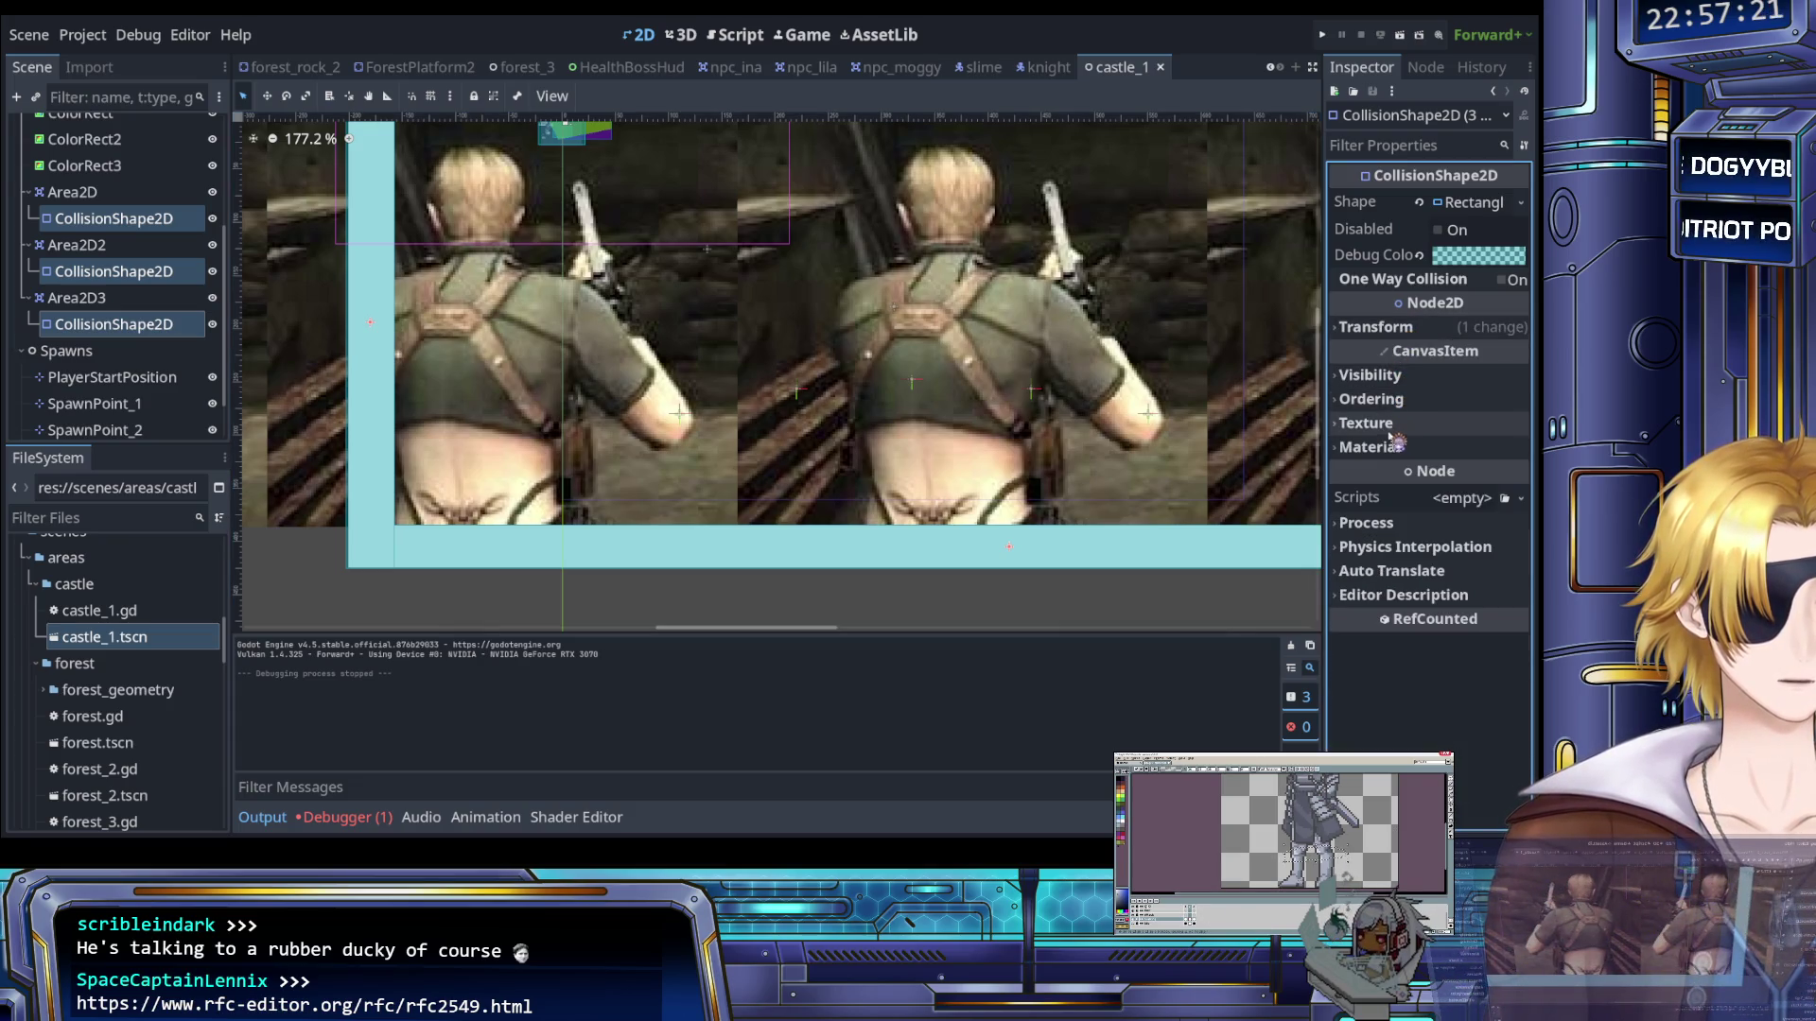
# Inspect the first CollisionShape2D's Visibility, Ordering, Texture and Transform properties
pyautogui.click(114, 218)
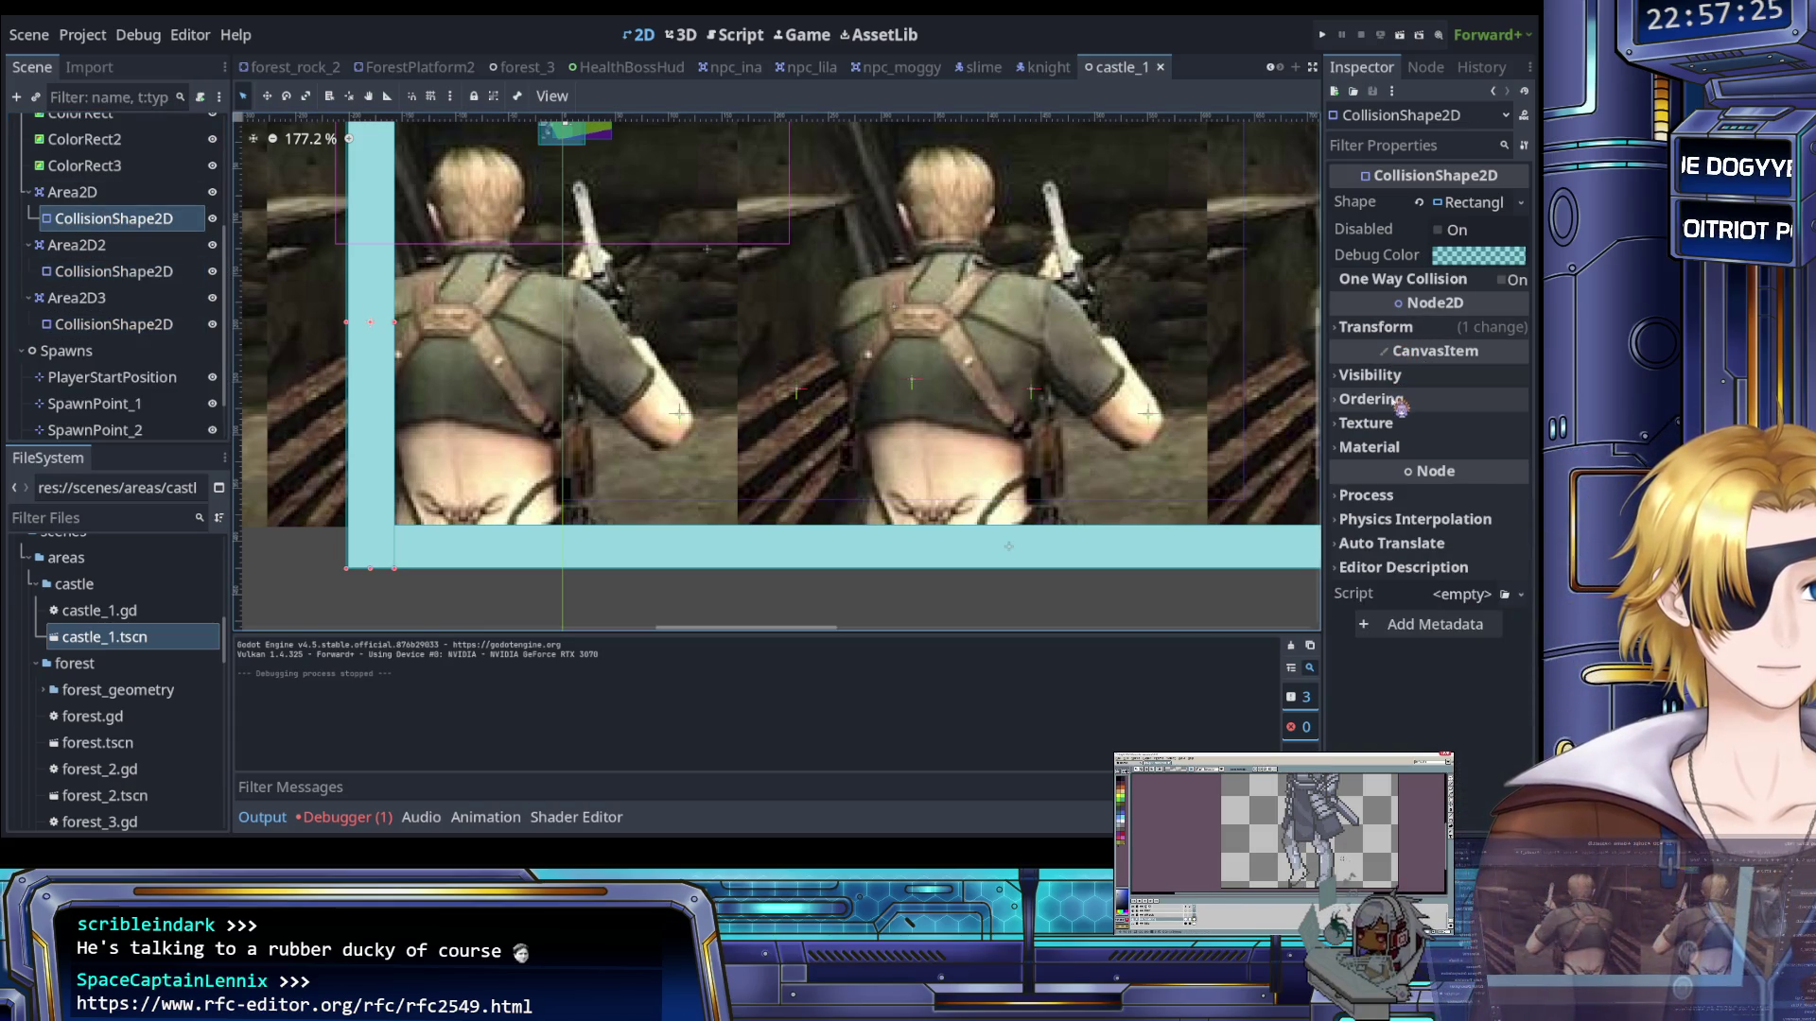
pyautogui.click(1397, 380)
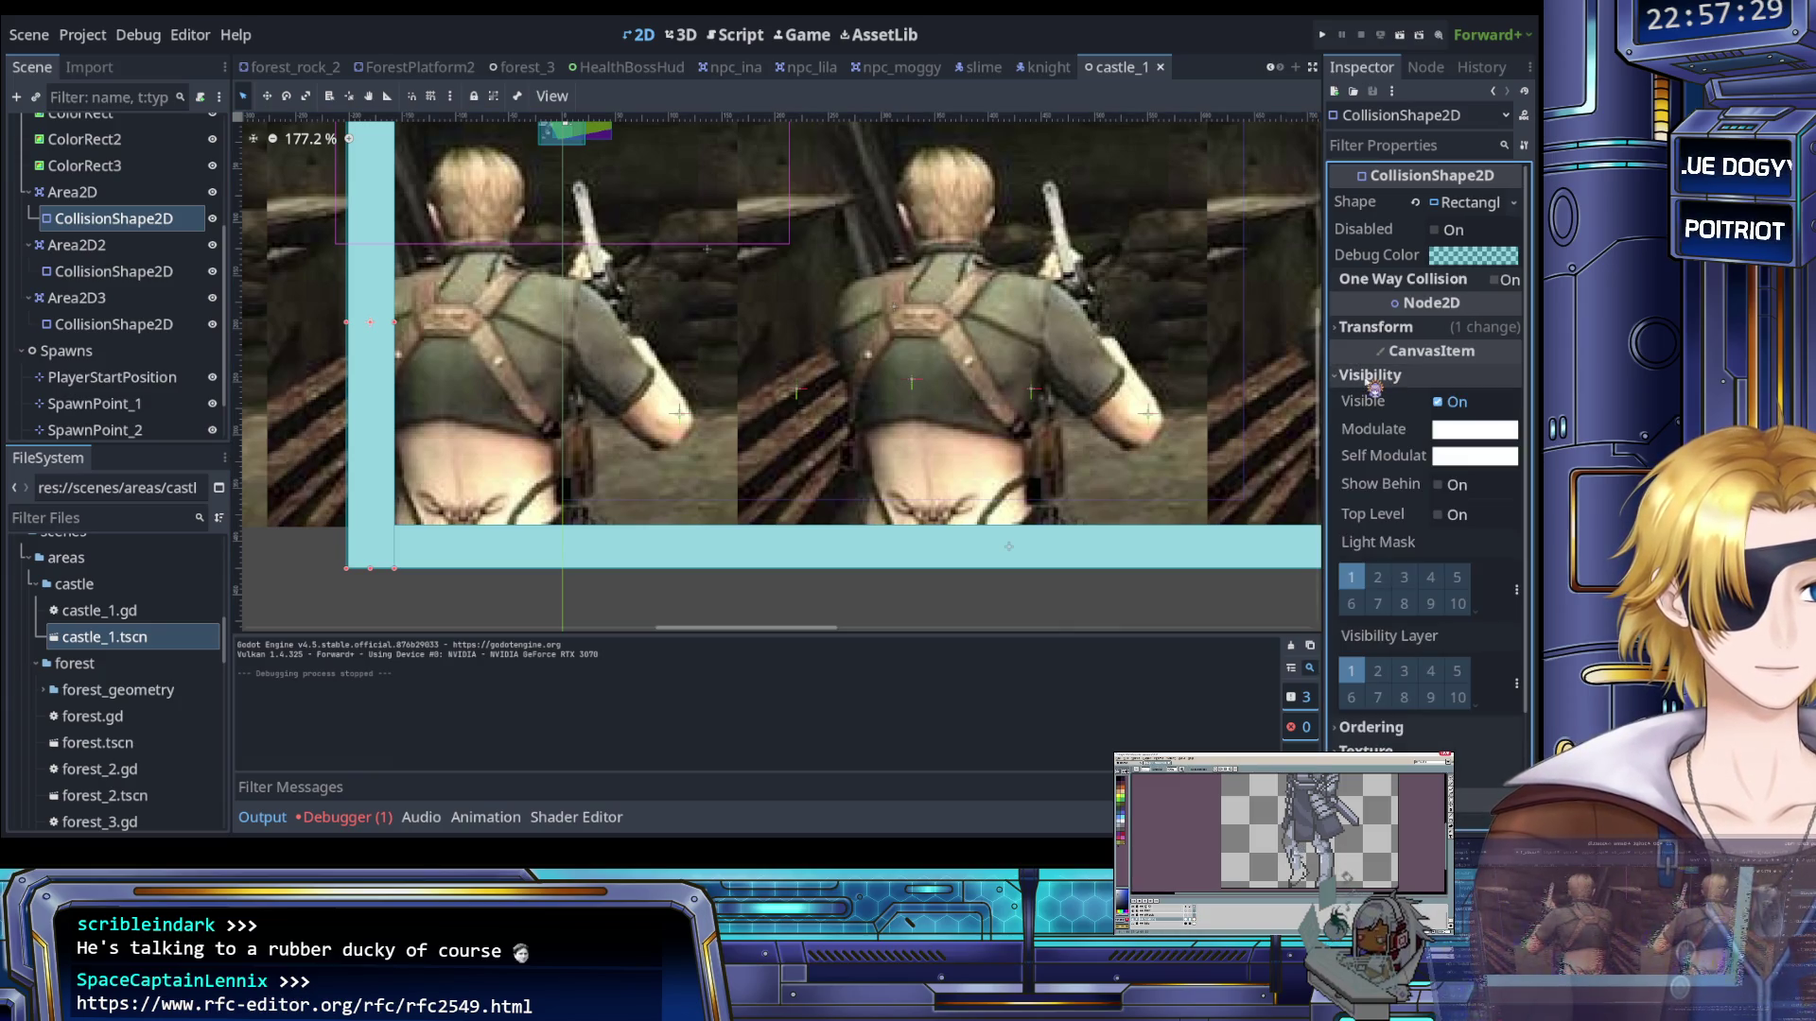
pyautogui.click(1372, 385)
pyautogui.click(1372, 385)
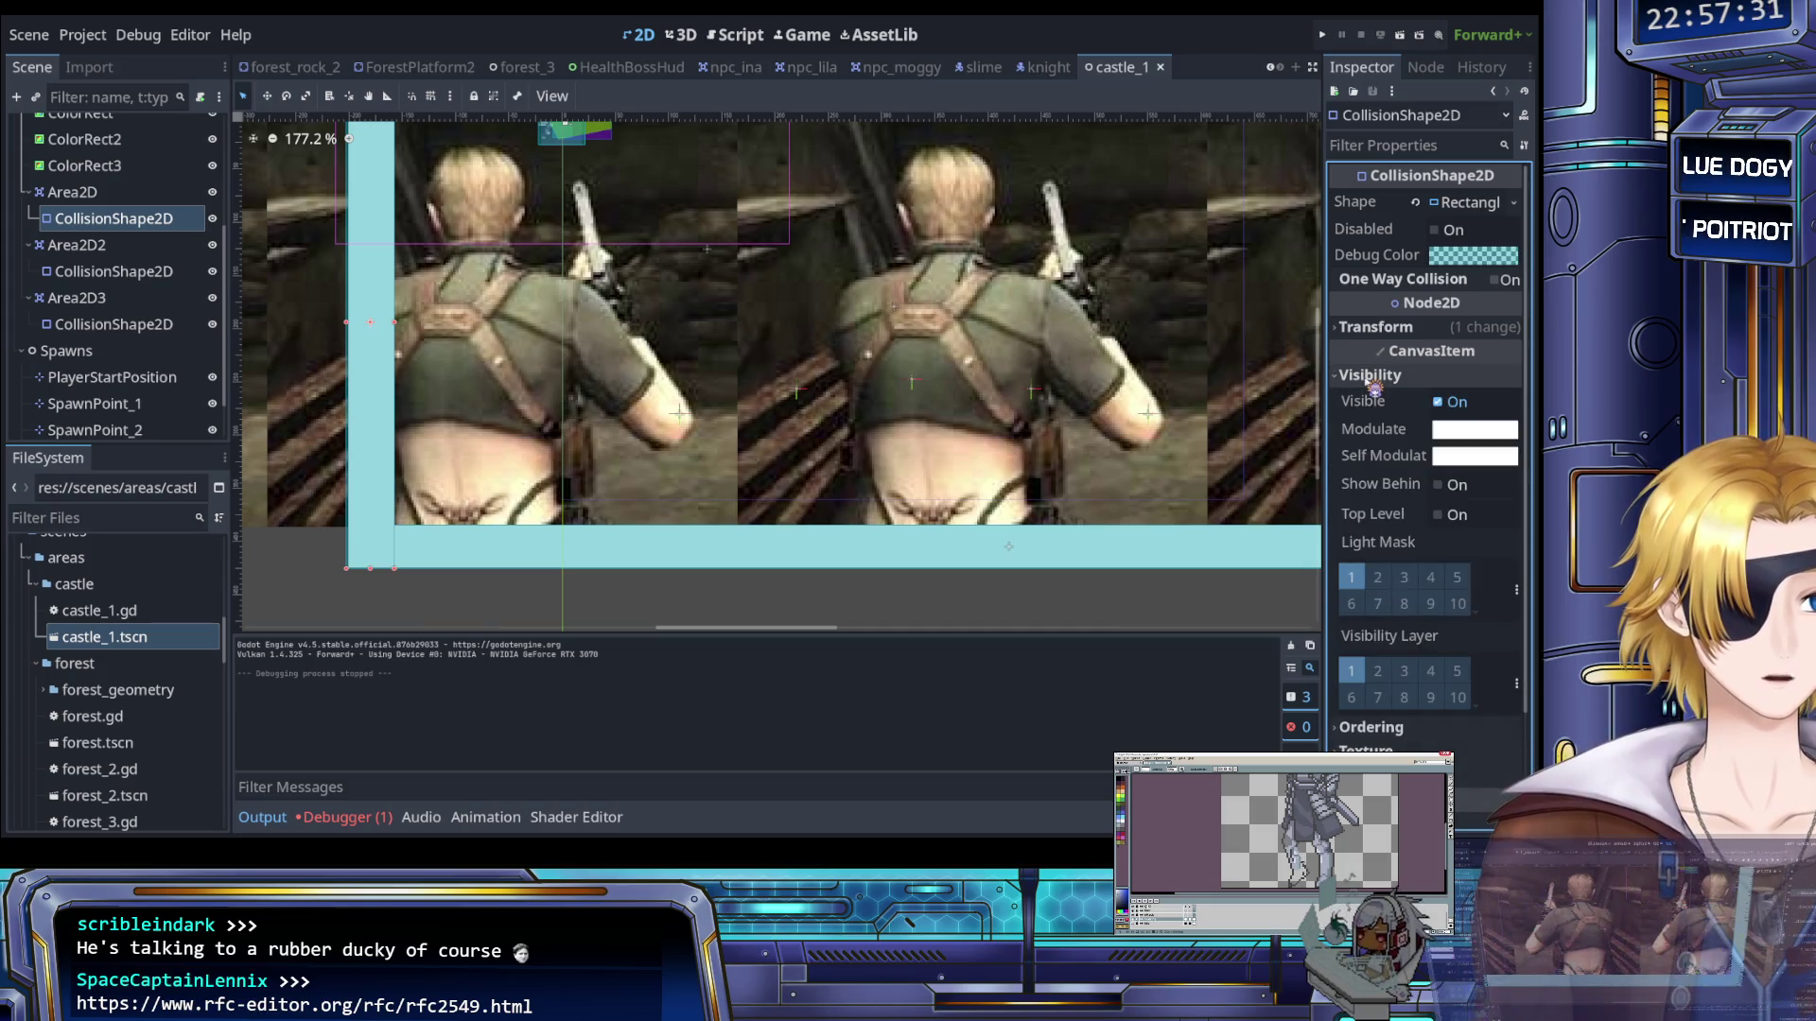
pyautogui.click(1372, 378)
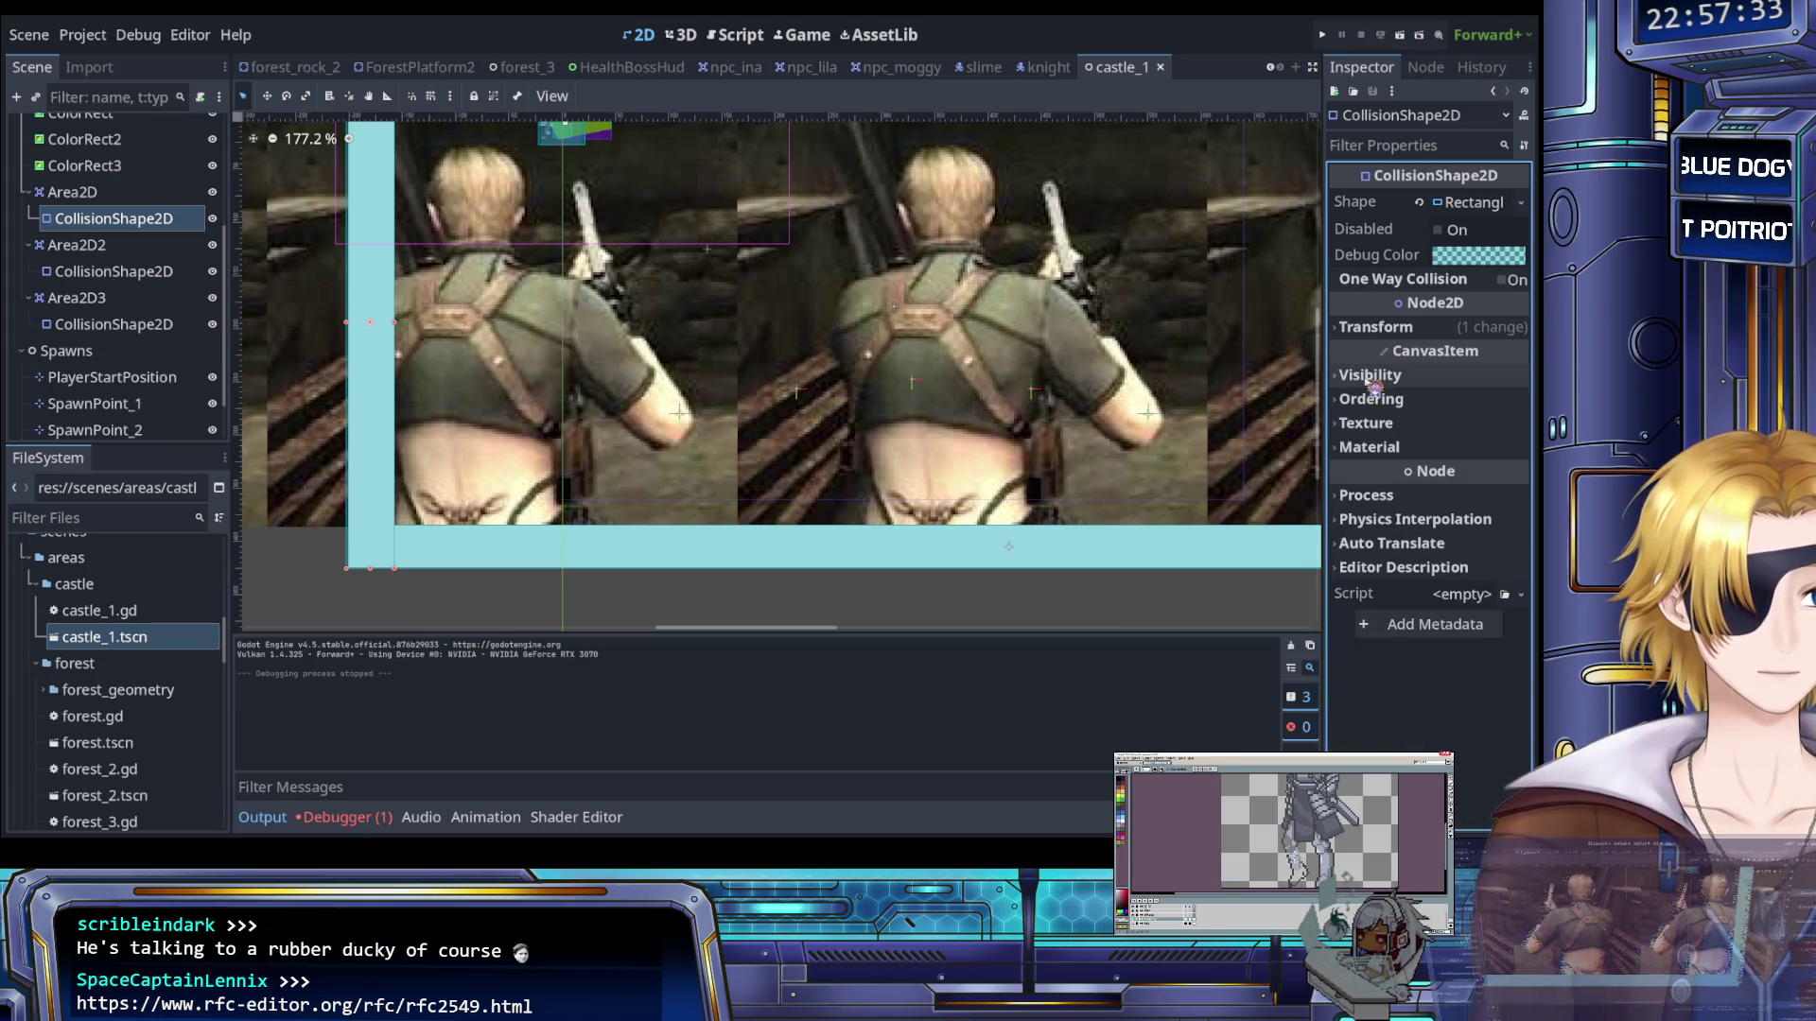
pyautogui.click(1376, 399)
pyautogui.click(1377, 399)
pyautogui.click(1385, 425)
pyautogui.click(1384, 425)
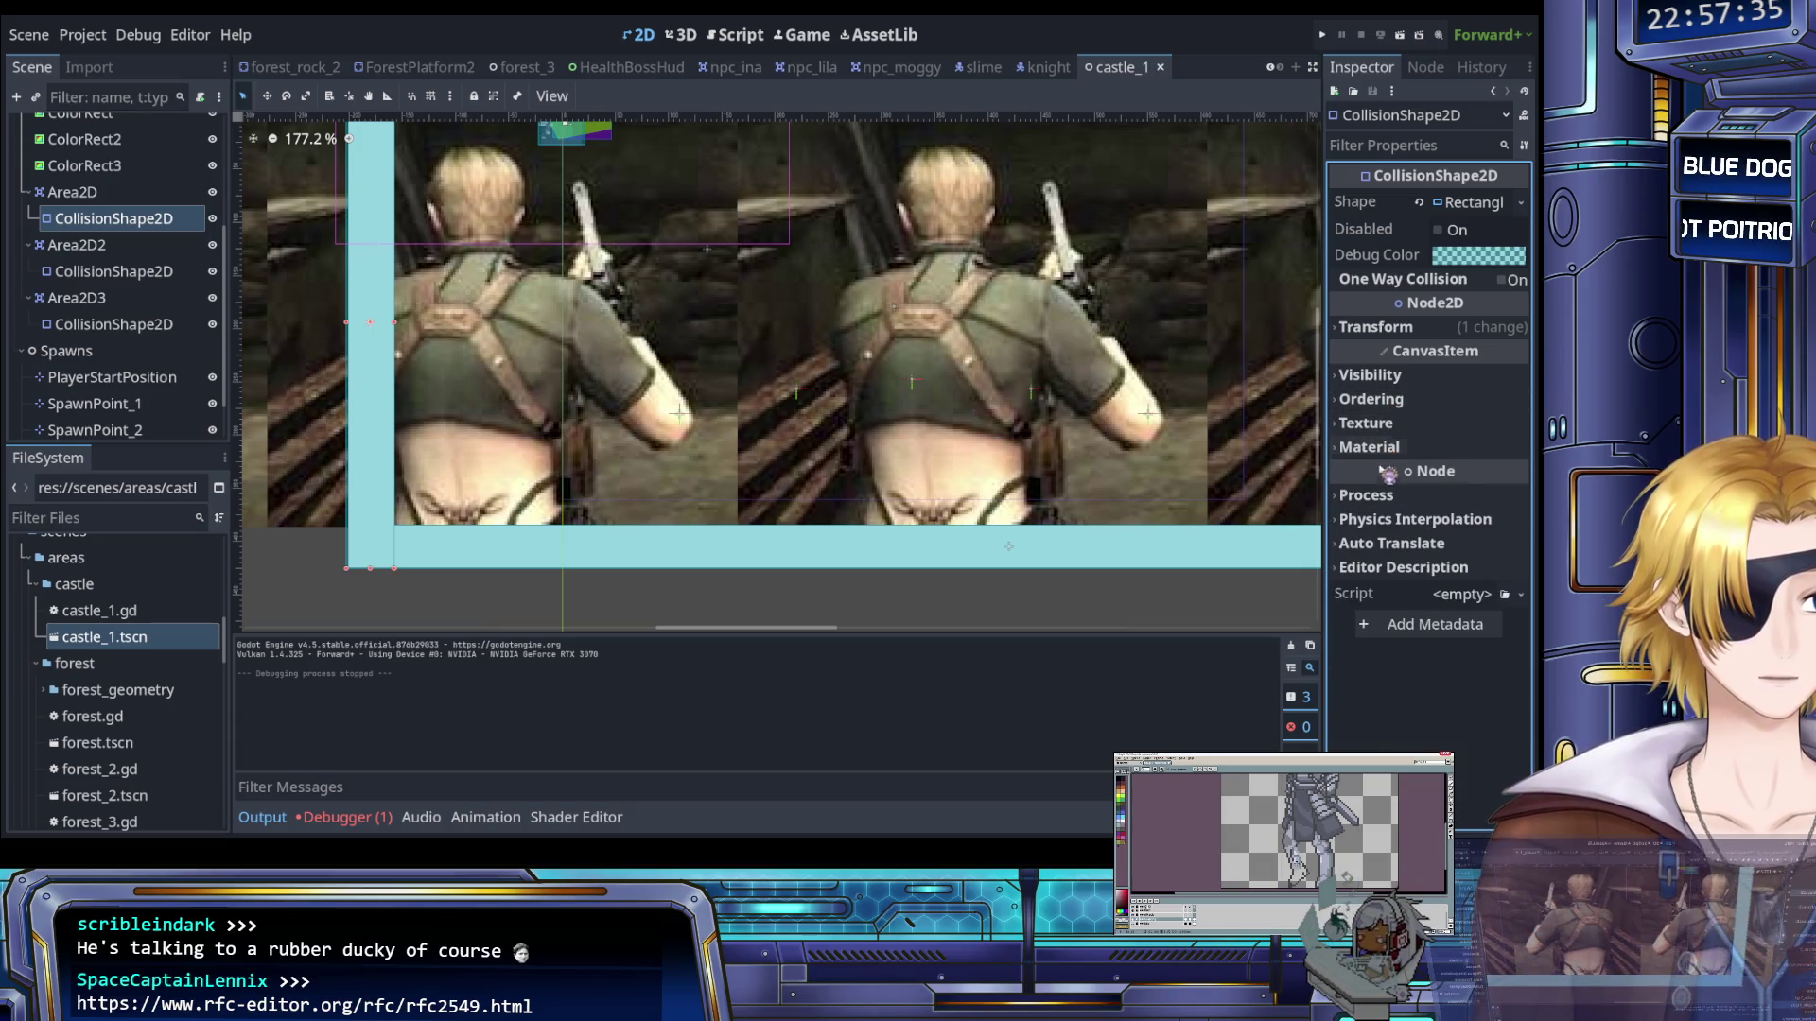
pyautogui.click(1398, 494)
pyautogui.click(1398, 495)
pyautogui.click(1392, 331)
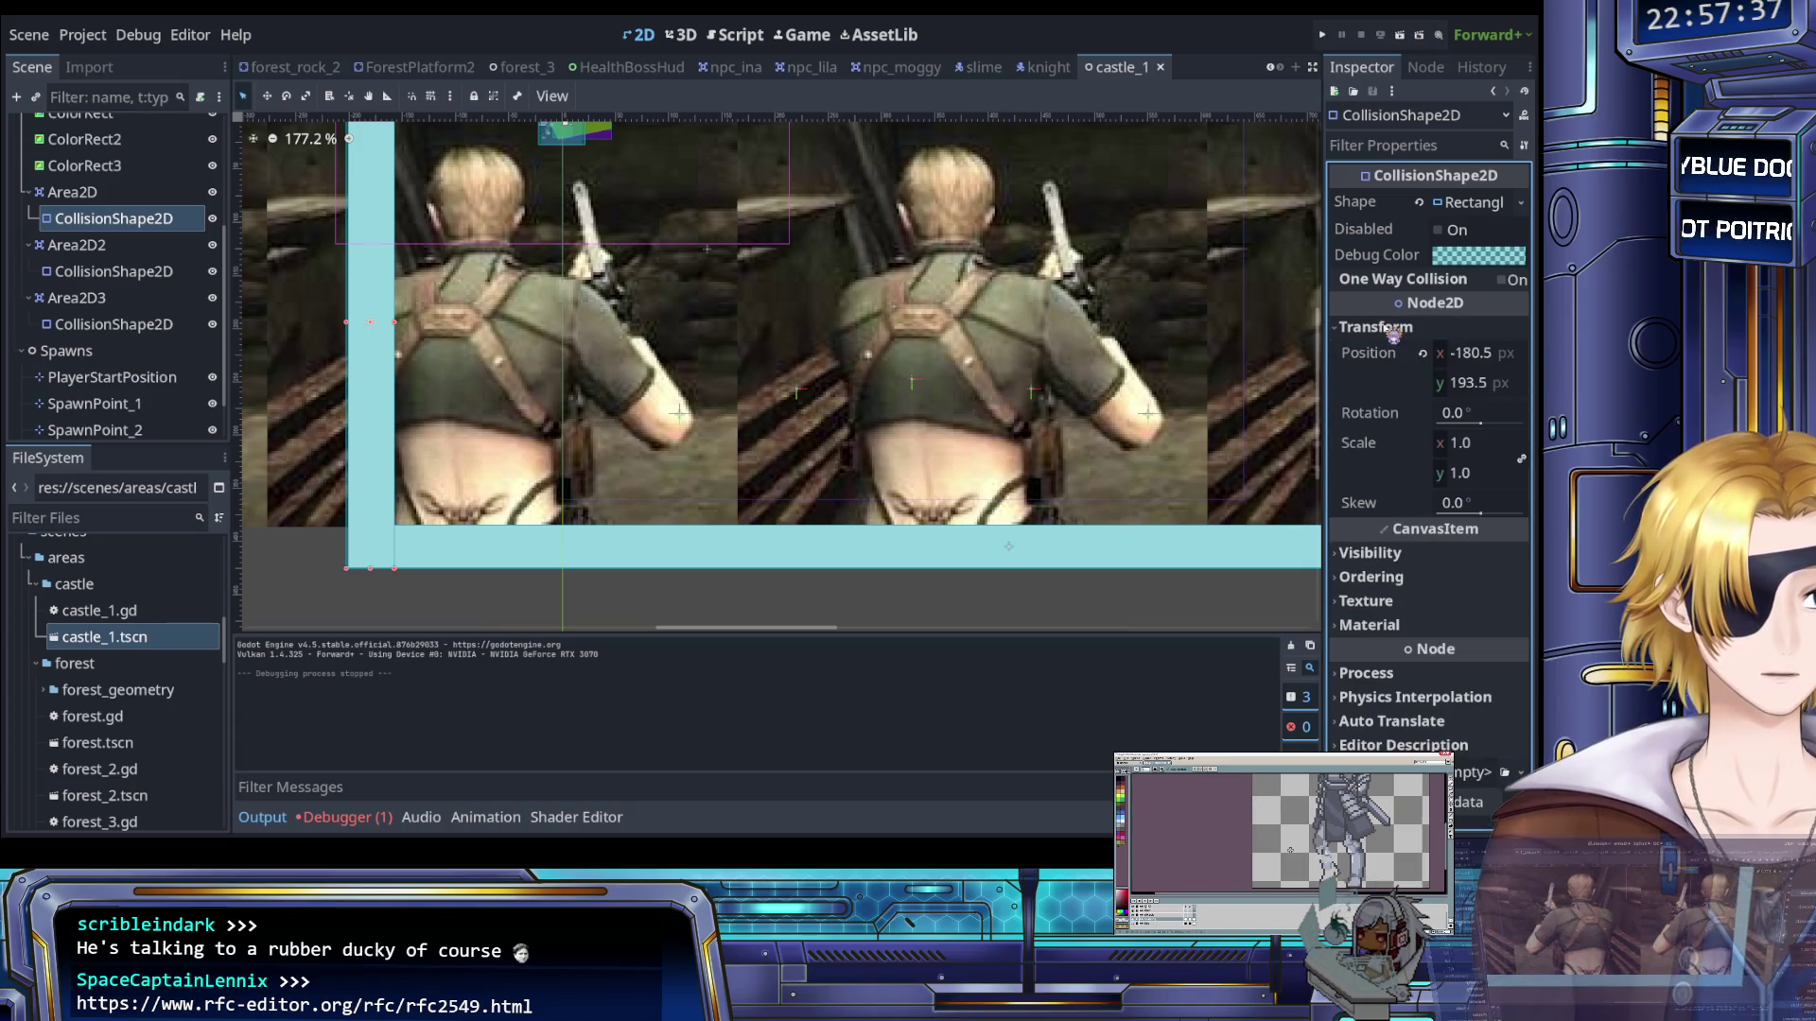
pyautogui.click(1392, 333)
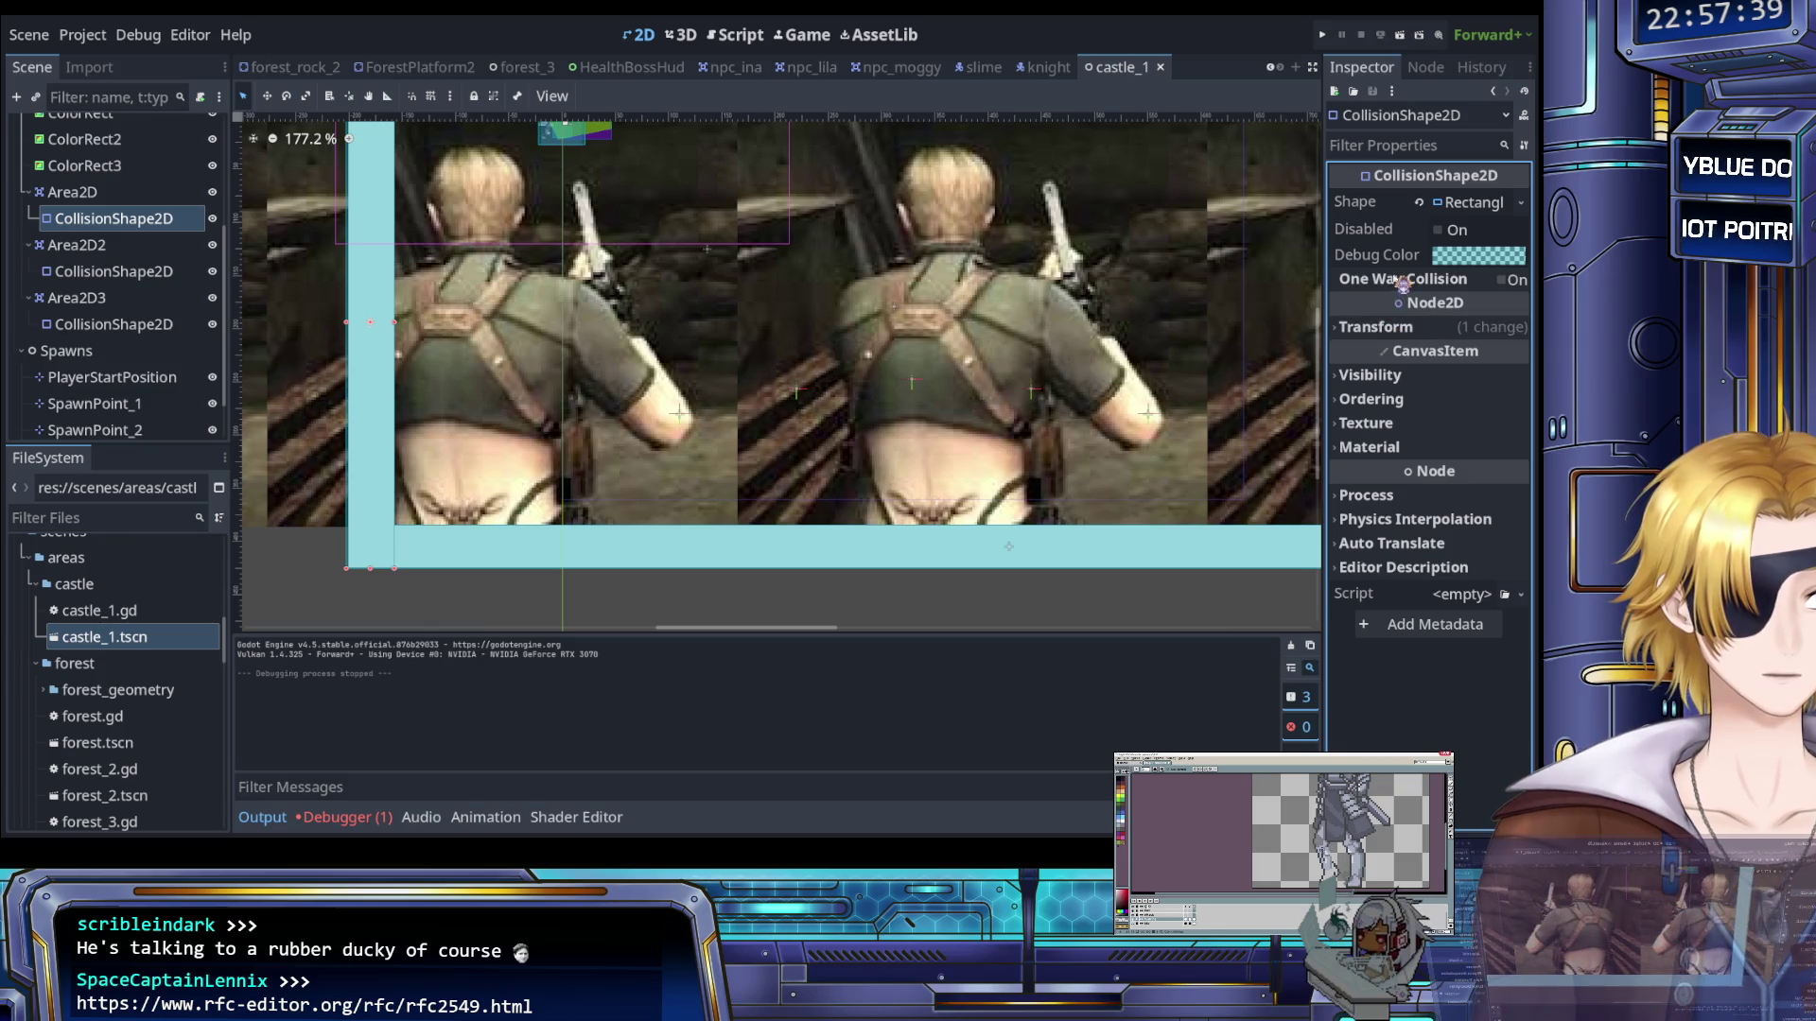
# Select all three Area2D walls together and show their Collision layer and mask settings
pyautogui.click(95, 195)
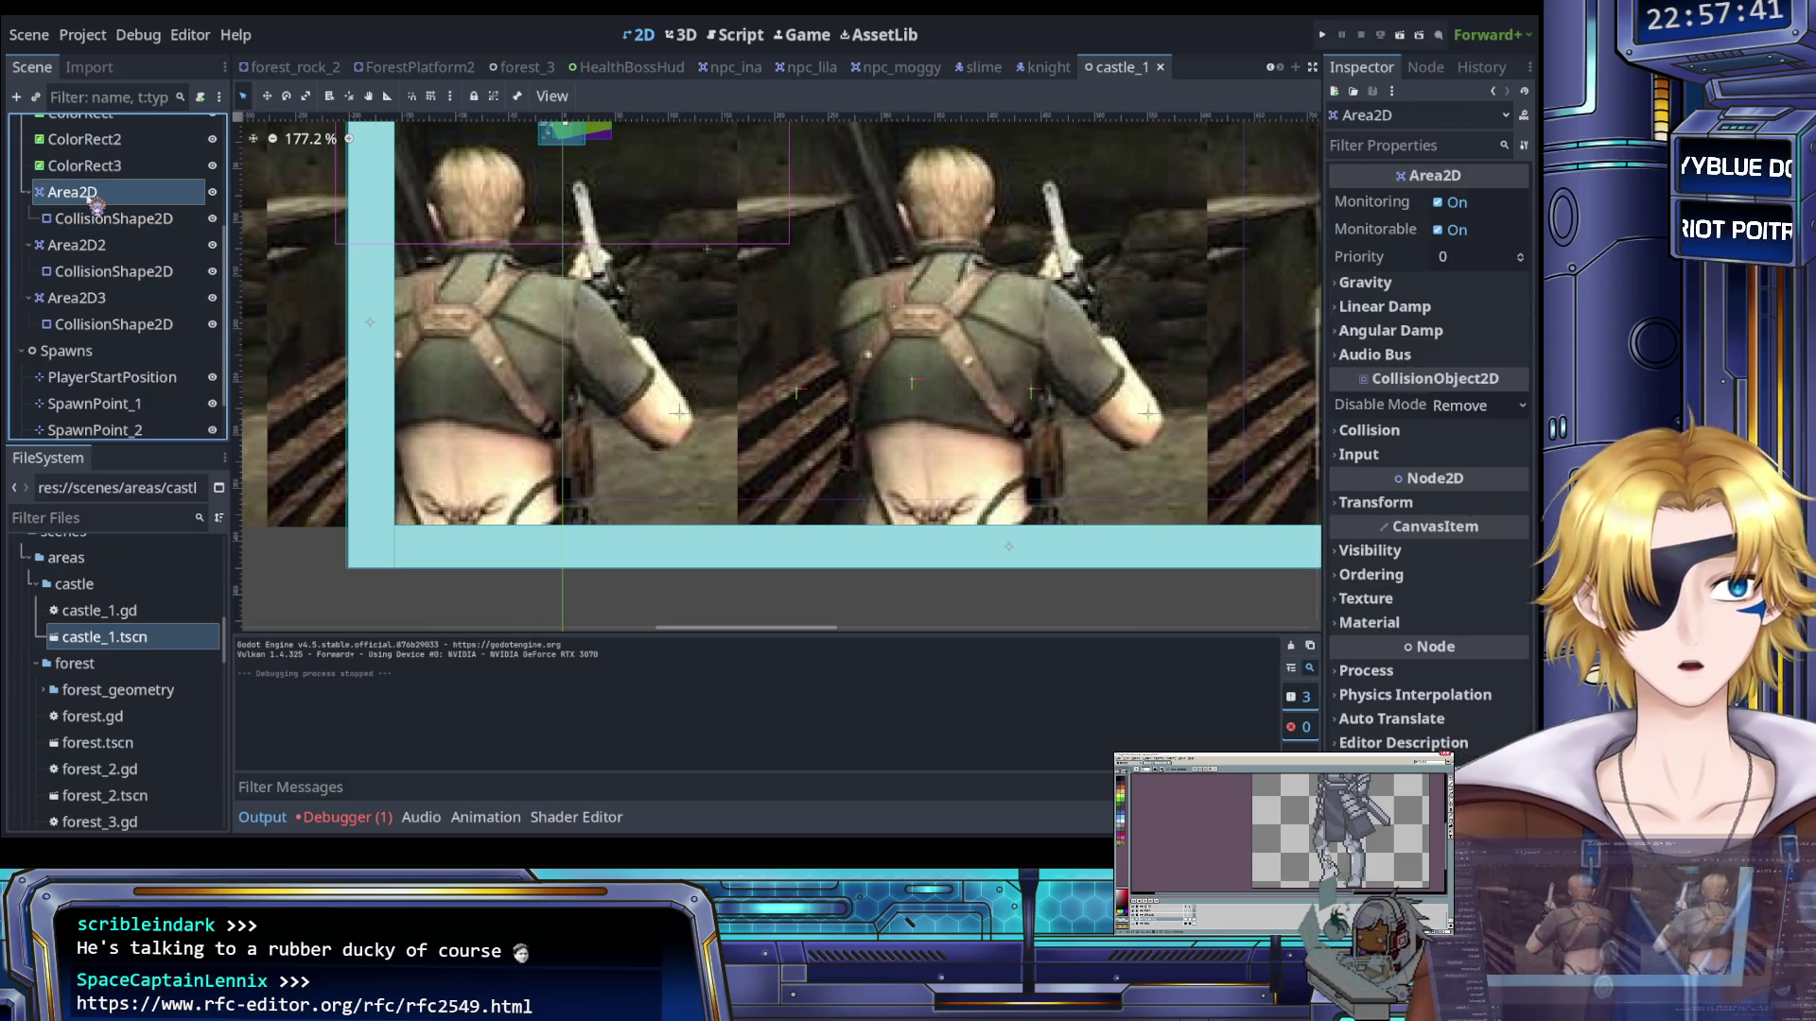
pyautogui.keyDown('ctrl'); pyautogui.click(108, 246); pyautogui.keyUp('ctrl')
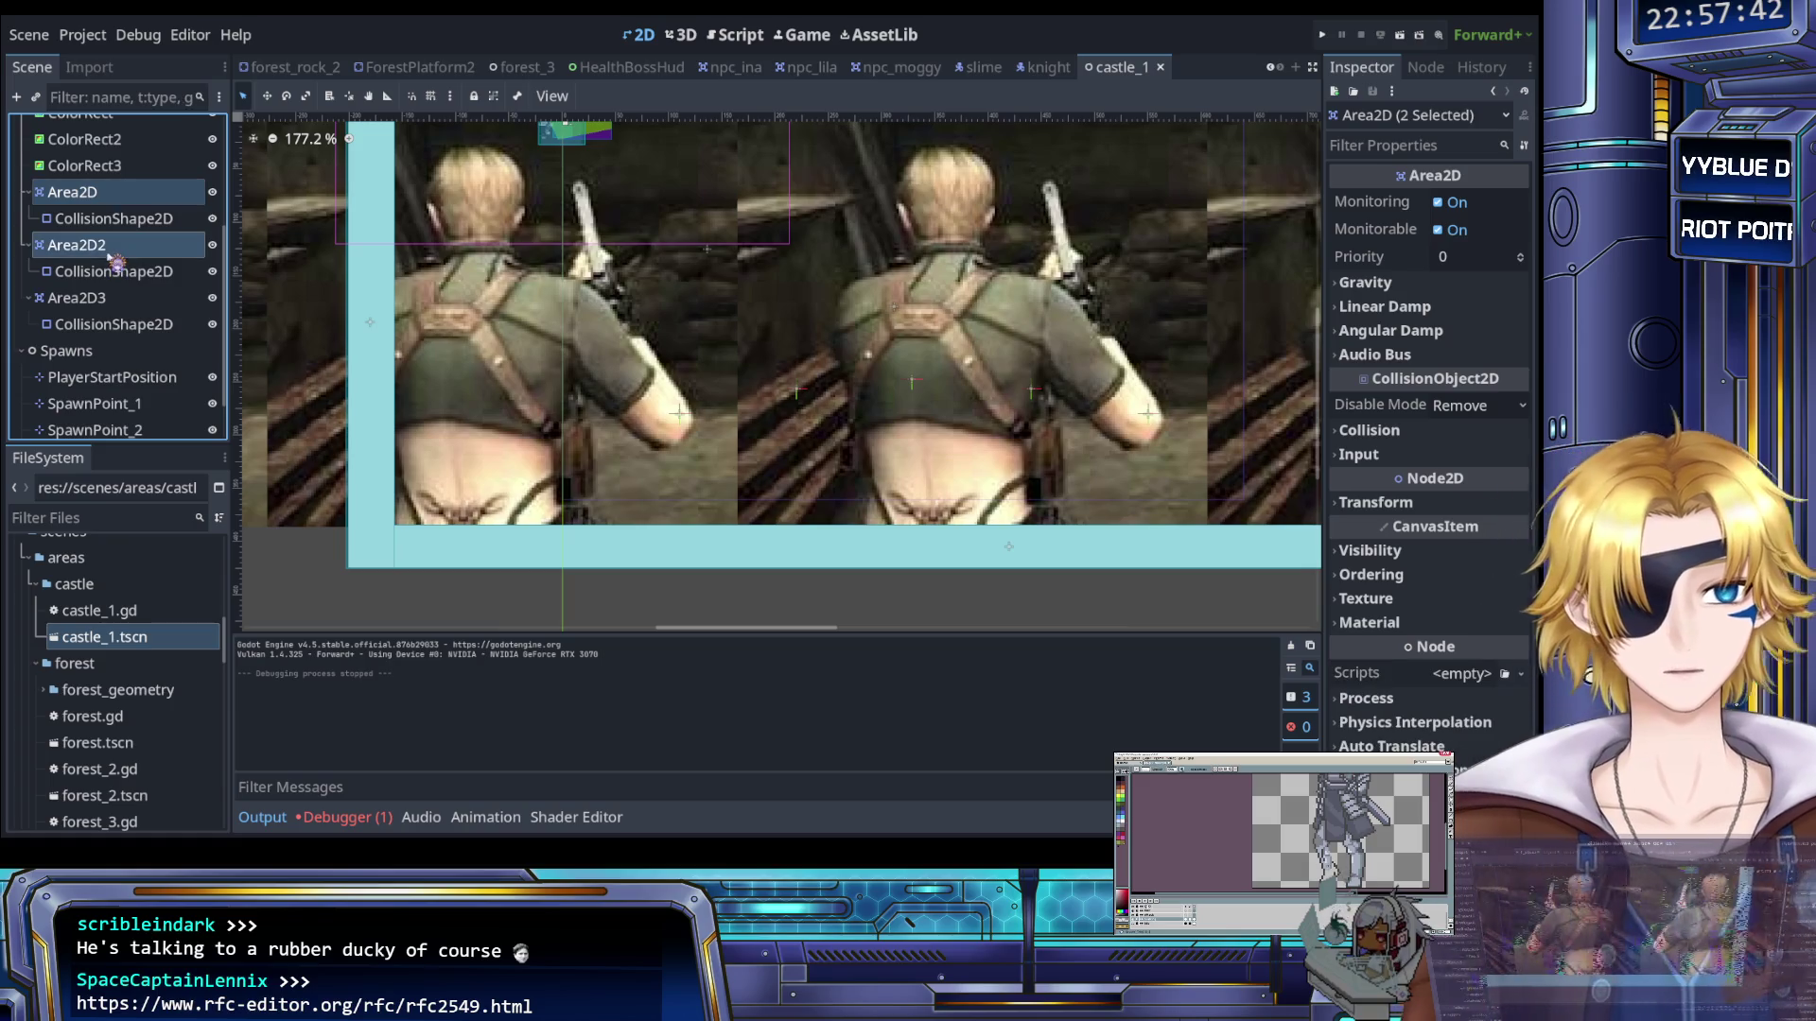
pyautogui.keyDown('ctrl'); pyautogui.click(81, 298); pyautogui.keyUp('ctrl')
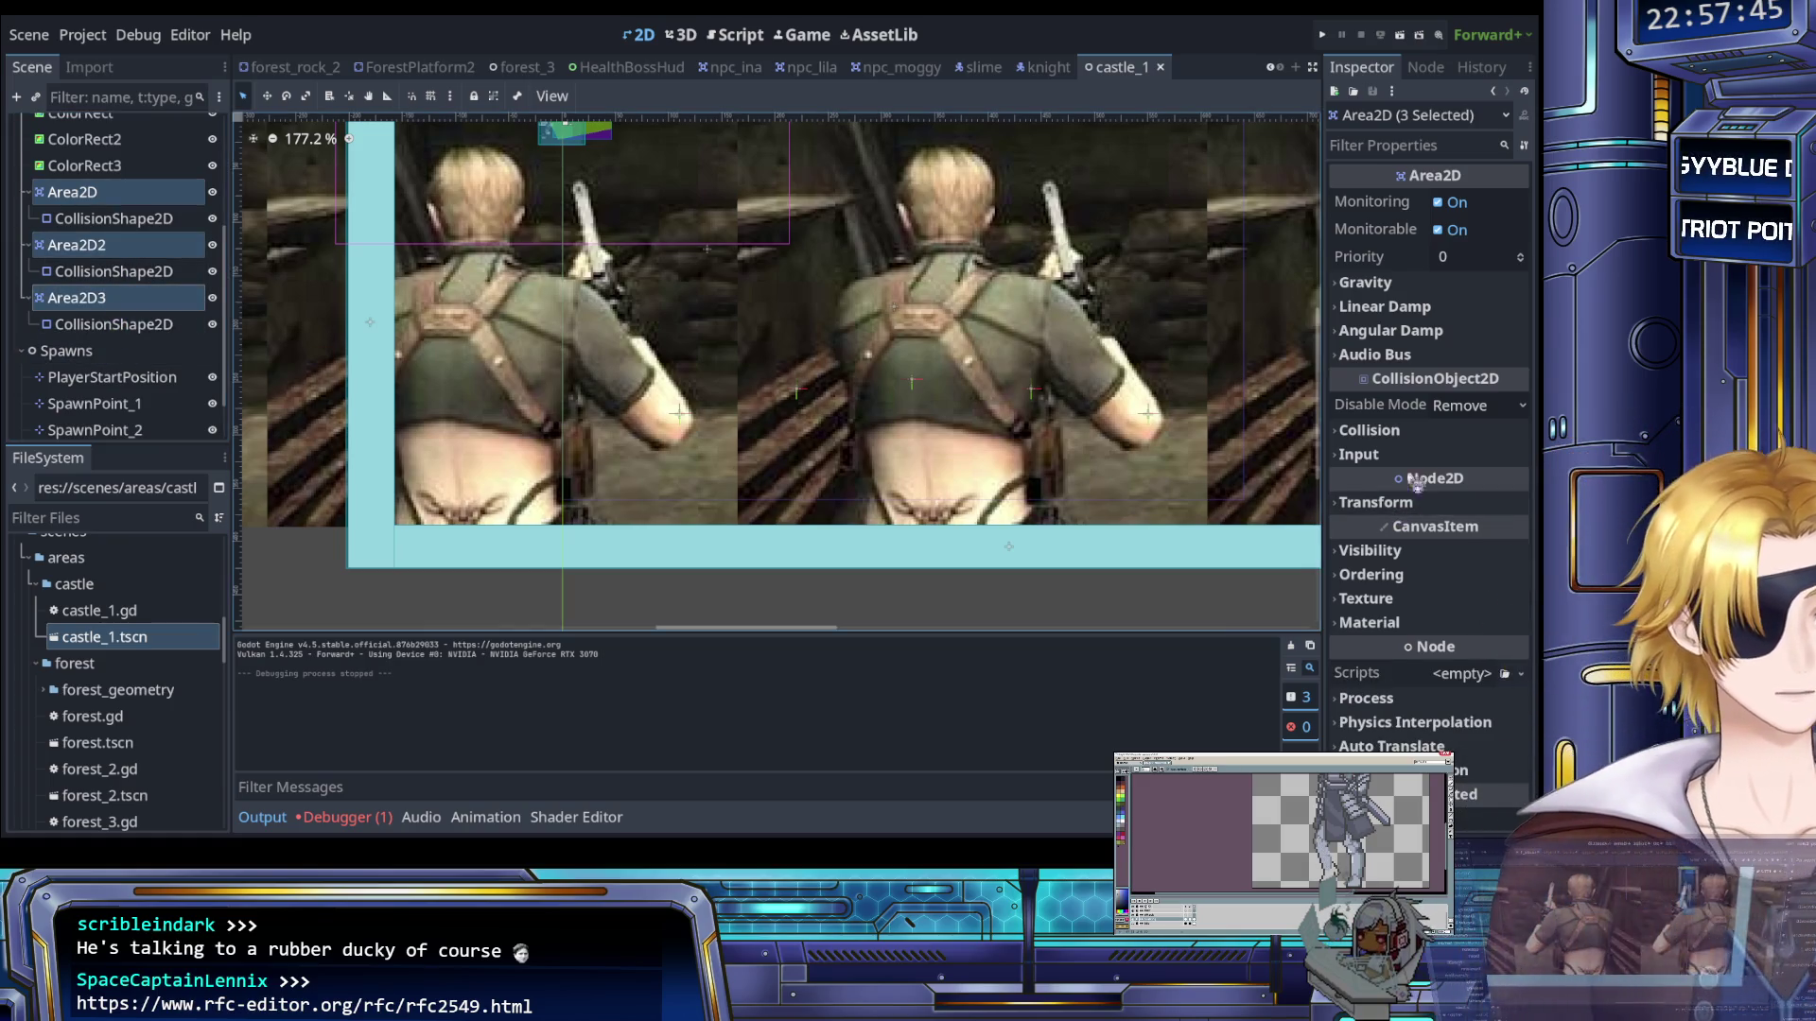
pyautogui.click(1400, 430)
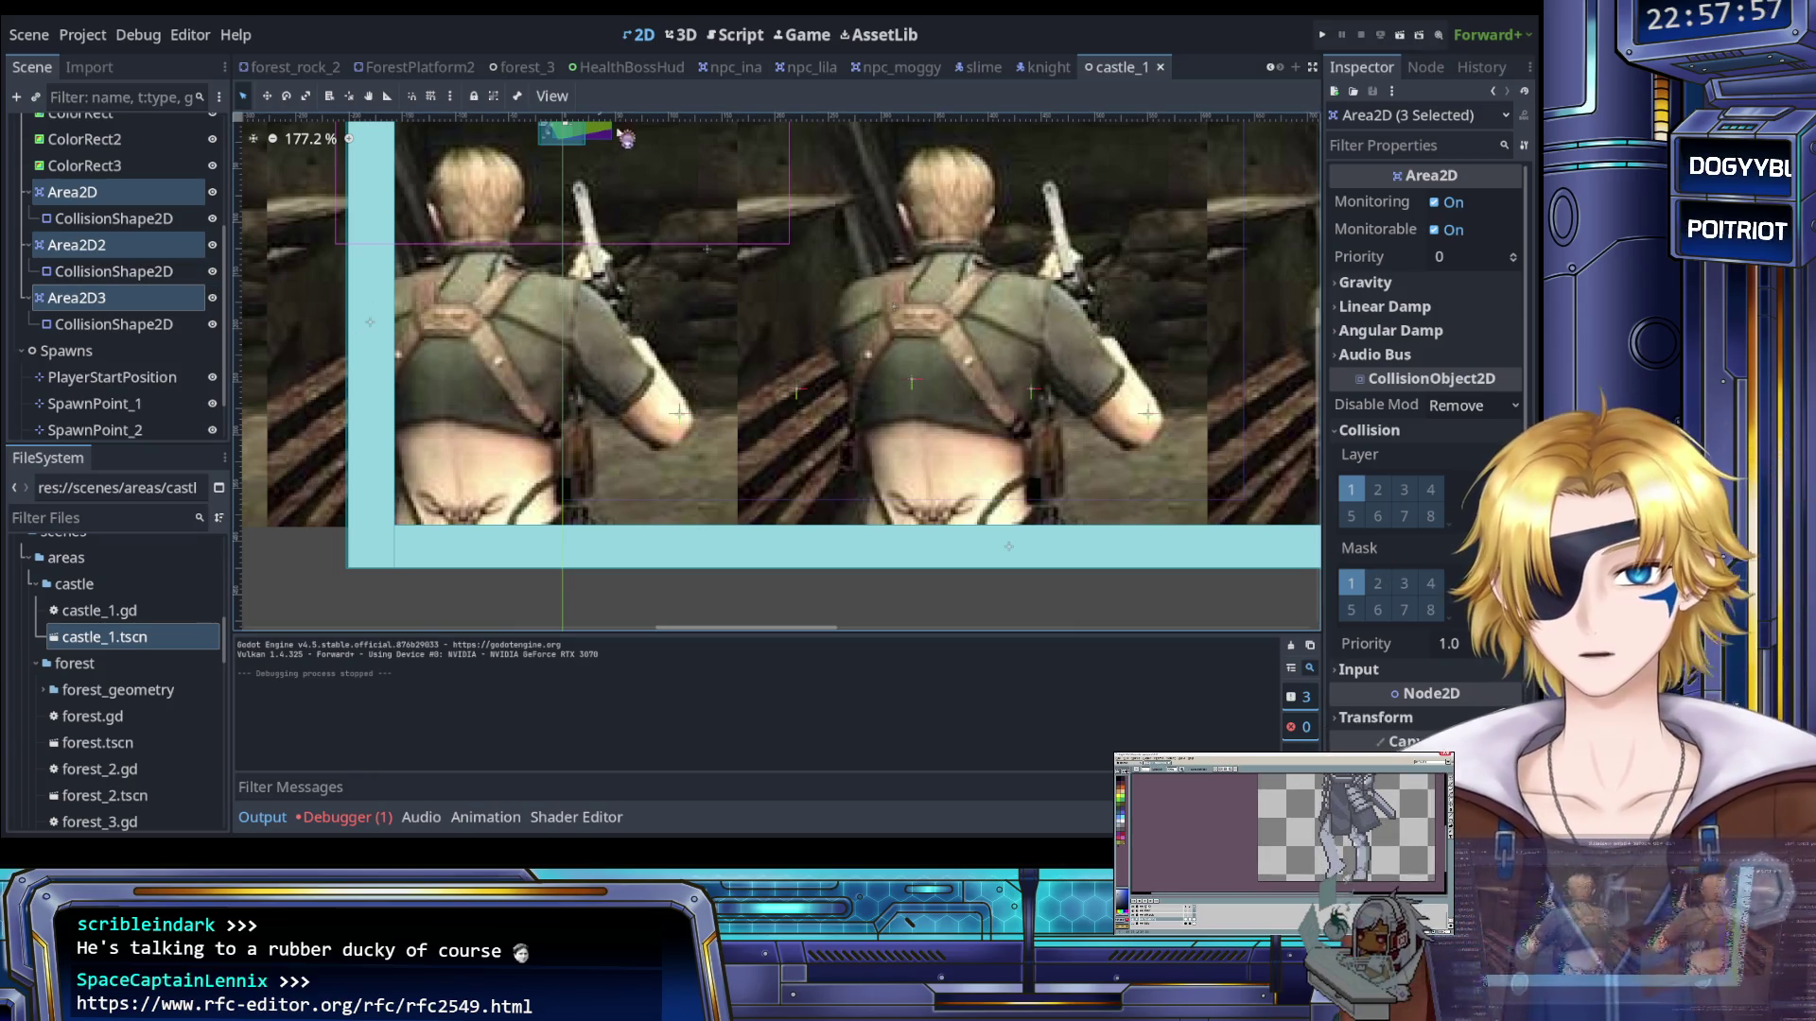
# Check the forest_3 rock and forest_platform scene to see their collision mask
pyautogui.click(522, 67)
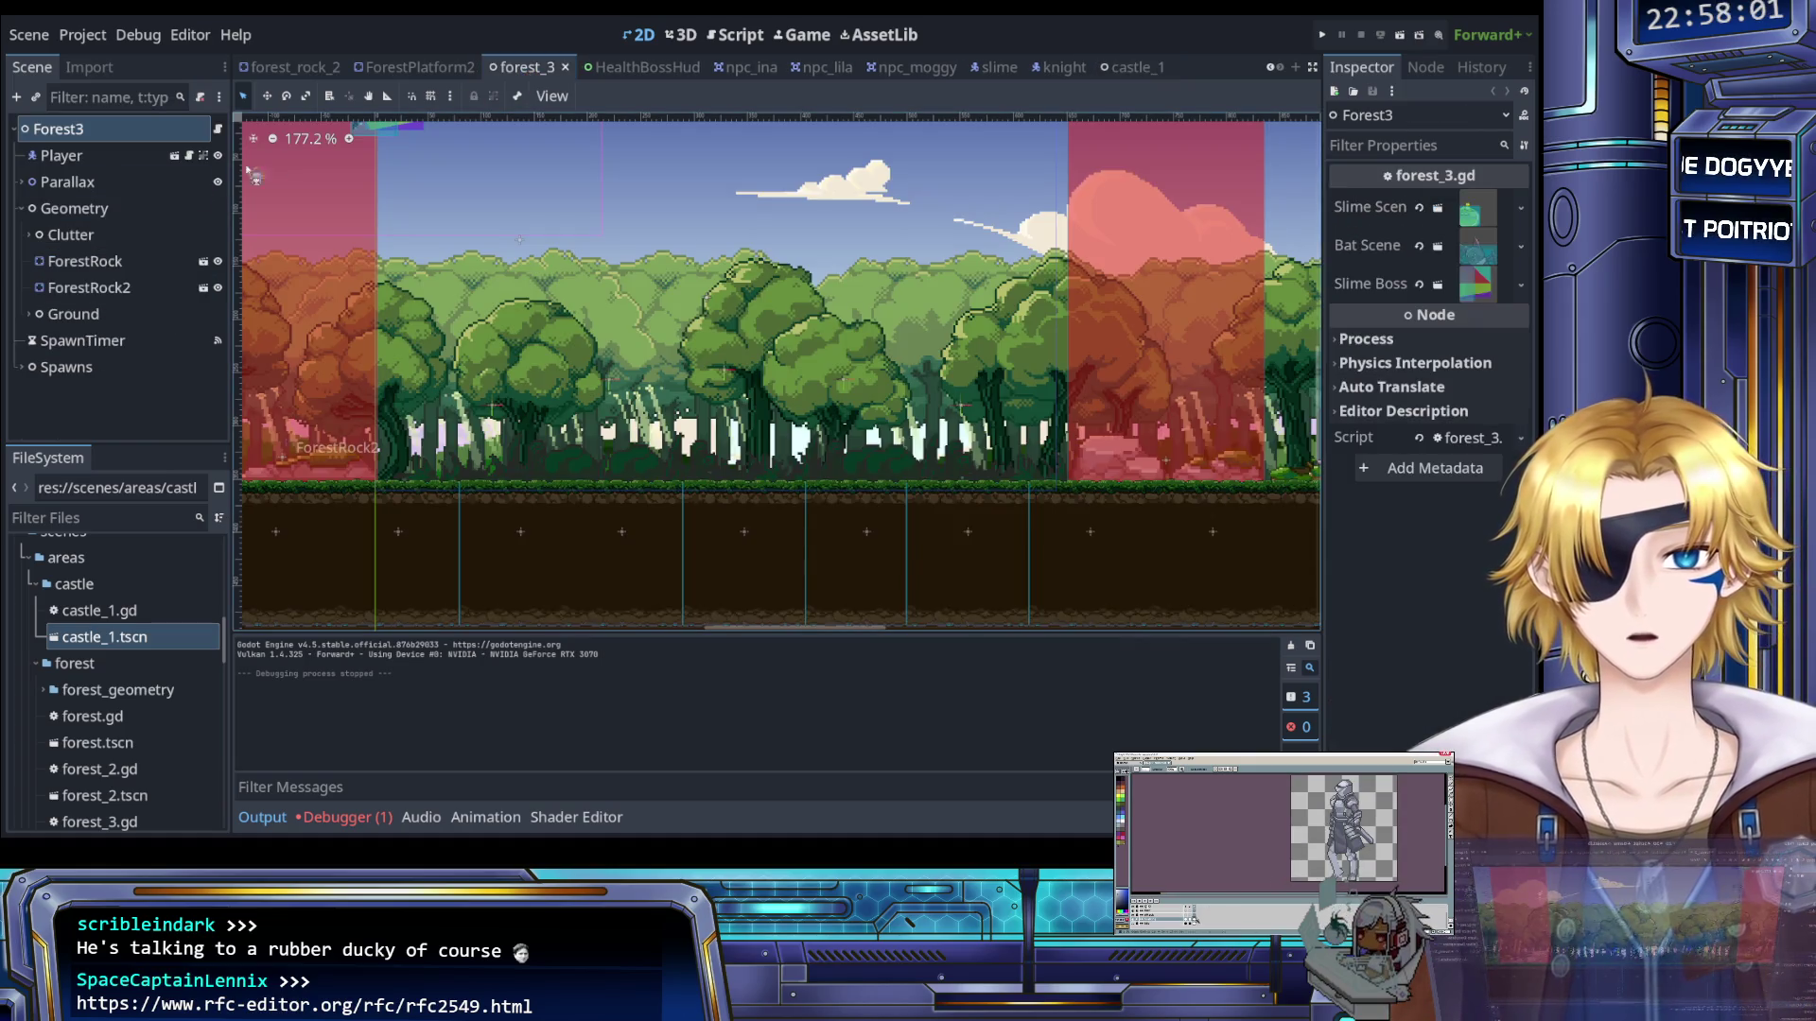
pyautogui.click(140, 259)
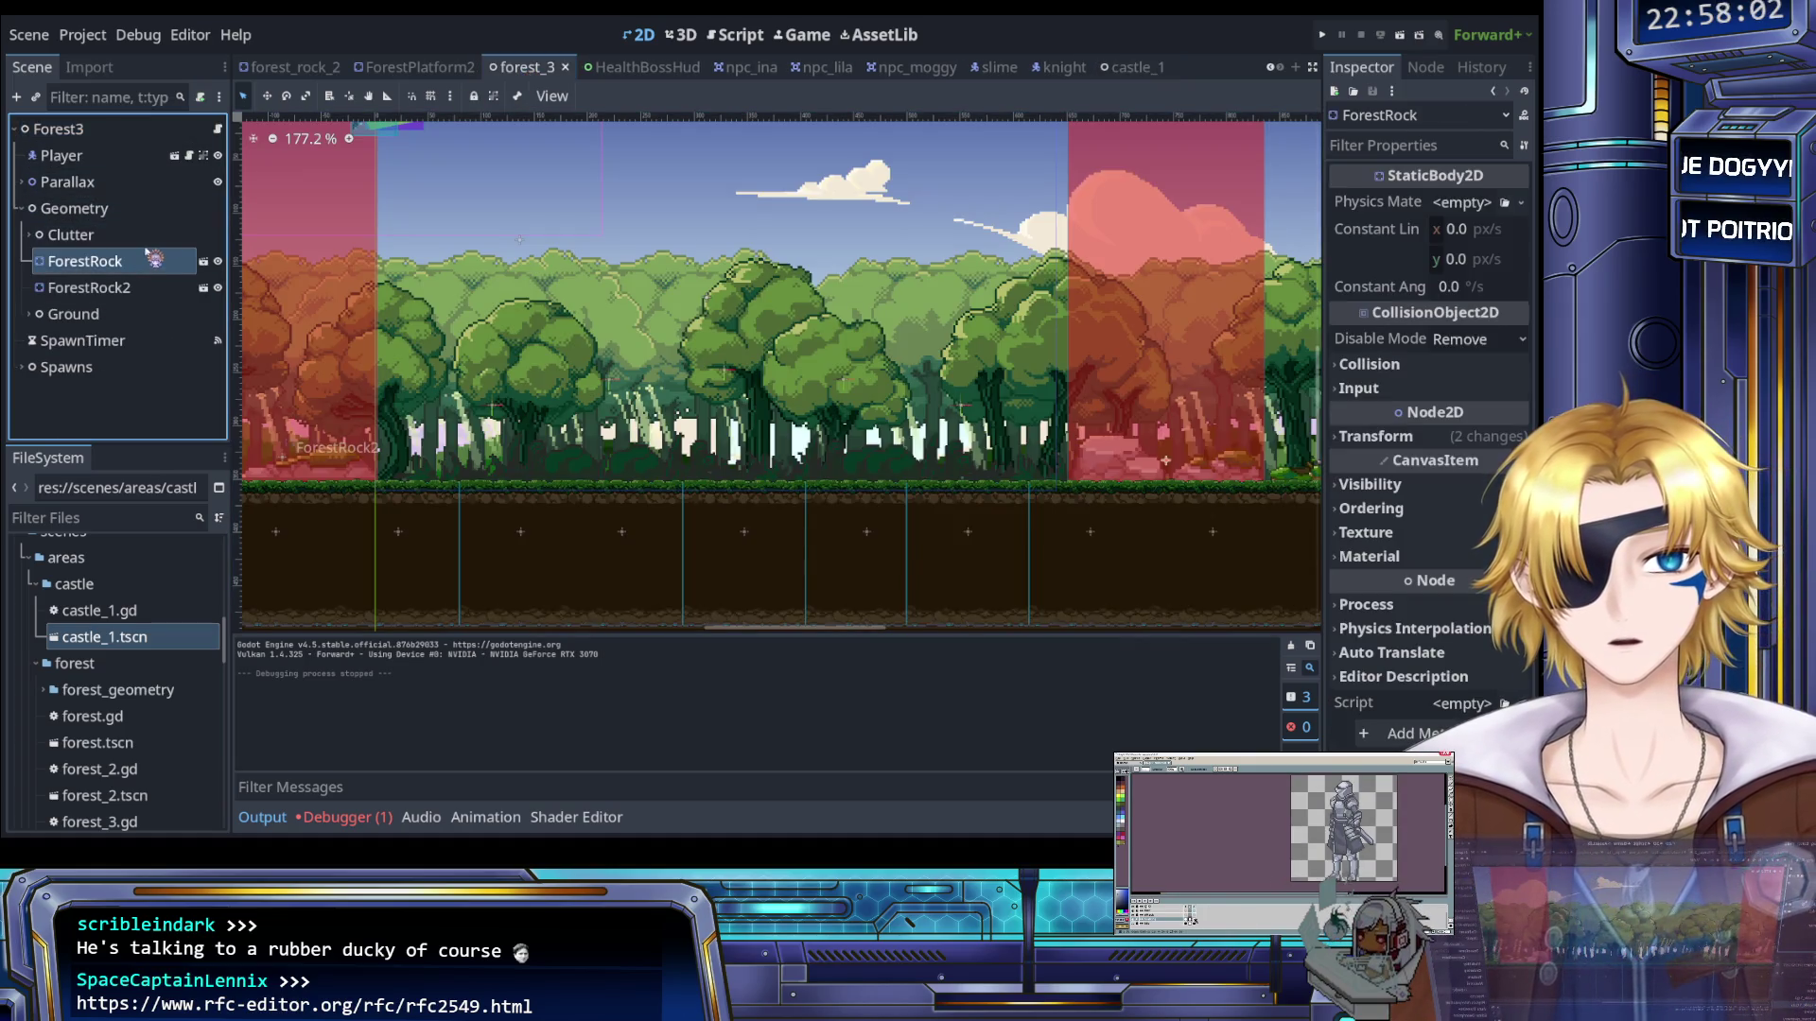
pyautogui.click(30, 315)
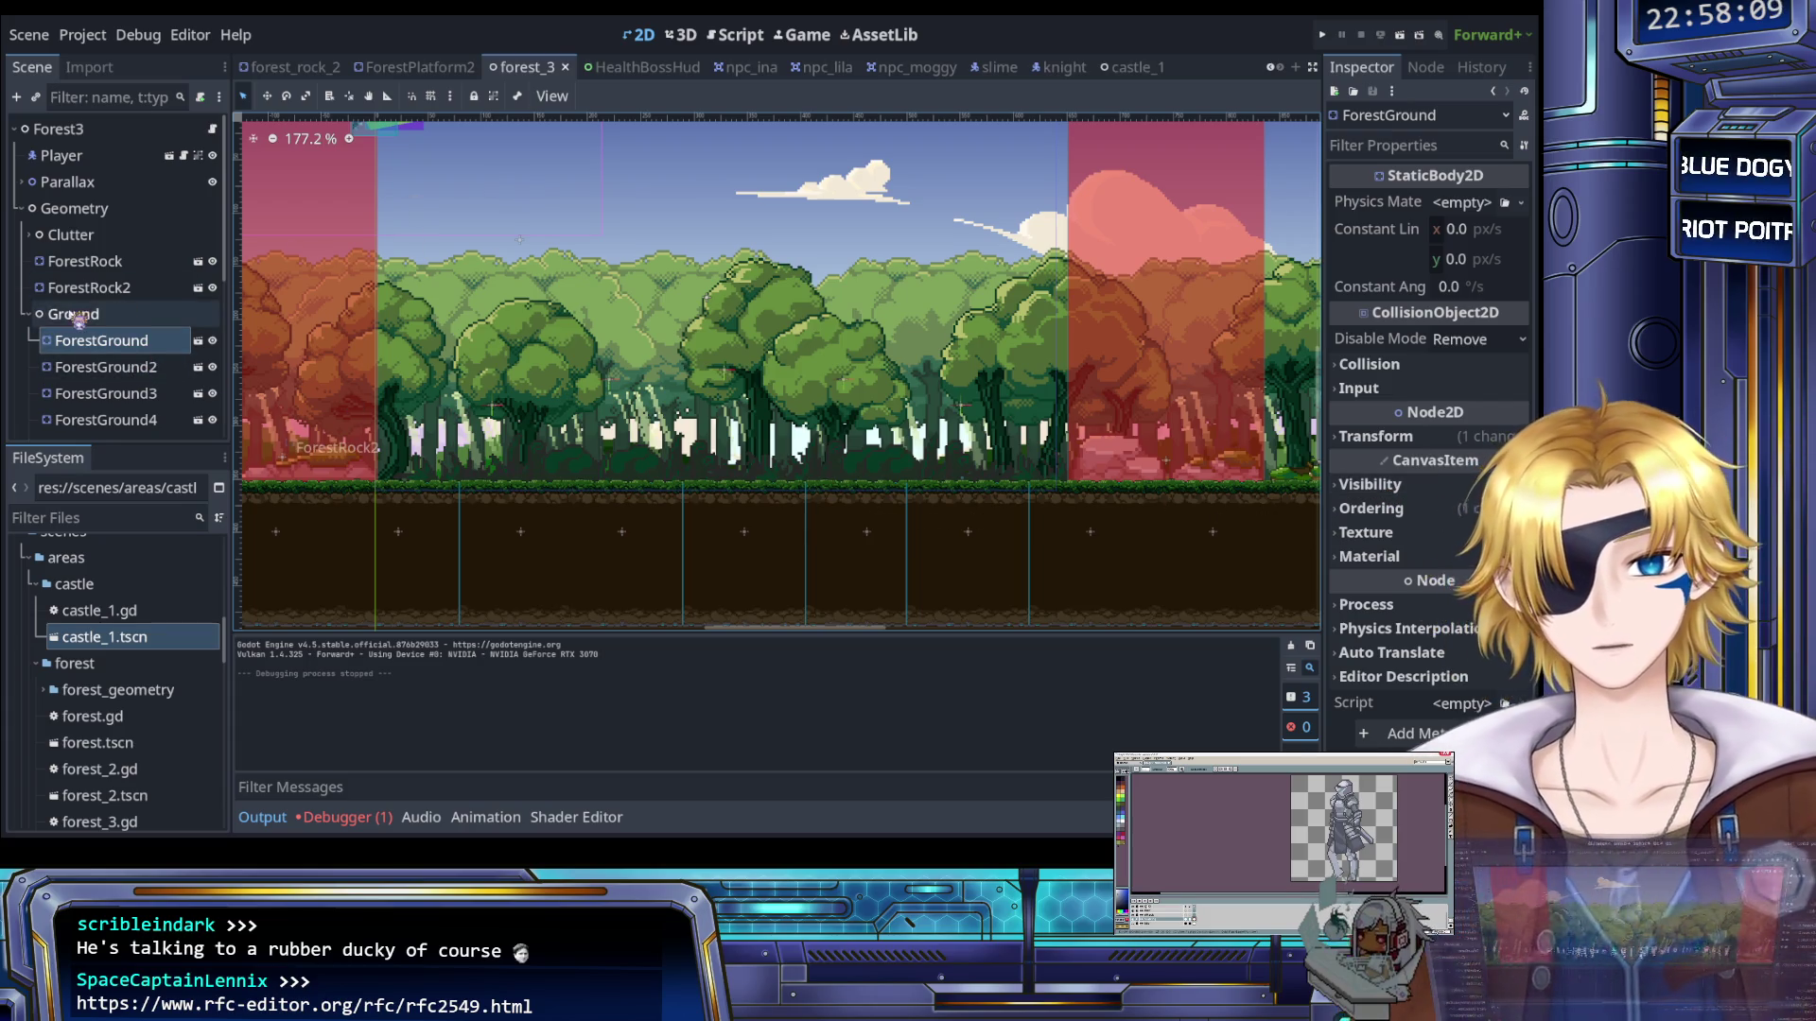
pyautogui.scroll(-6, 75, 312)
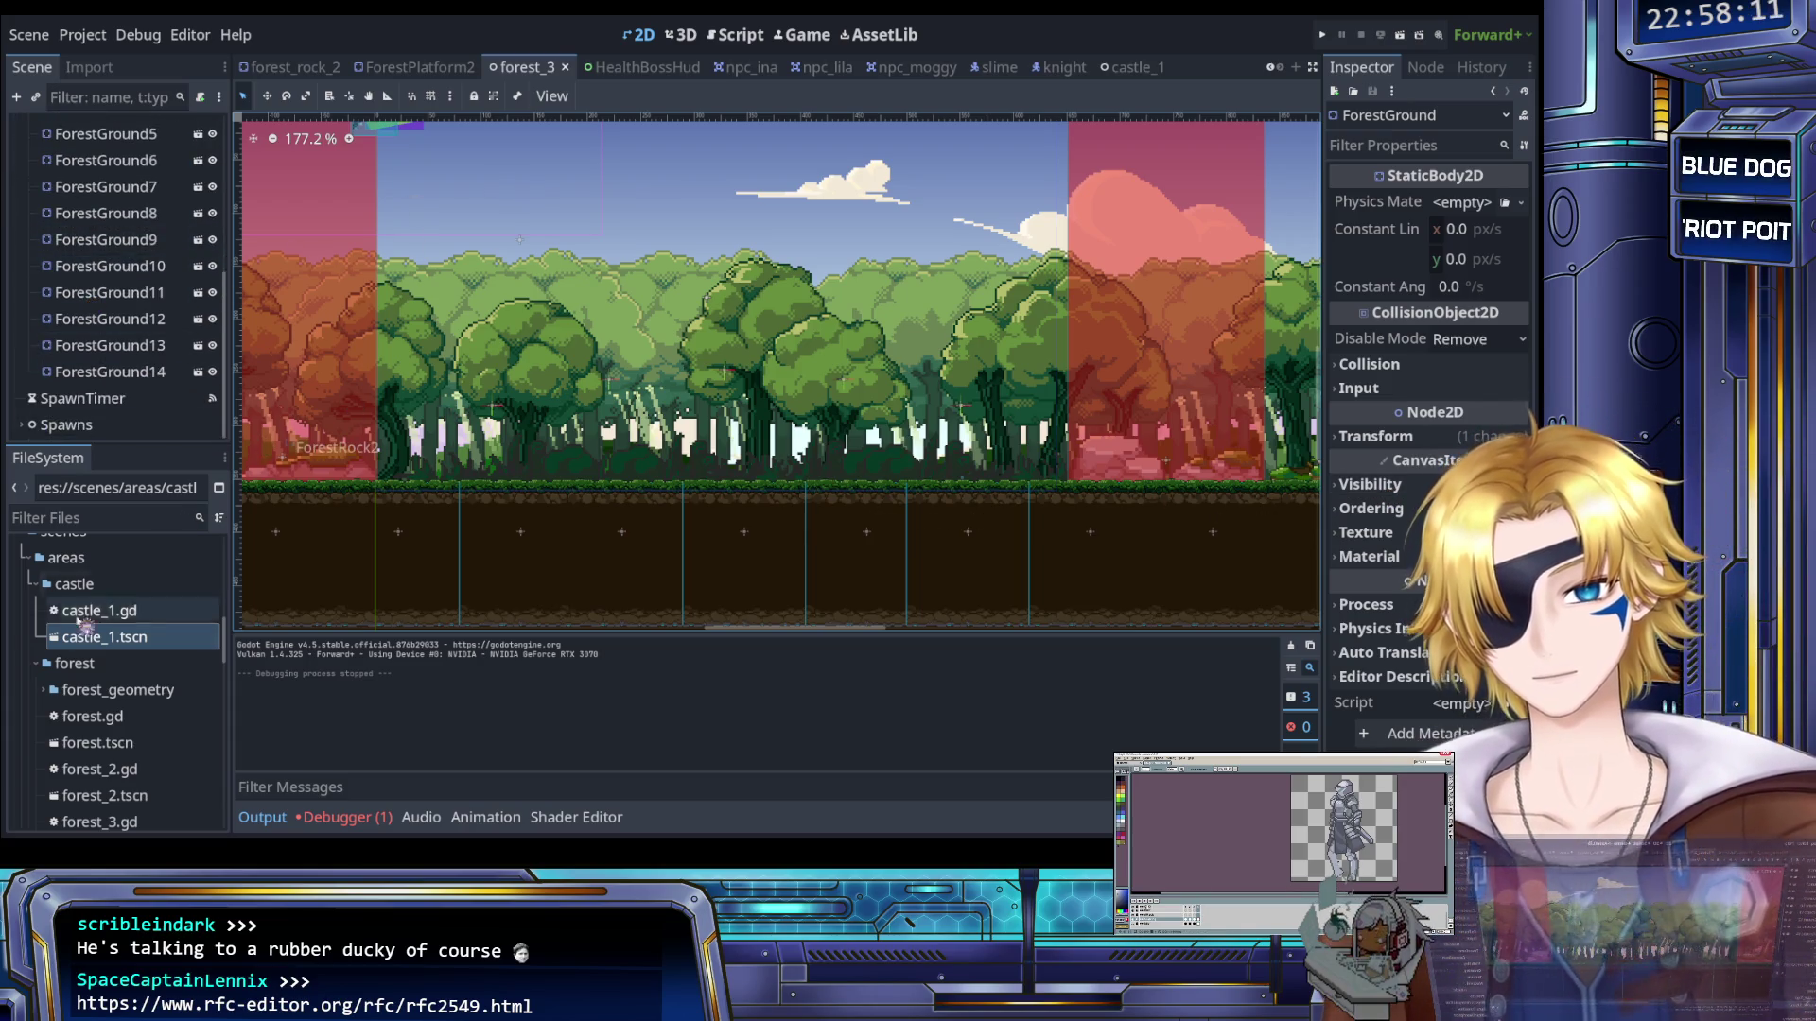
pyautogui.scroll(-3, 100, 613)
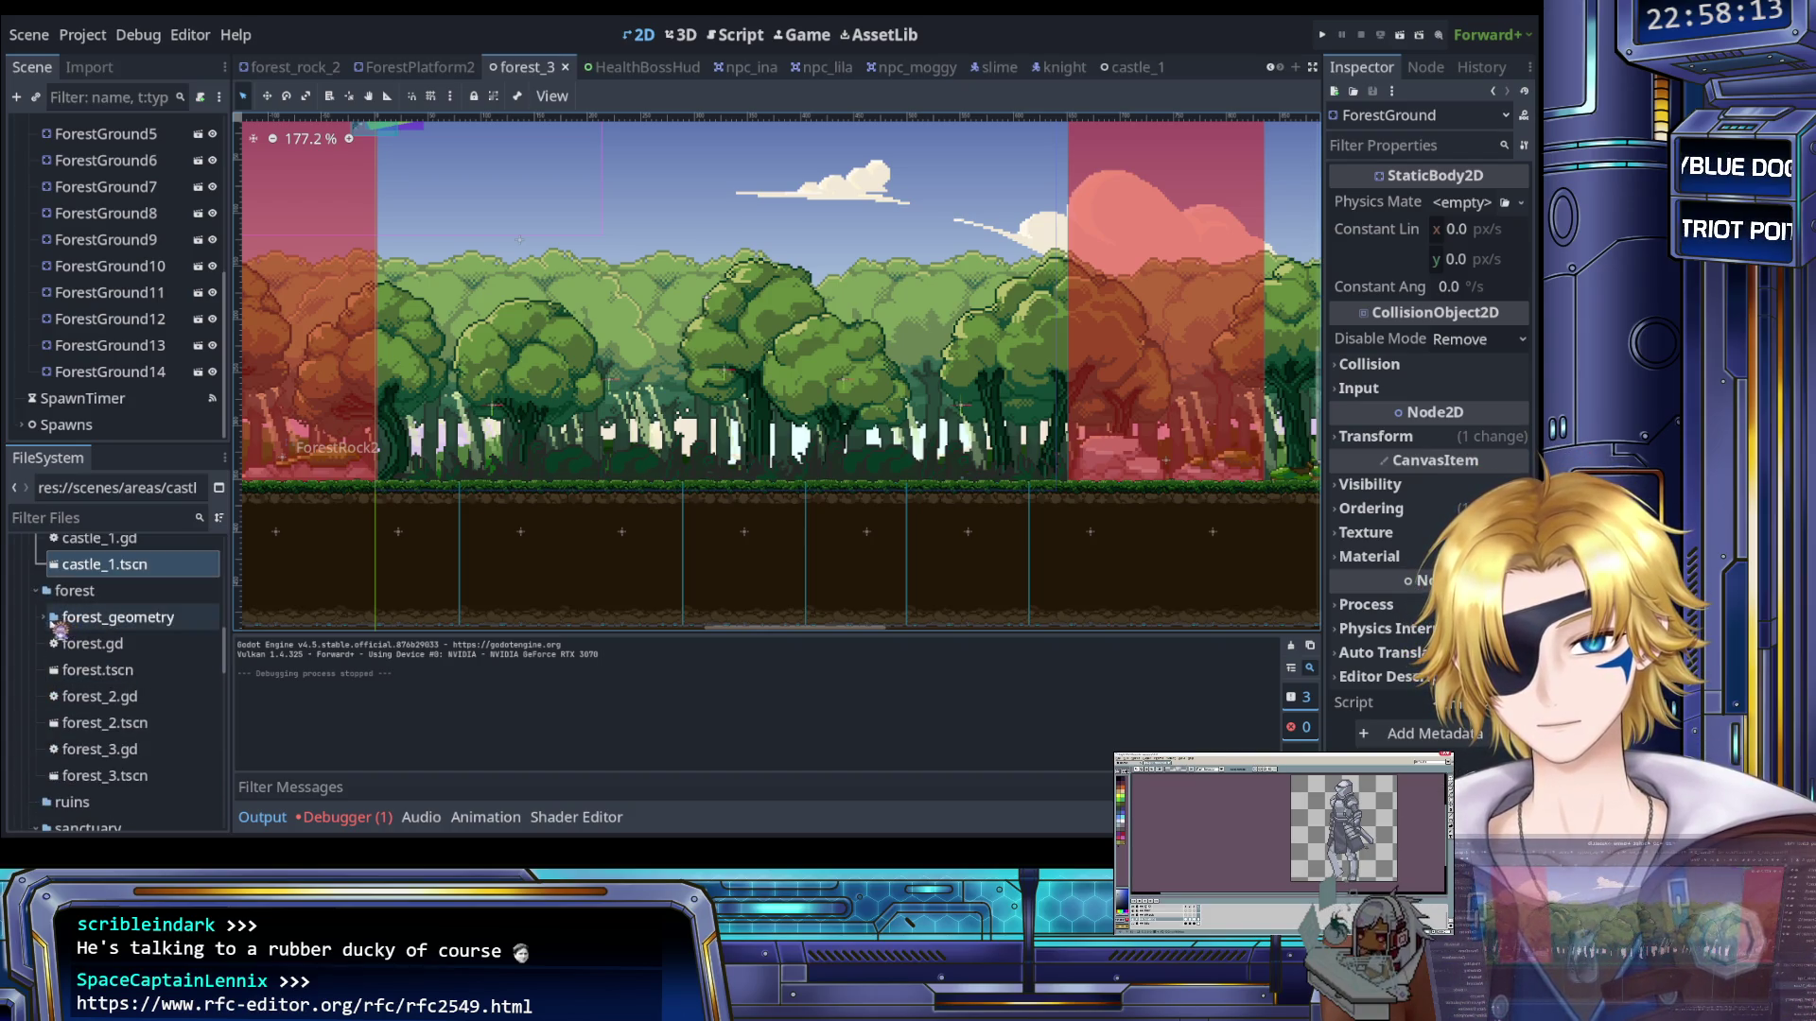
pyautogui.click(47, 620)
pyautogui.scroll(-3, 117, 675)
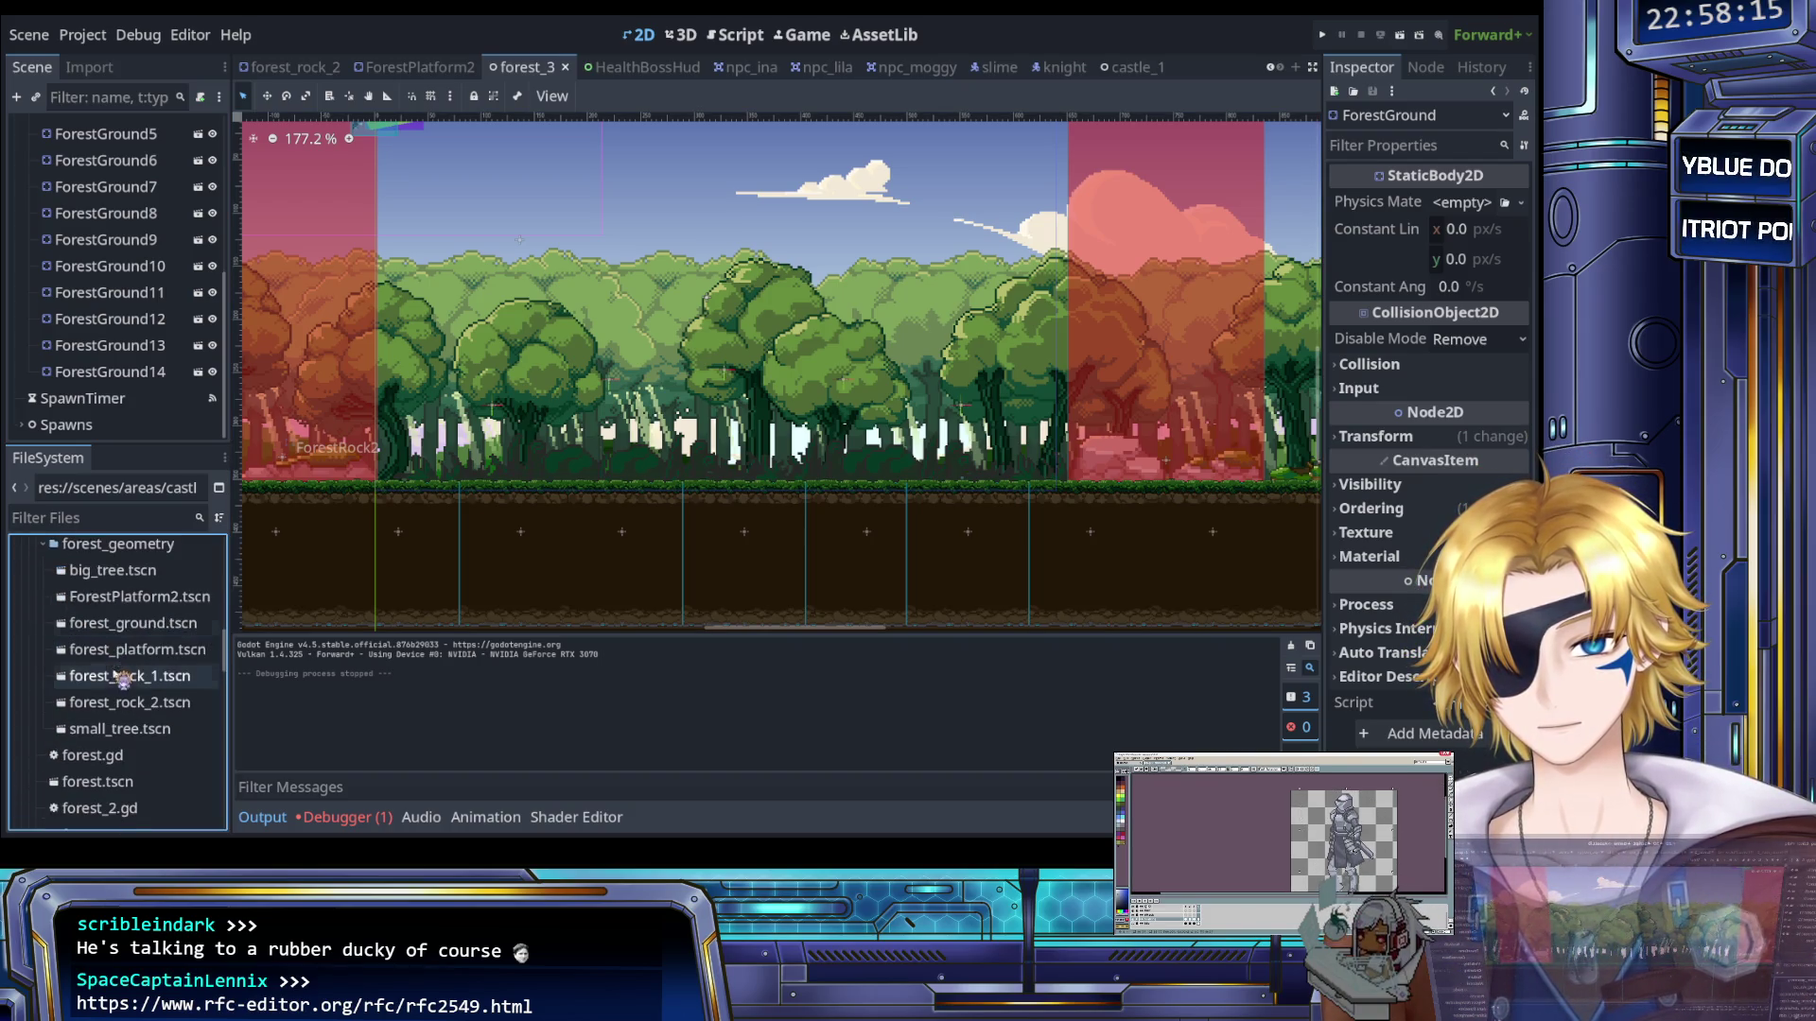
pyautogui.doubleClick(138, 649)
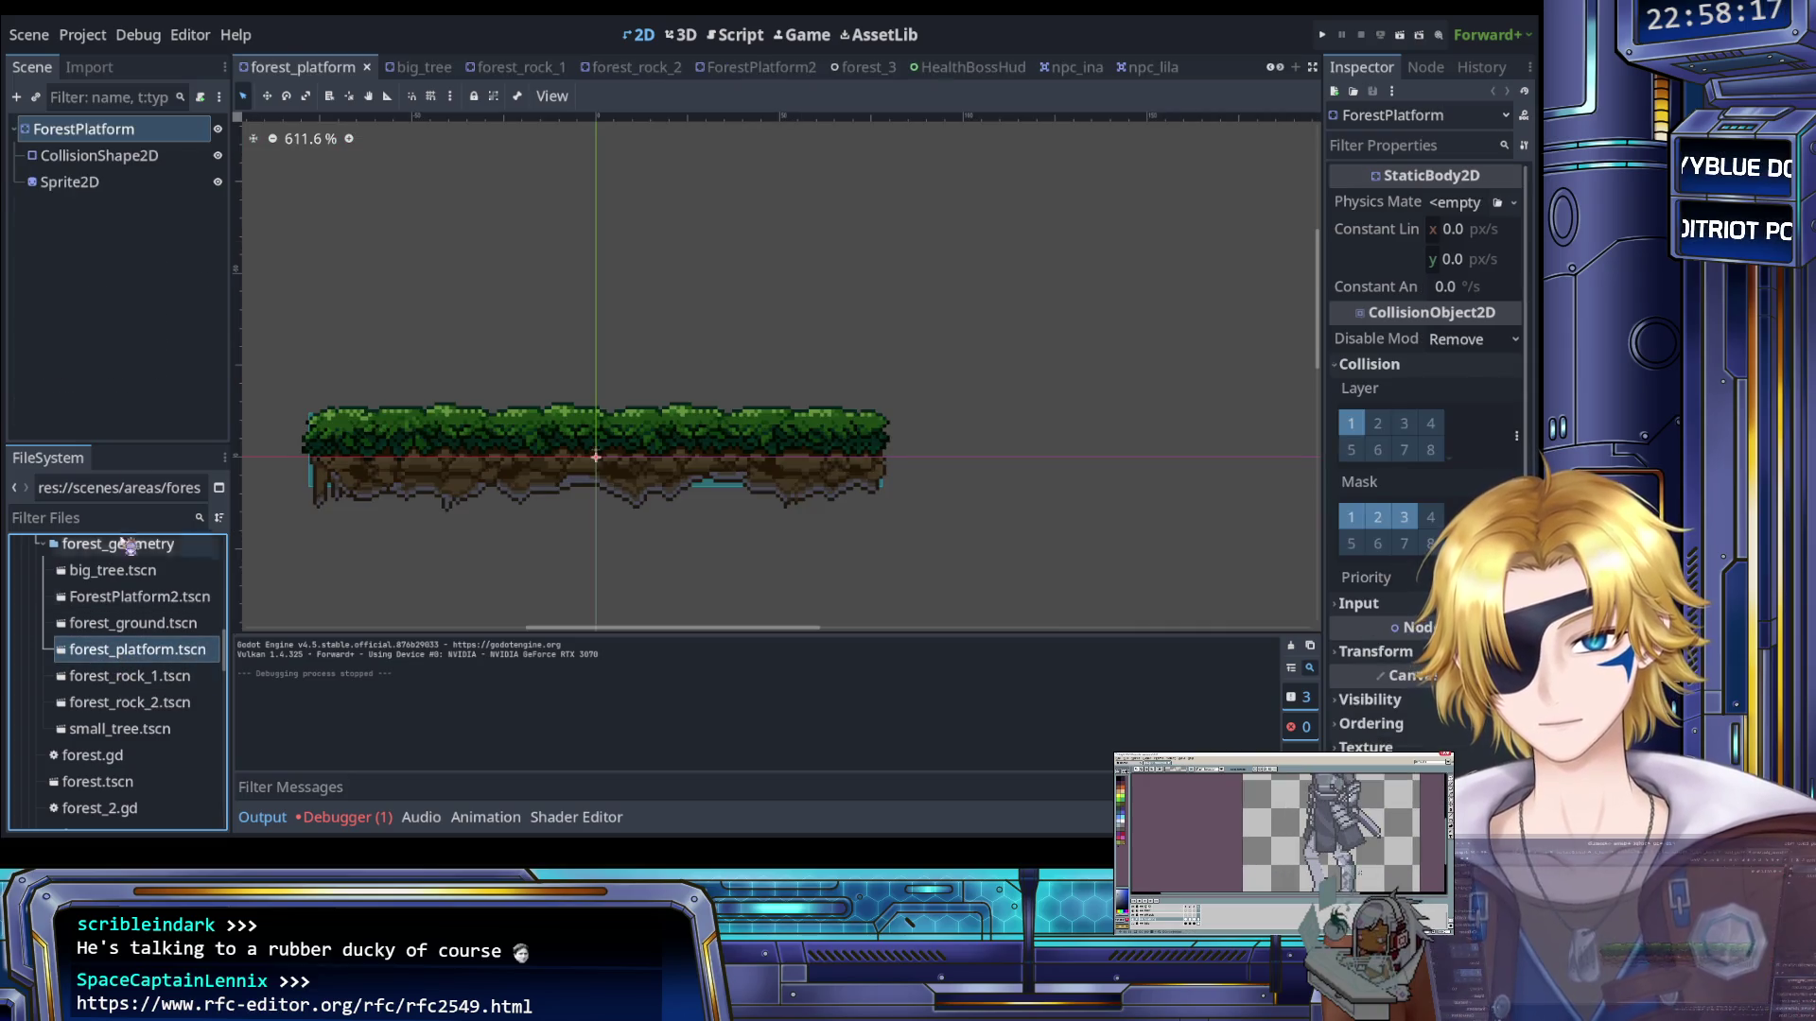
pyautogui.click(1374, 527)
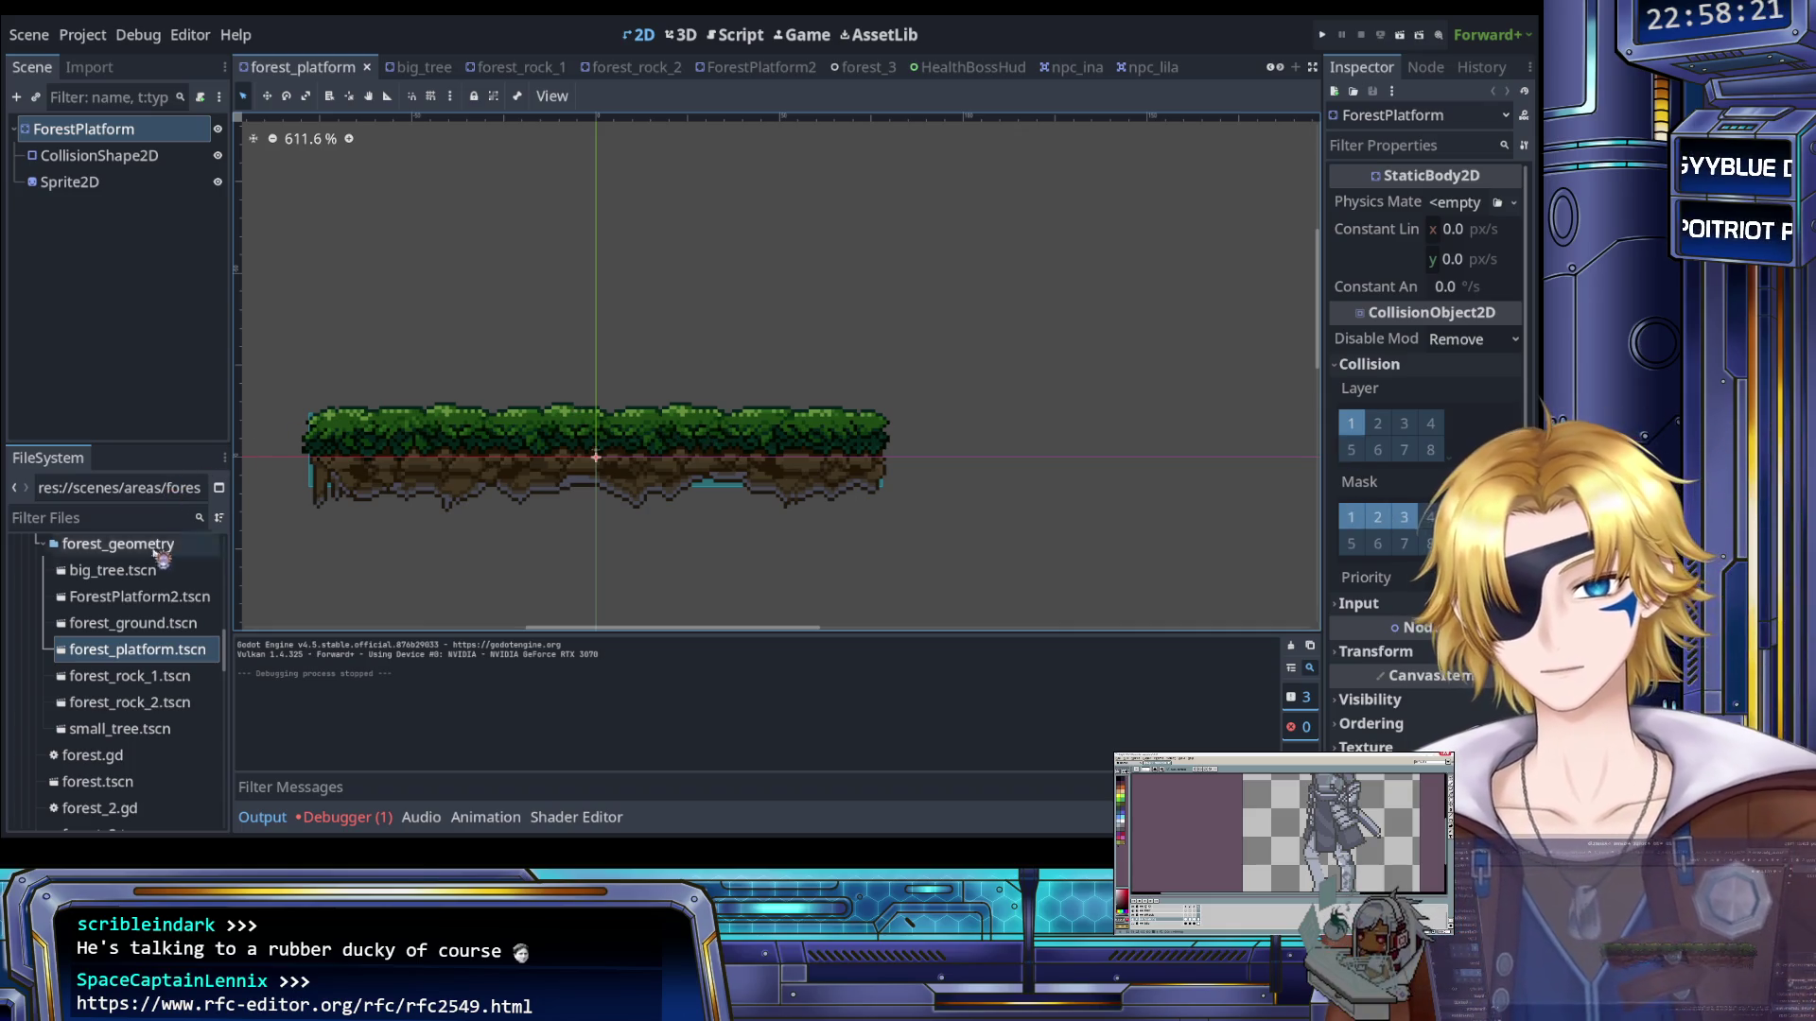
# Reopen castle_1, enable mask layers 2 and 3 on all three walls, and run the game
pyautogui.scroll(3, 152, 586)
pyautogui.click(139, 638)
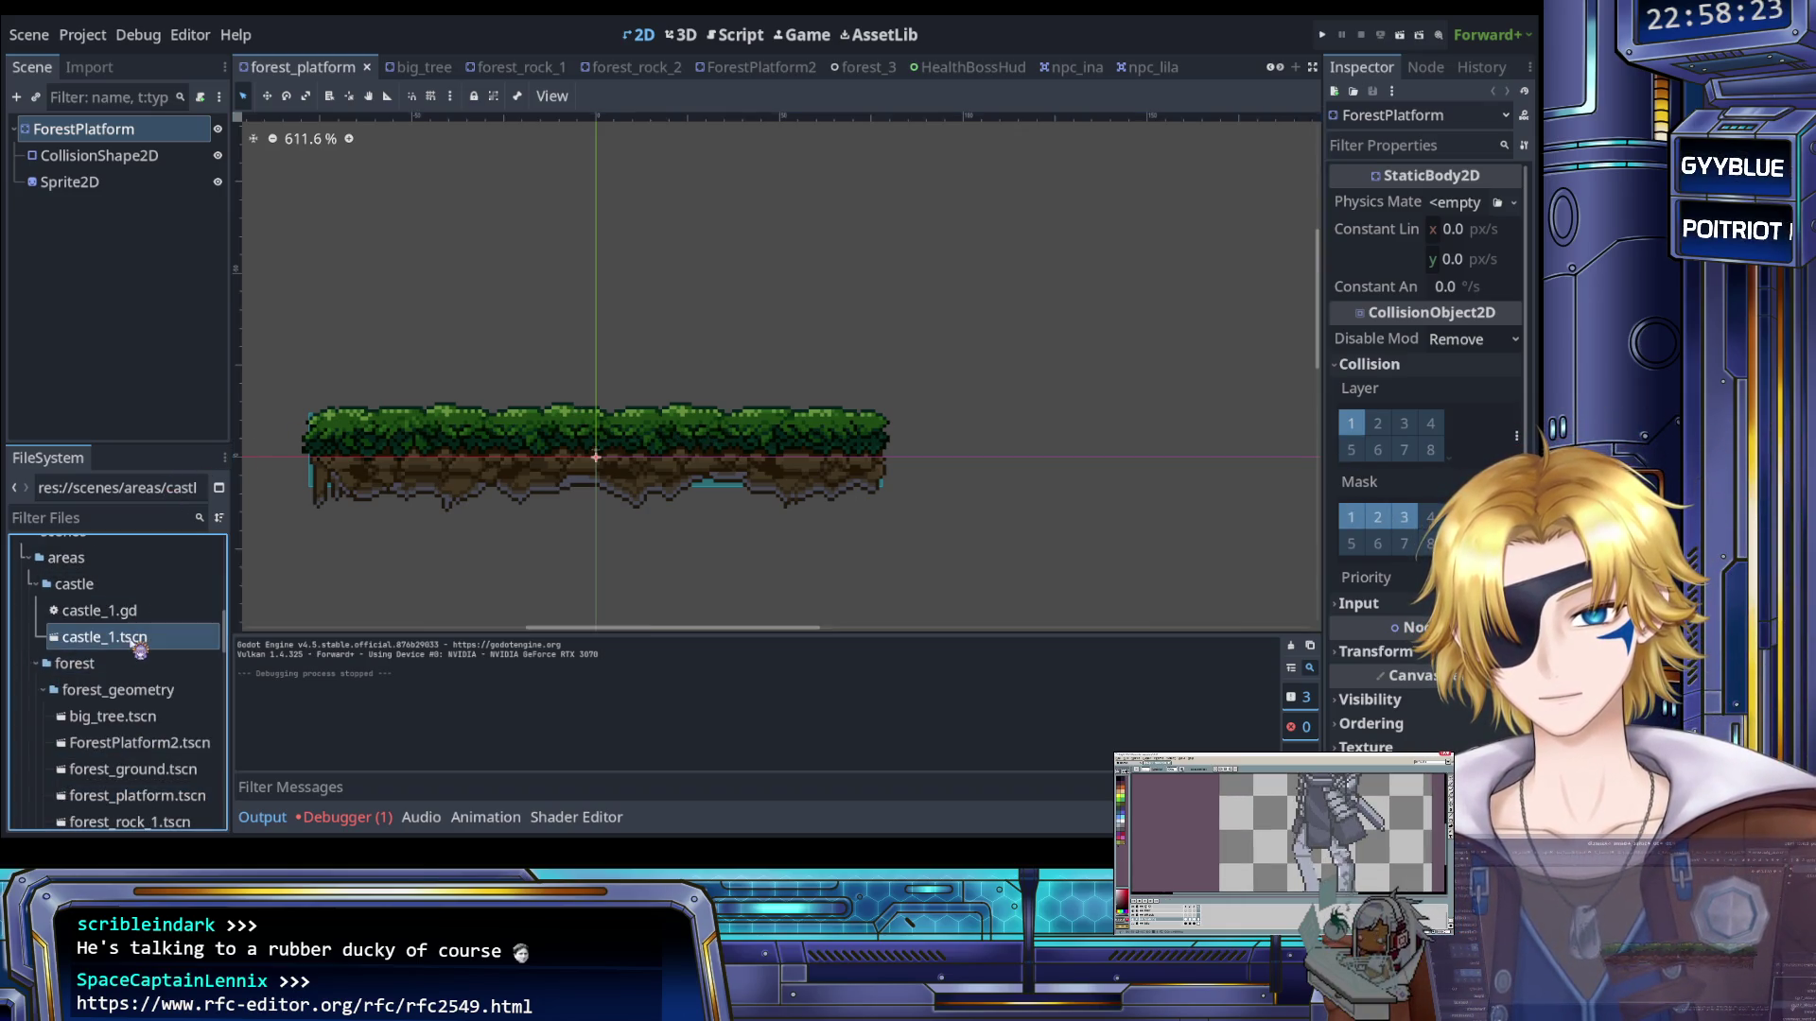
pyautogui.doubleClick(137, 640)
pyautogui.moveTo(1381, 584); pyautogui.dragTo(1404, 583)
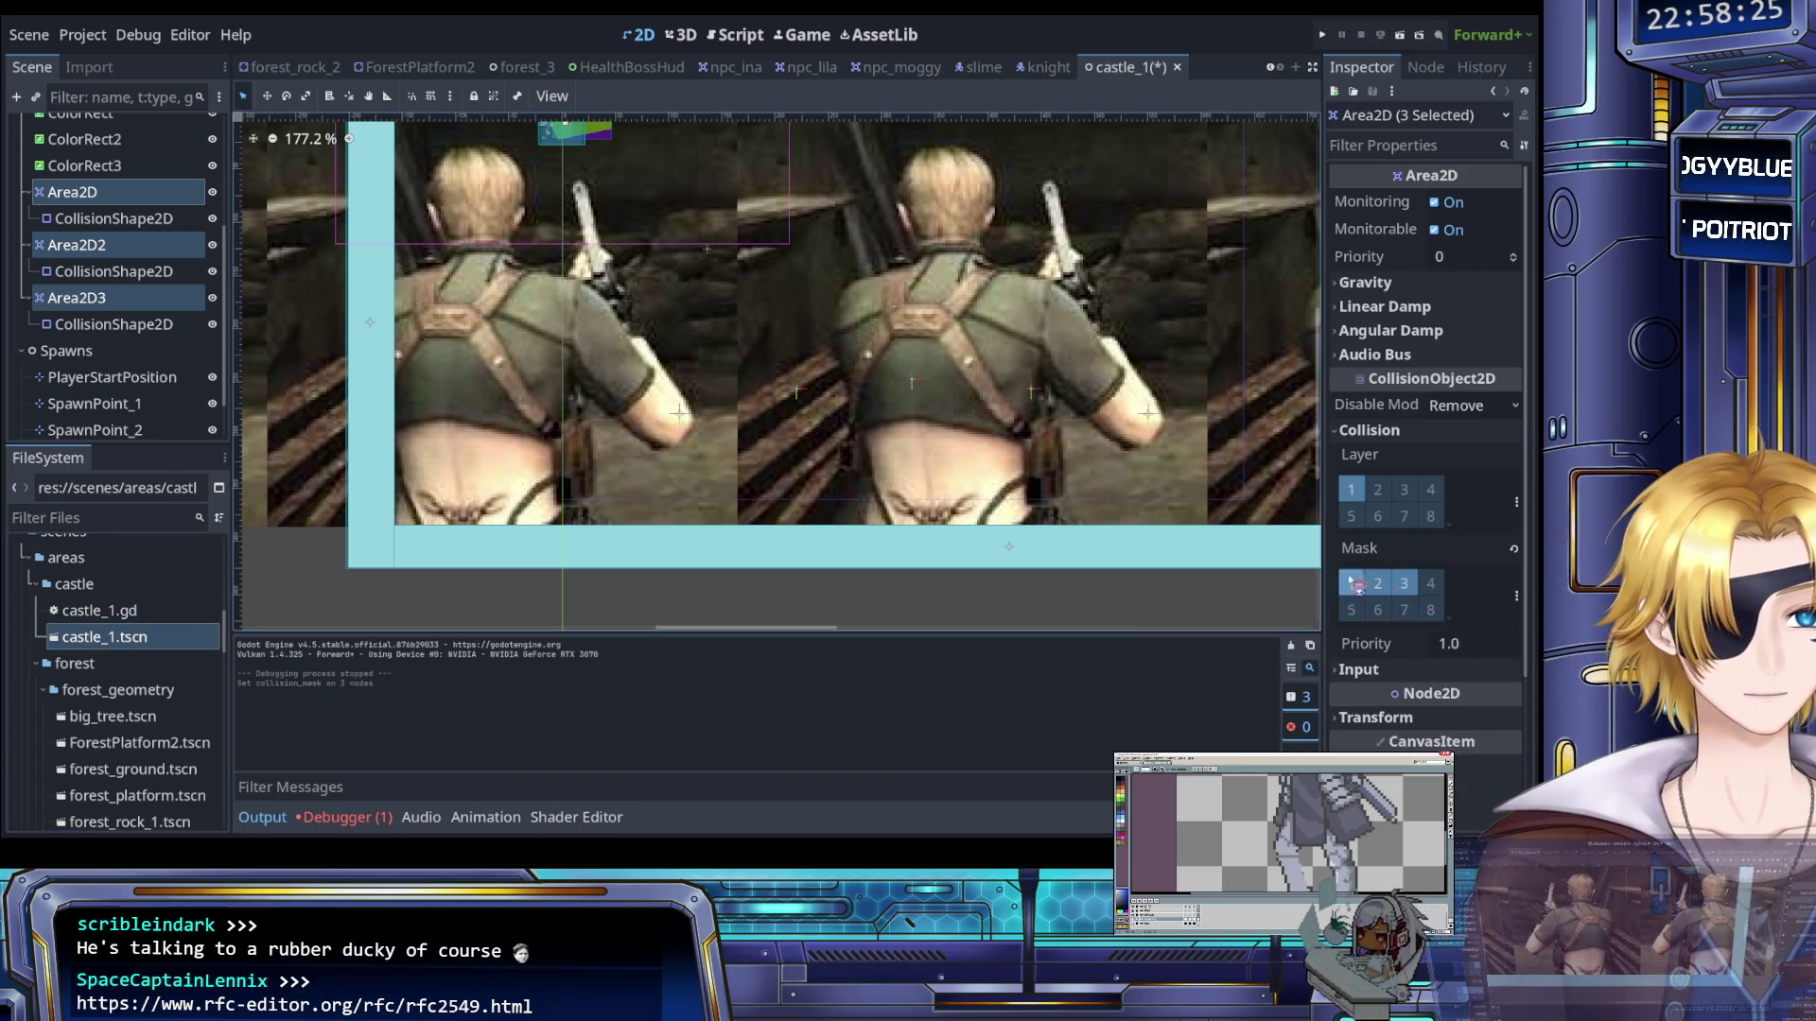
pyautogui.click(1329, 35)
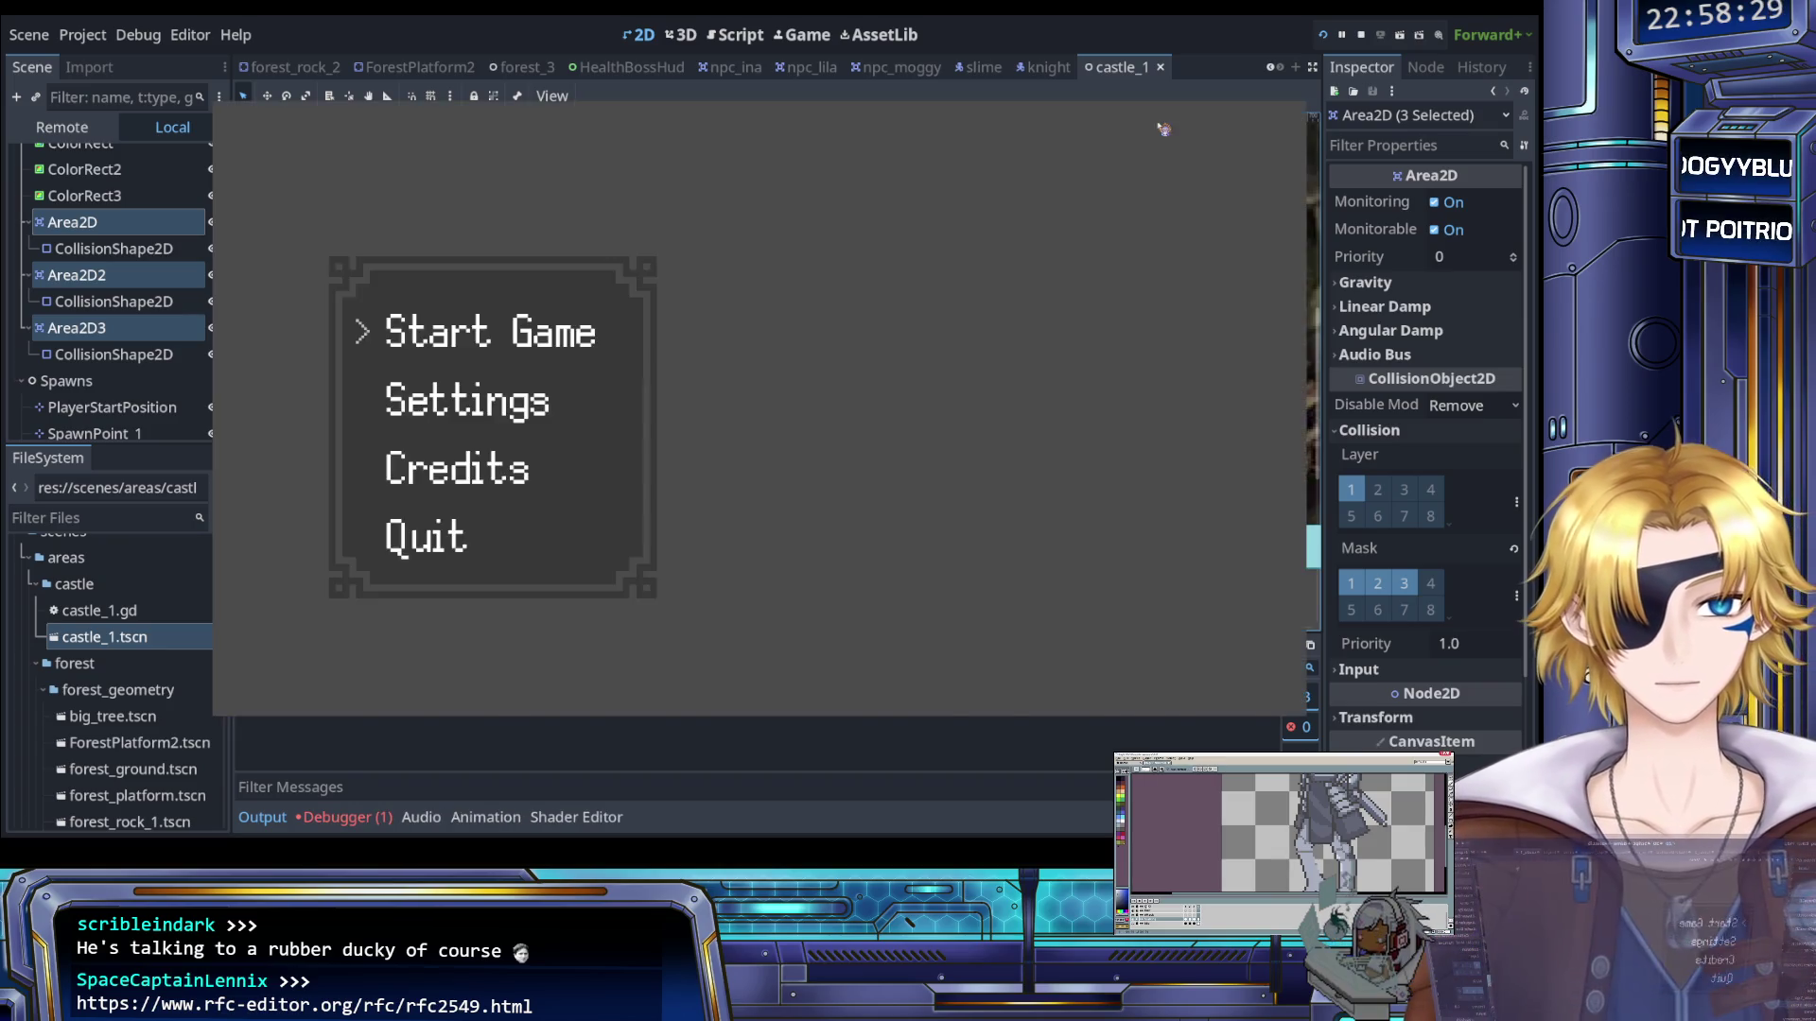
# Playtest by entering the castle level from the title menu, then stop the game
pyautogui.press('Return')
pyautogui.press('Escape')
pyautogui.press('Return')
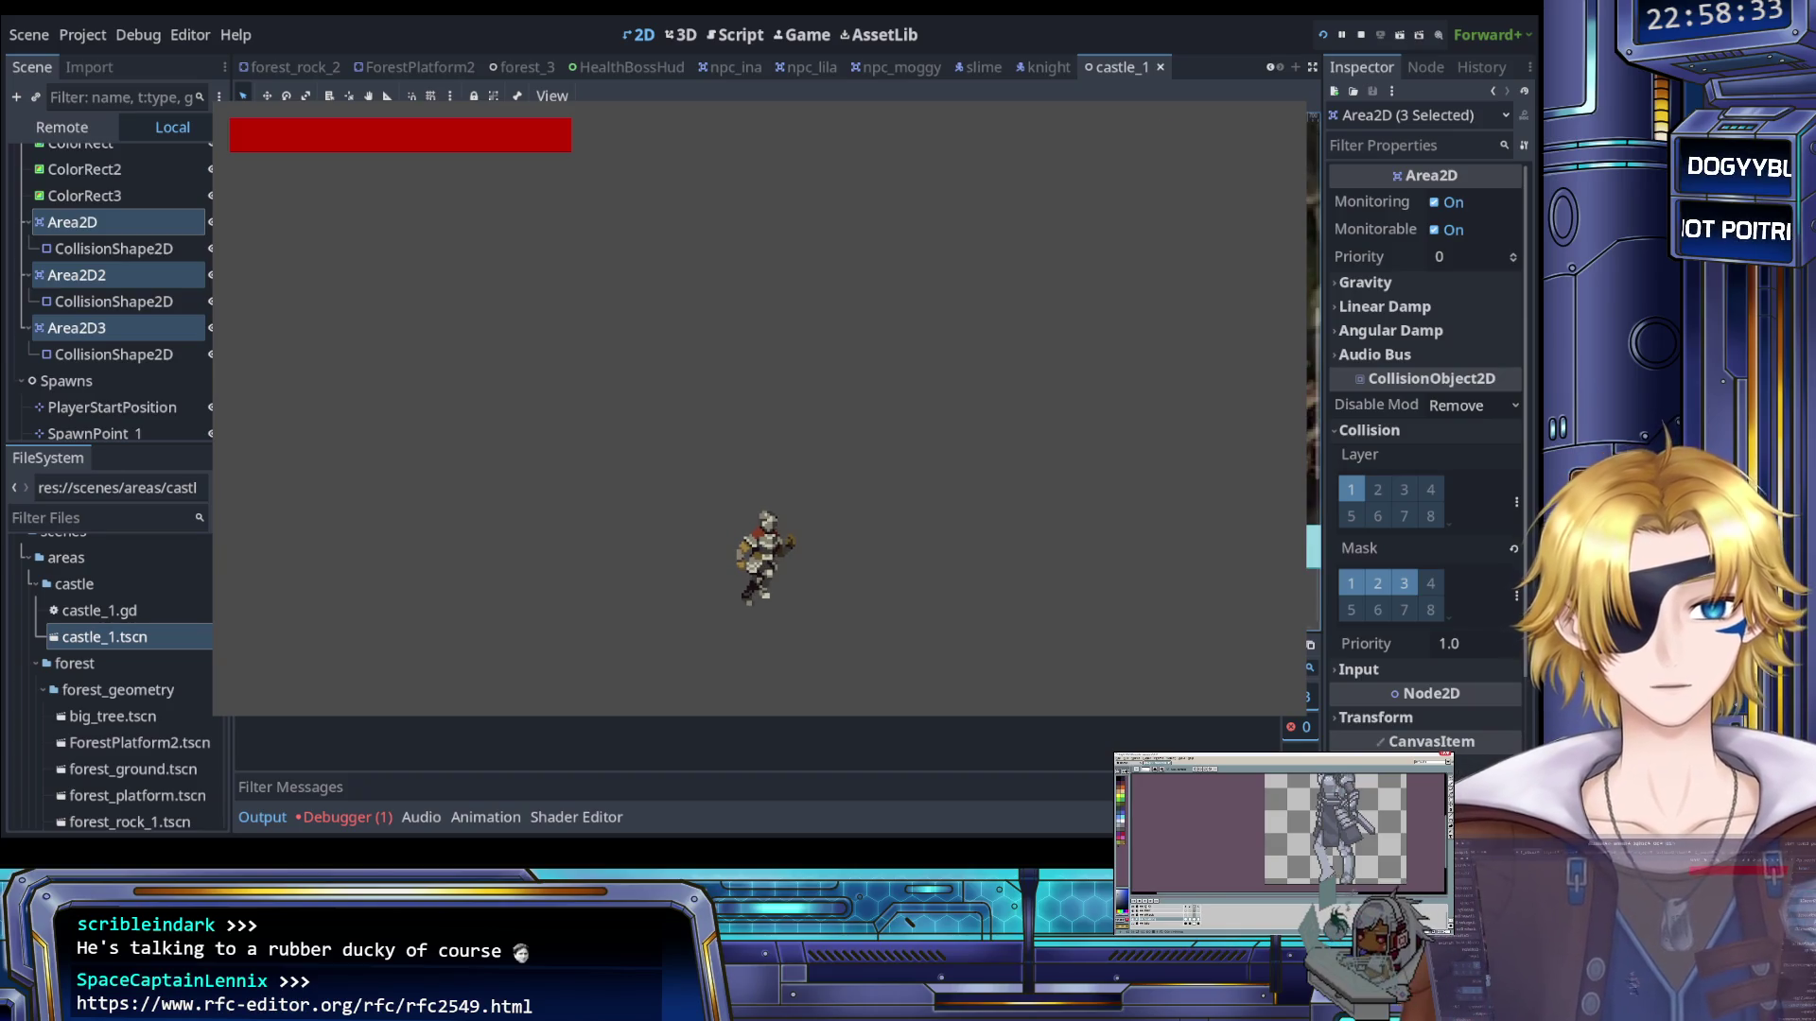
pyautogui.click(1361, 35)
# Verify each of the three Area2D walls keeps mask layers 1, 2 and 3, then save
pyautogui.click(69, 193)
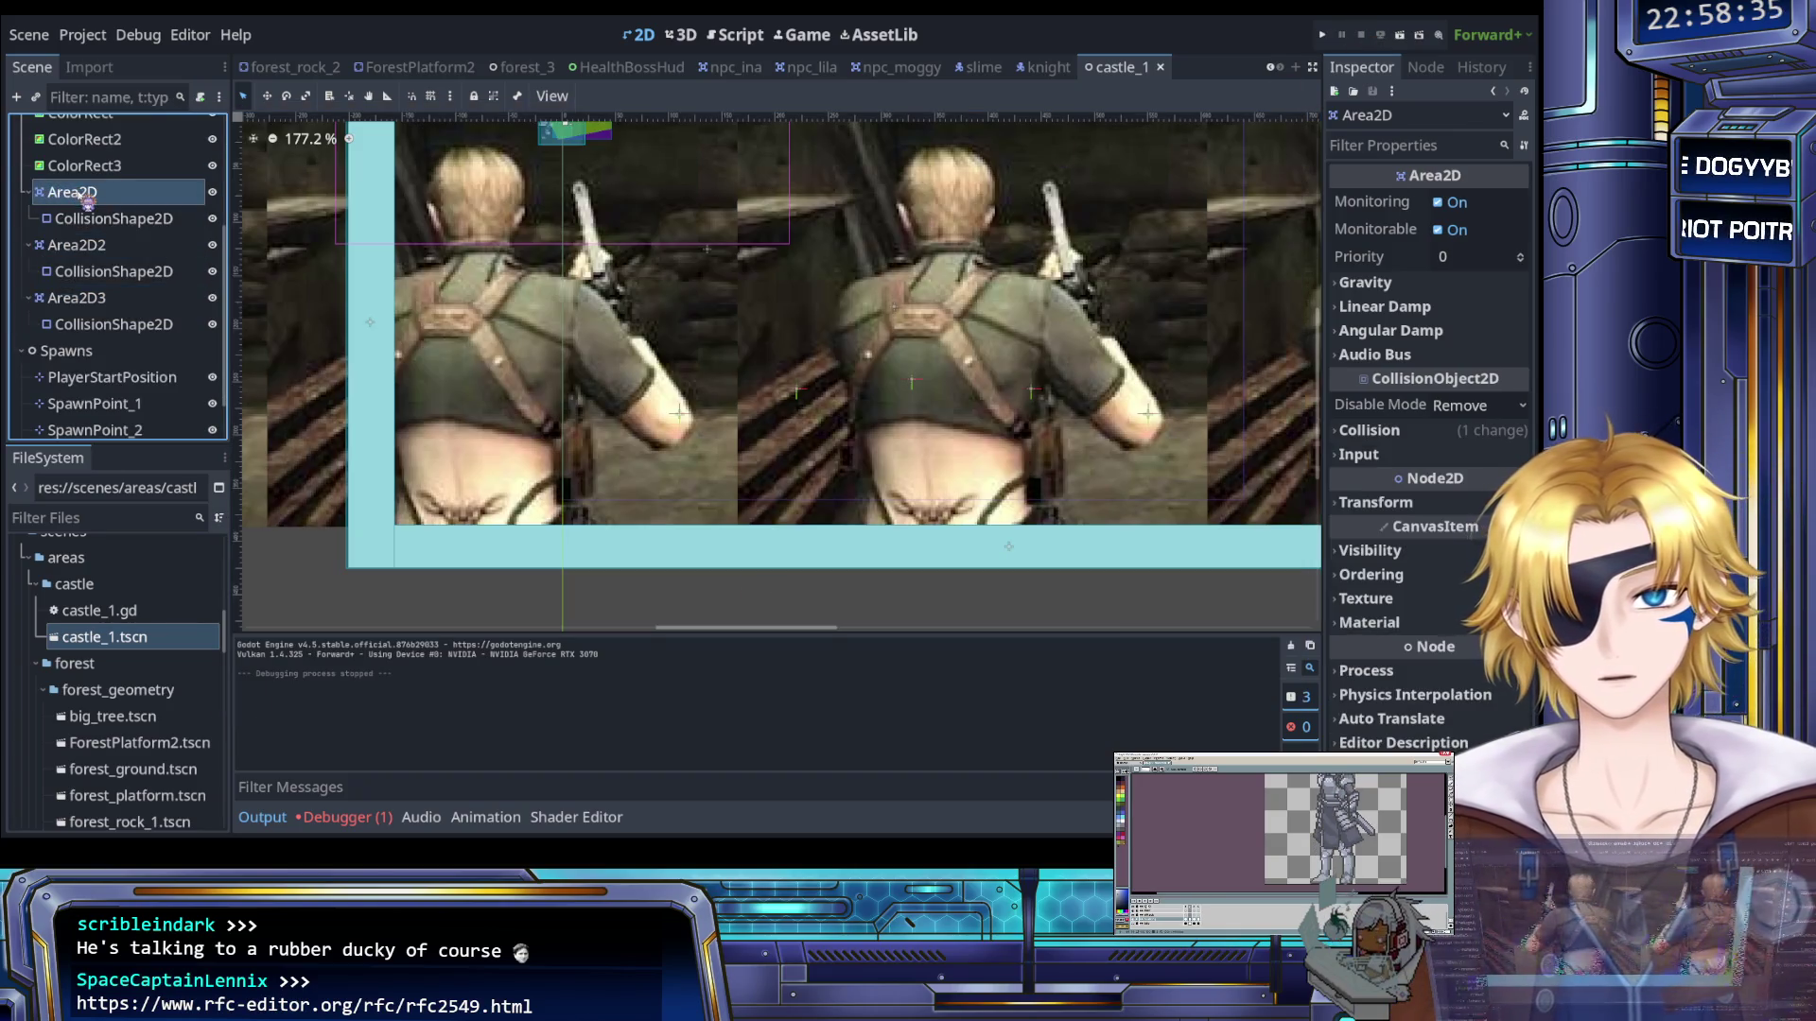
pyautogui.click(1390, 434)
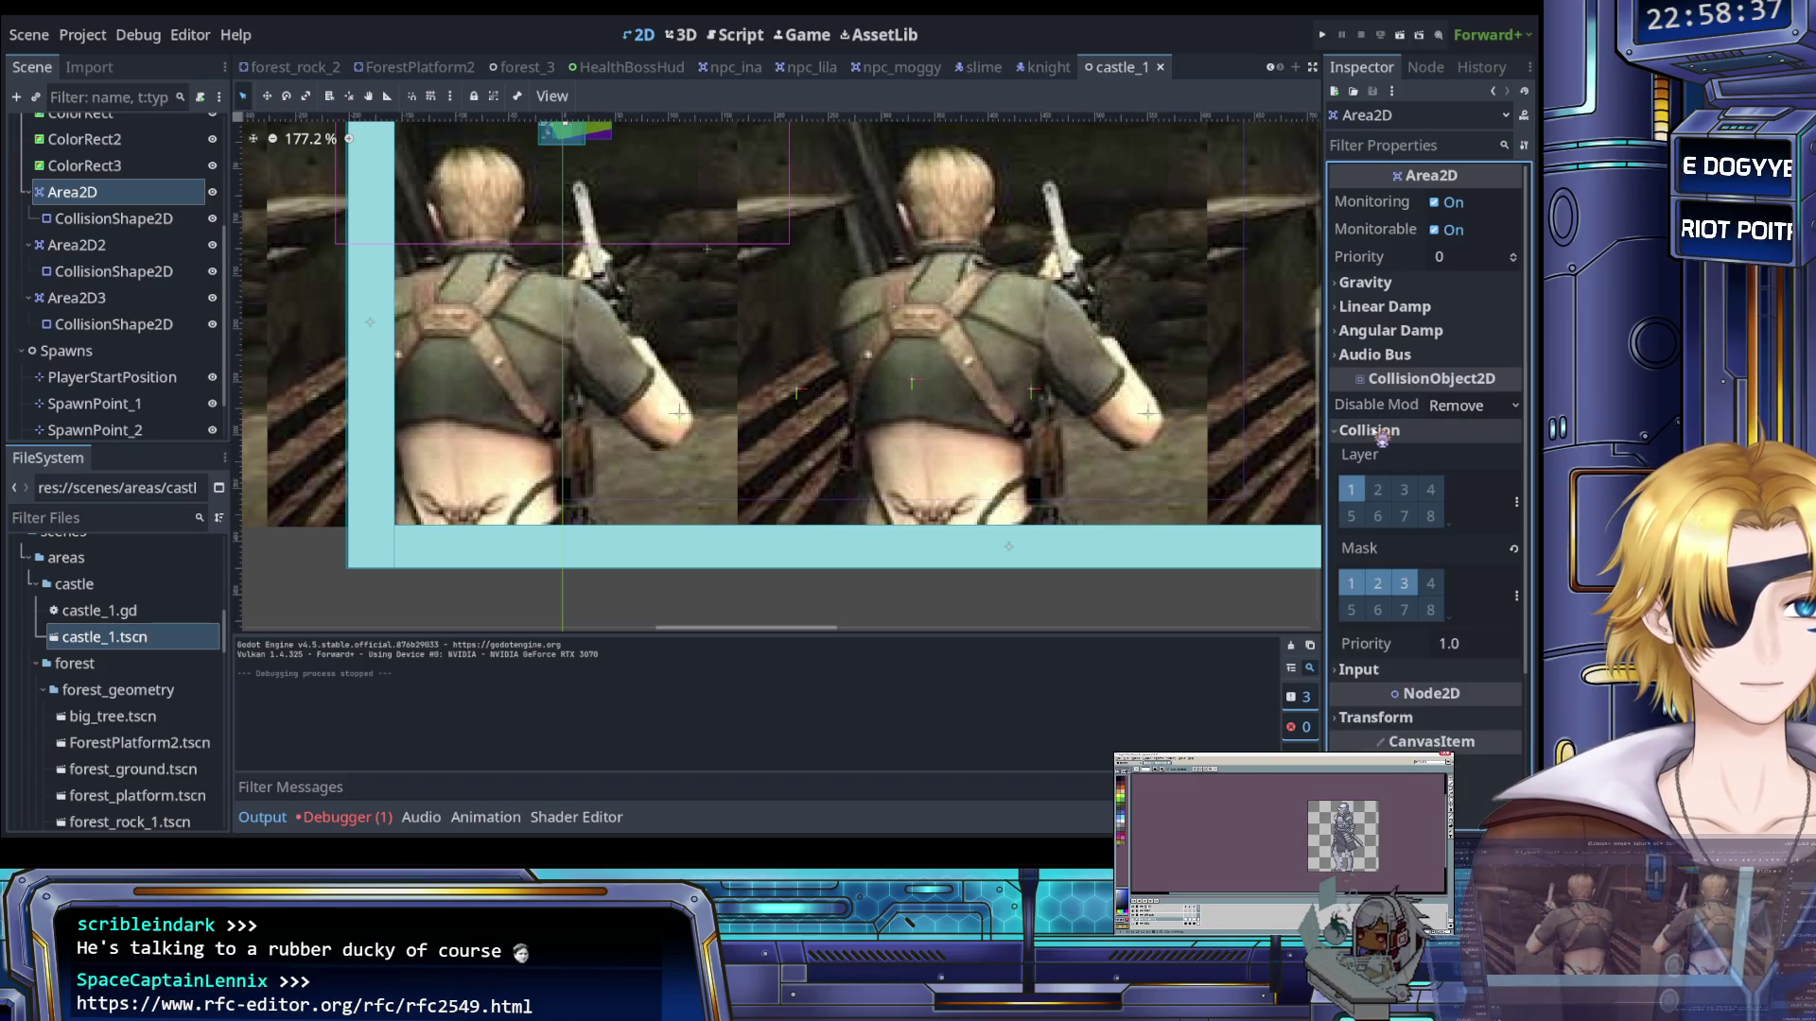
pyautogui.click(123, 246)
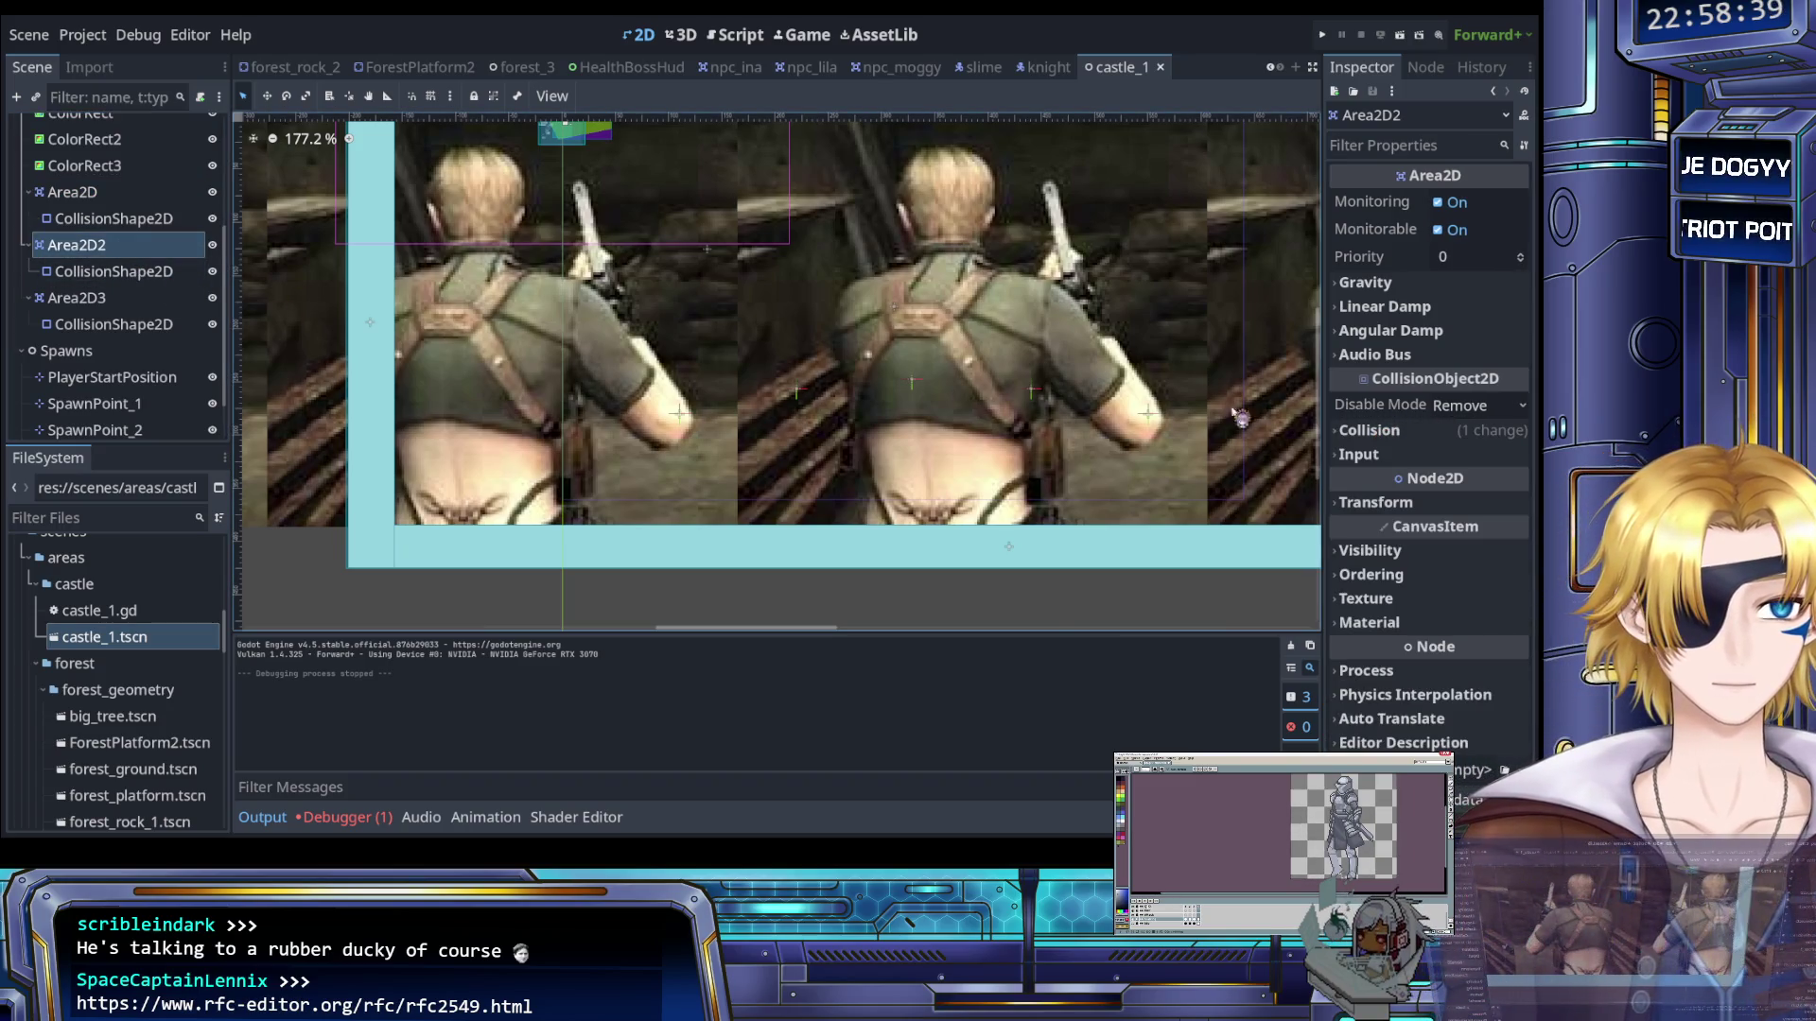
pyautogui.click(1366, 430)
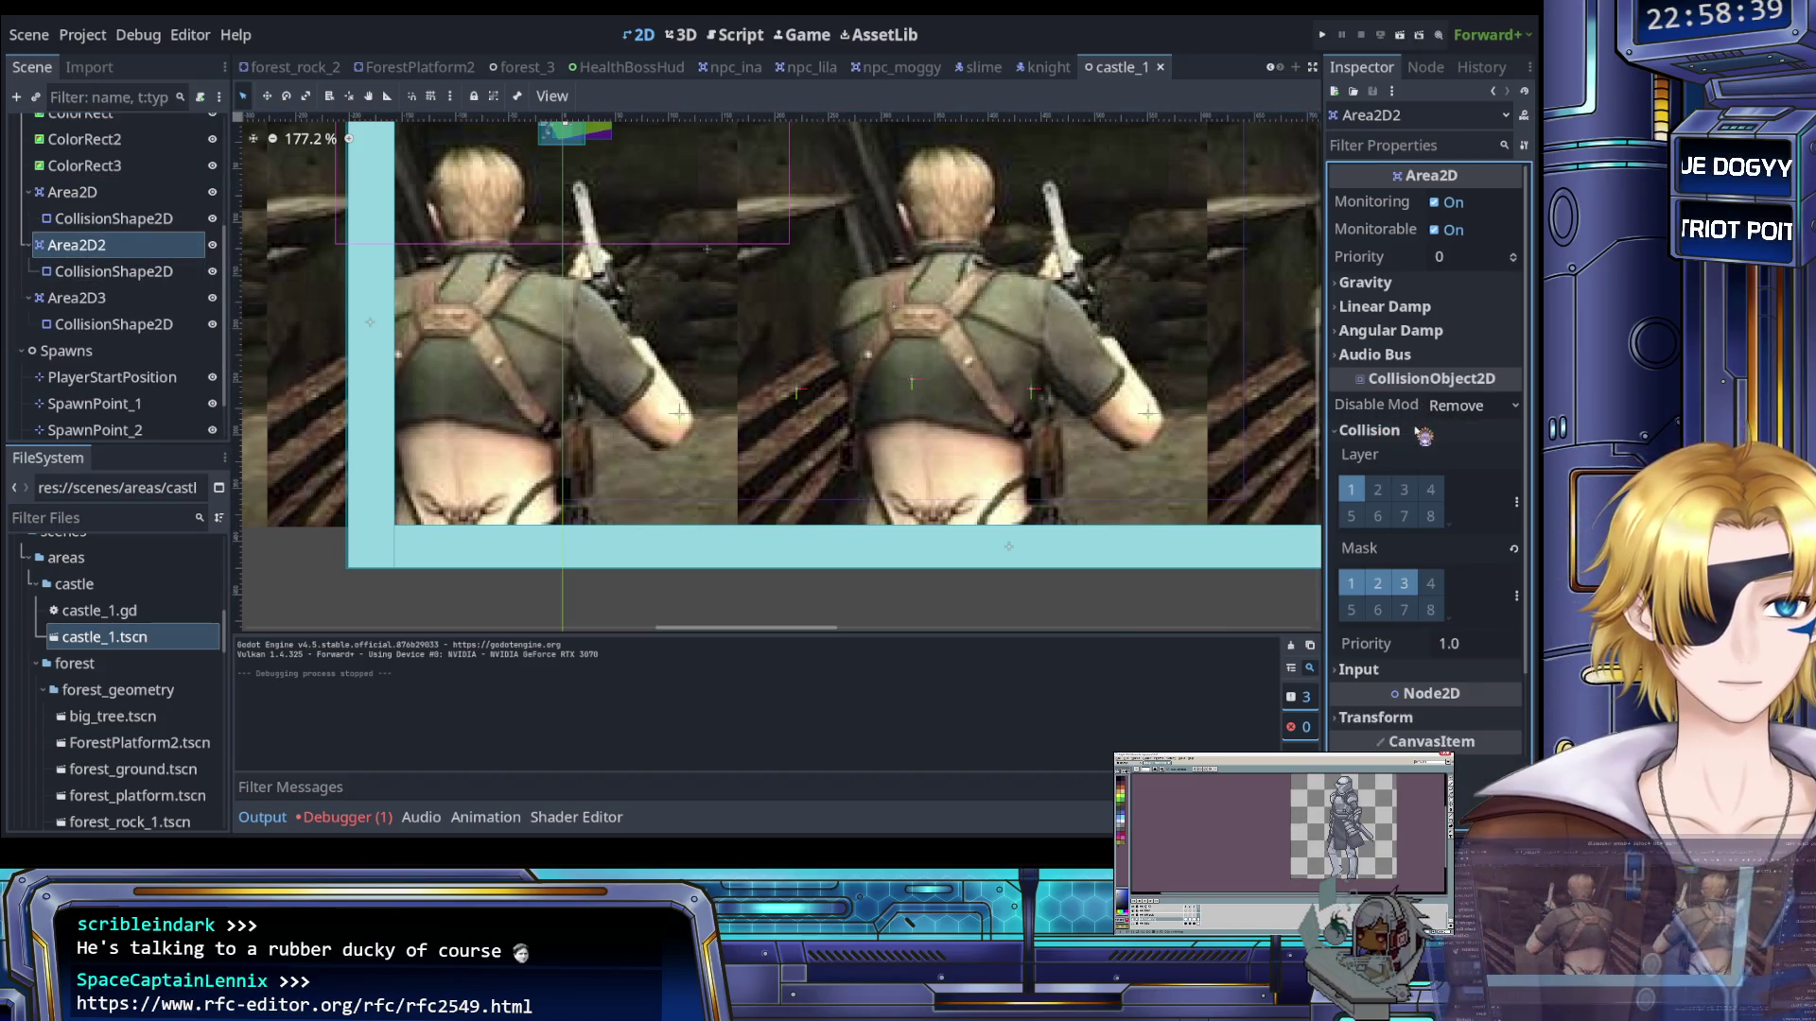
pyautogui.click(142, 297)
pyautogui.click(1386, 433)
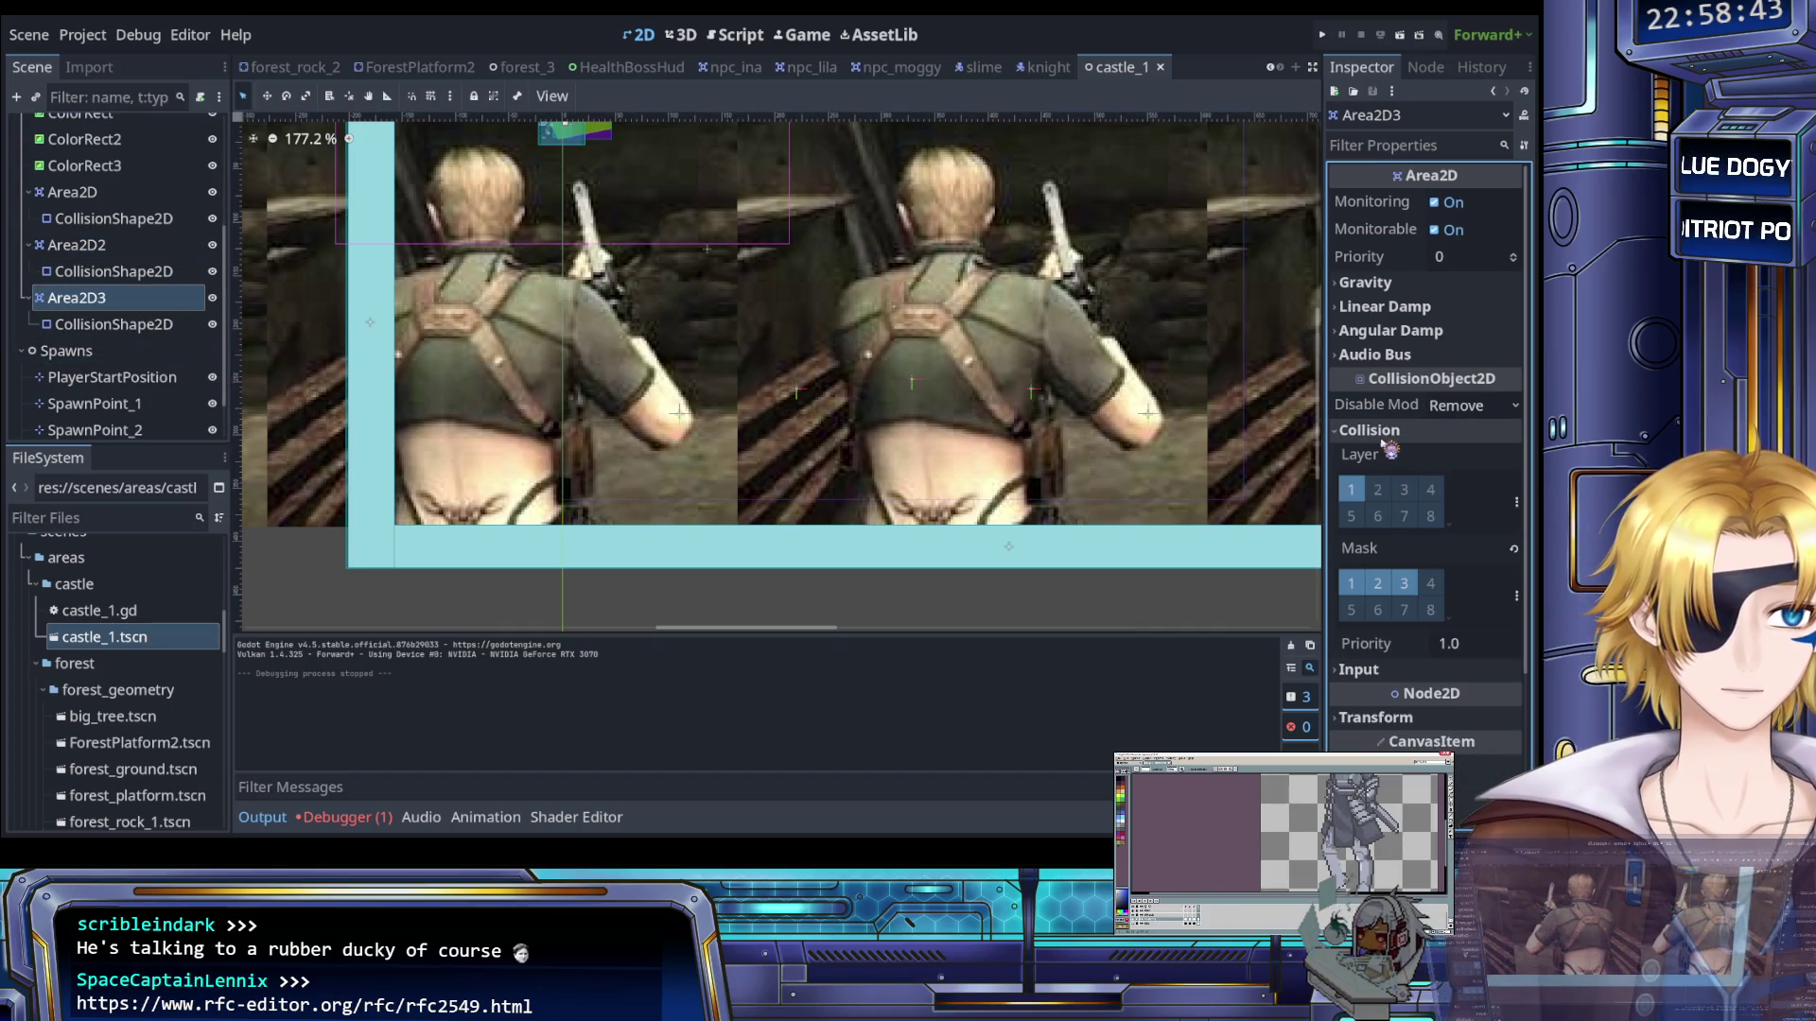
pyautogui.hotkey('ctrl', 's')
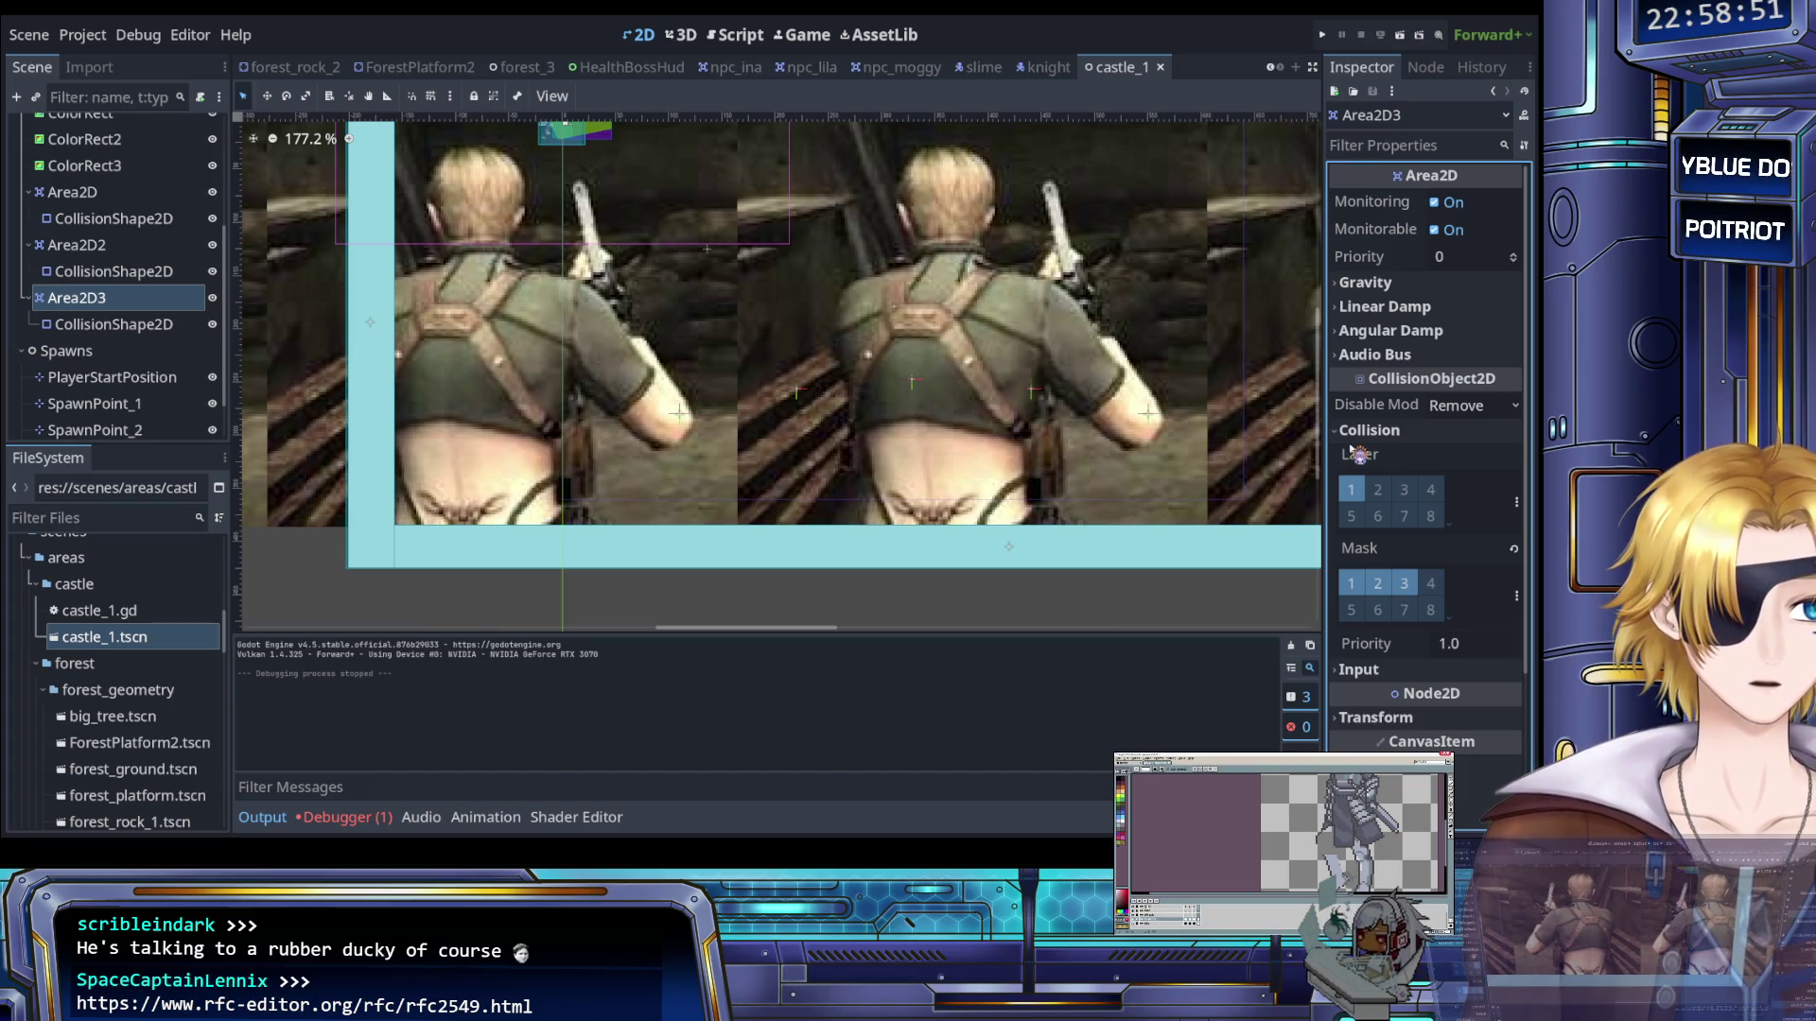
# Collapse the gravity settings and select the third wall's collision shape
pyautogui.scroll(-4, 1358, 455)
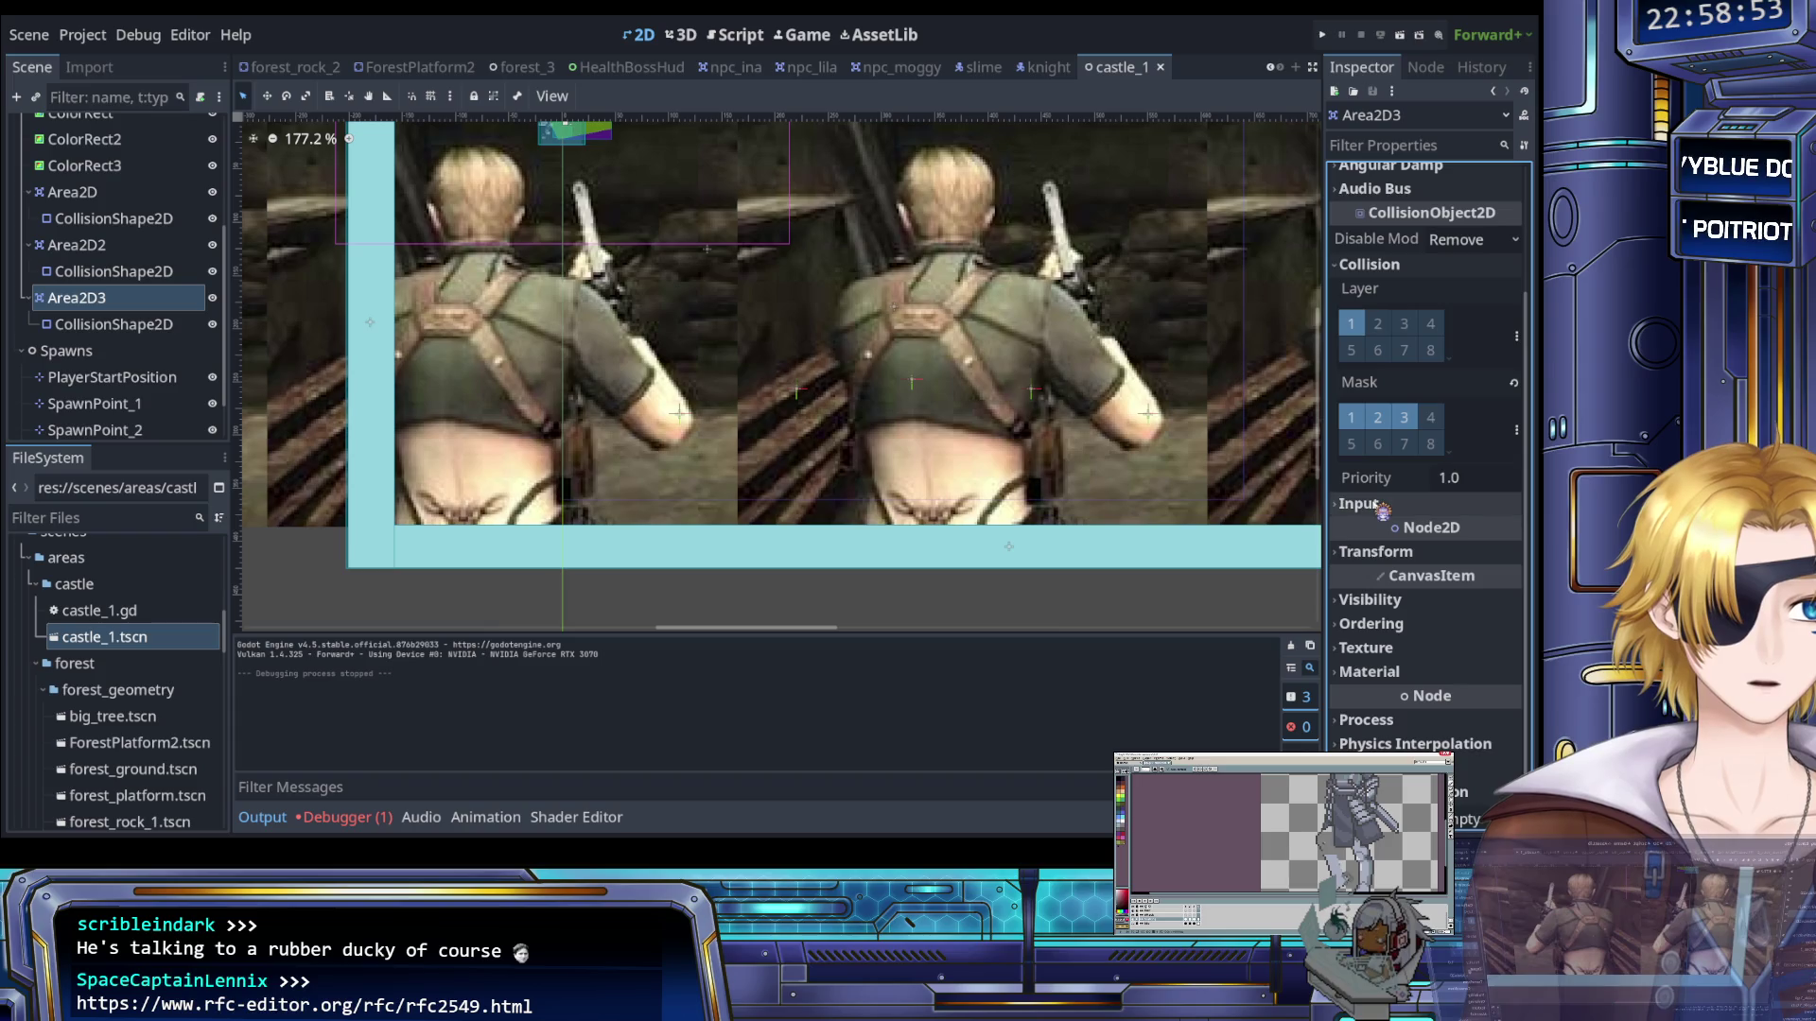
pyautogui.scroll(5, 1382, 511)
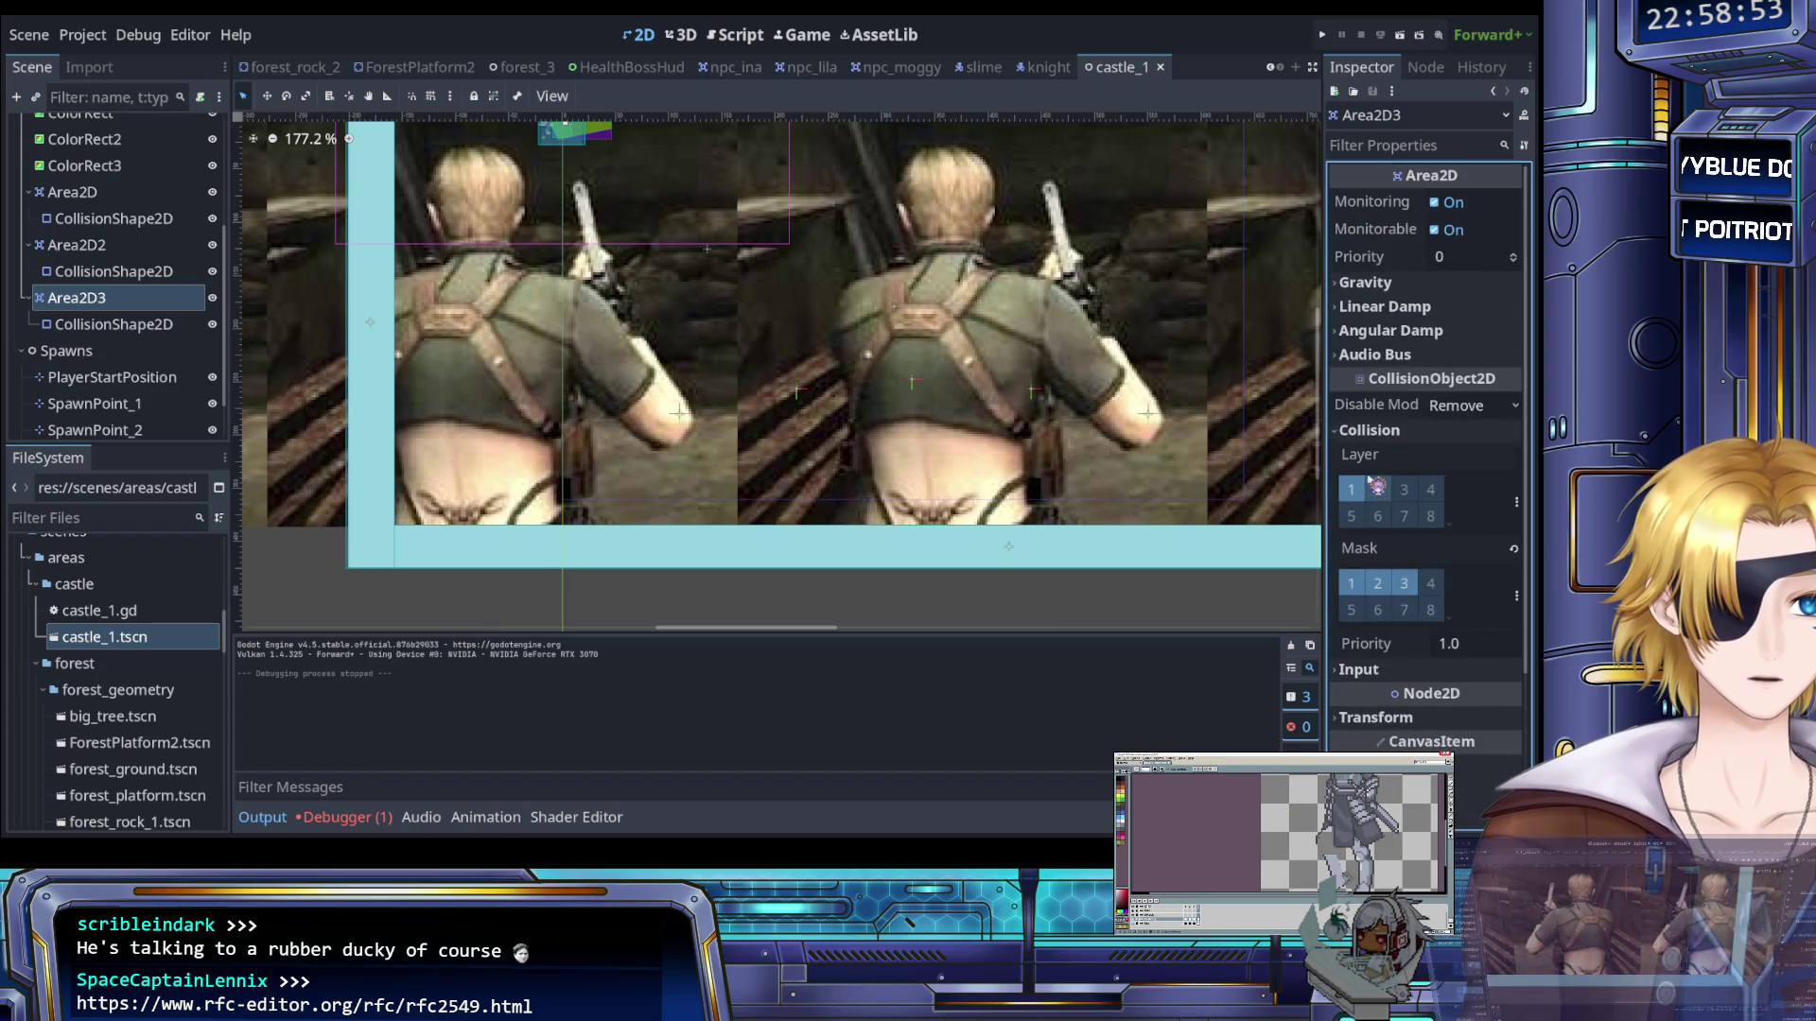
pyautogui.click(1389, 283)
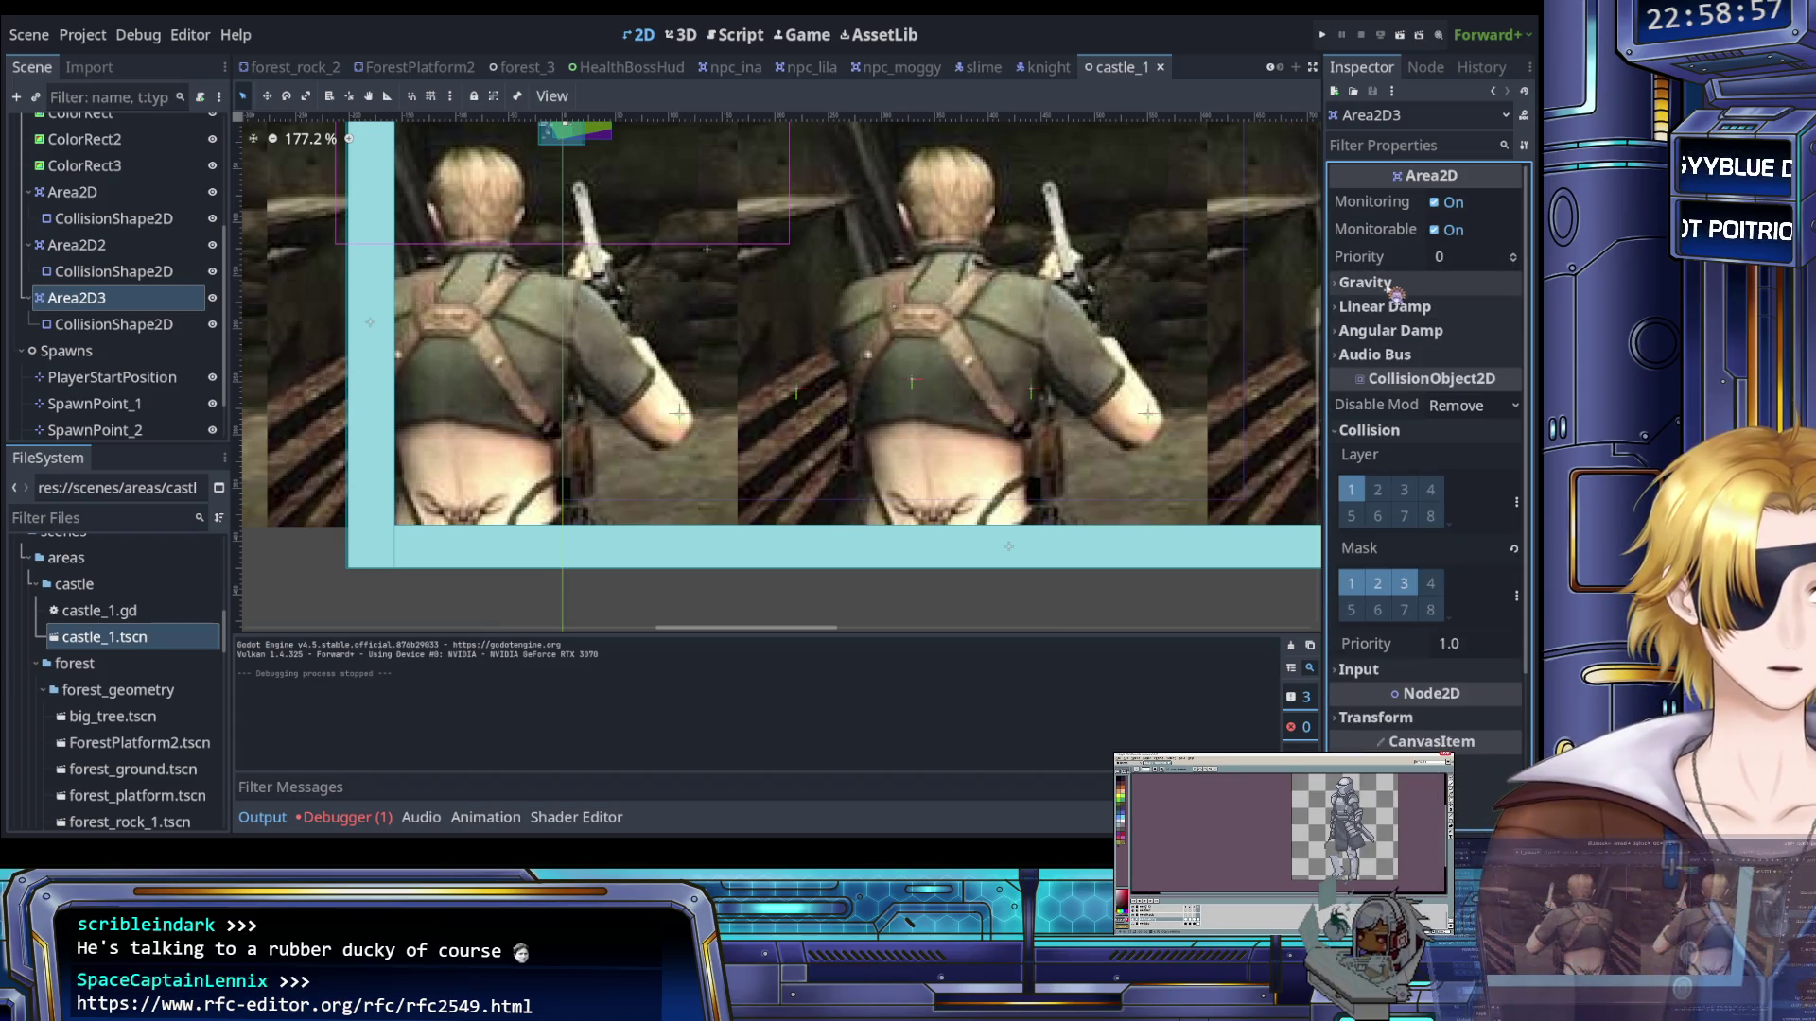
pyautogui.click(180, 324)
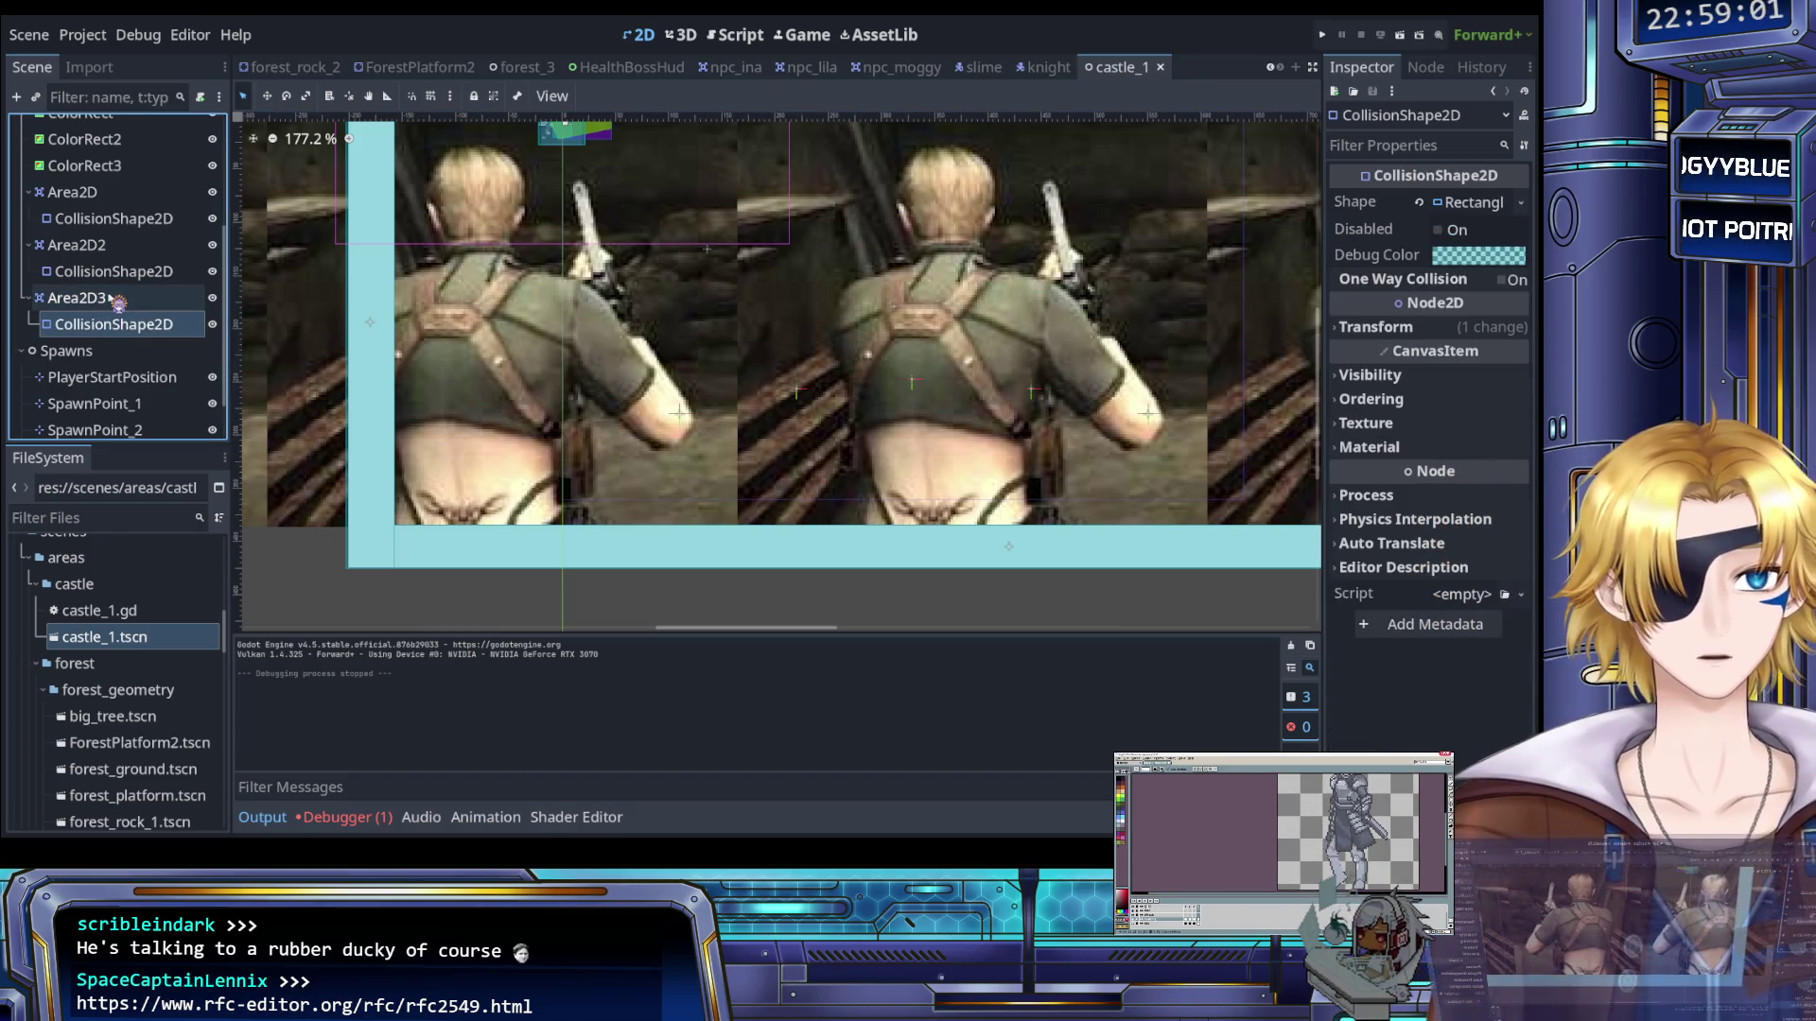
# Move ColorRect2 under the first Area2D wall in the Scene dock
pyautogui.scroll(3, 117, 301)
pyautogui.click(95, 193)
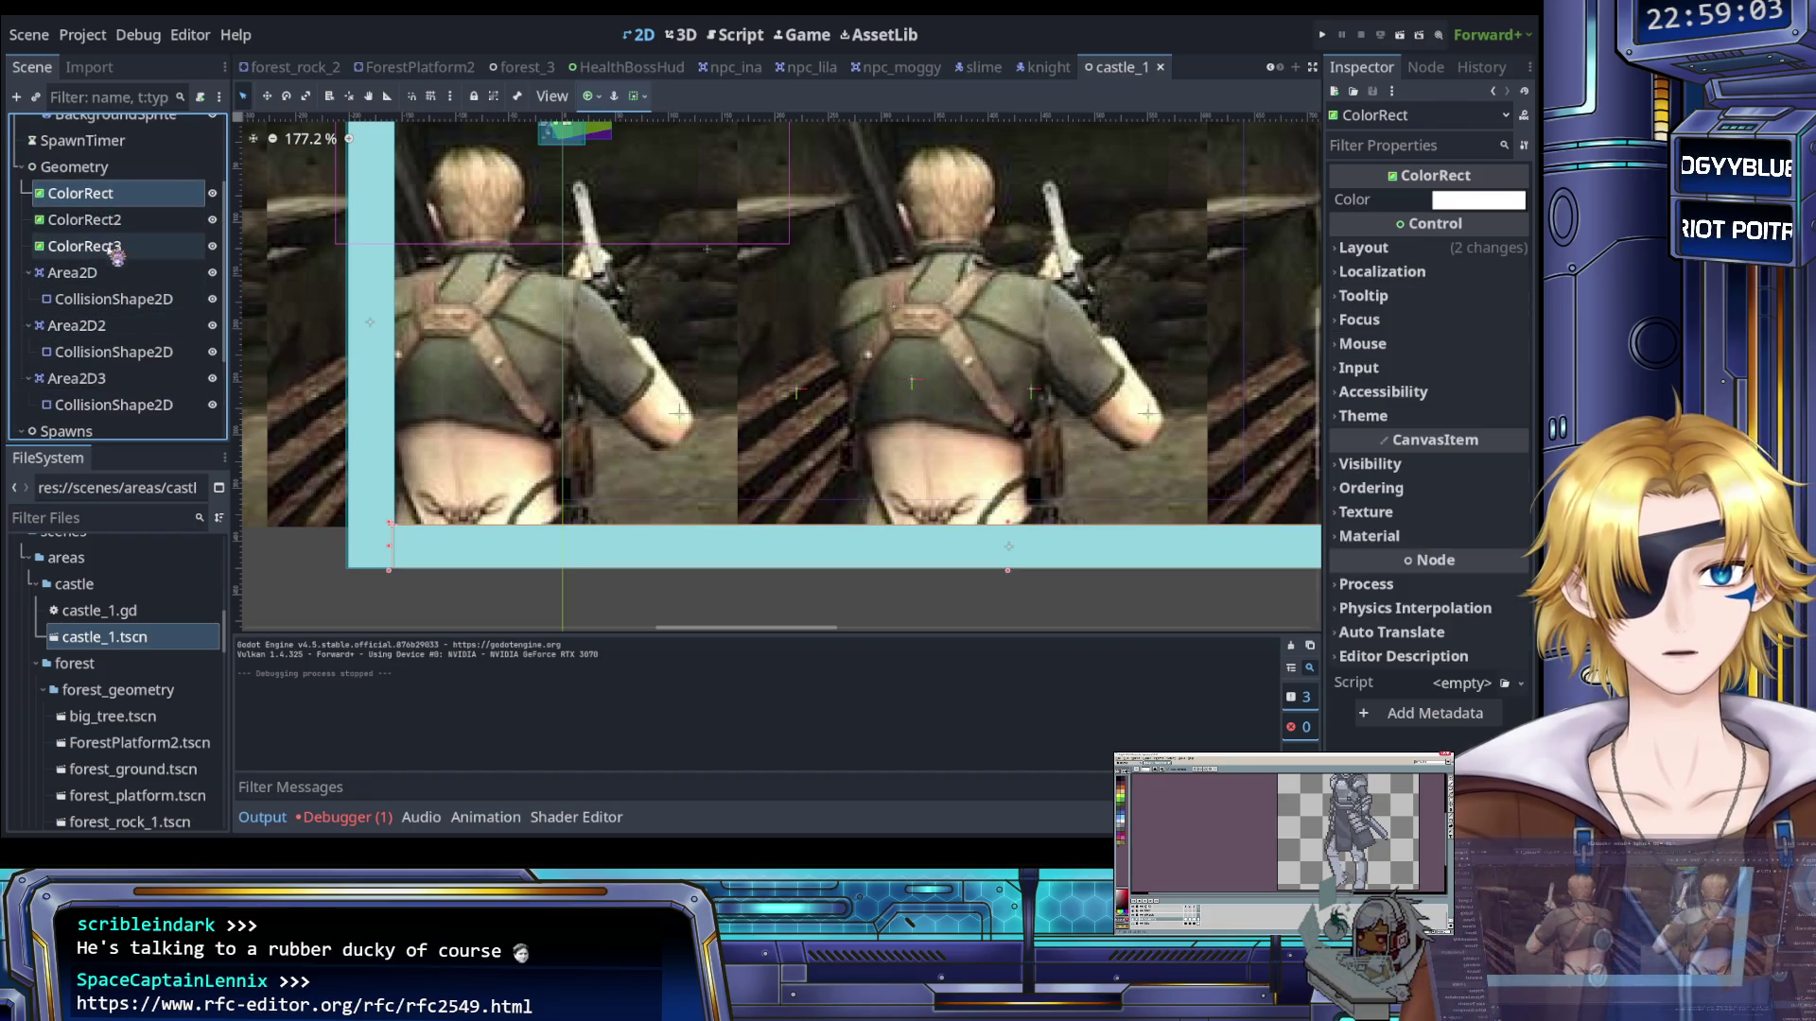
pyautogui.scroll(-2, 351, 324)
pyautogui.scroll(-4, 355, 326)
pyautogui.scroll(3, 336, 291)
pyautogui.hscroll(-1, 337, 291)
pyautogui.click(106, 301)
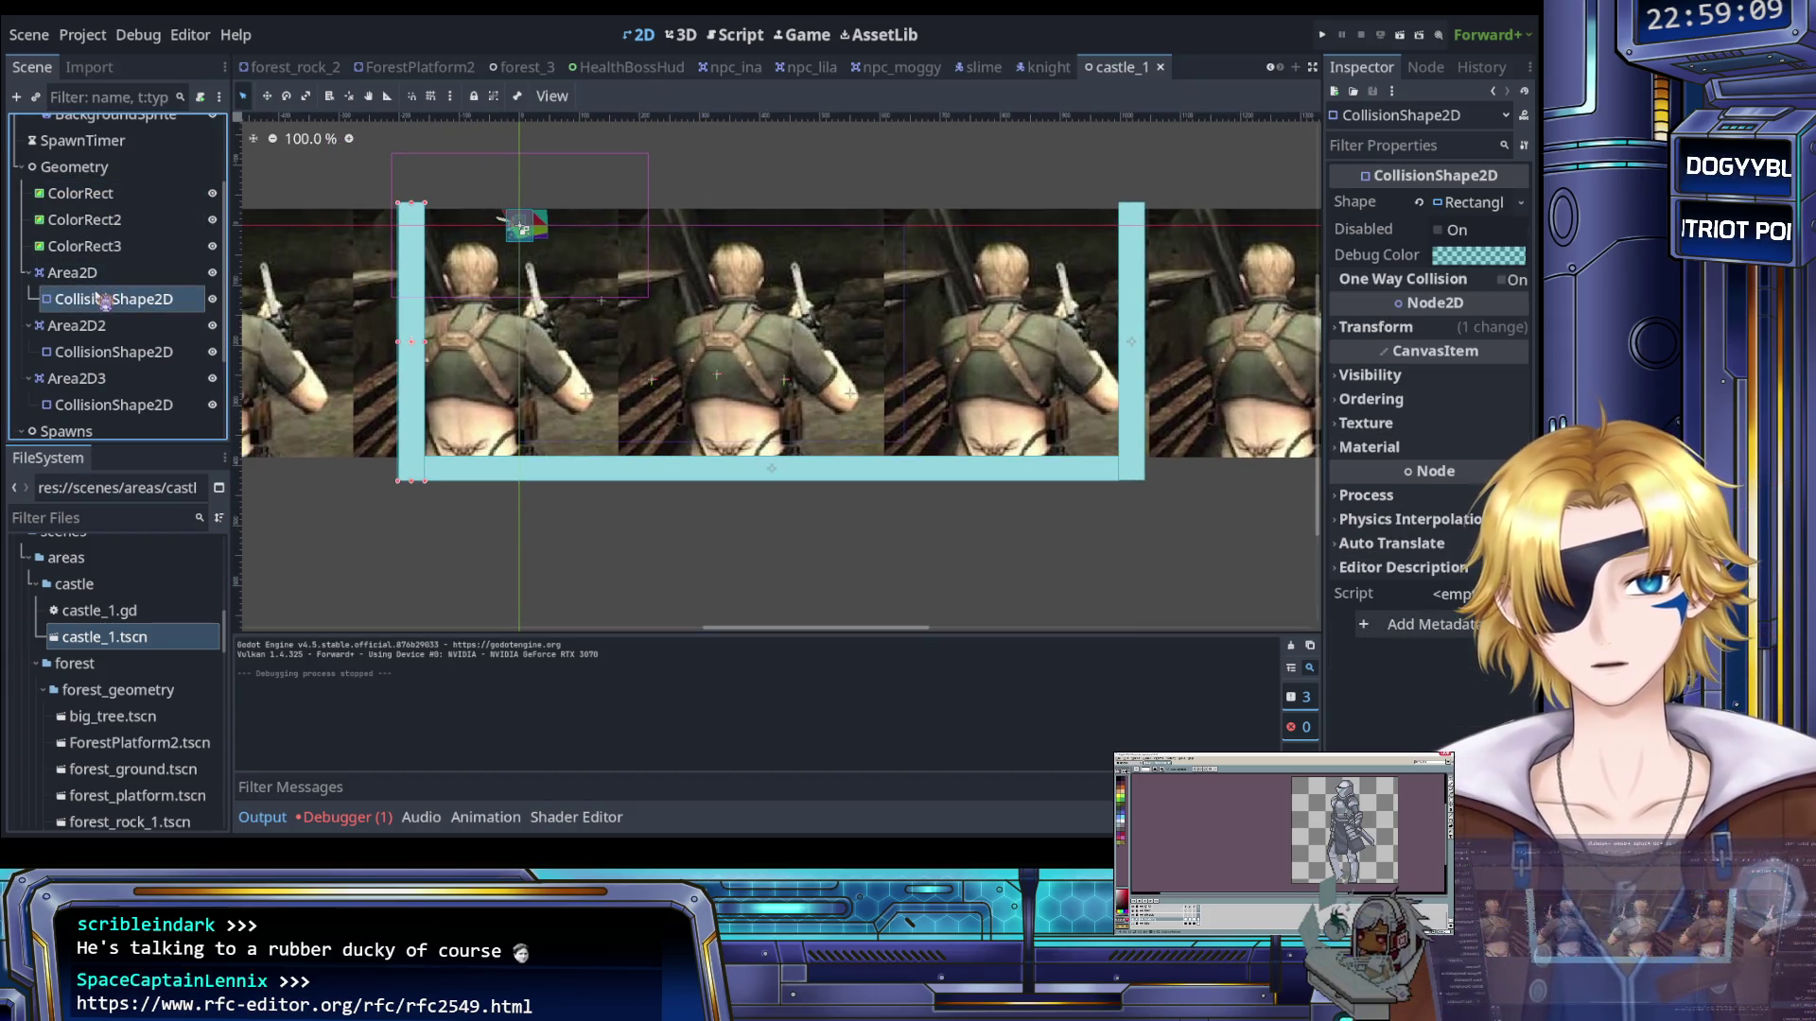
pyautogui.click(99, 226)
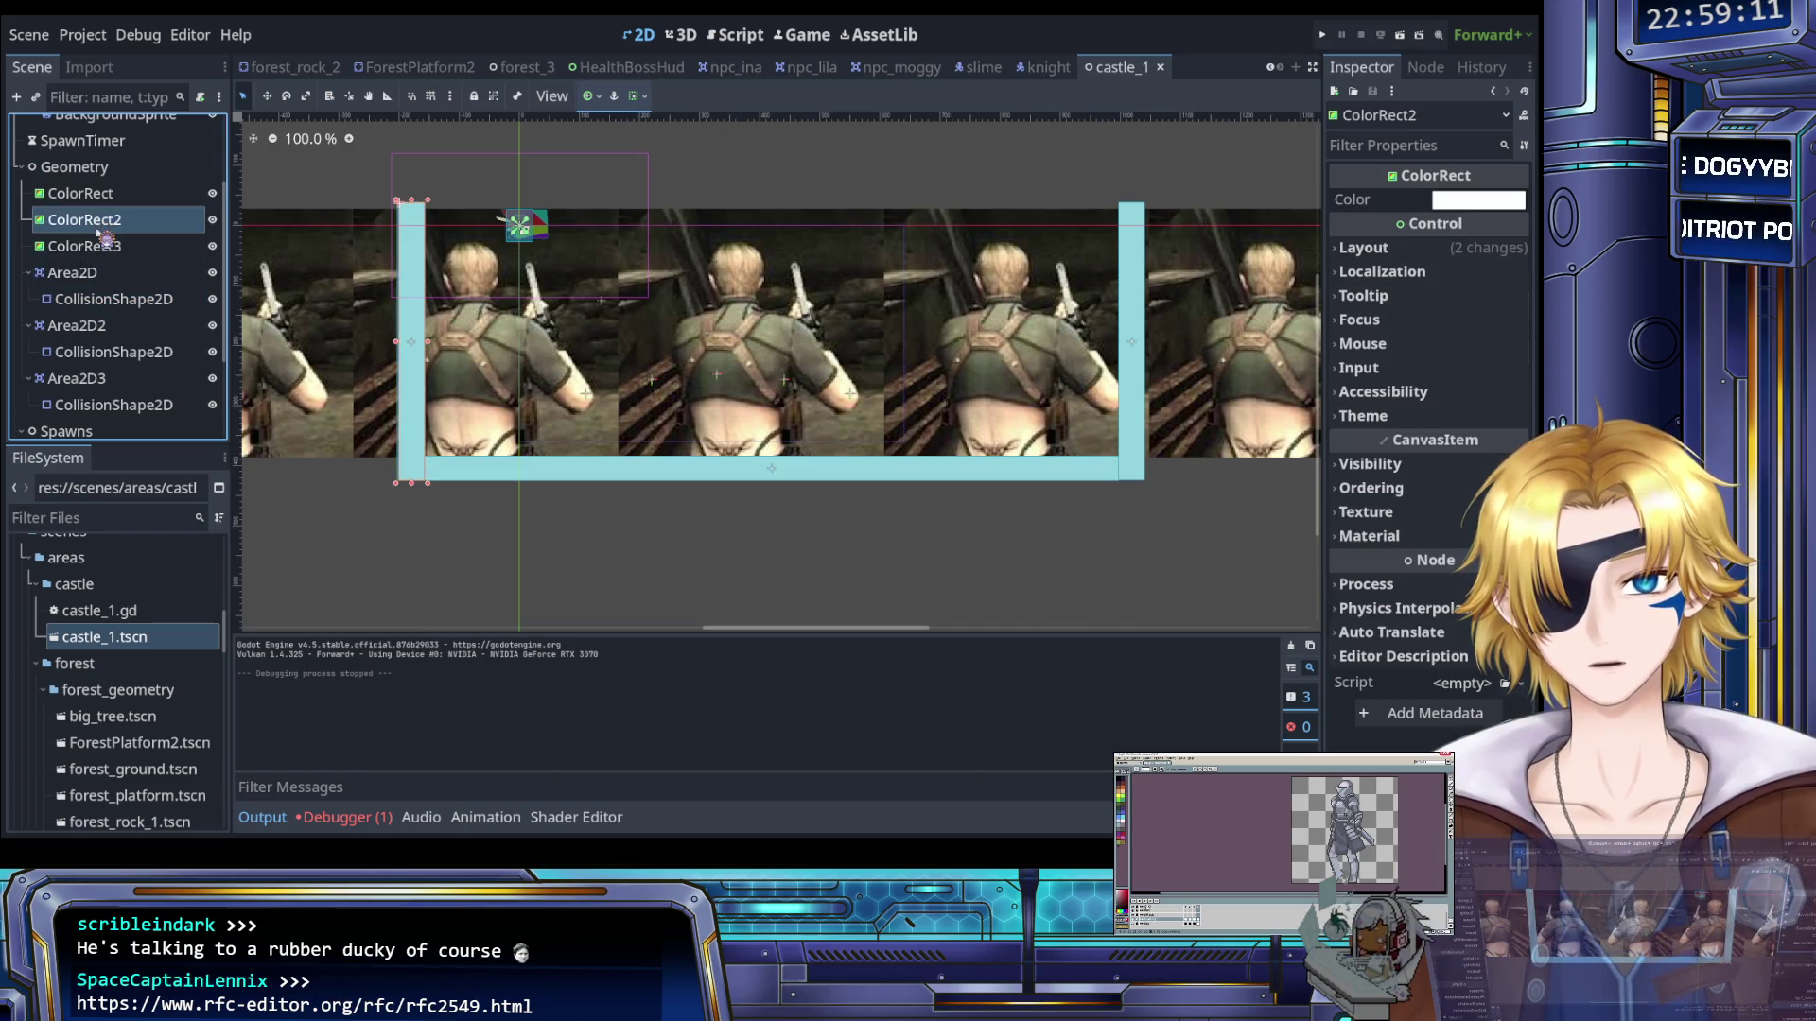
pyautogui.moveTo(107, 227); pyautogui.dragTo(108, 276)
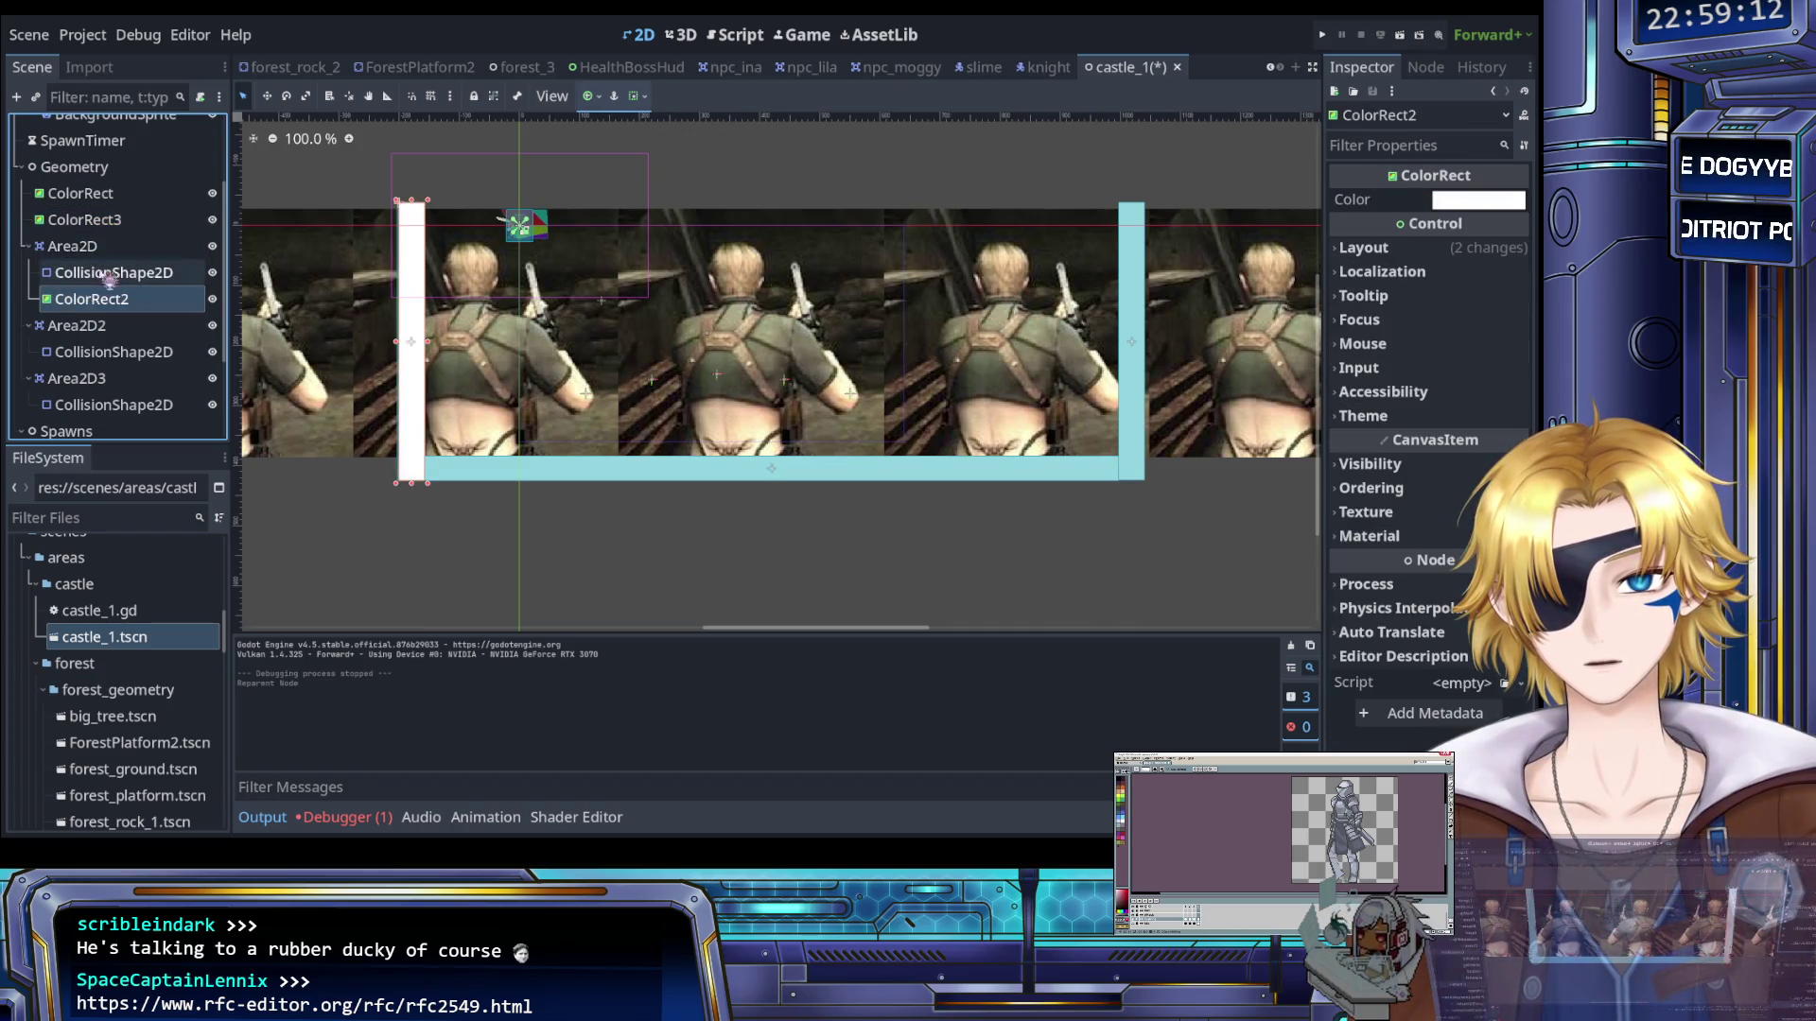
# Reparent ColorRect3 under Area2D3 so the third wall has its own ColorRect
pyautogui.click(113, 223)
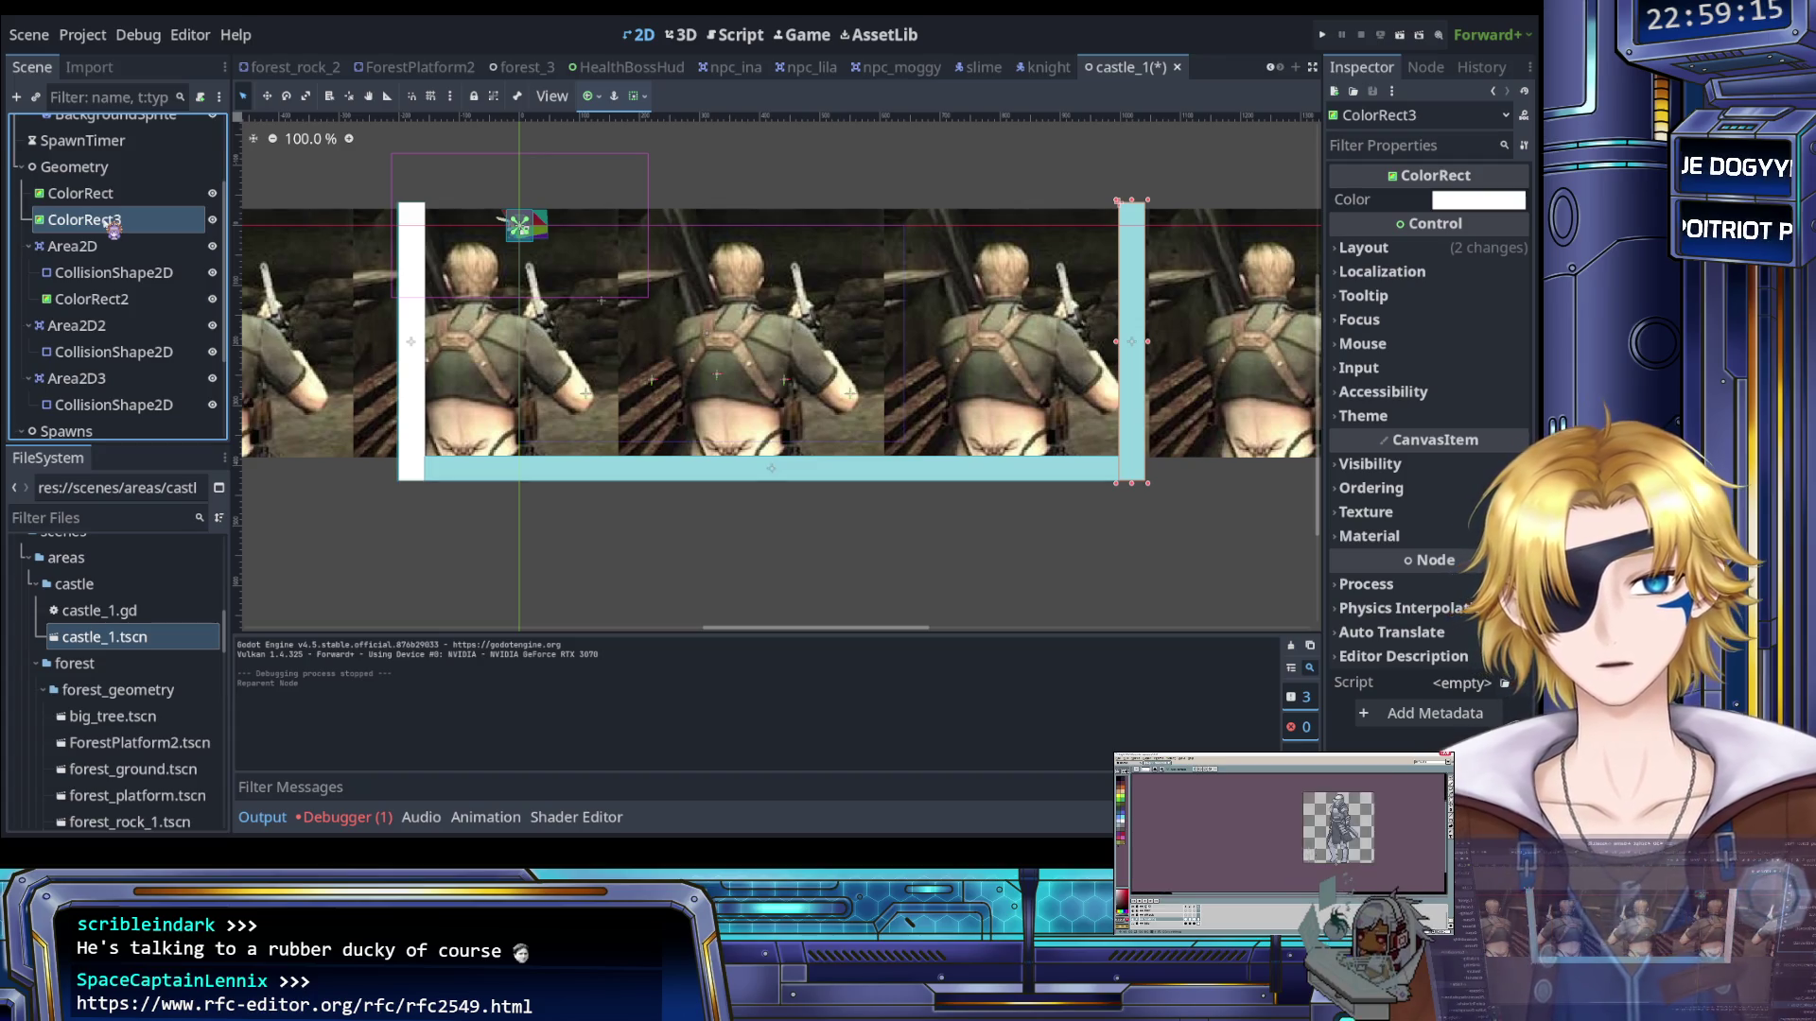
pyautogui.click(113, 409)
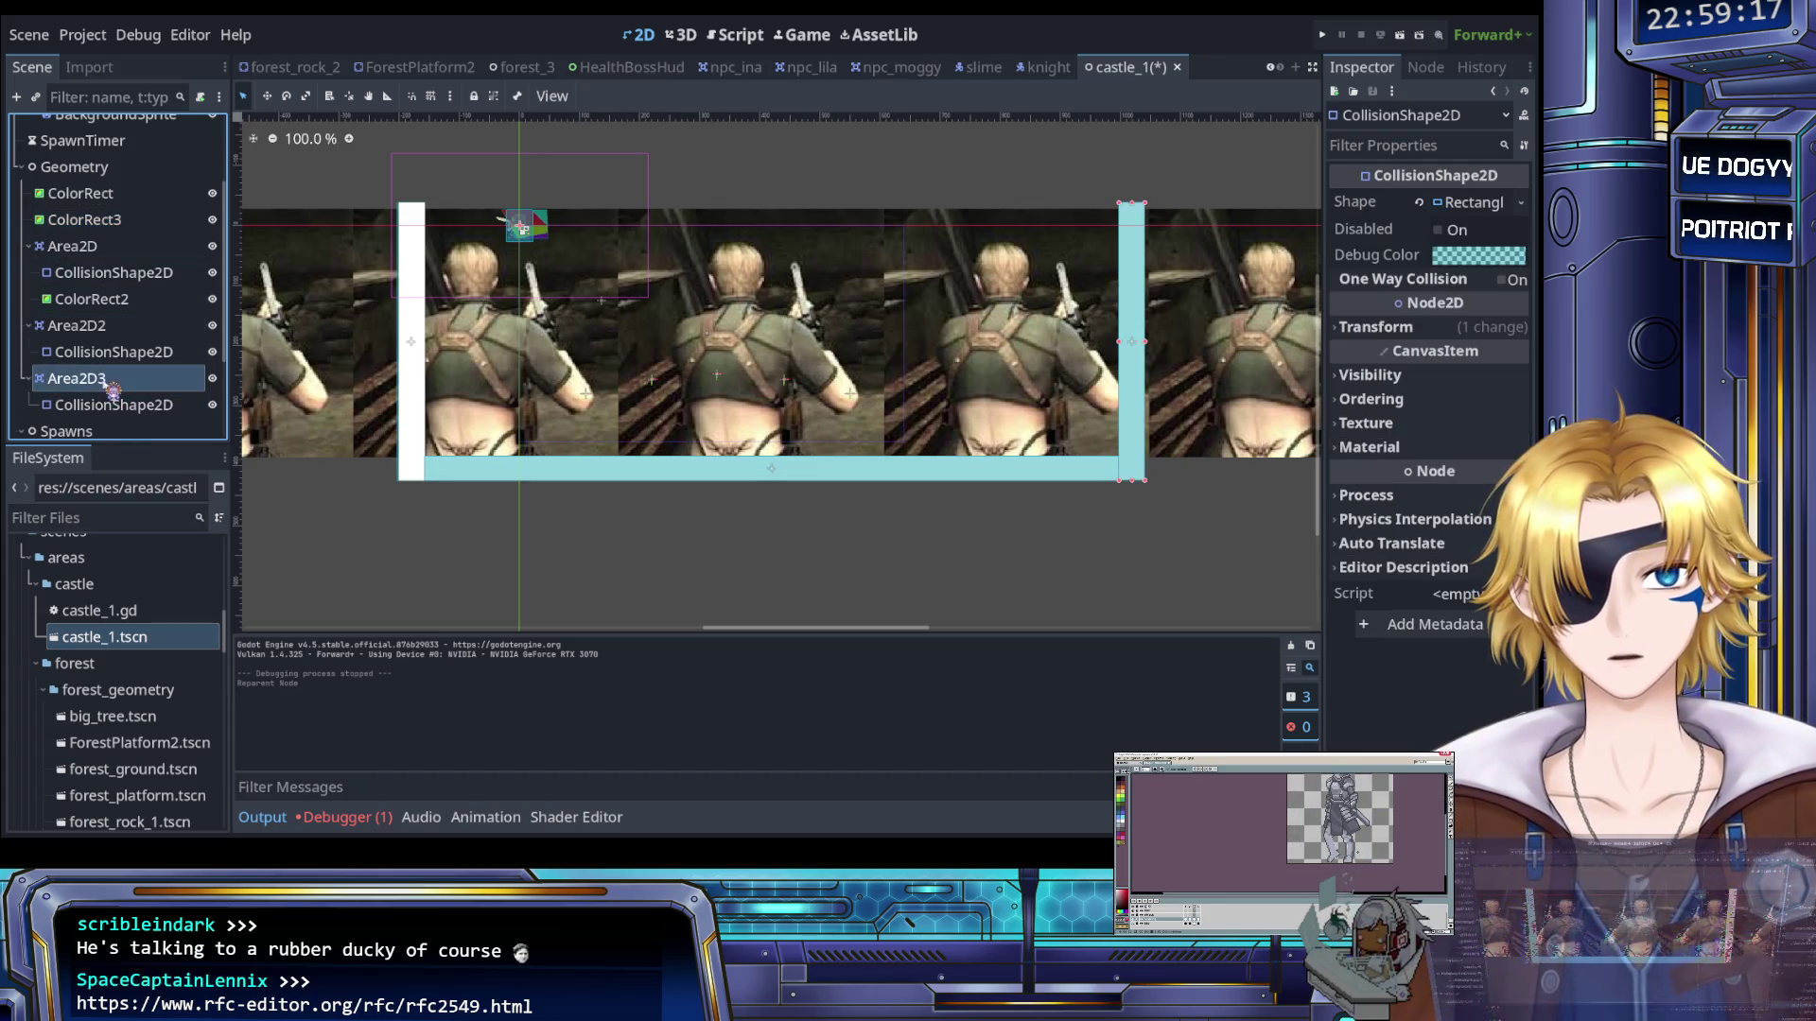
pyautogui.click(118, 380)
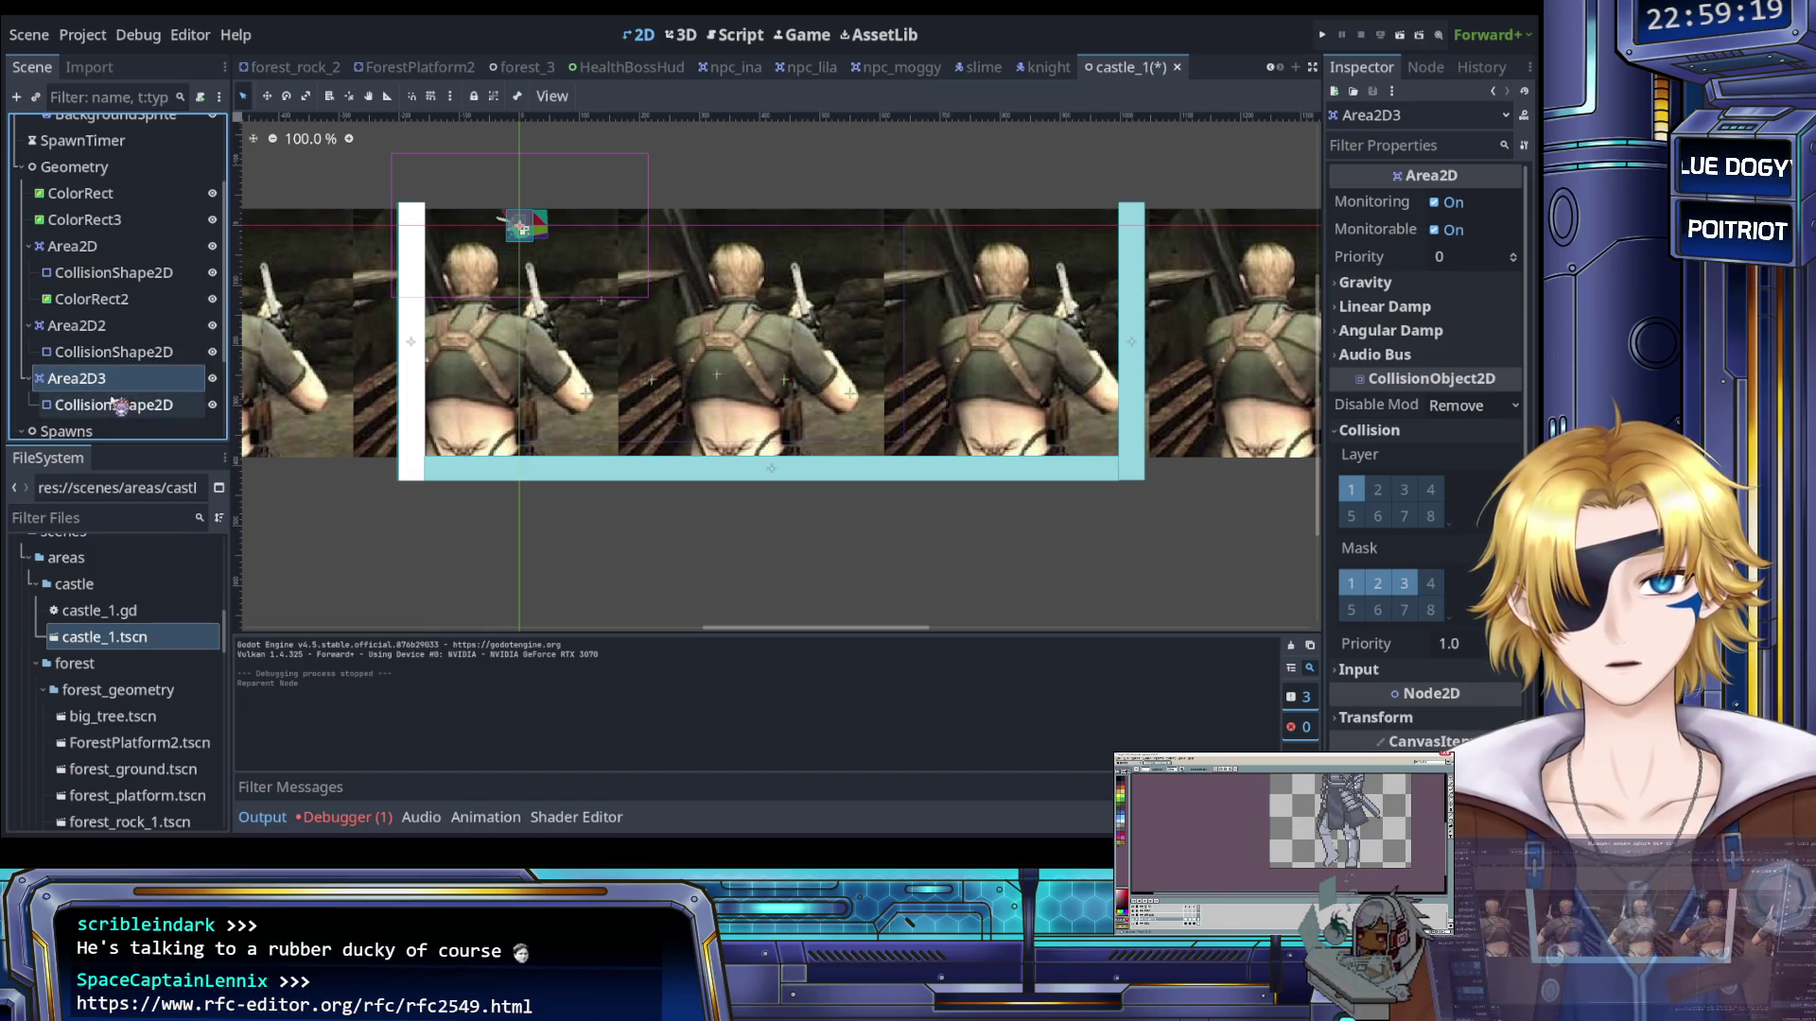
pyautogui.click(114, 405)
pyautogui.moveTo(116, 221)
pyautogui.mouseDown()
pyautogui.moveTo(123, 383)
pyautogui.moveTo(113, 241)
pyautogui.moveTo(120, 298)
pyautogui.mouseUp()
# Save the castle_1 scene and run the project to test it
pyautogui.click(121, 246)
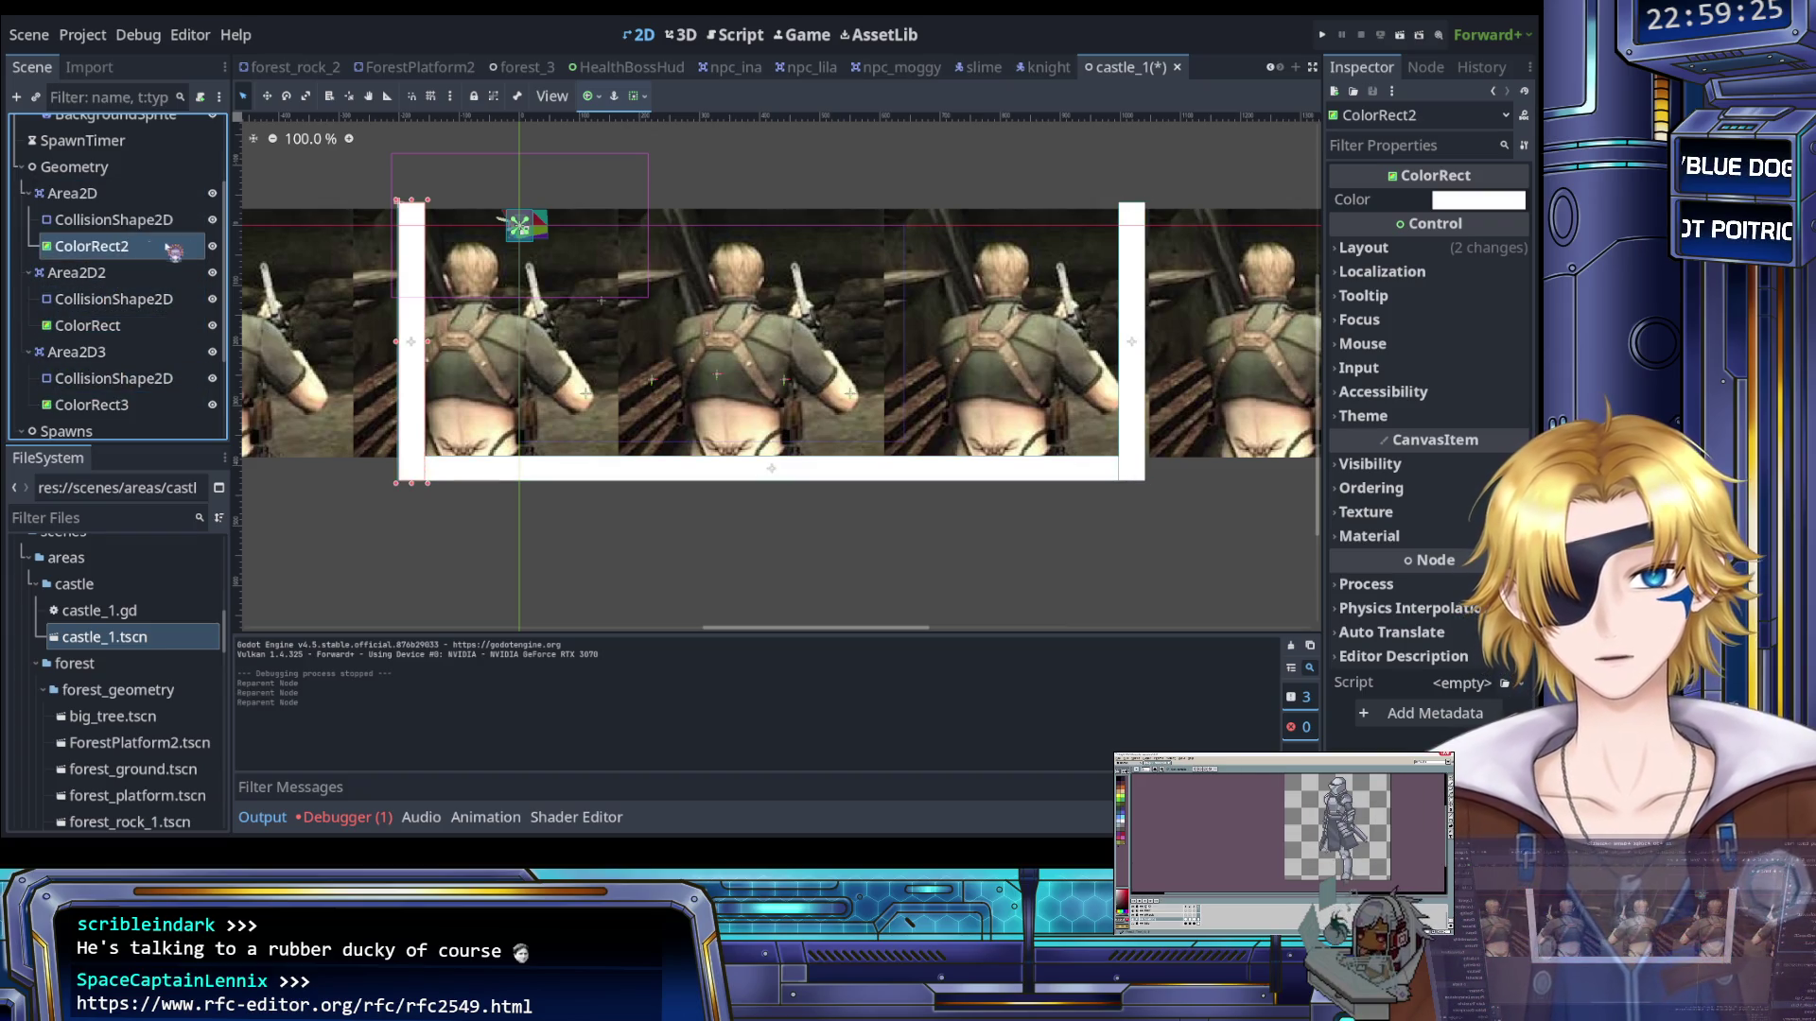
pyautogui.hotkey('ctrl', 's')
pyautogui.click(1324, 35)
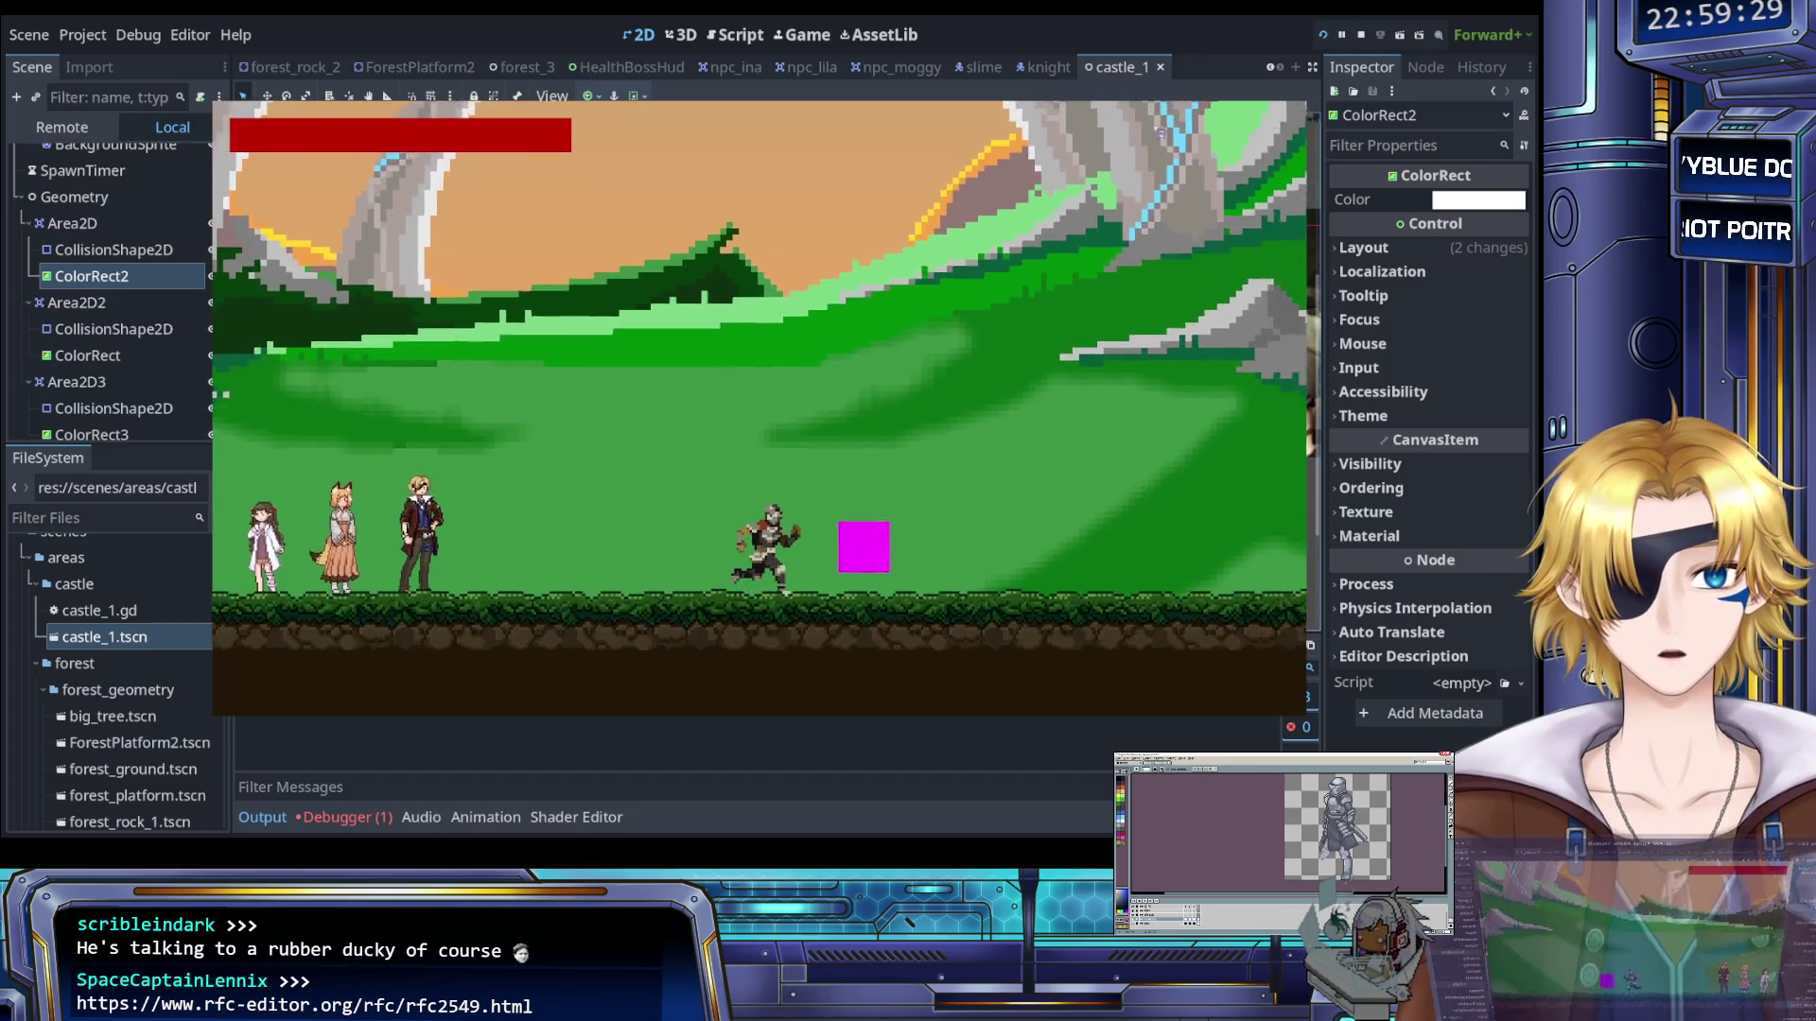
# Enter the chosen level in the running game, then stop the test run
pyautogui.press('Return')
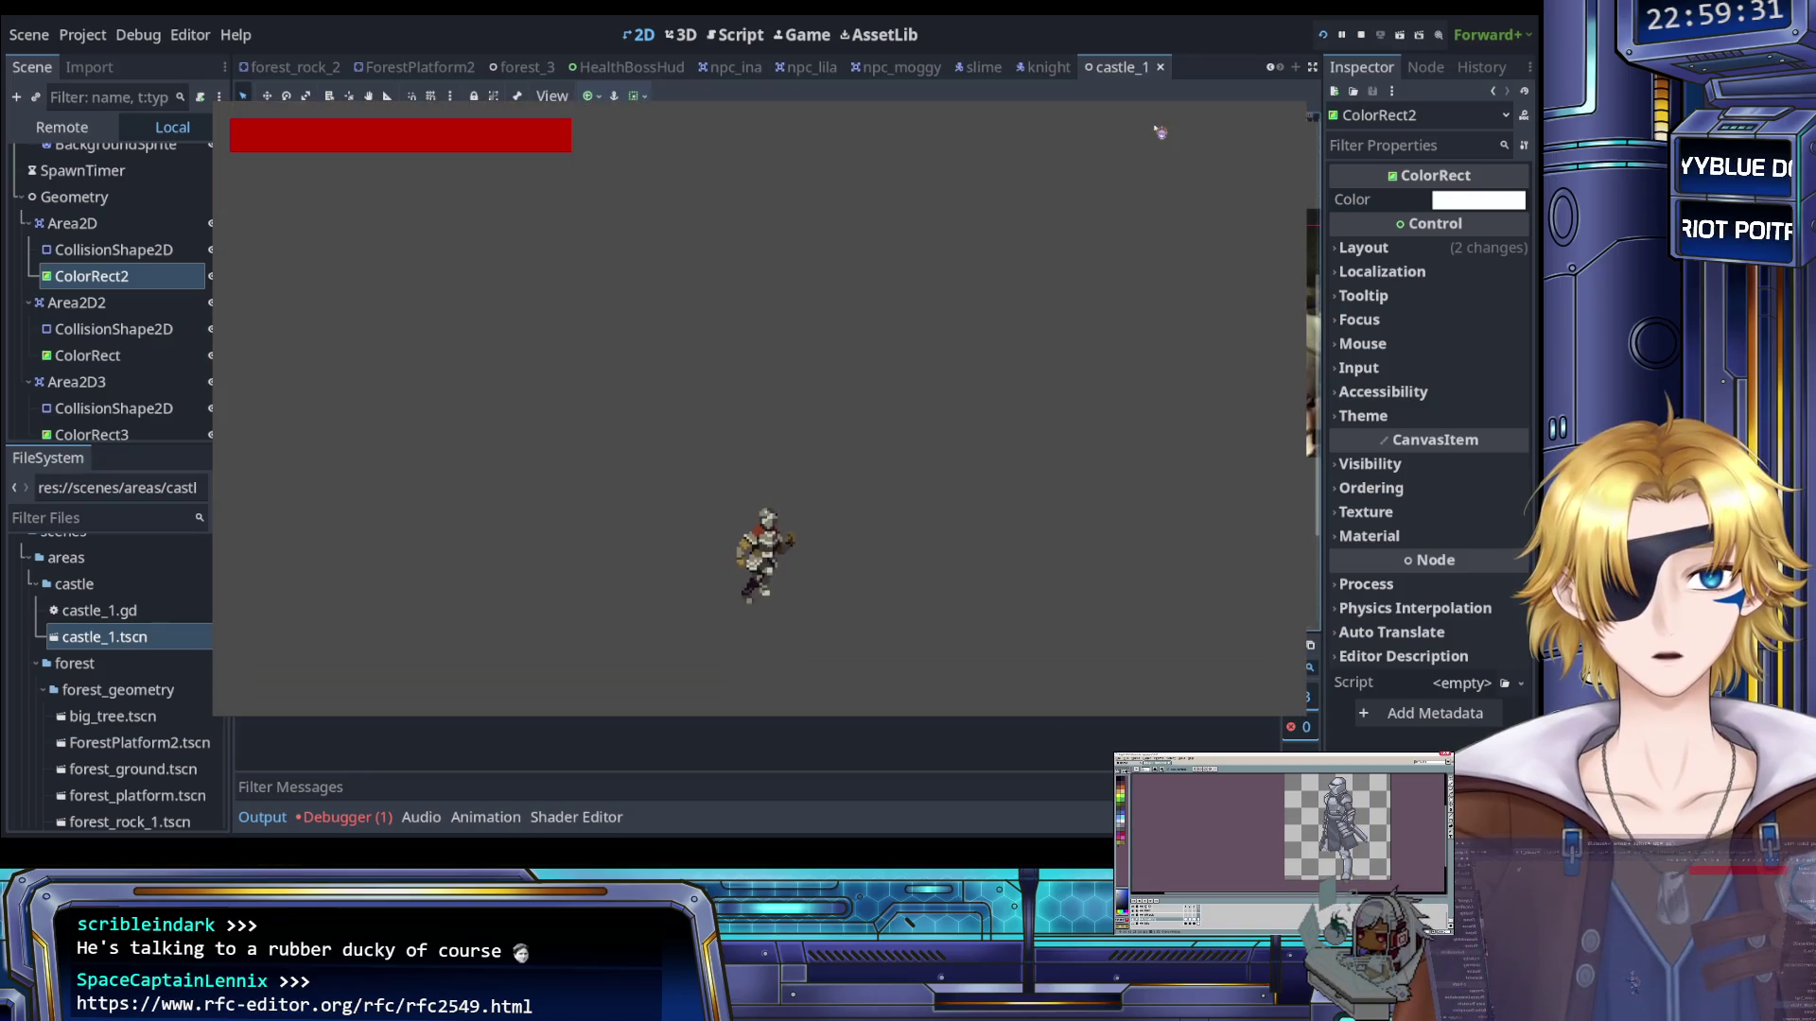
pyautogui.click(1362, 36)
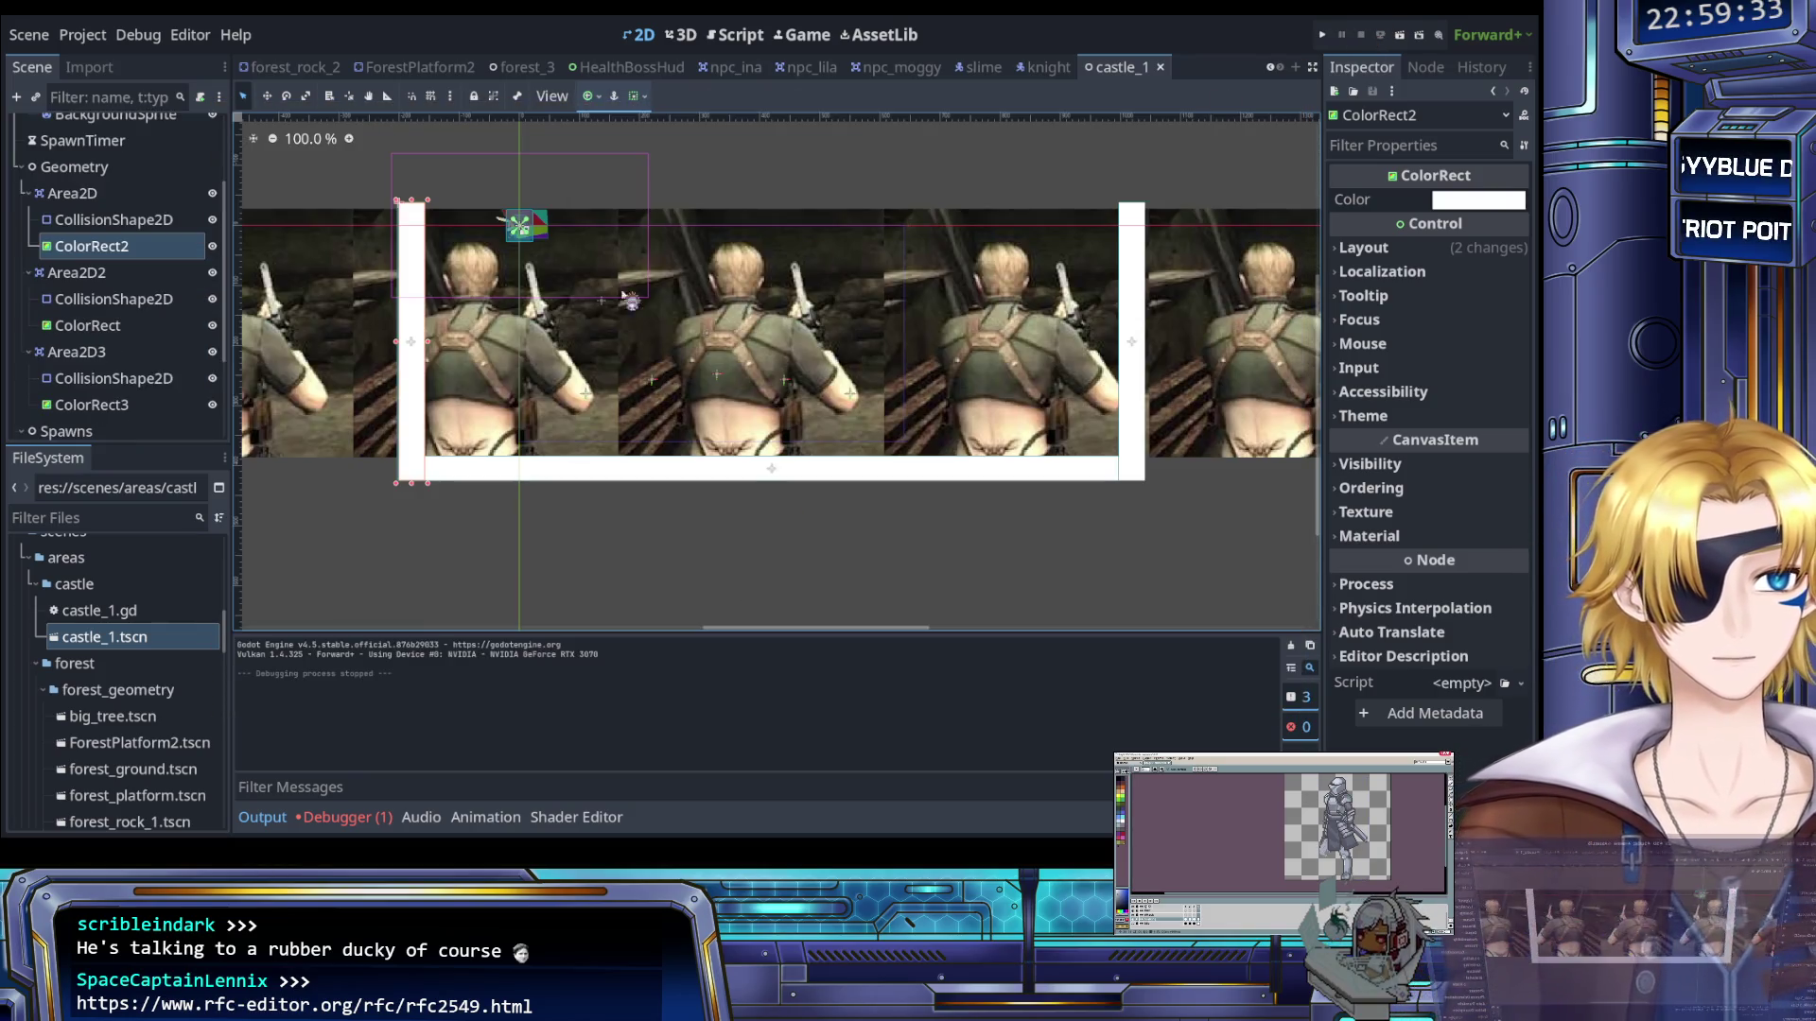
pyautogui.scroll(3, 123, 246)
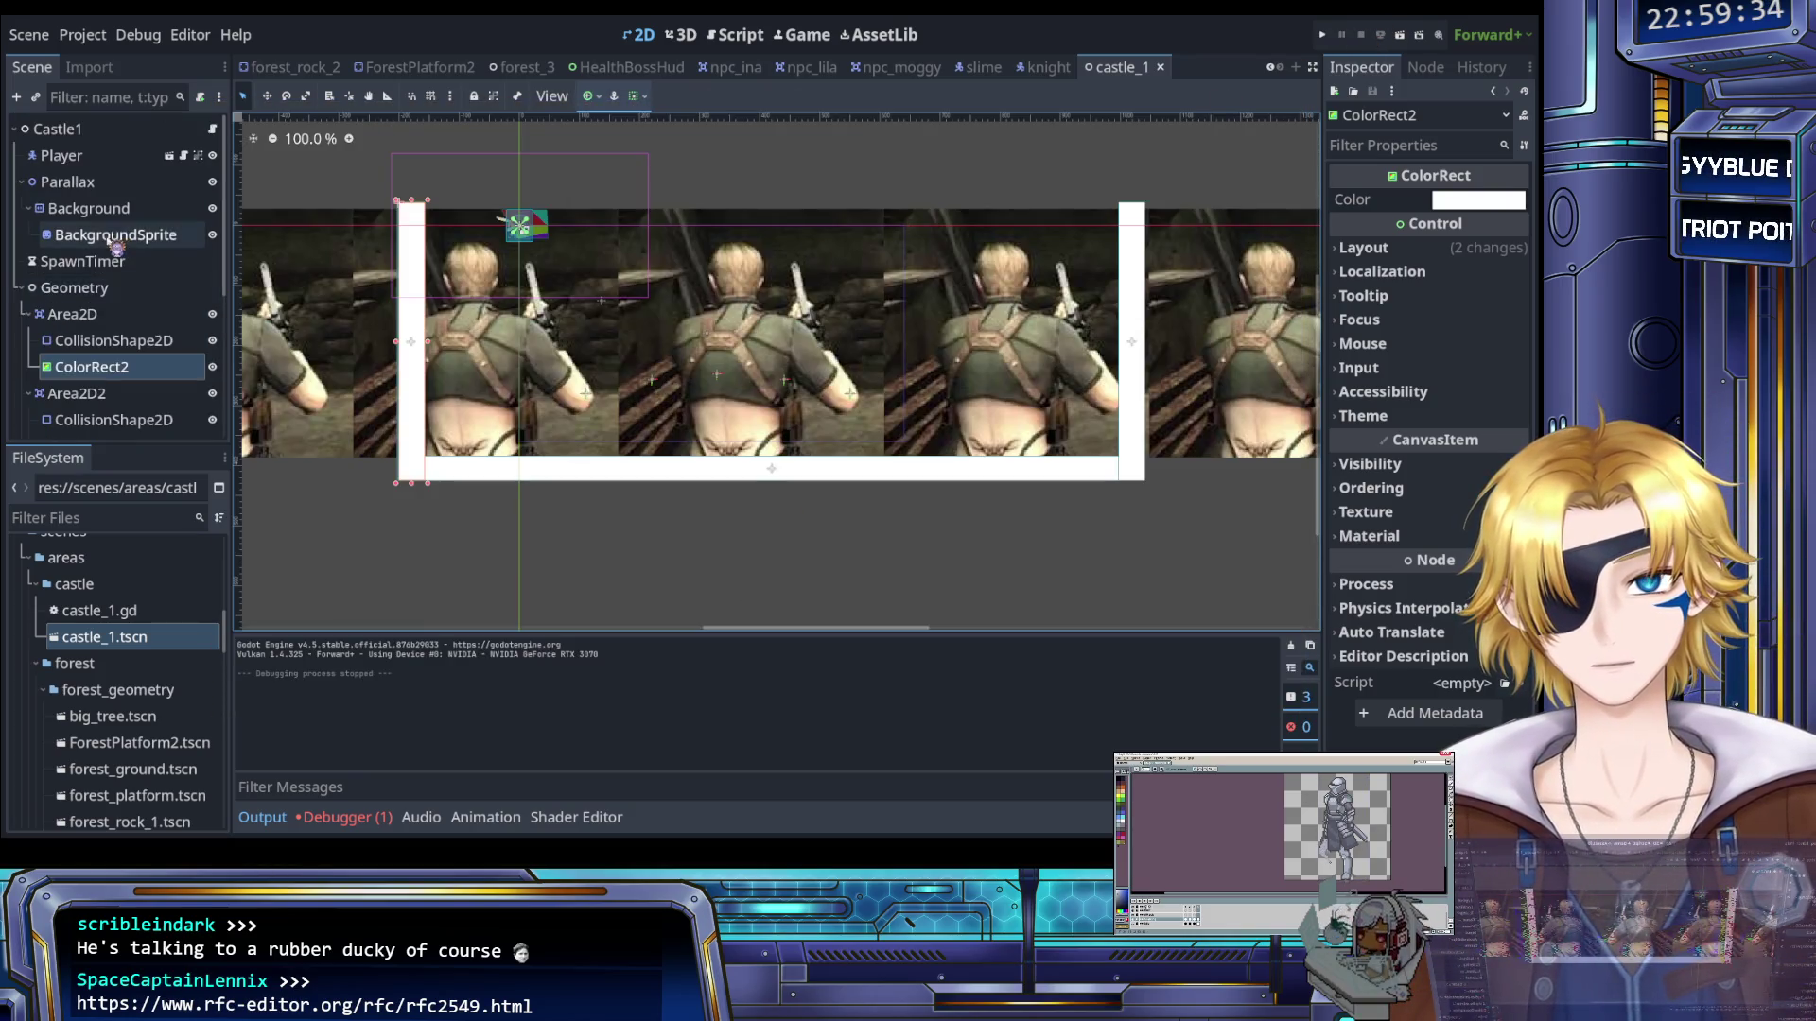
# Put the Player on collision layer 2, then select the first wall's collision shape
pyautogui.click(61, 155)
pyautogui.click(1369, 437)
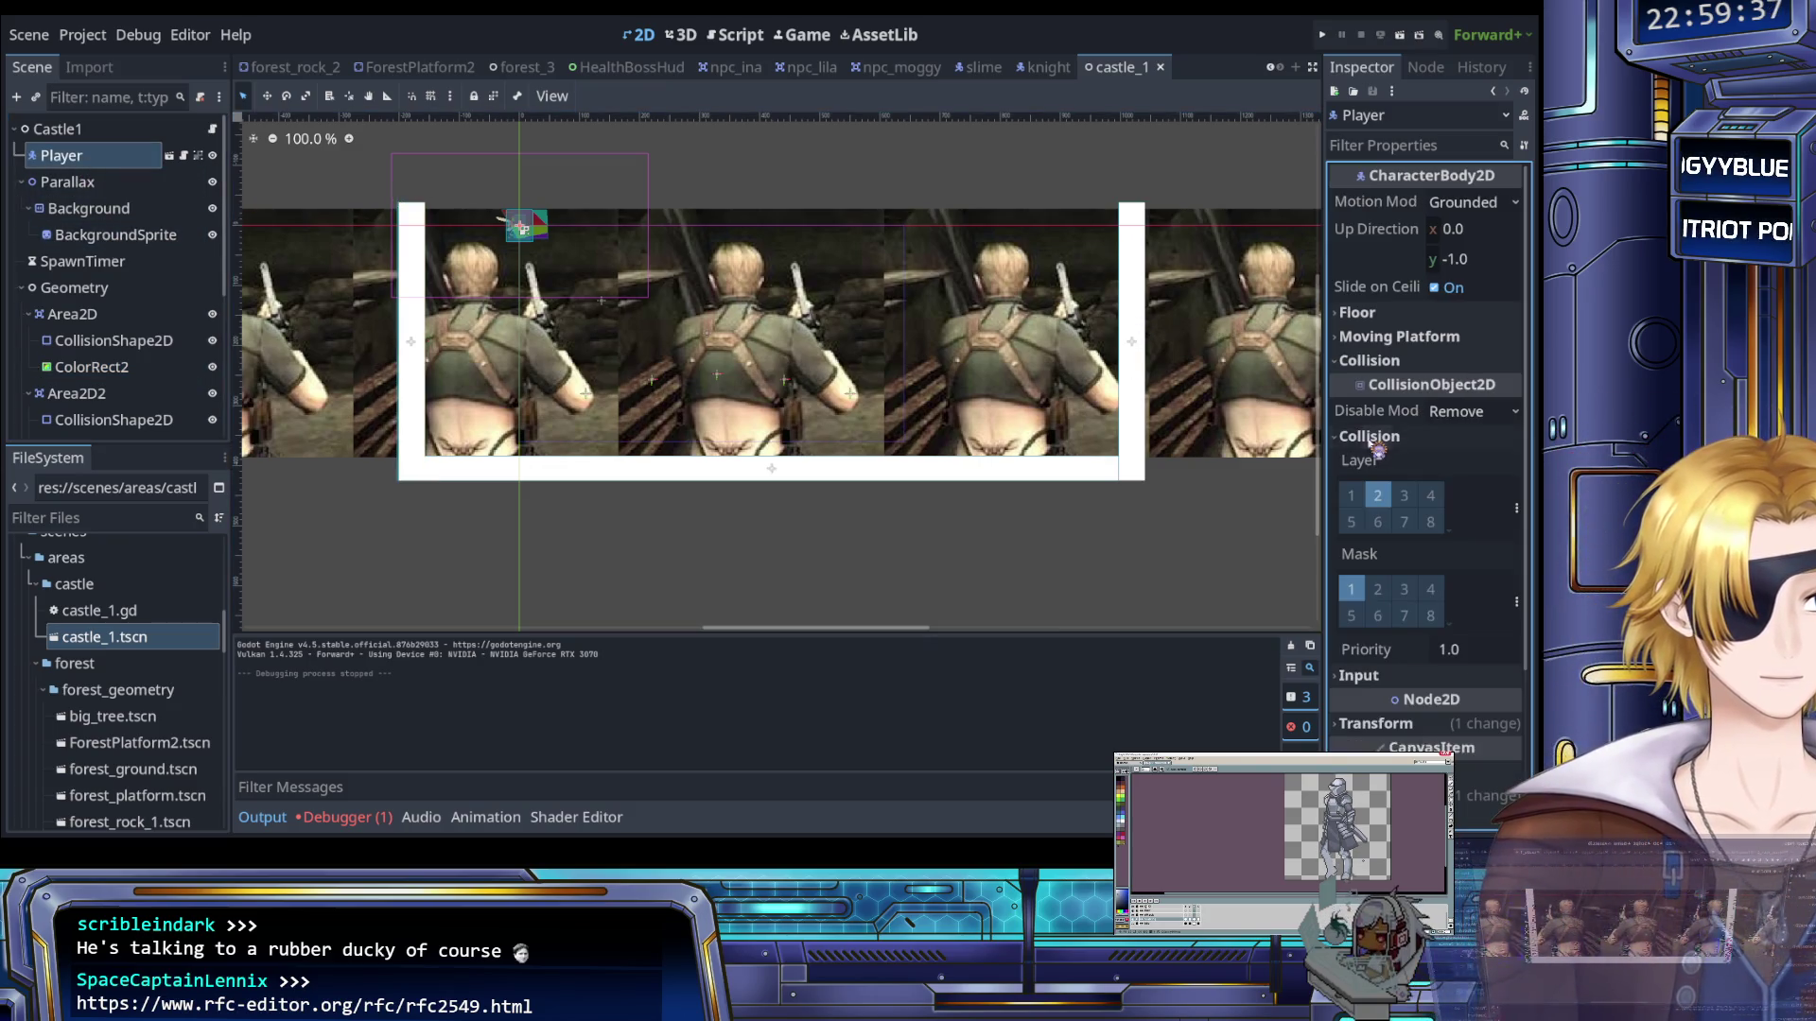
pyautogui.click(1379, 497)
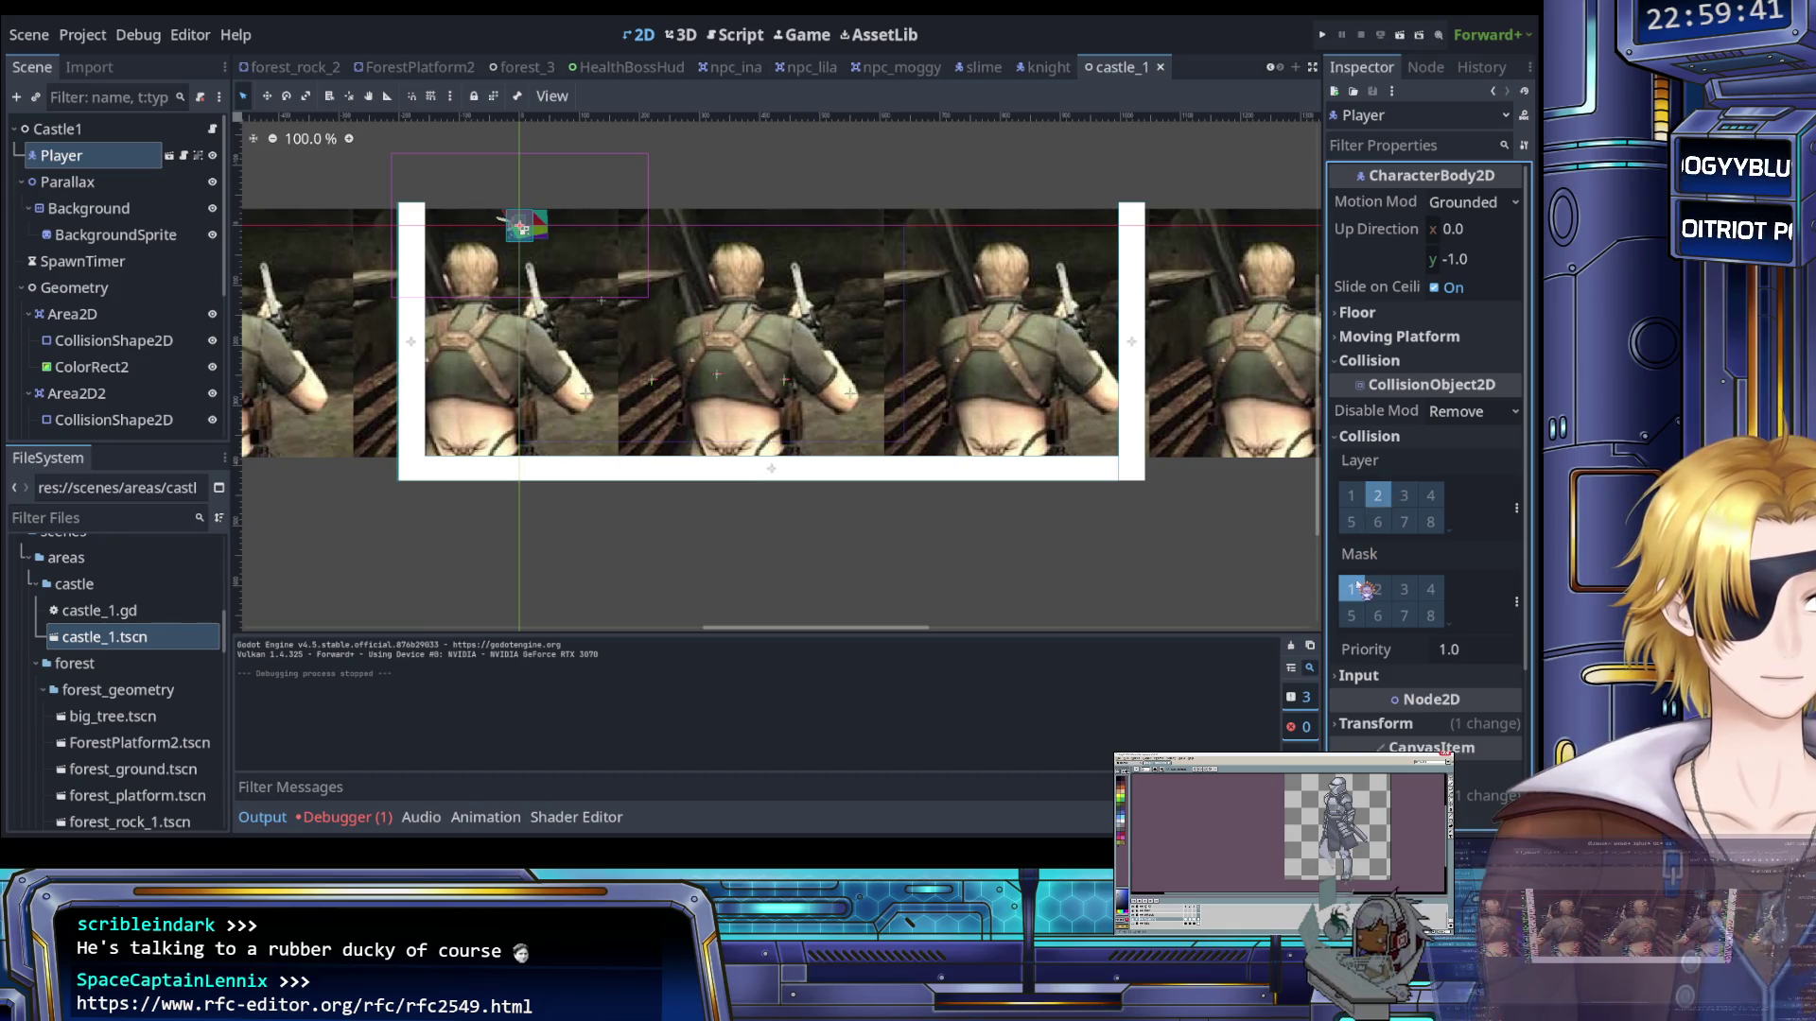
pyautogui.click(1381, 439)
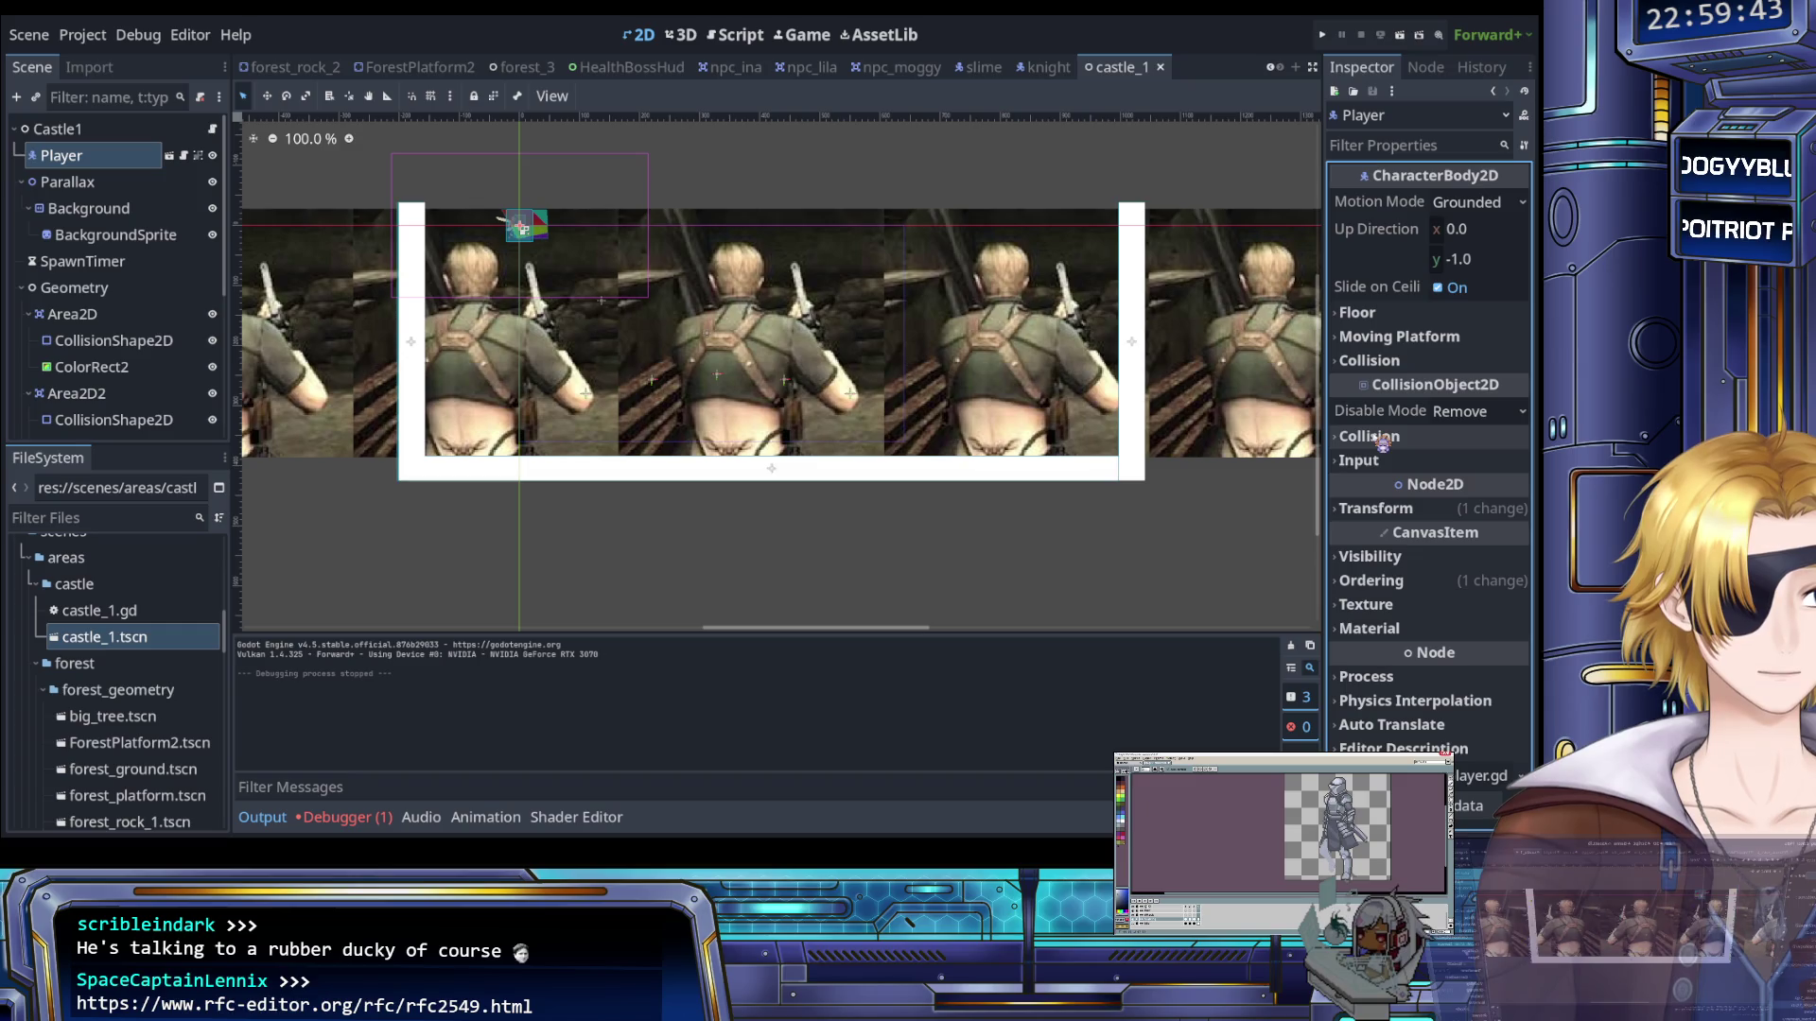
pyautogui.click(71, 314)
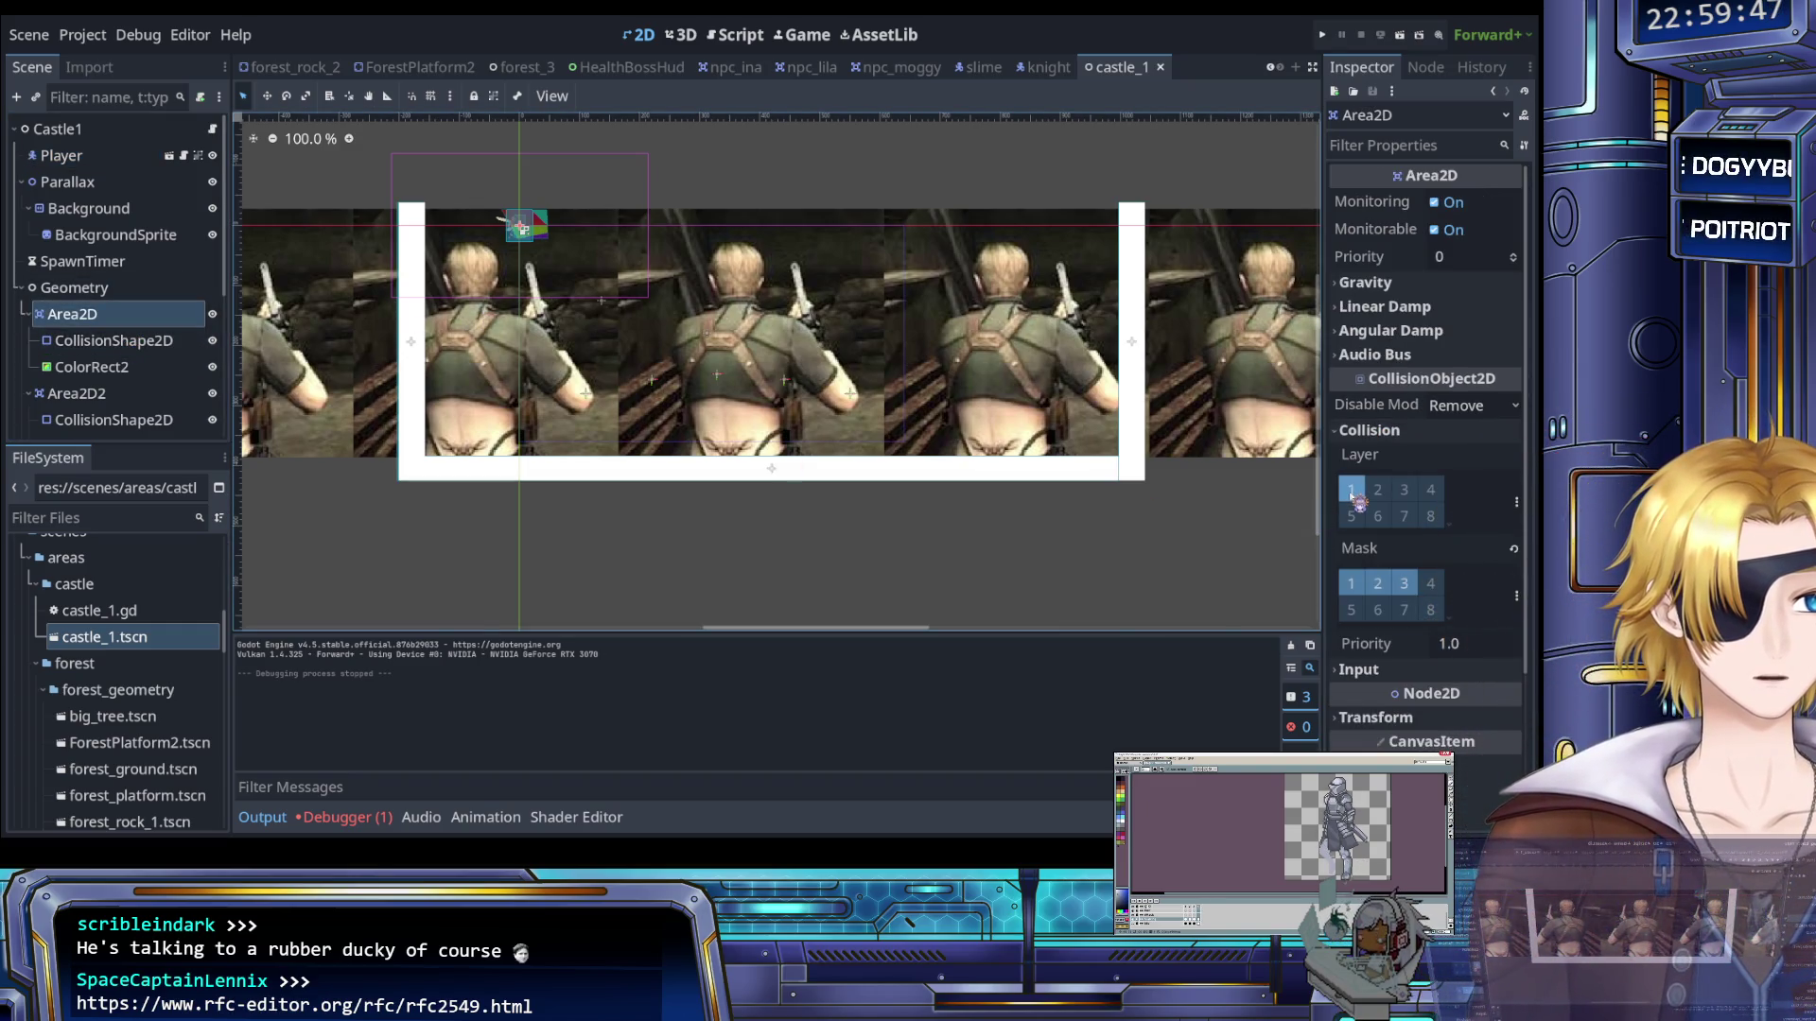
pyautogui.click(114, 340)
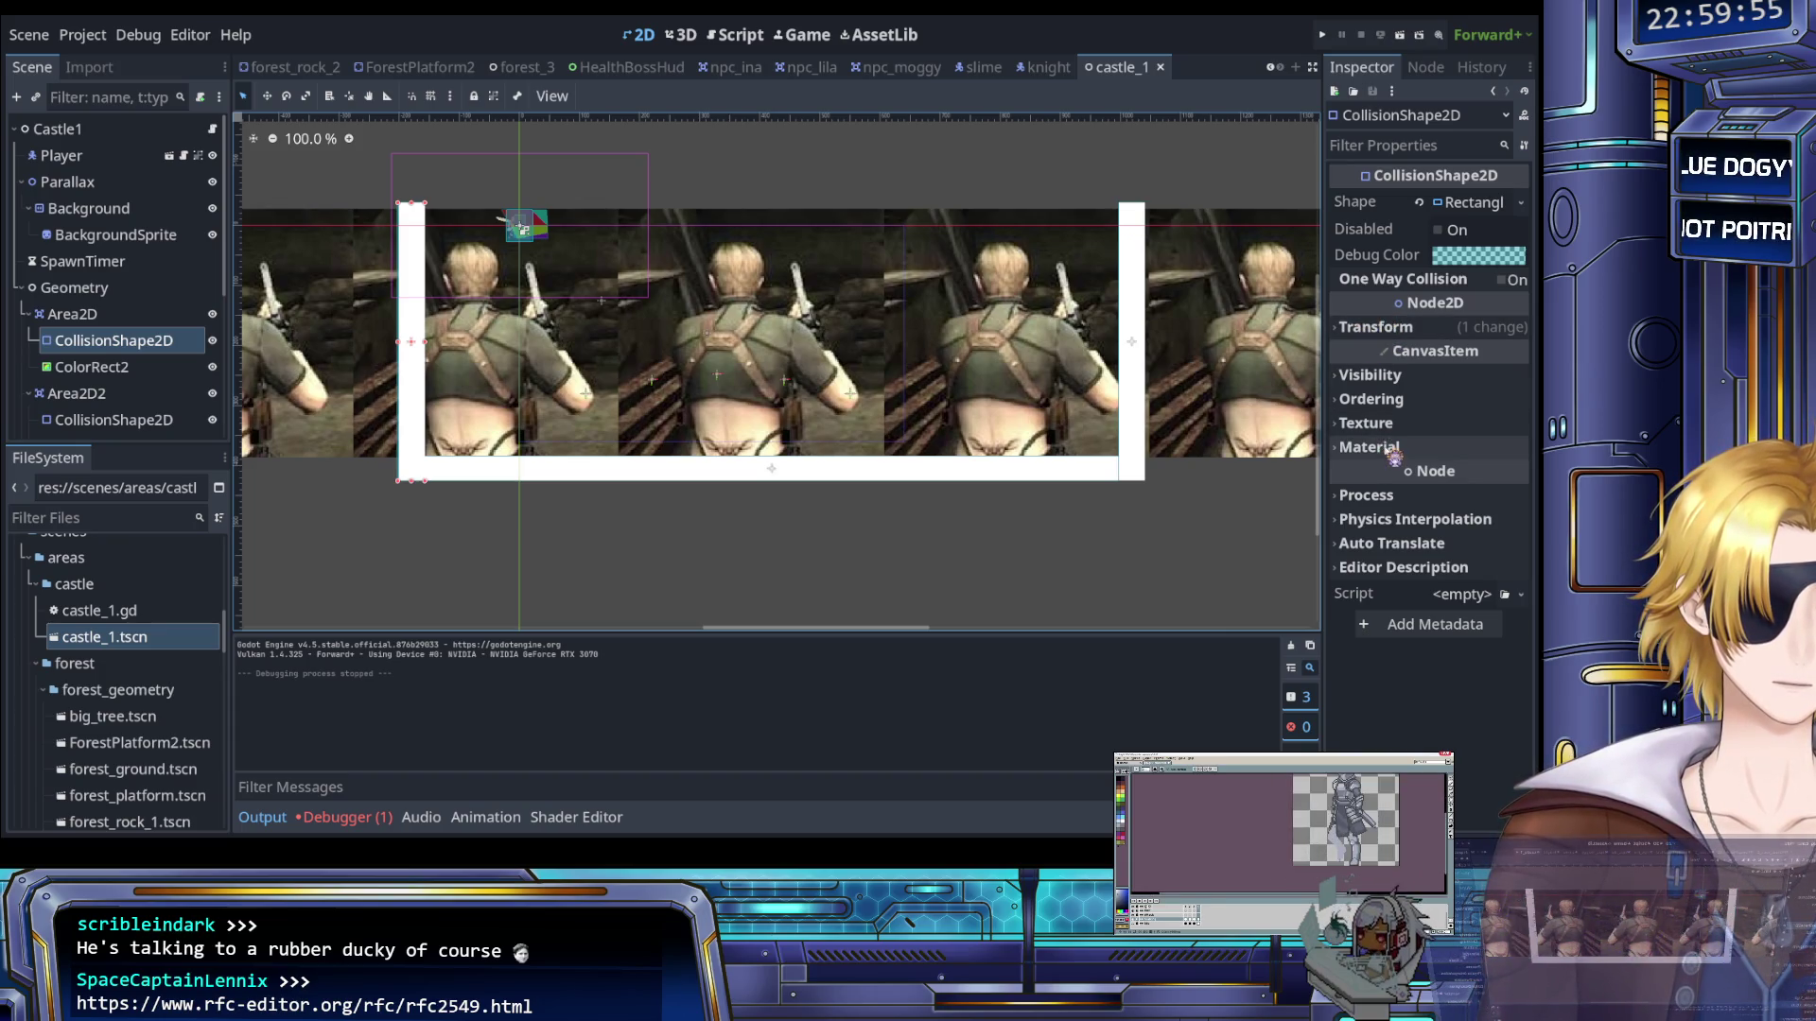
pyautogui.click(1383, 495)
pyautogui.click(1386, 496)
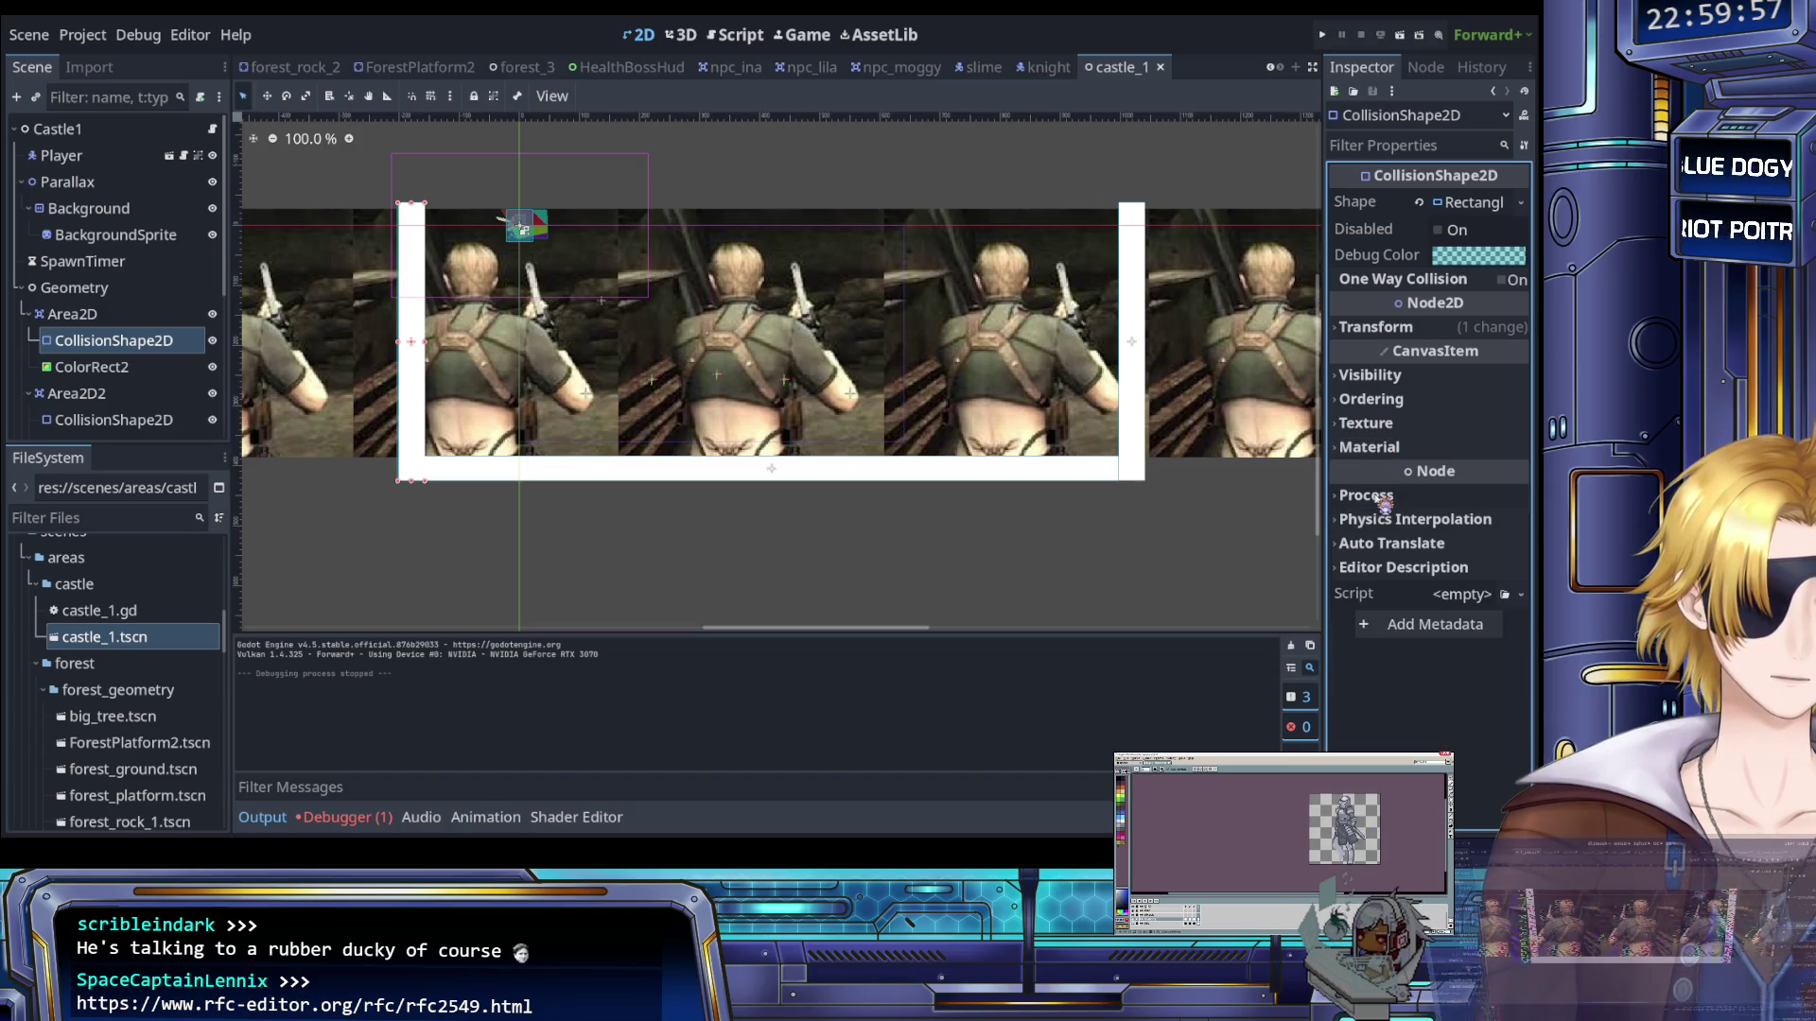
pyautogui.click(1388, 520)
pyautogui.click(1389, 520)
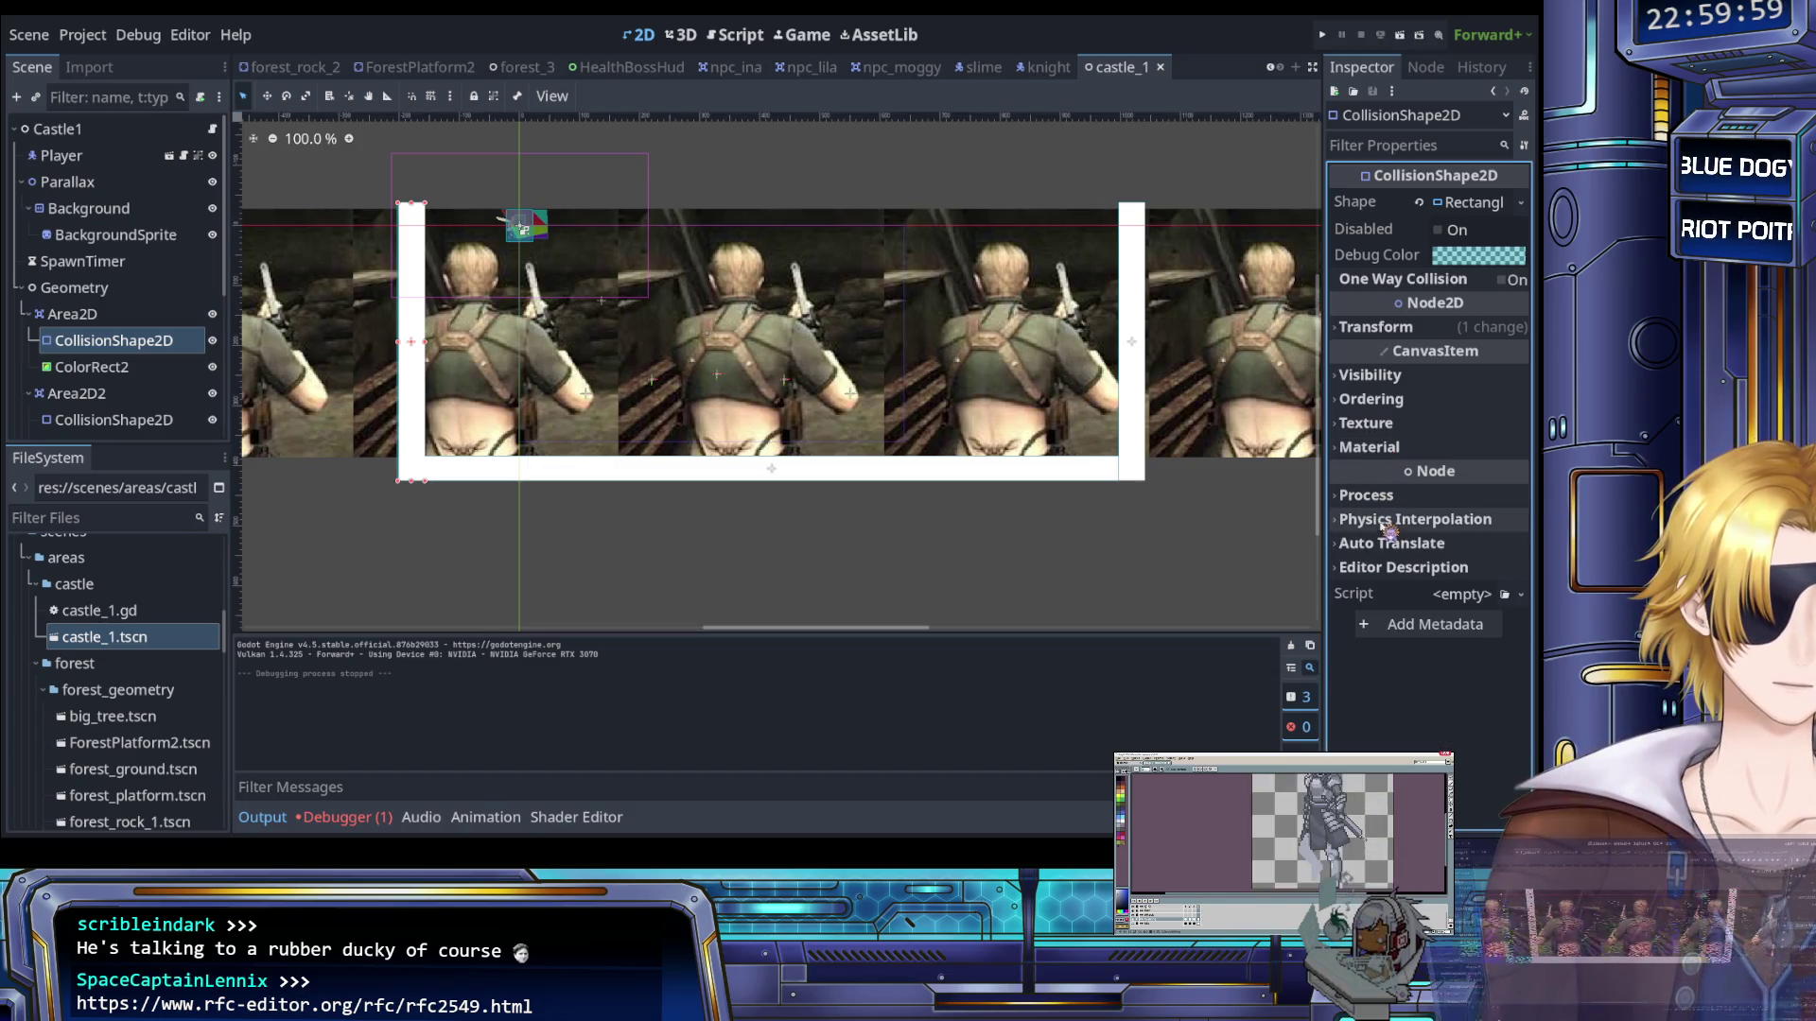
pyautogui.click(1388, 544)
pyautogui.click(1388, 546)
pyautogui.click(1390, 570)
pyautogui.click(1391, 570)
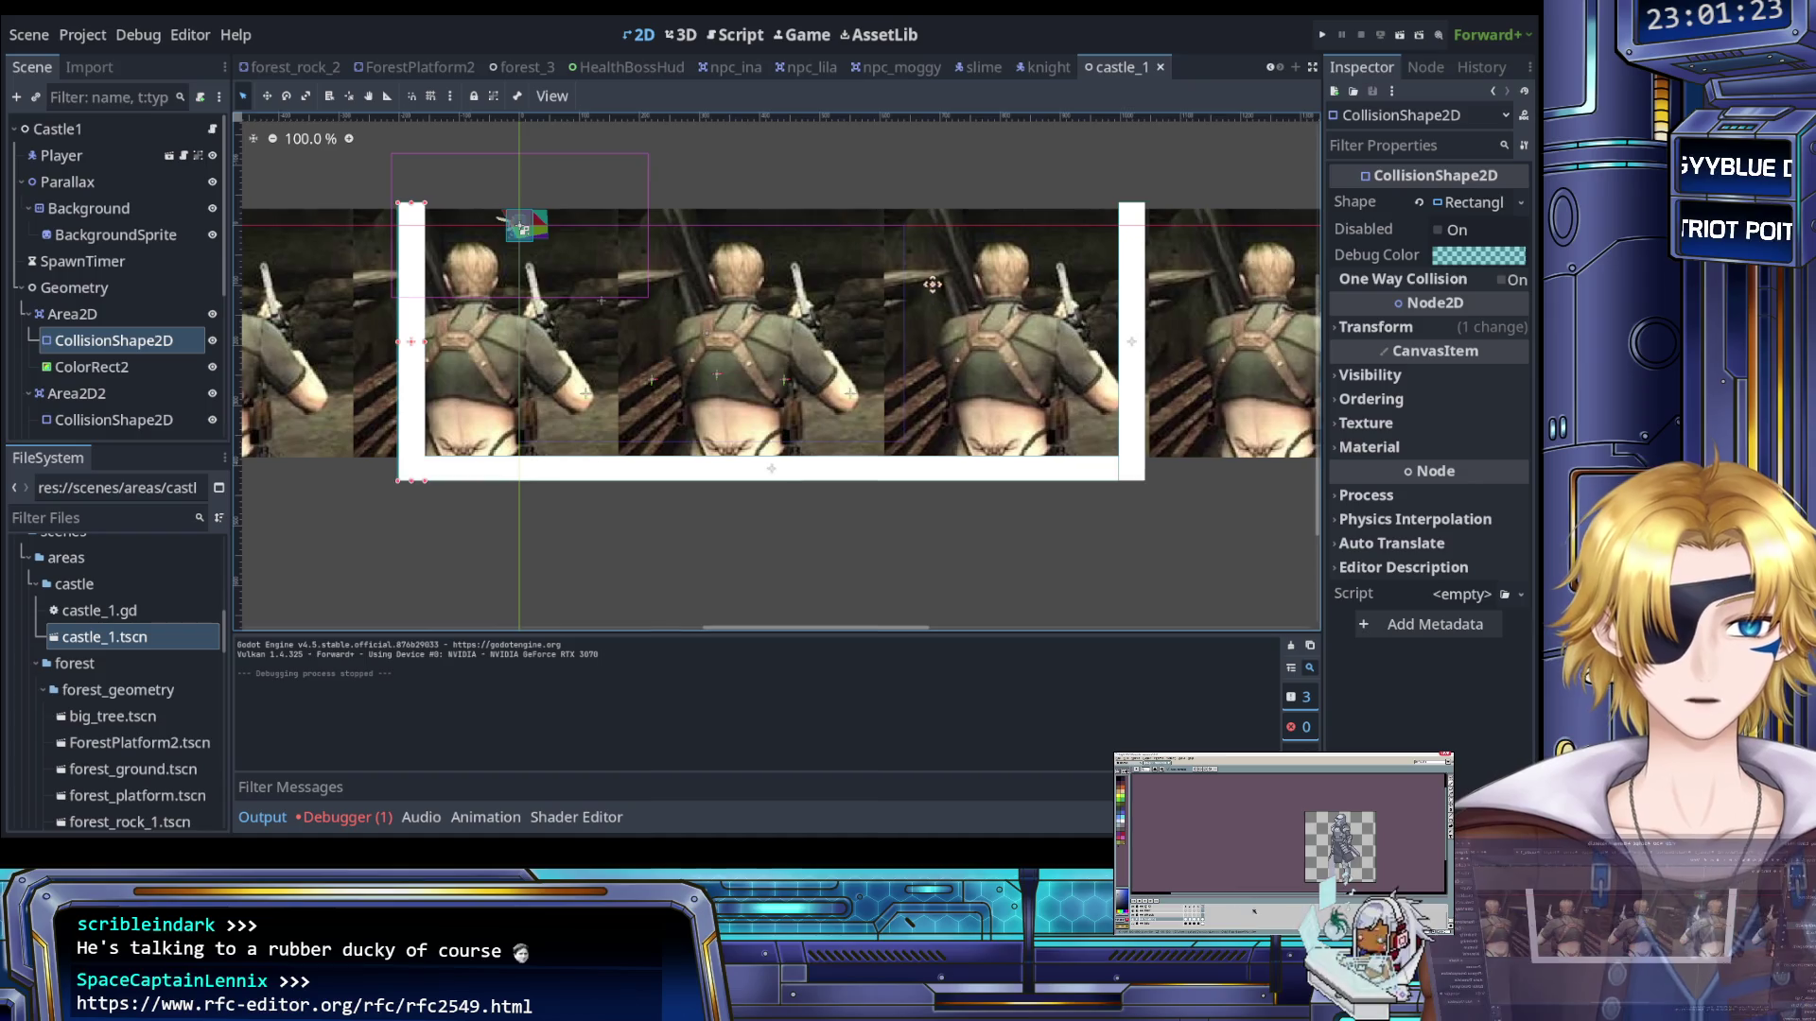
# Select Area2D, Area2D2 and Area2D3 together in the Scene dock
pyautogui.scroll(5, 969, 294)
pyautogui.scroll(-6, 737, 271)
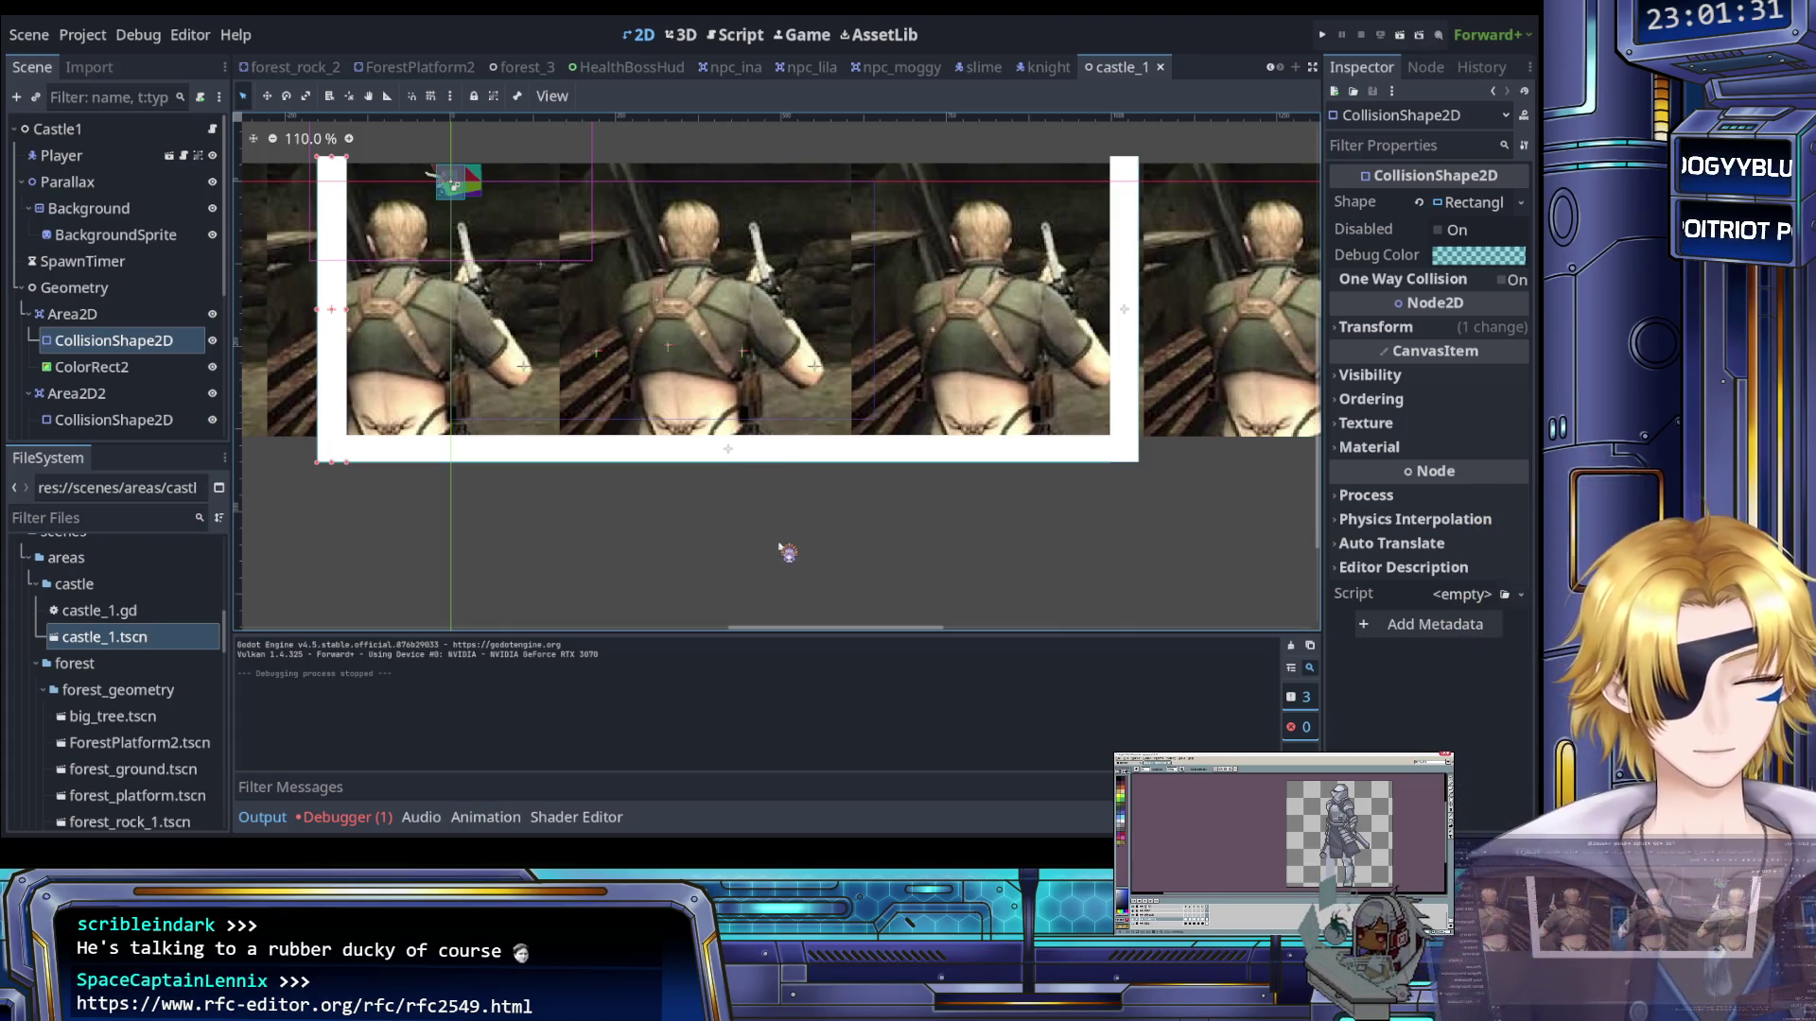
pyautogui.click(1386, 398)
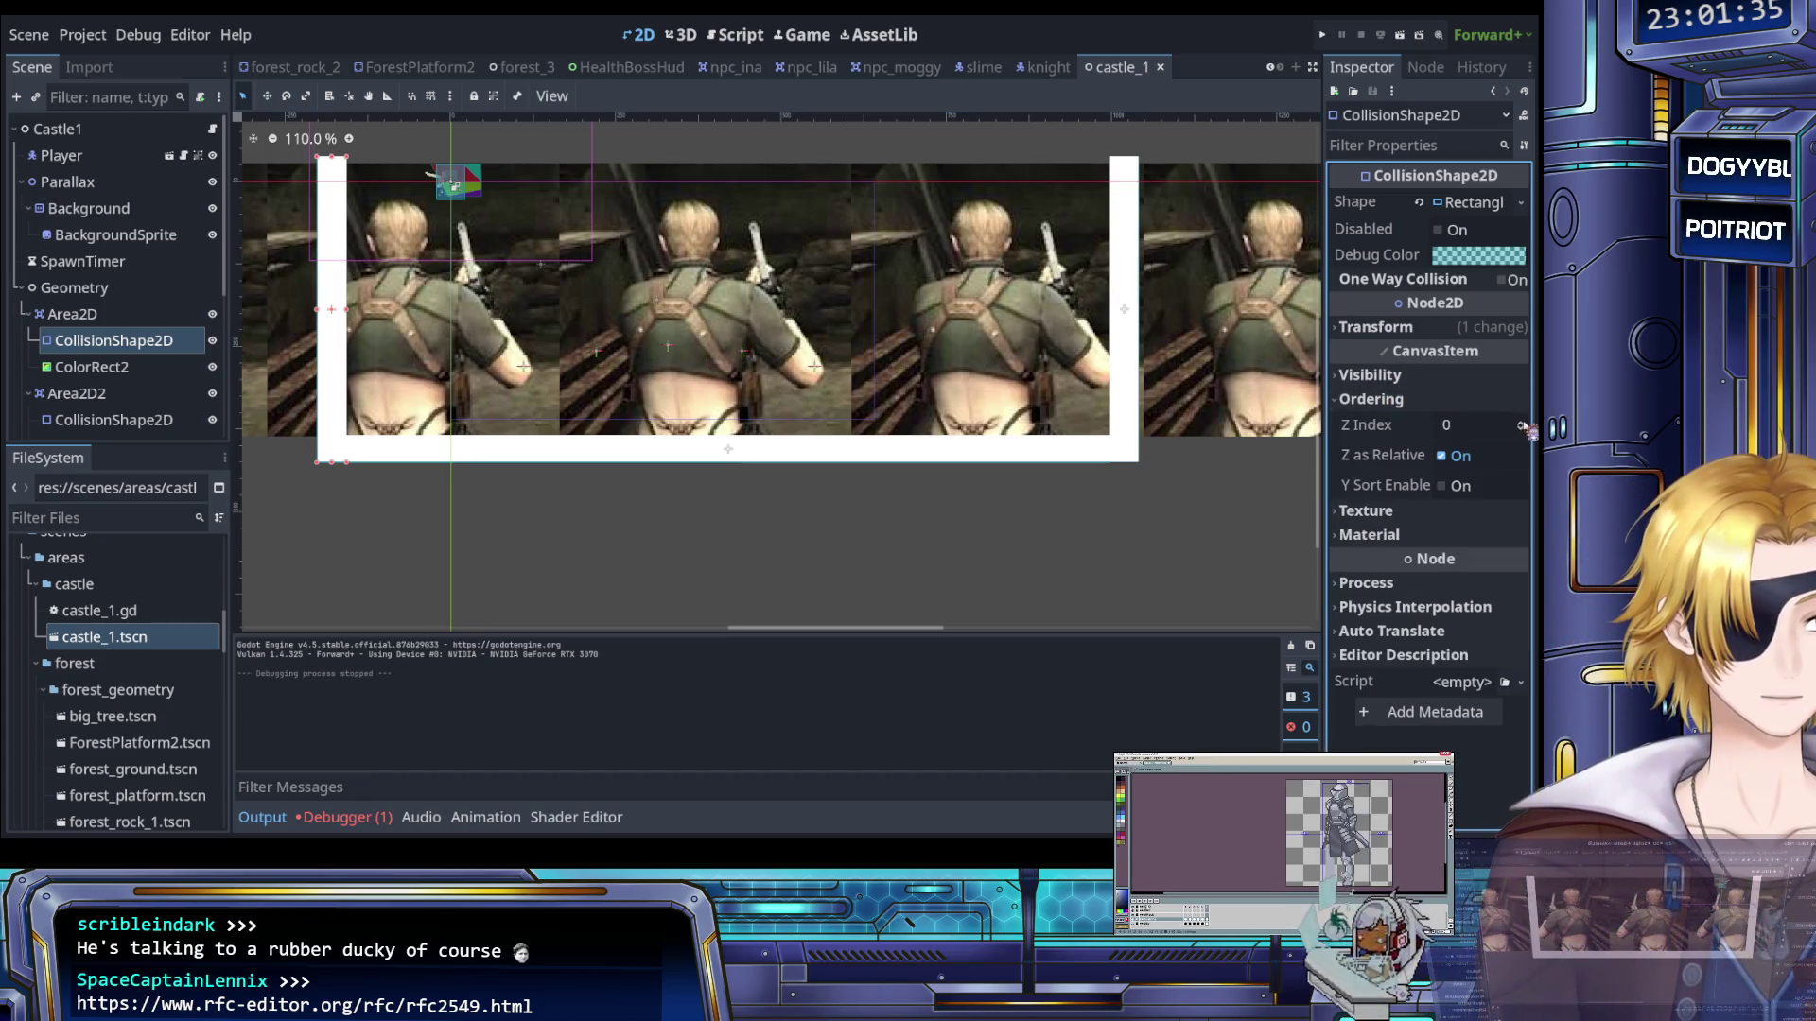
pyautogui.click(72, 314)
pyautogui.scroll(-1, 101, 357)
pyautogui.keyDown('ctrl'); pyautogui.click(85, 313); pyautogui.keyUp('ctrl')
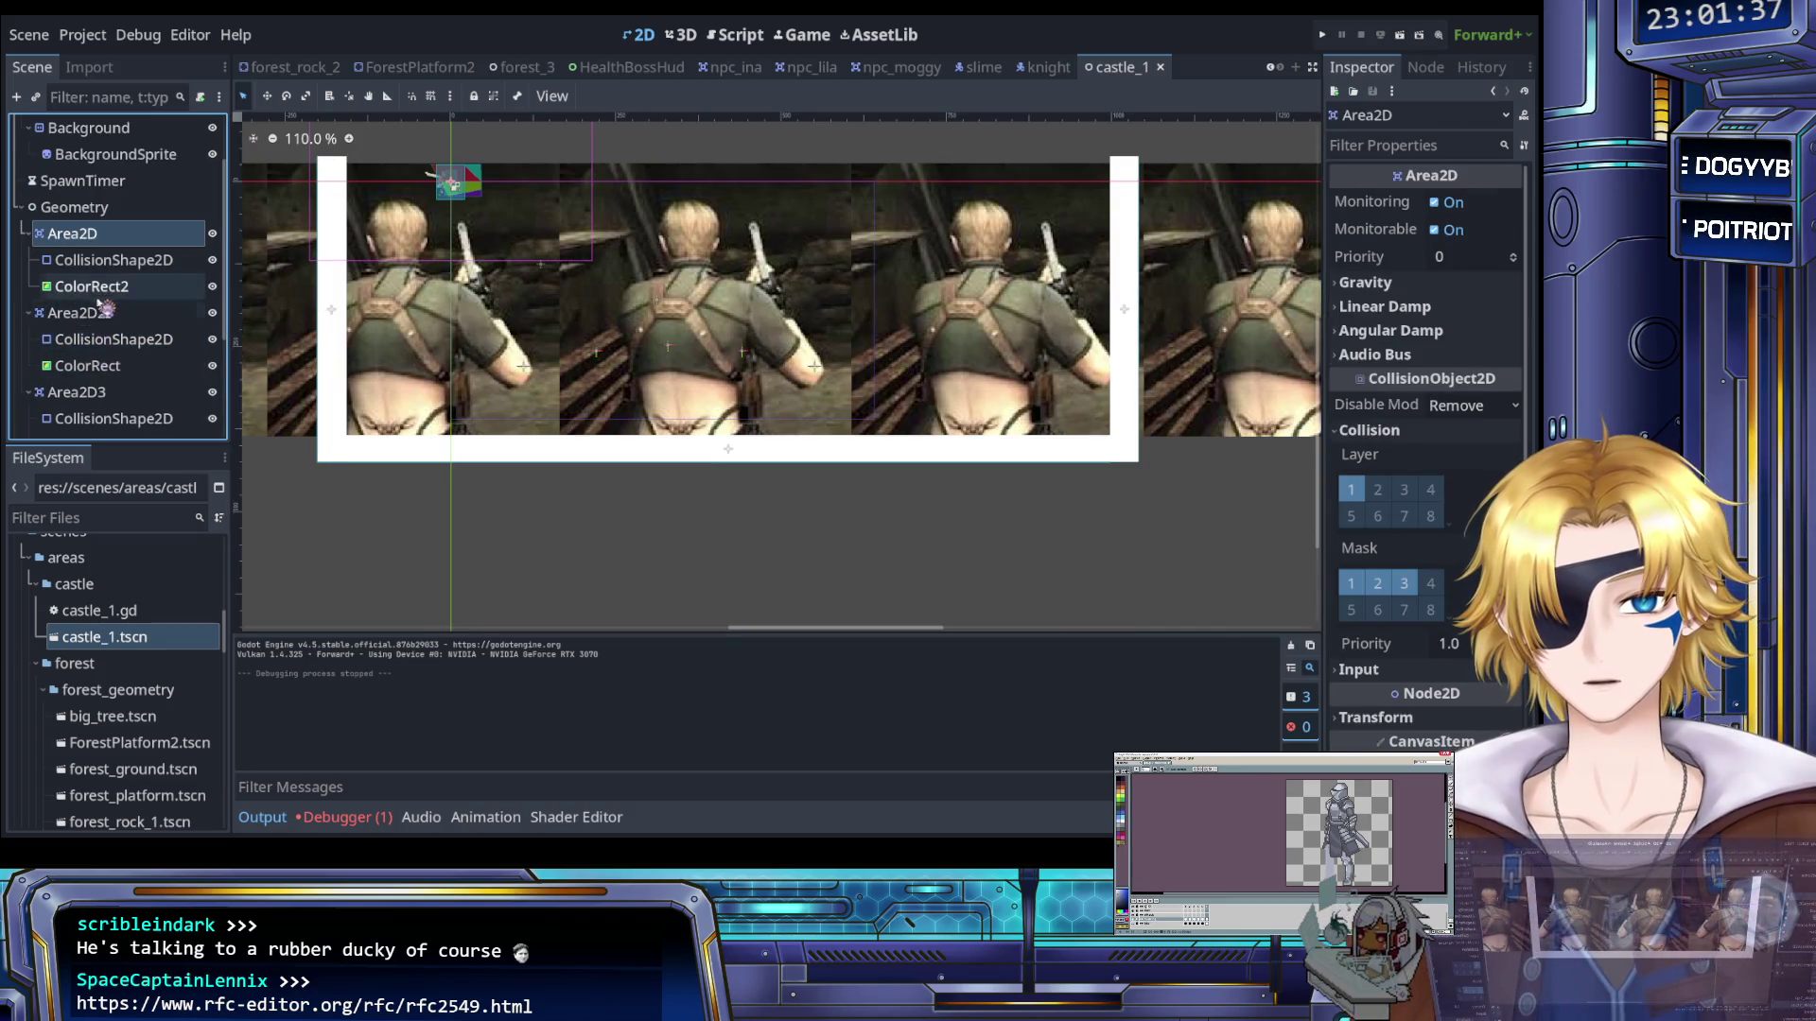
pyautogui.keyDown('ctrl'); pyautogui.click(86, 392); pyautogui.keyUp('ctrl')
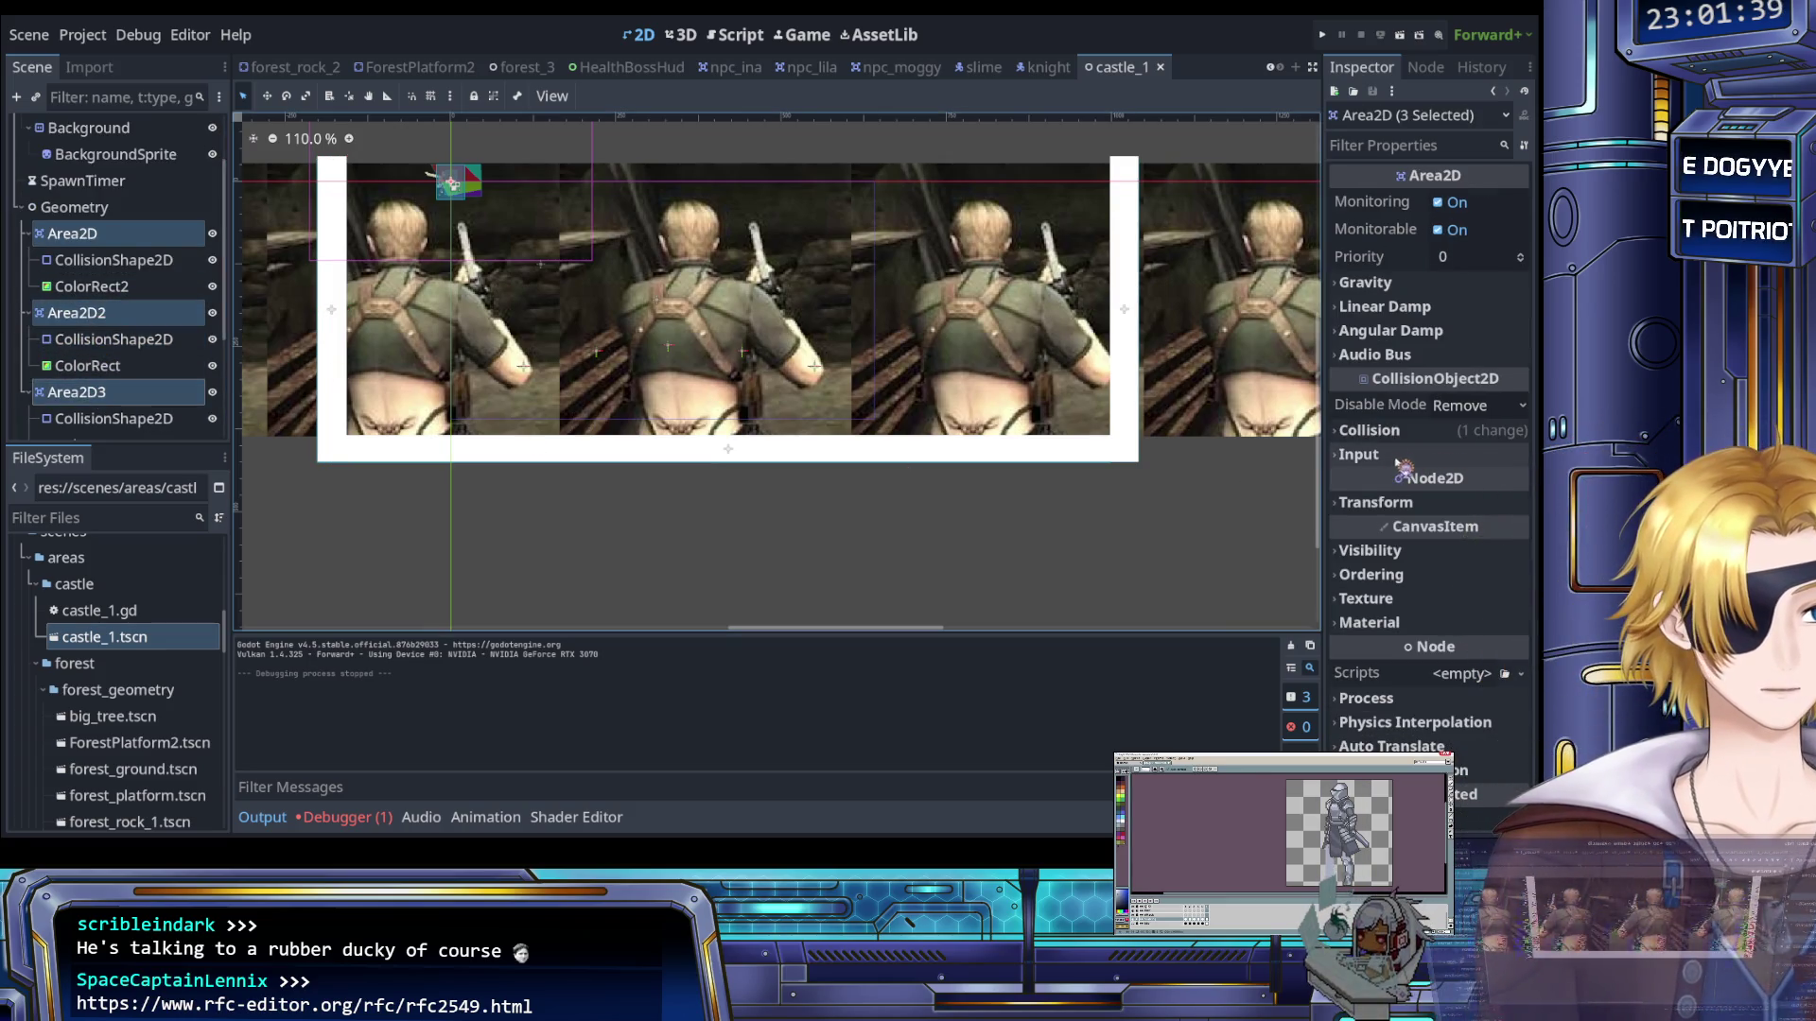
# Set the three walls' Z Index to 1 and save the scene
pyautogui.click(1400, 433)
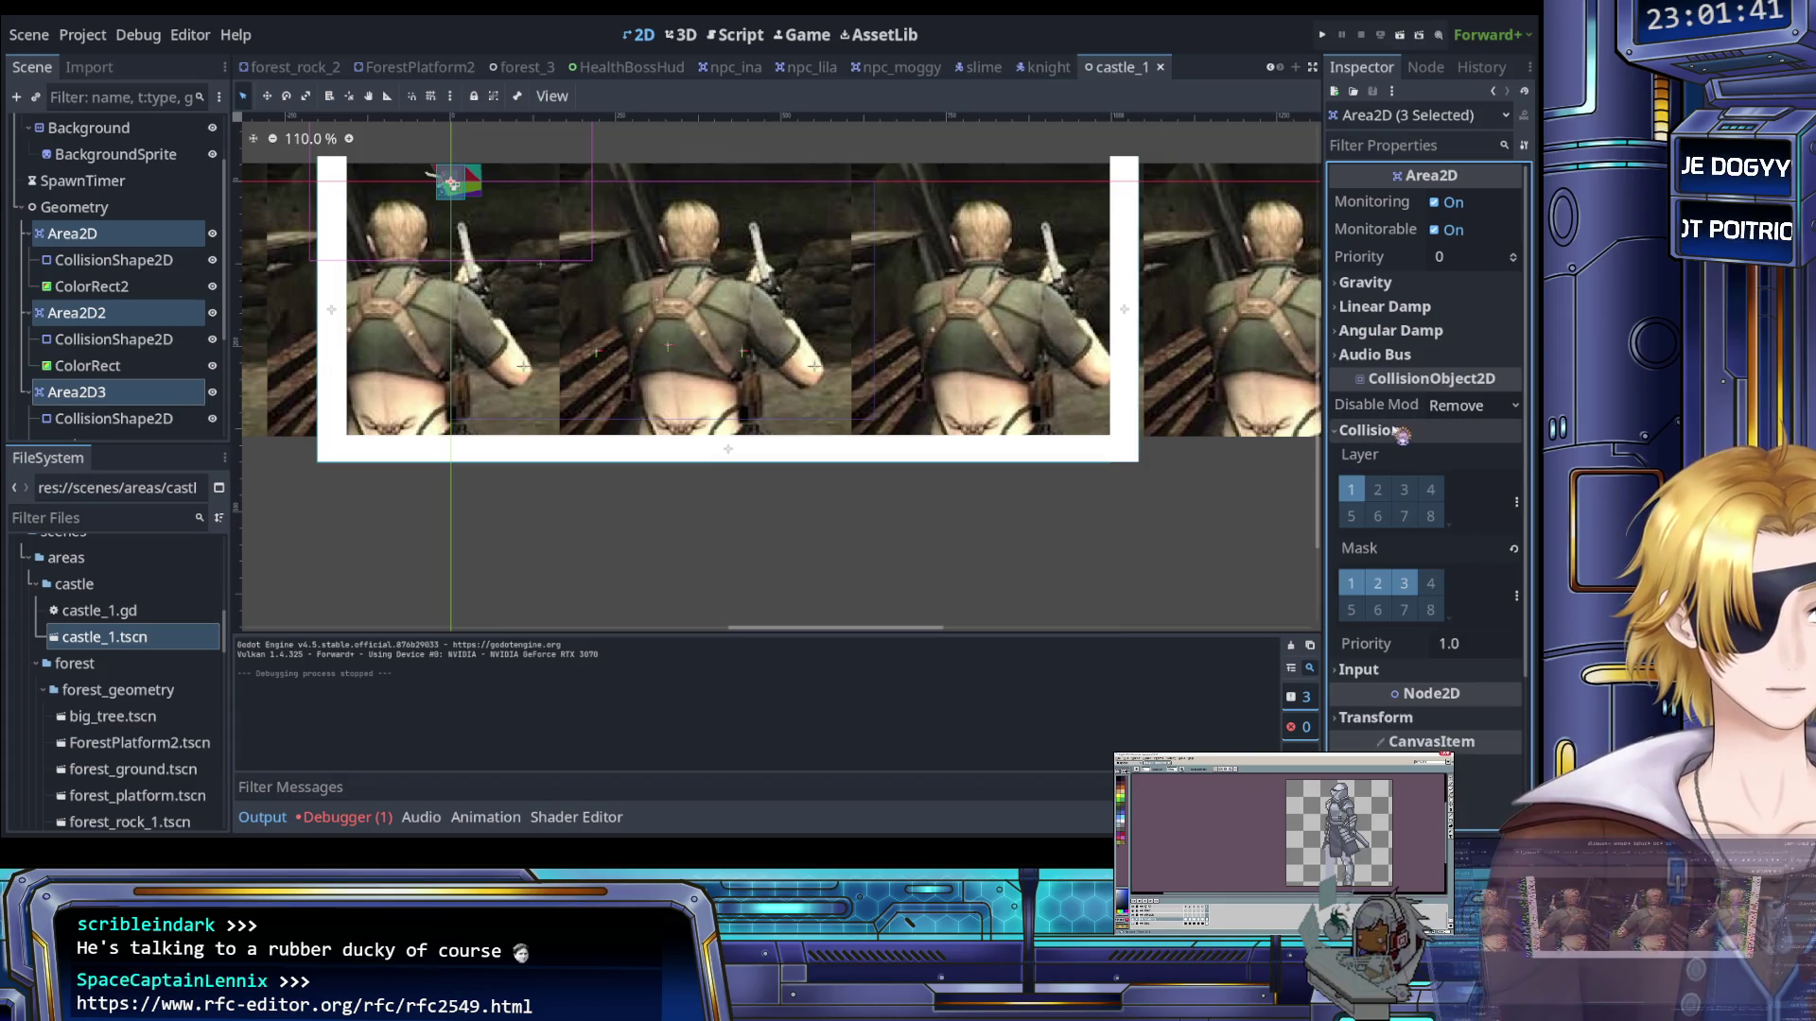
pyautogui.click(1386, 433)
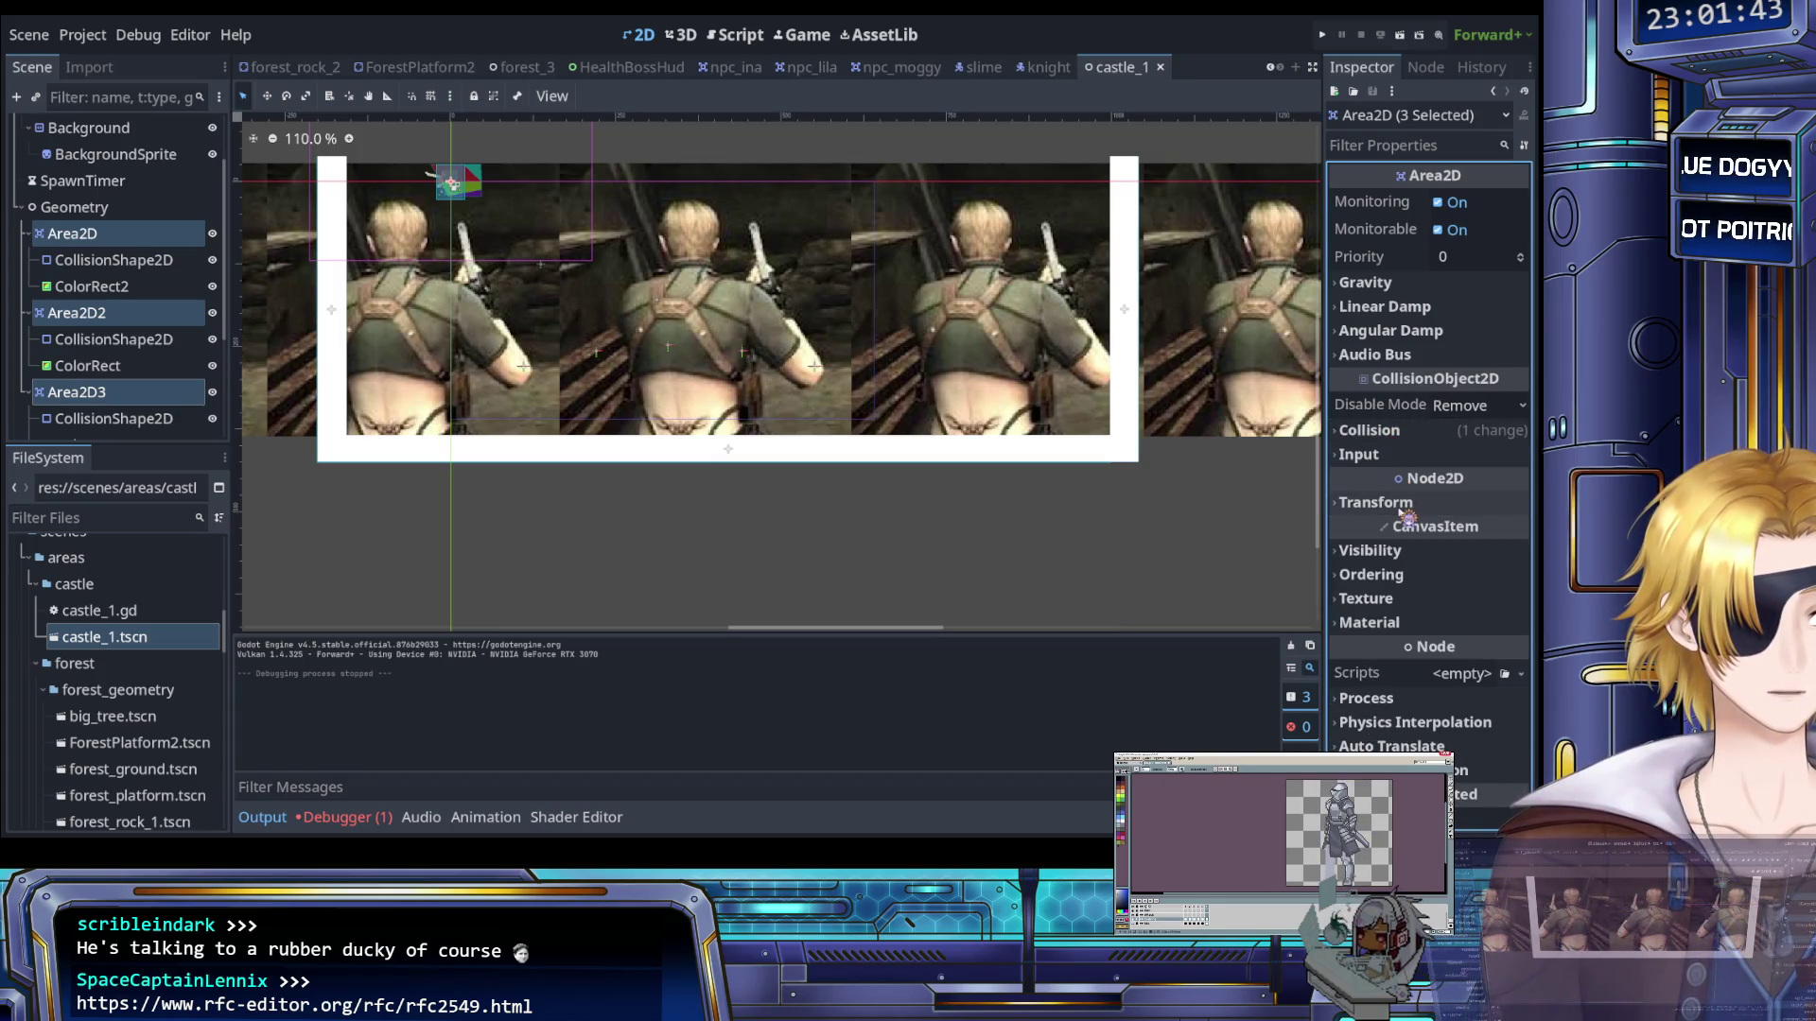
pyautogui.click(1400, 575)
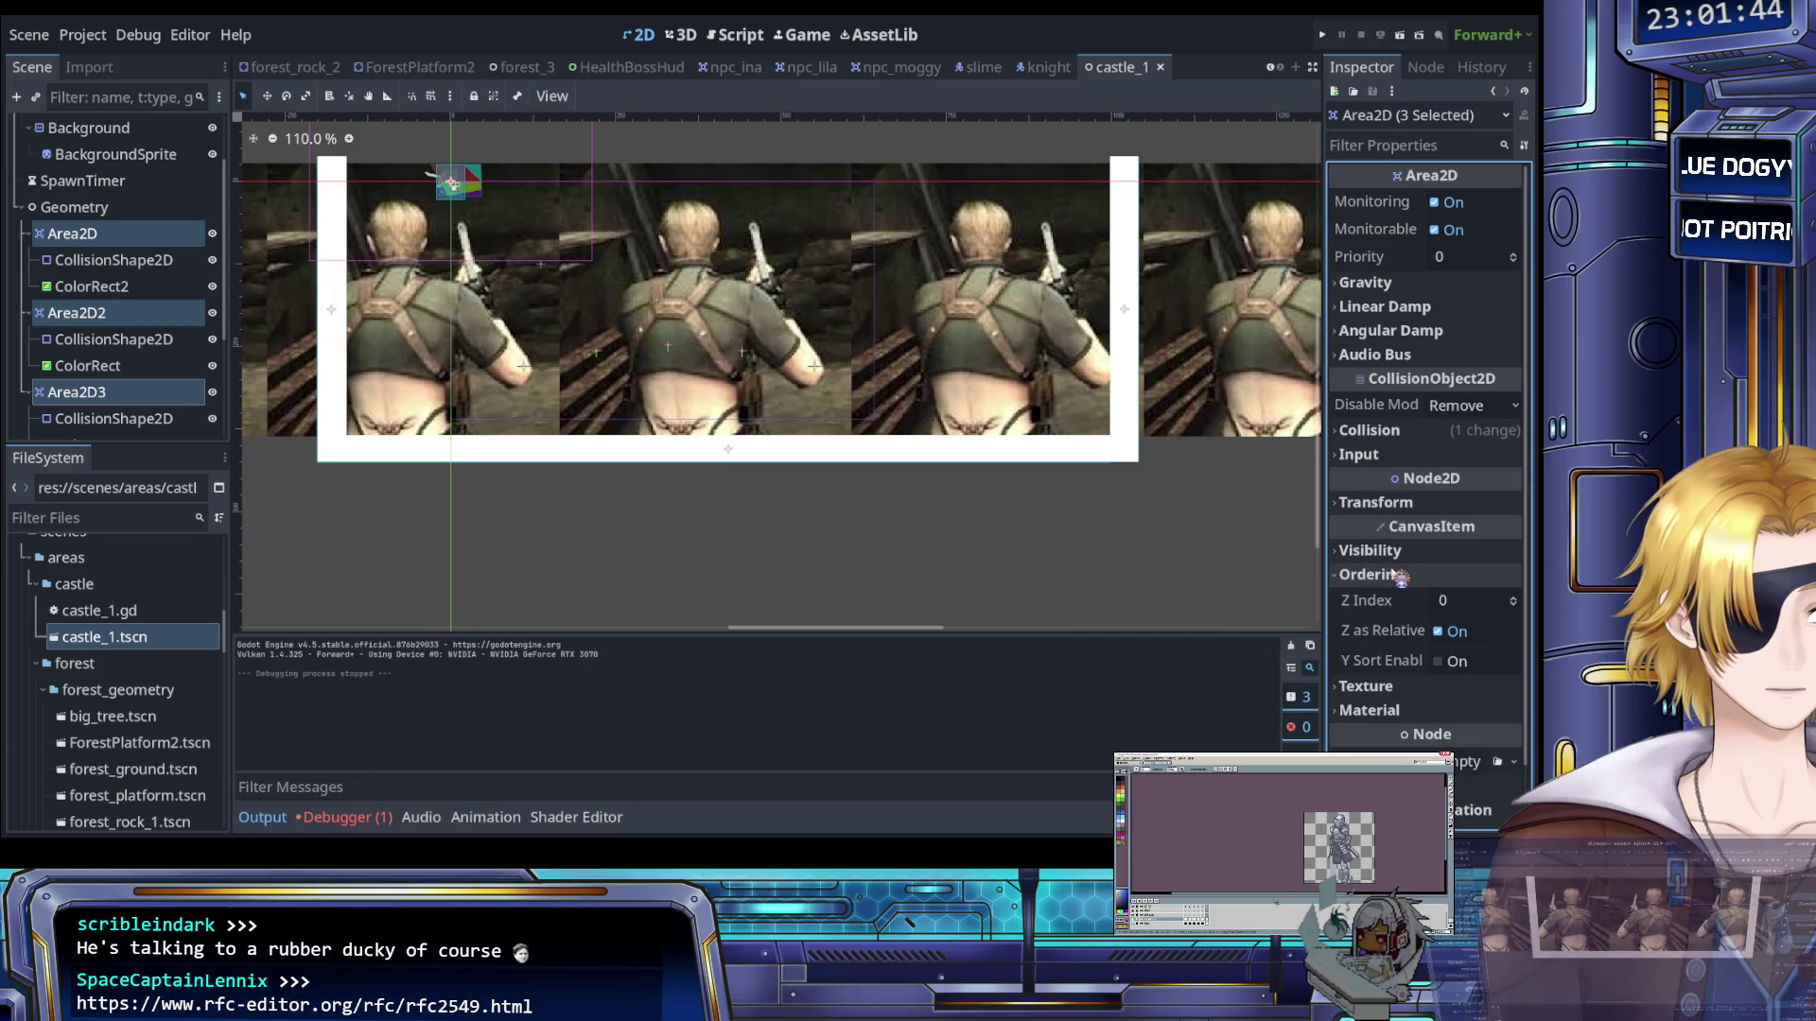
pyautogui.click(1513, 597)
pyautogui.hotkey('ctrl', 's')
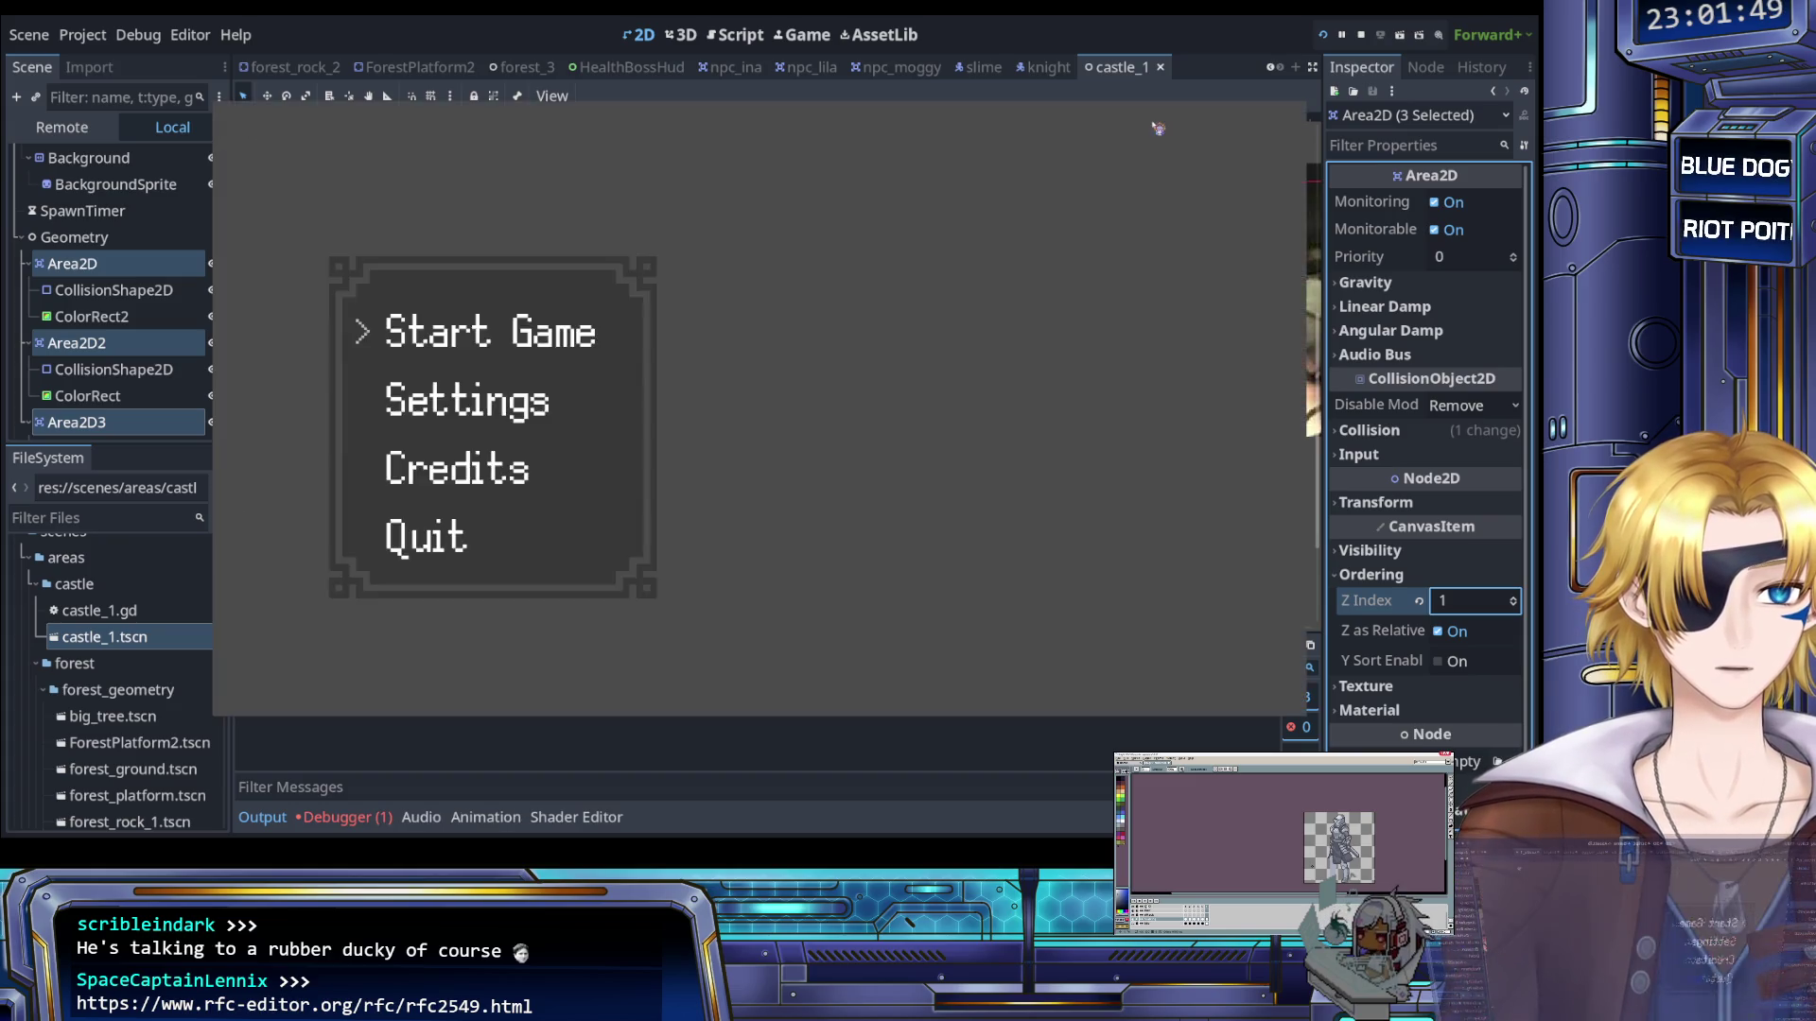
# Start the game from the title menu and enter The Castle level
pyautogui.press('Return')
pyautogui.press('Escape')
pyautogui.press('Return')
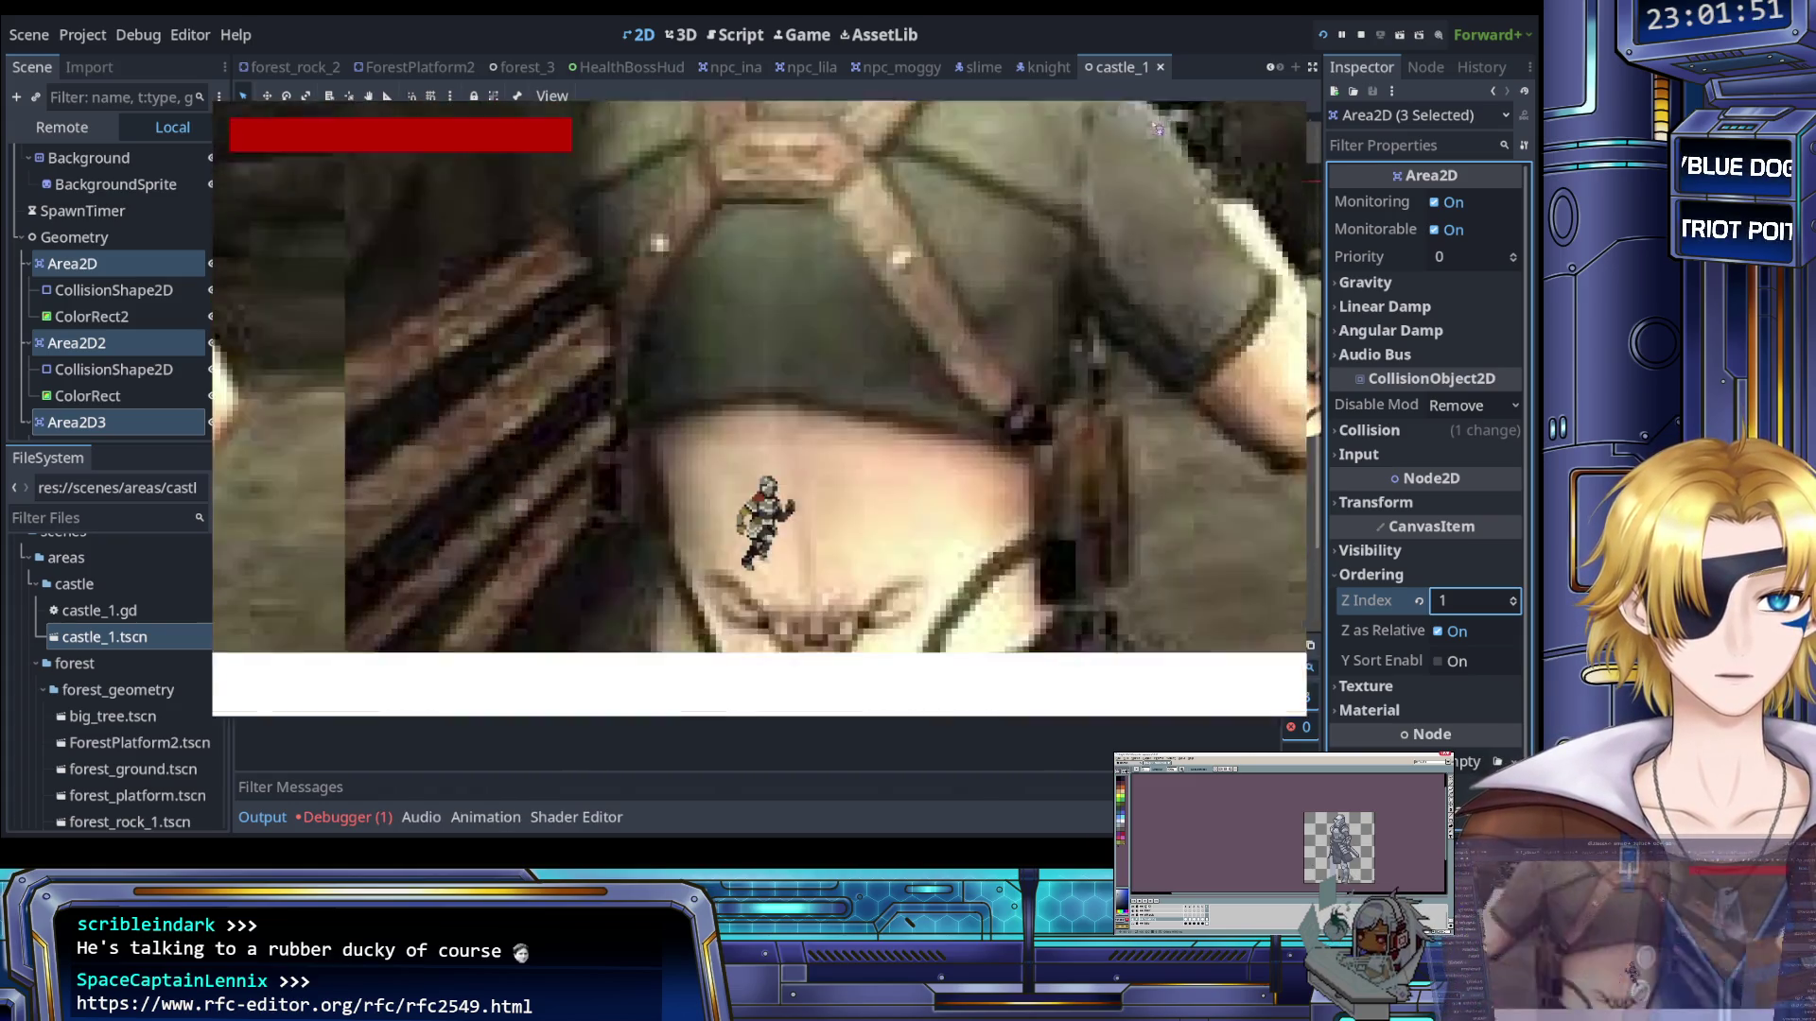
# Stop the game, adjust the three walls' Z Index and save the scene
pyautogui.click(1364, 33)
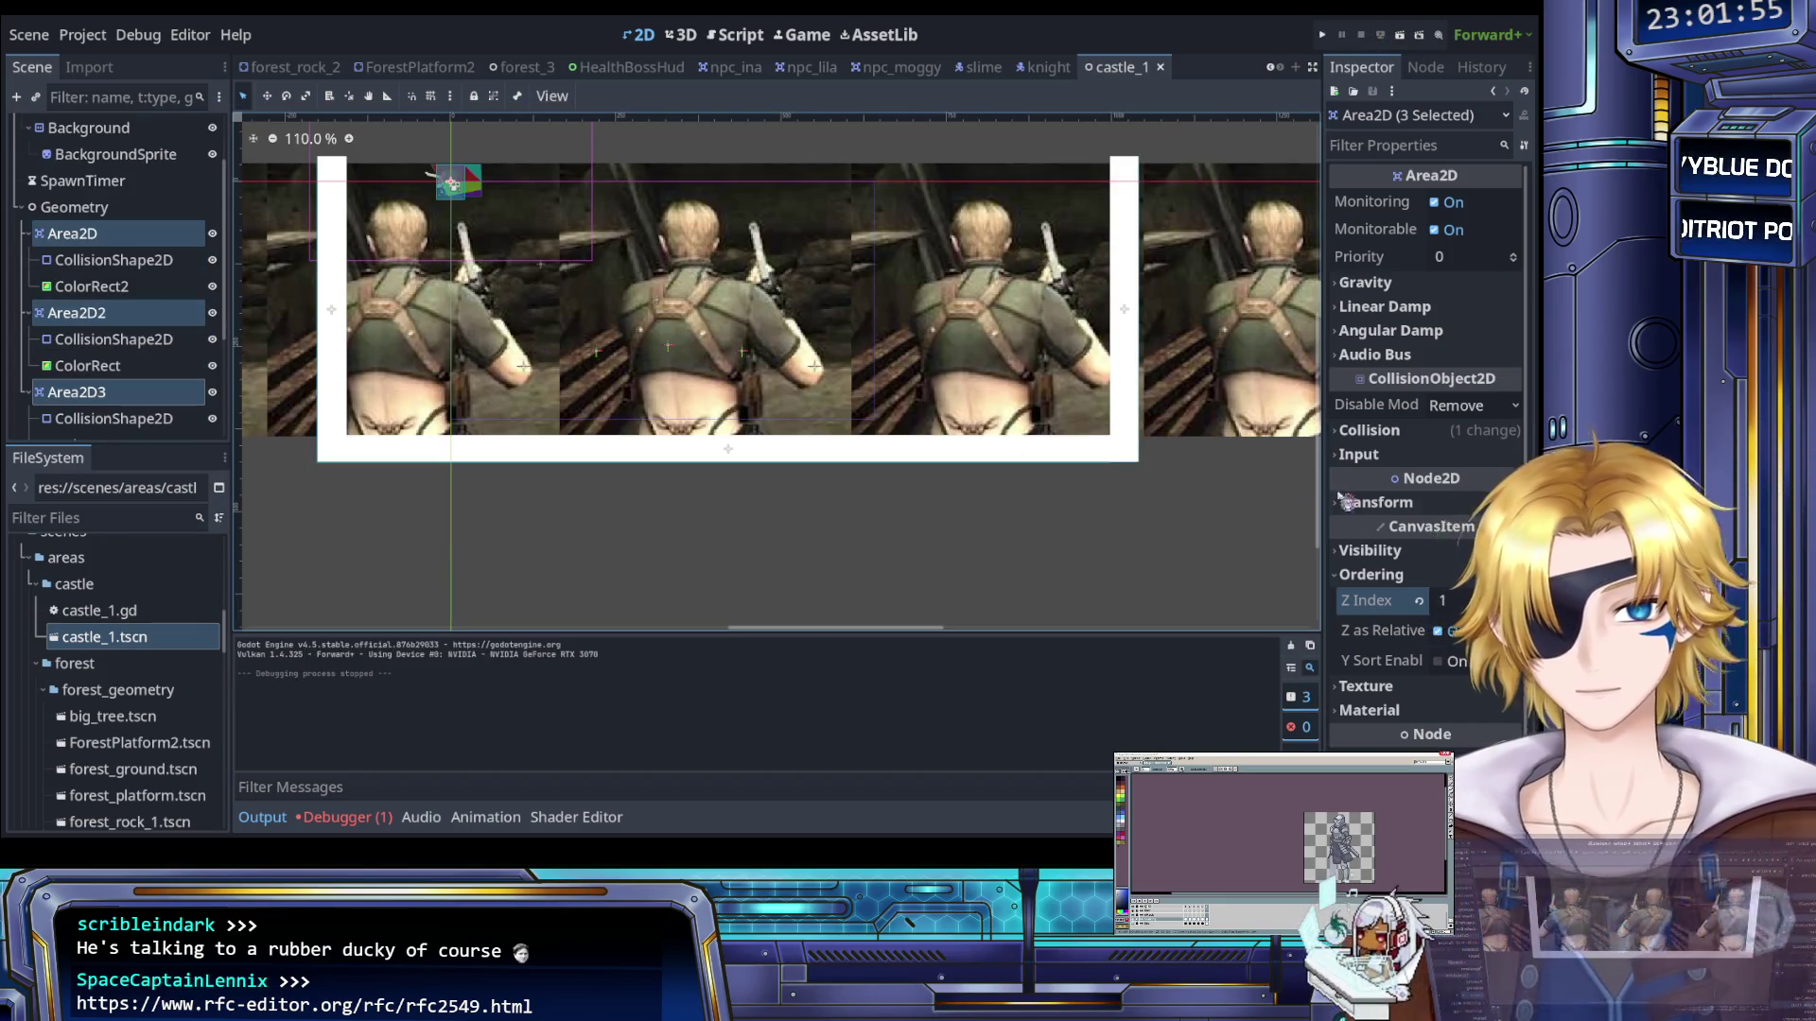
pyautogui.click(1514, 606)
pyautogui.hotkey('ctrl', 's')
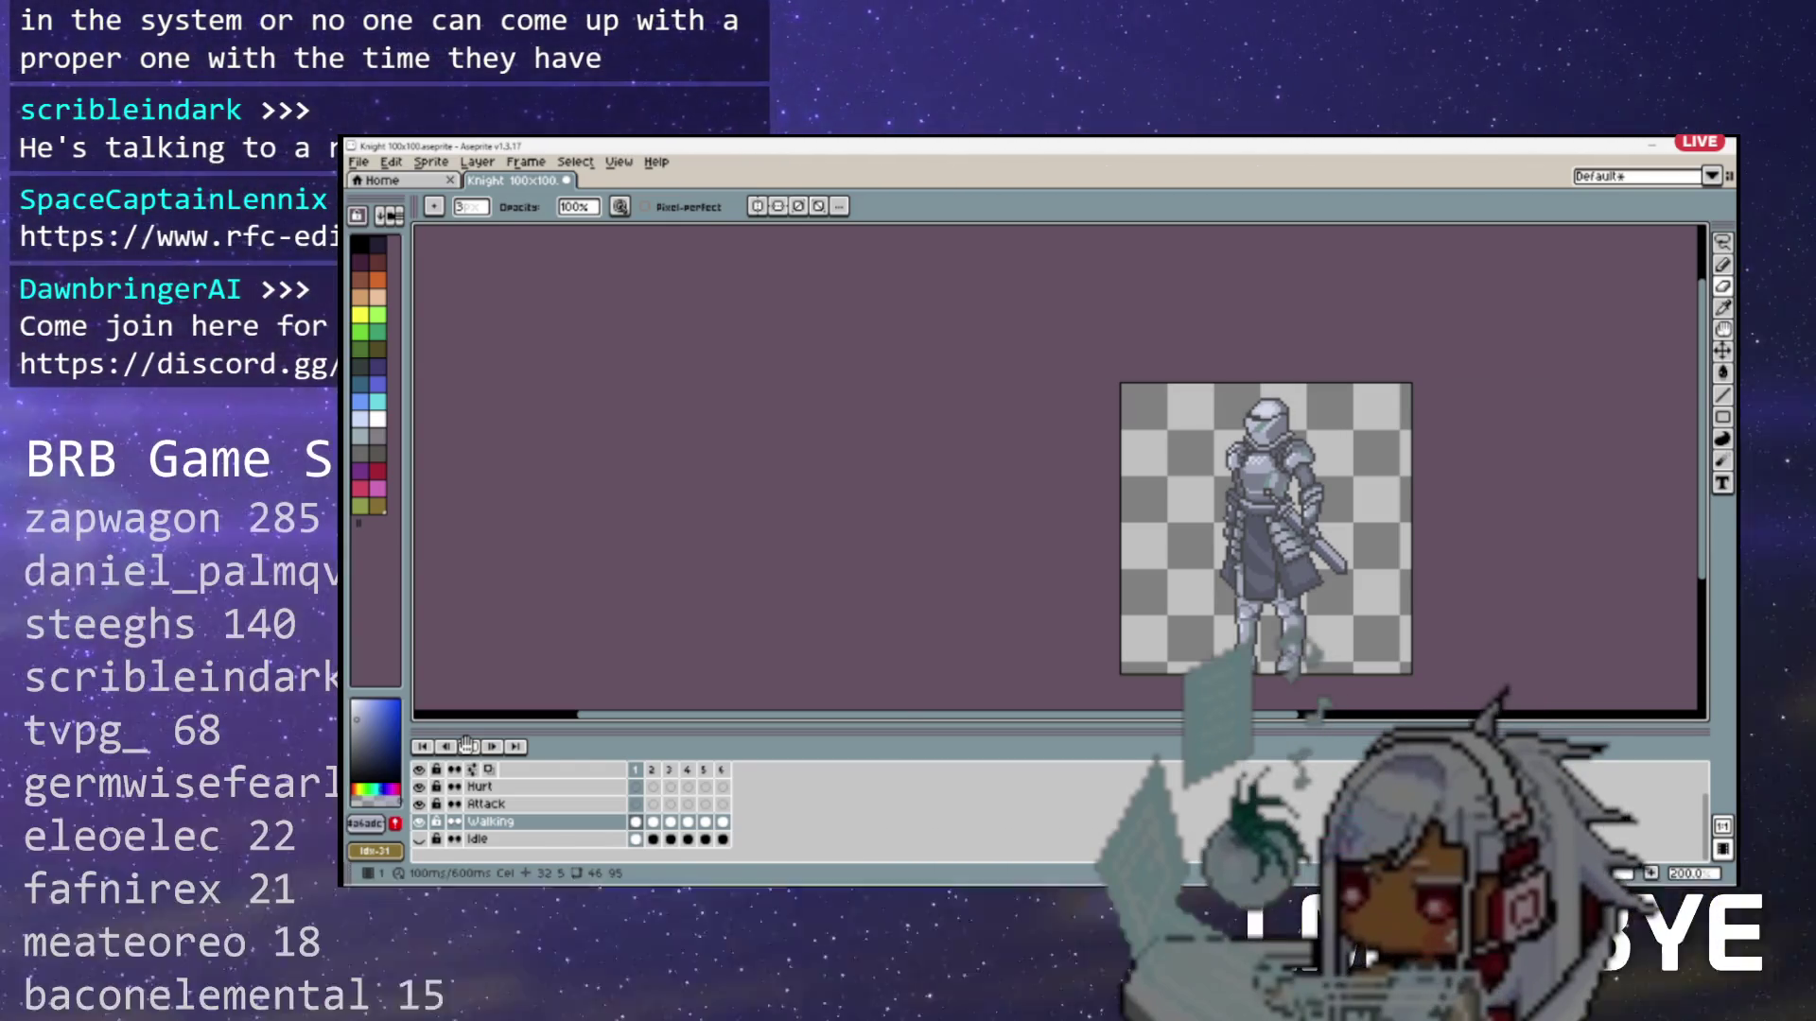
# Play the knight's Walking animation and zoom the canvas out and back in
pyautogui.click(467, 746)
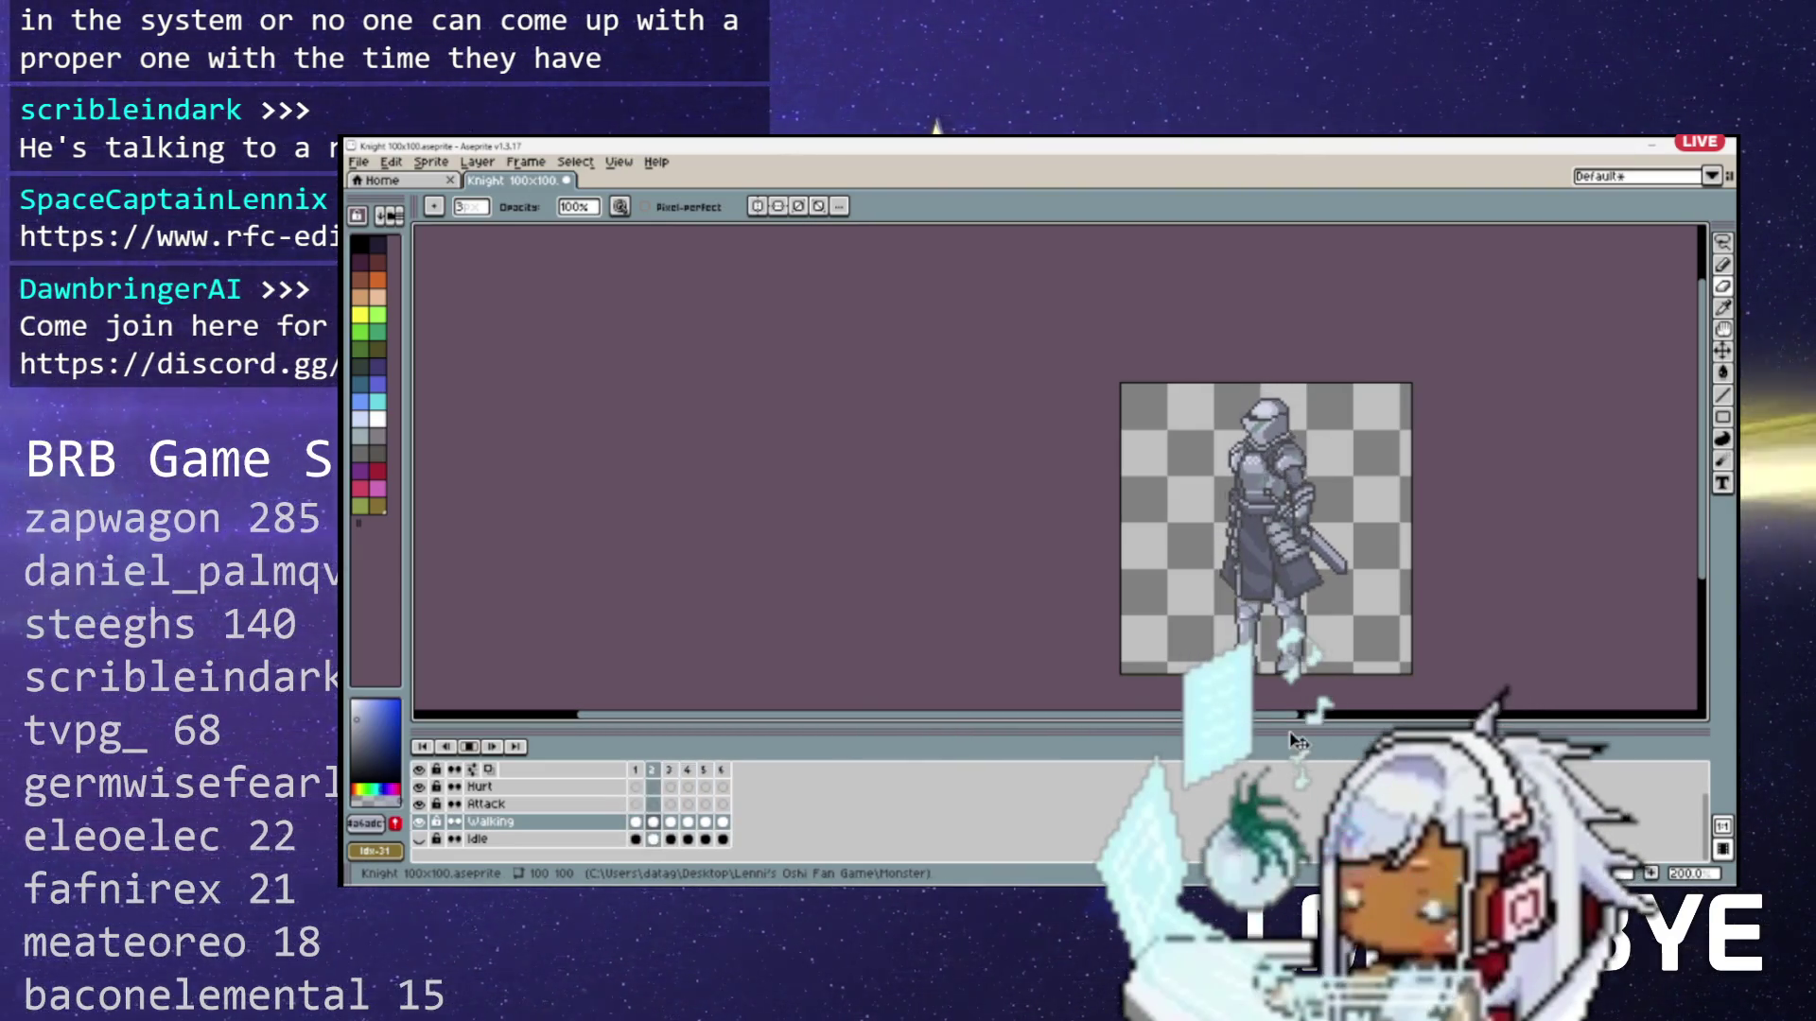
pyautogui.scroll(-3, 1303, 606)
pyautogui.scroll(3, 1304, 606)
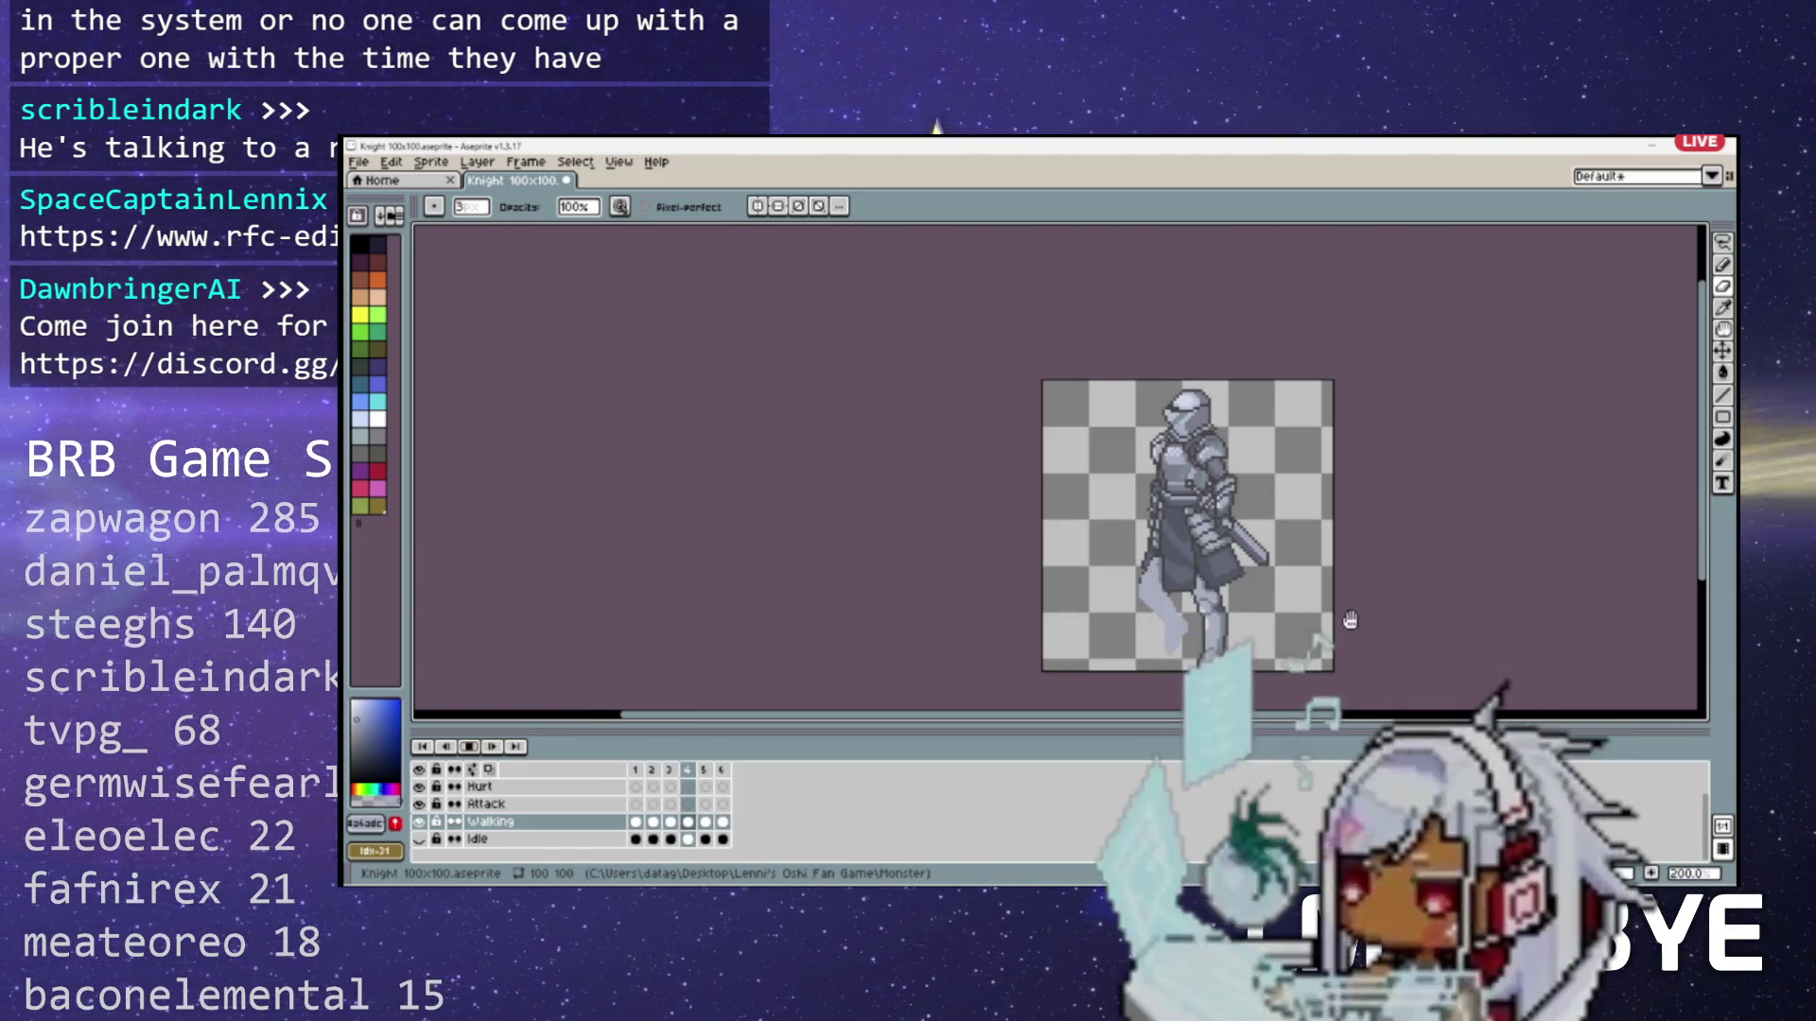